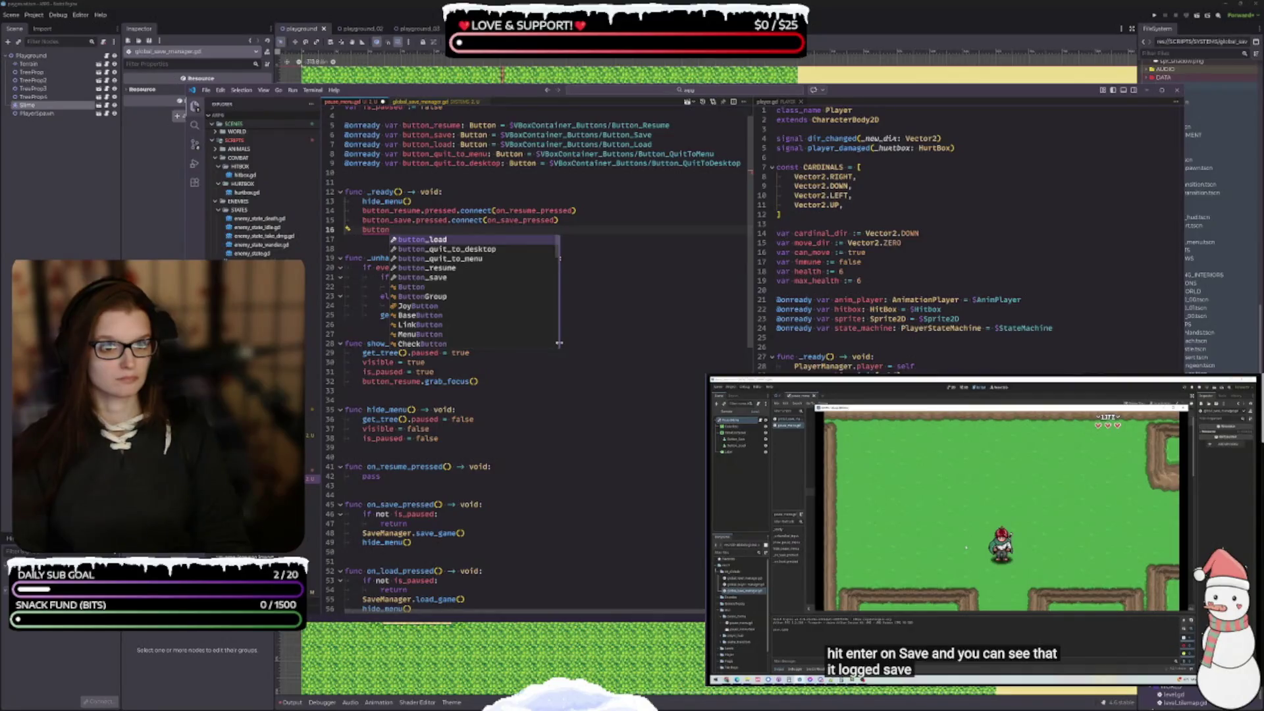
# - Connect button_load's pressed signal to on_load_pressed in _ready
pyautogui.press('Return')
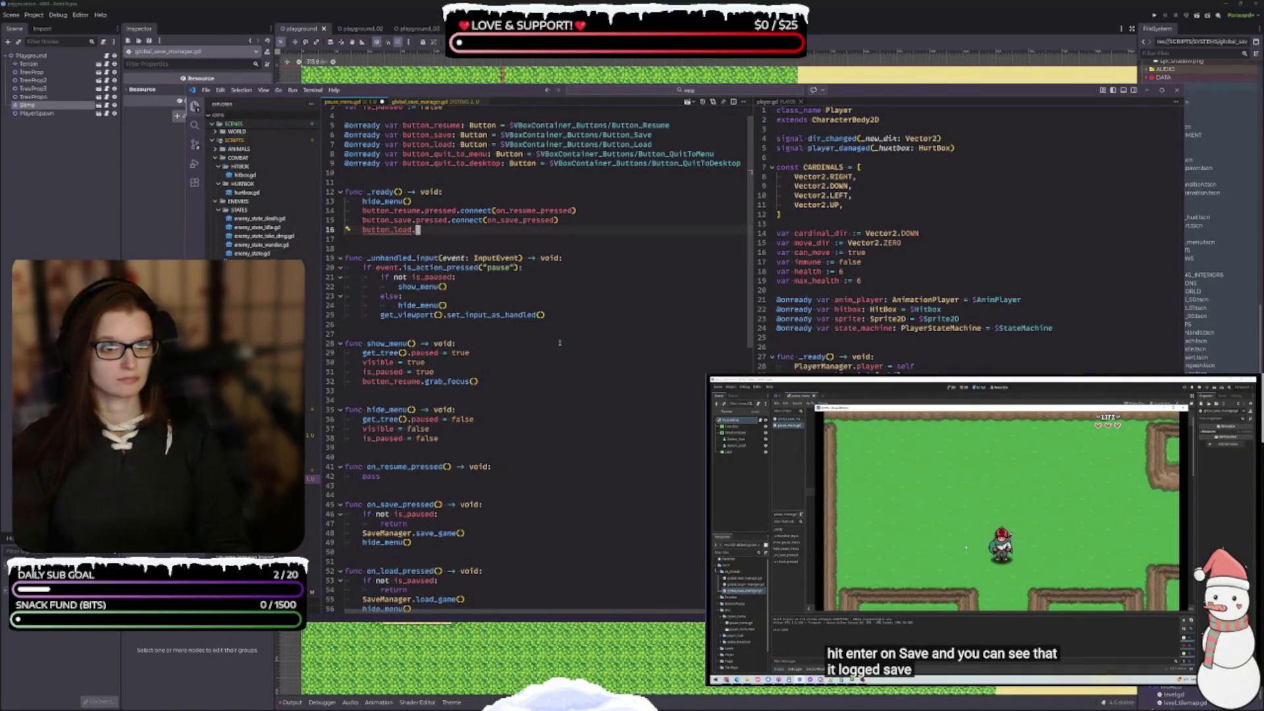
pyautogui.write('pressed.connect')
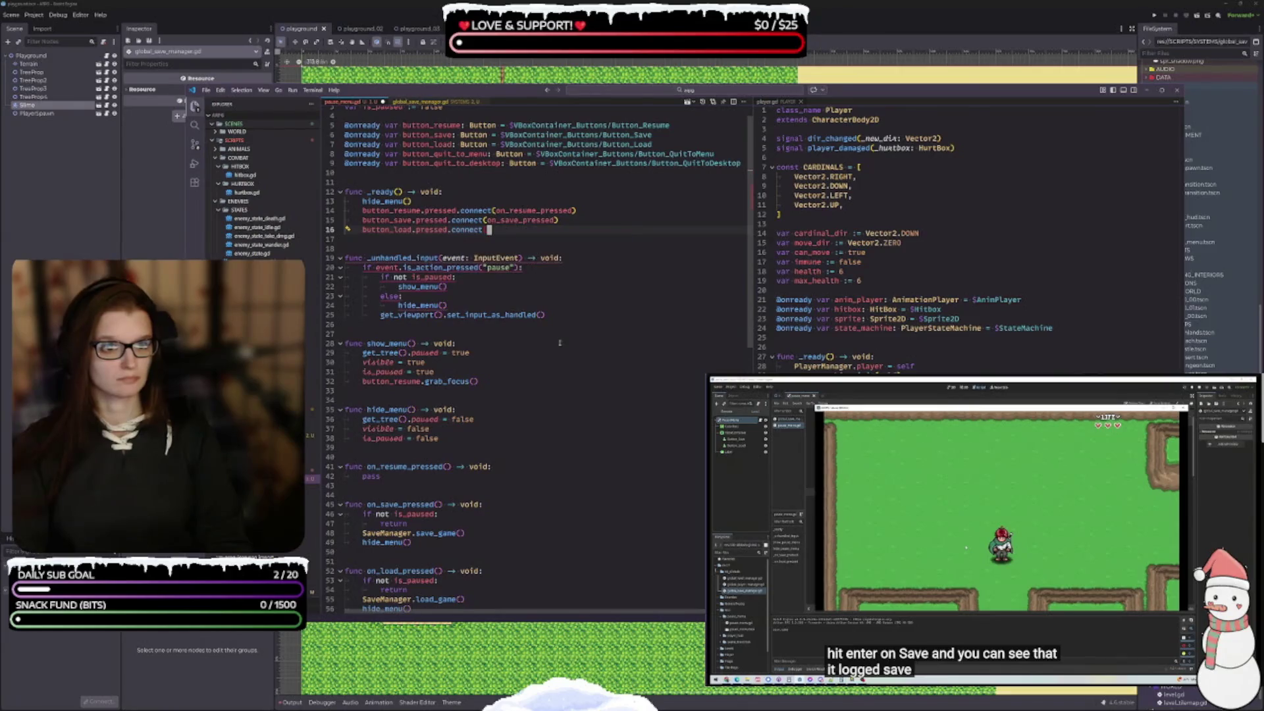
pyautogui.write('(on')
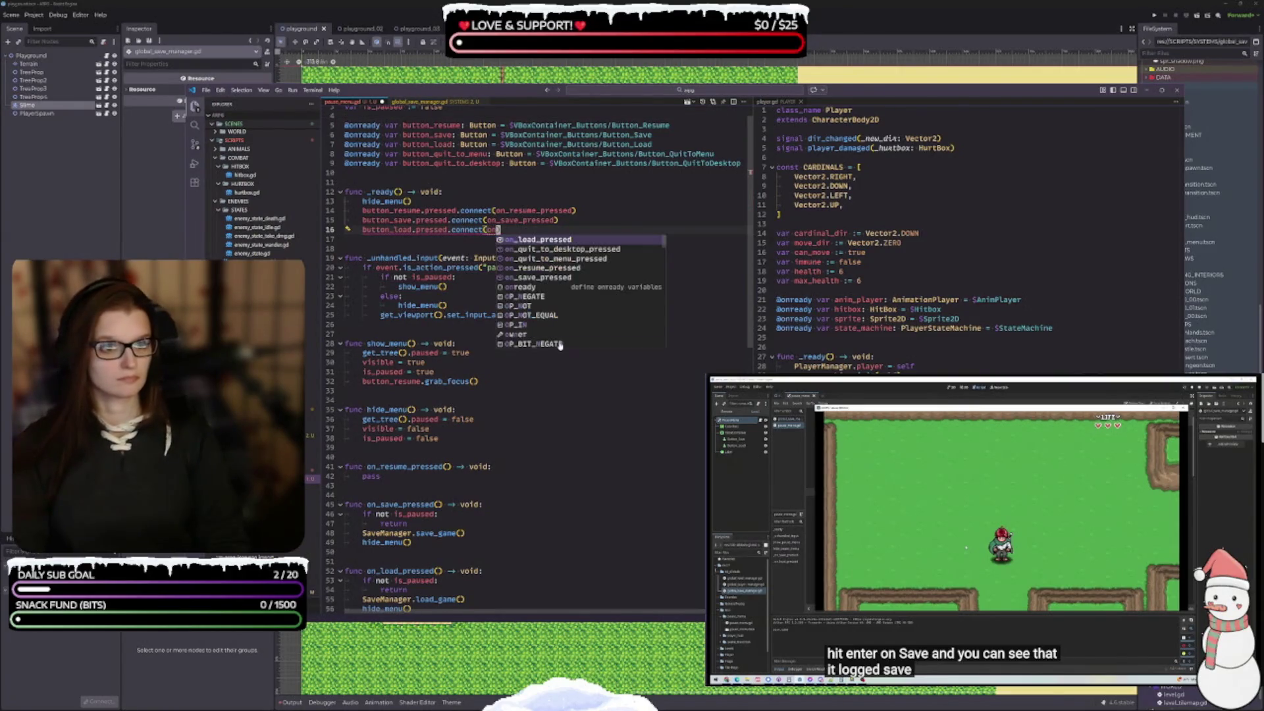
pyautogui.press('Return')
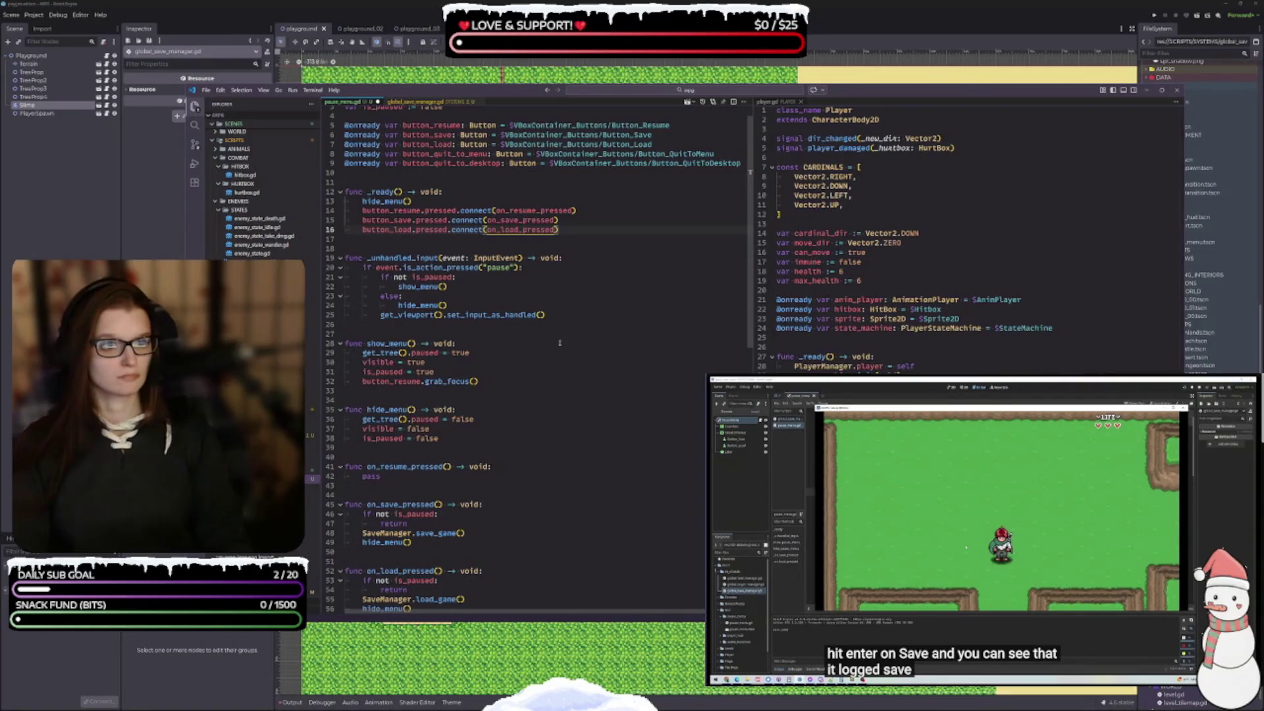
# - Connect button_quit_to_menu.pressed to on_quit_to_menu_pressed on line 17
pyautogui.press('Return')
pyautogui.write('but')
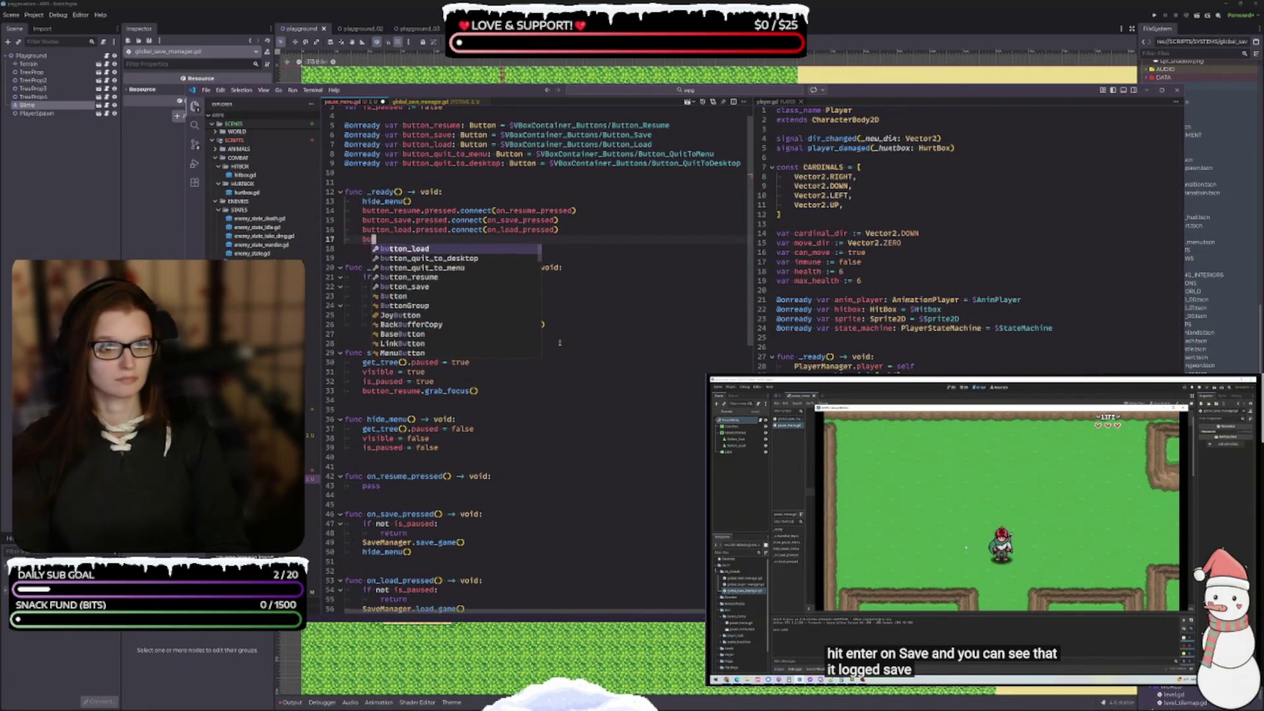
pyautogui.press('Down')
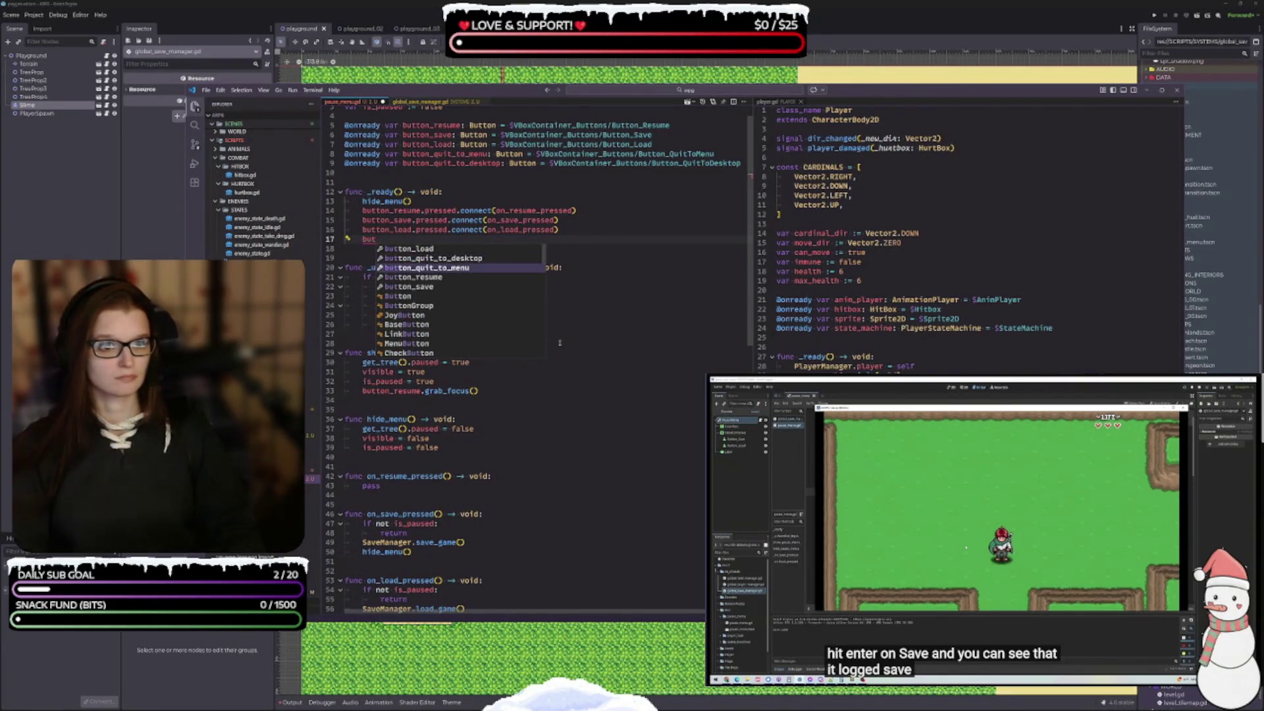
pyautogui.press('Return')
pyautogui.write('.pressed.connect')
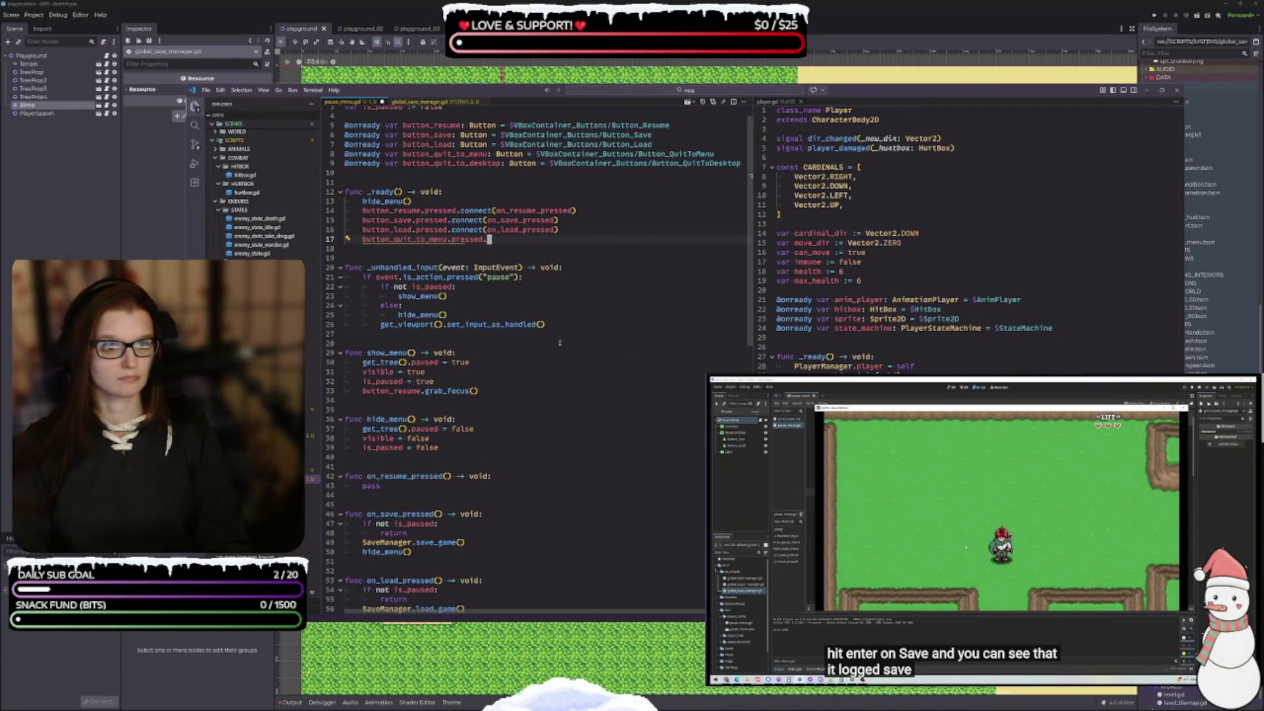
pyautogui.write('(')
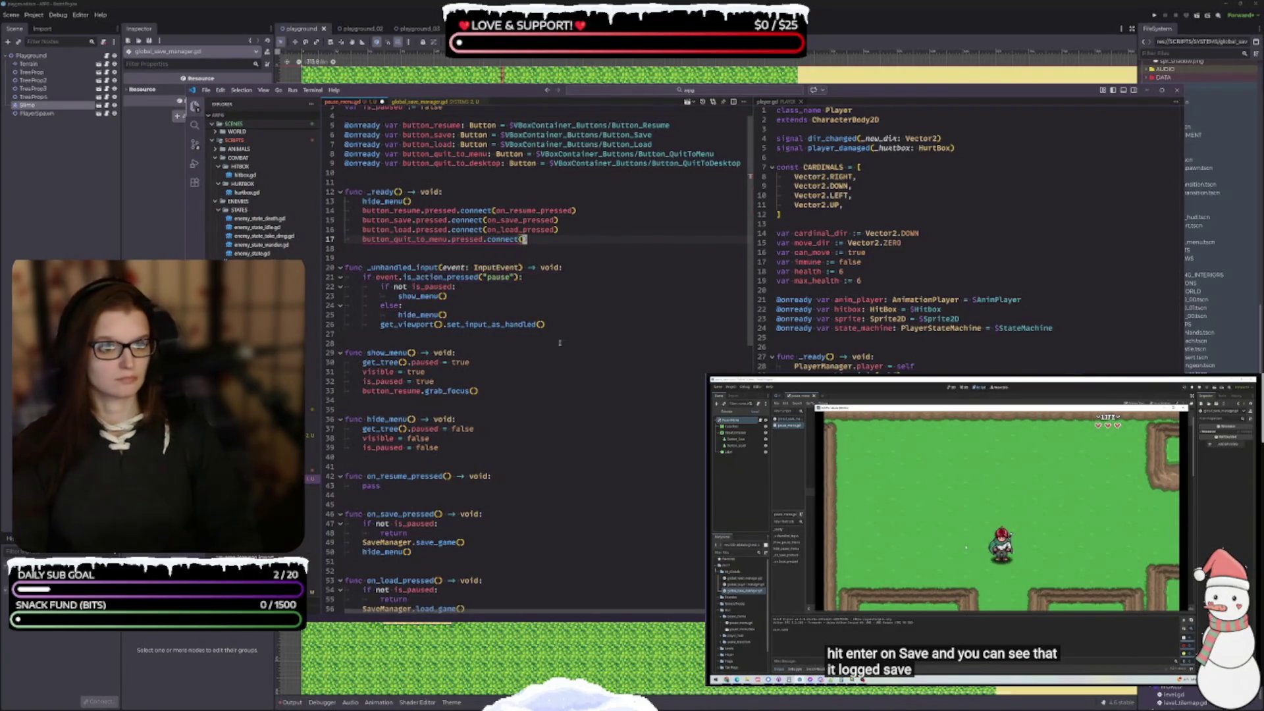
pyautogui.write('on')
pyautogui.press('Down')
pyautogui.press('Down')
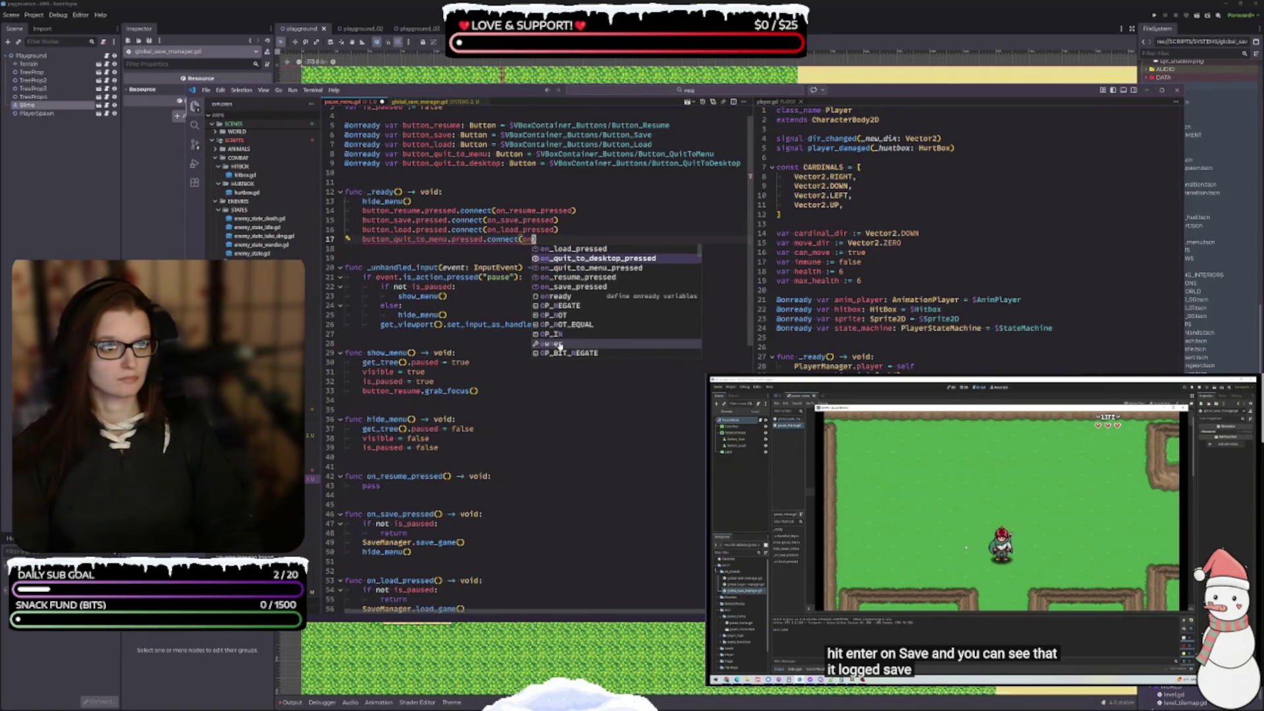
pyautogui.press('Return')
pyautogui.press('End')
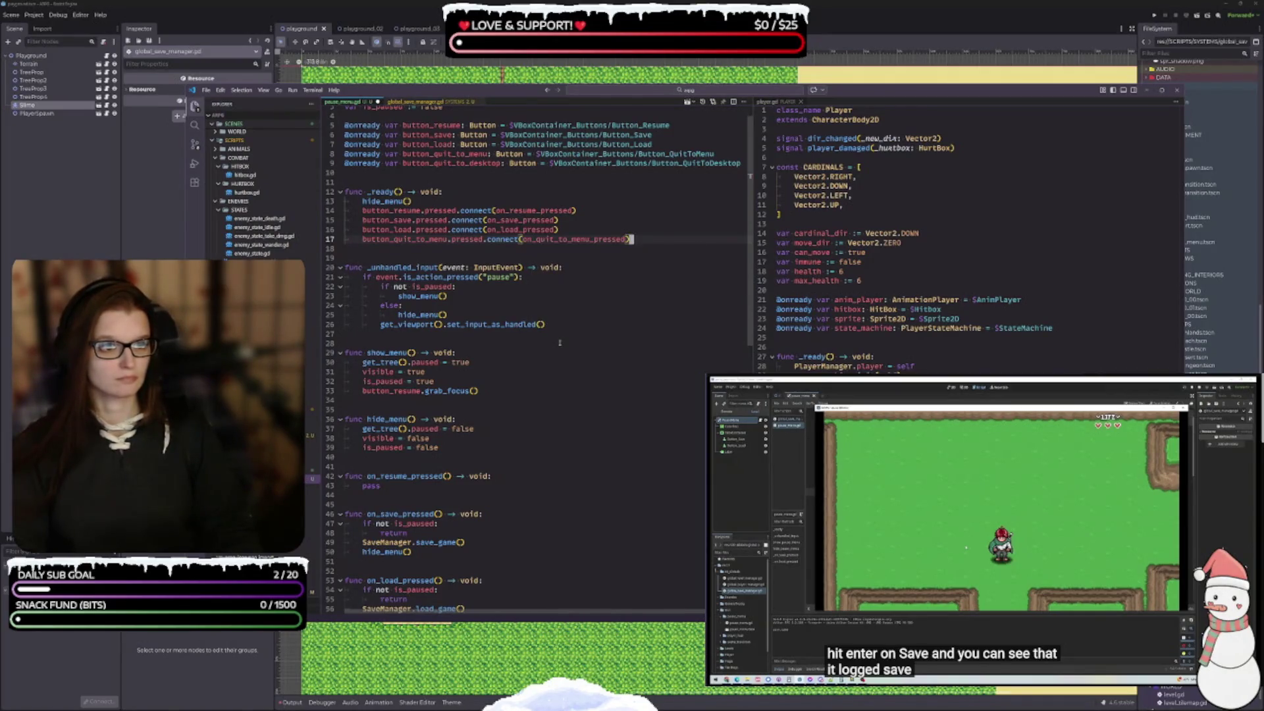
# - Connect button_quit_to_desktop.pressed to on_quit_to_desktop_pressed on line 18, then go to Godot
pyautogui.press('Return')
pyautogui.write('butt')
pyautogui.press('Down')
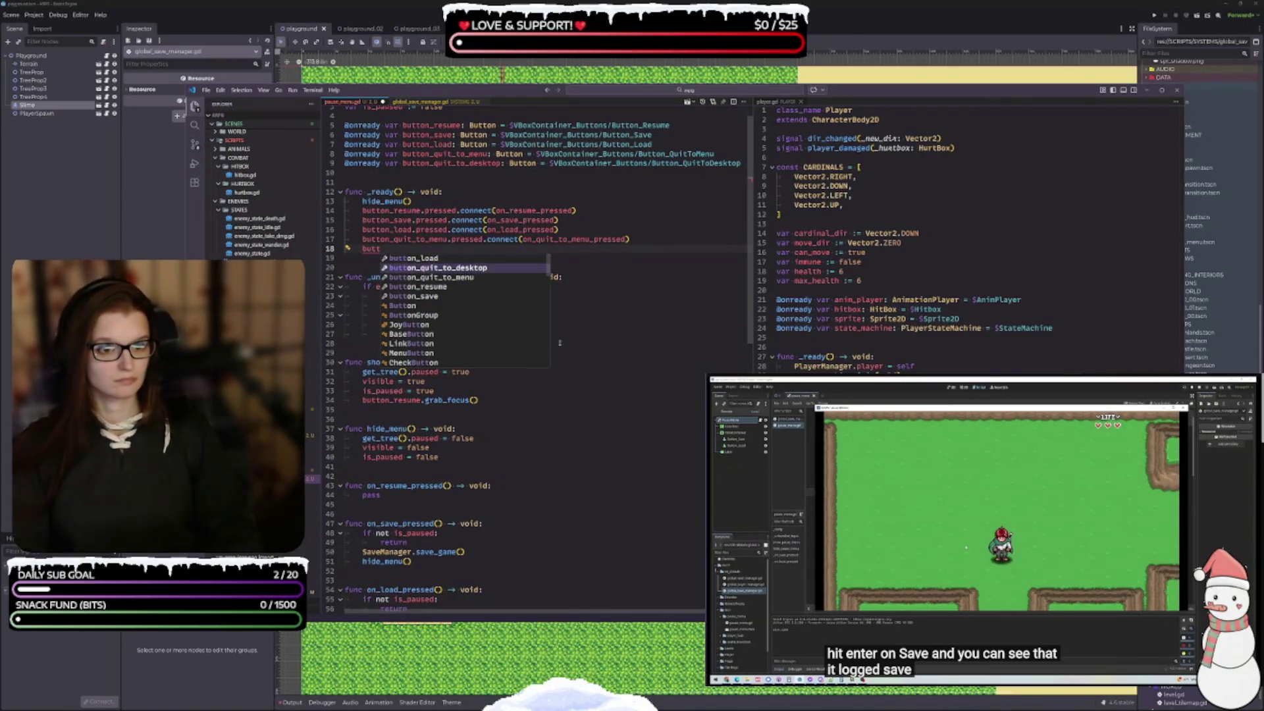
pyautogui.press('Return')
pyautogui.write('.pr')
pyautogui.press('Return')
pyautogui.write('.connect')
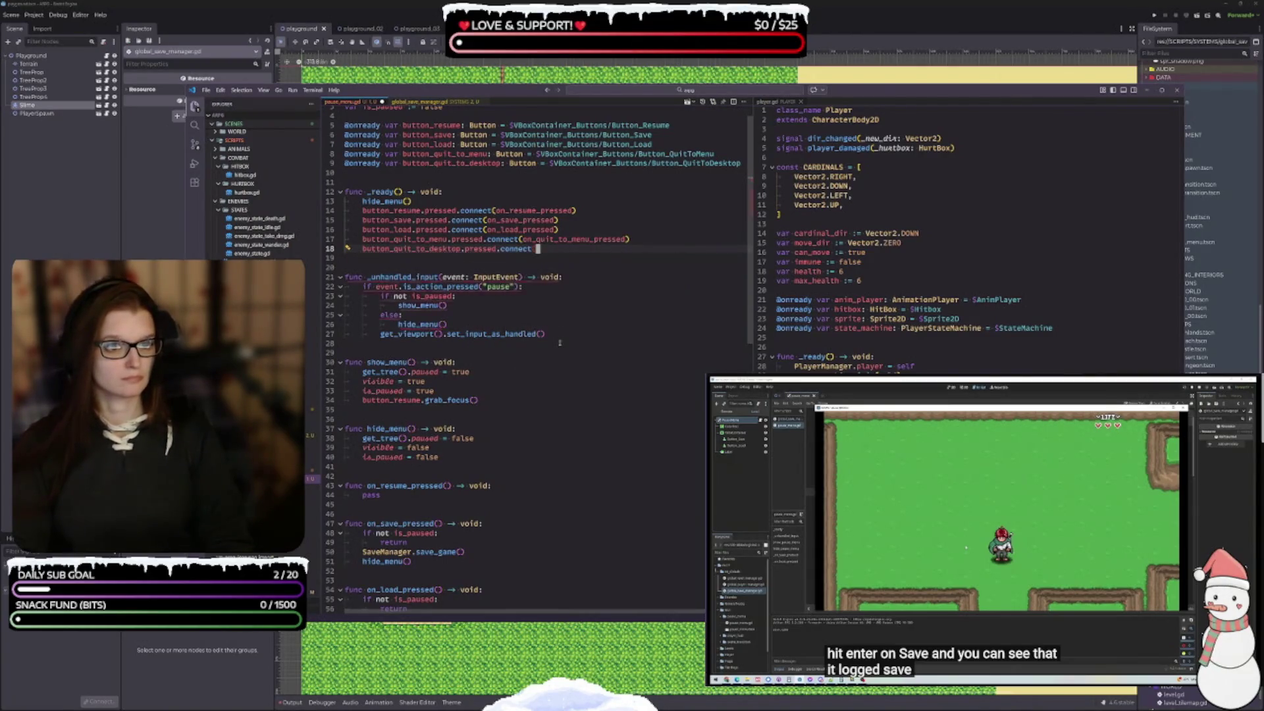
pyautogui.press('Return')
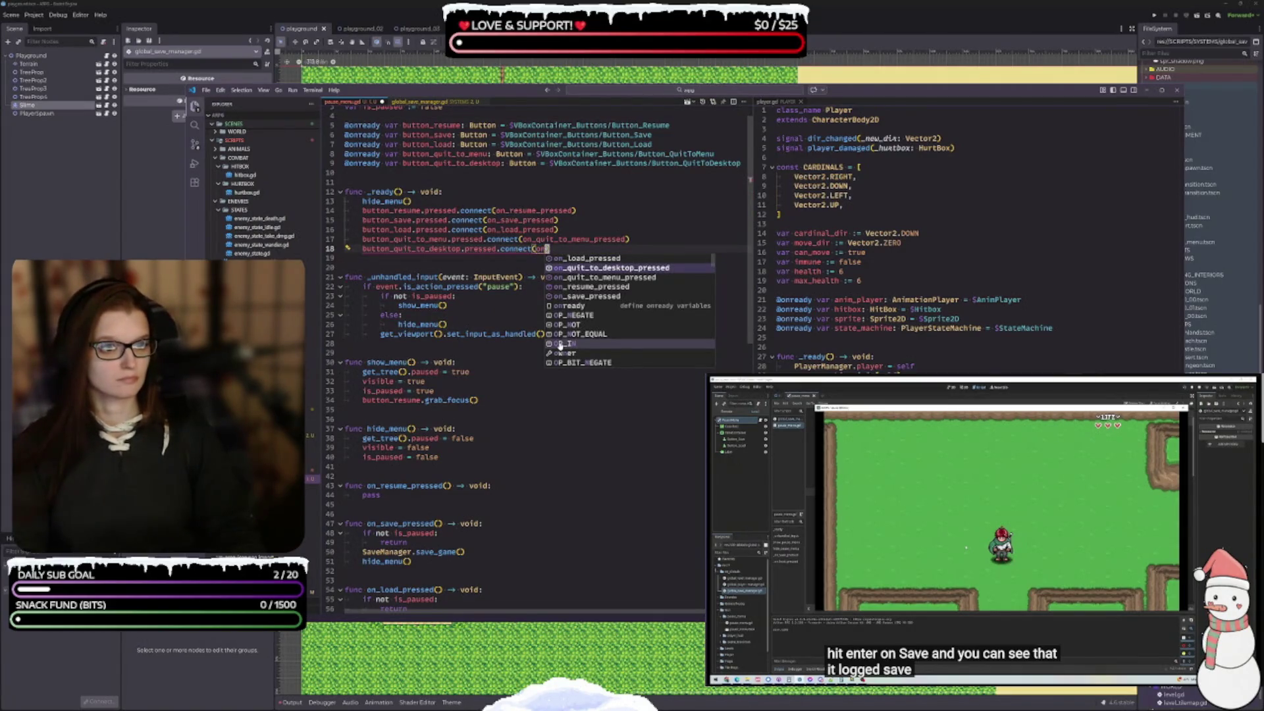
pyautogui.press('Return')
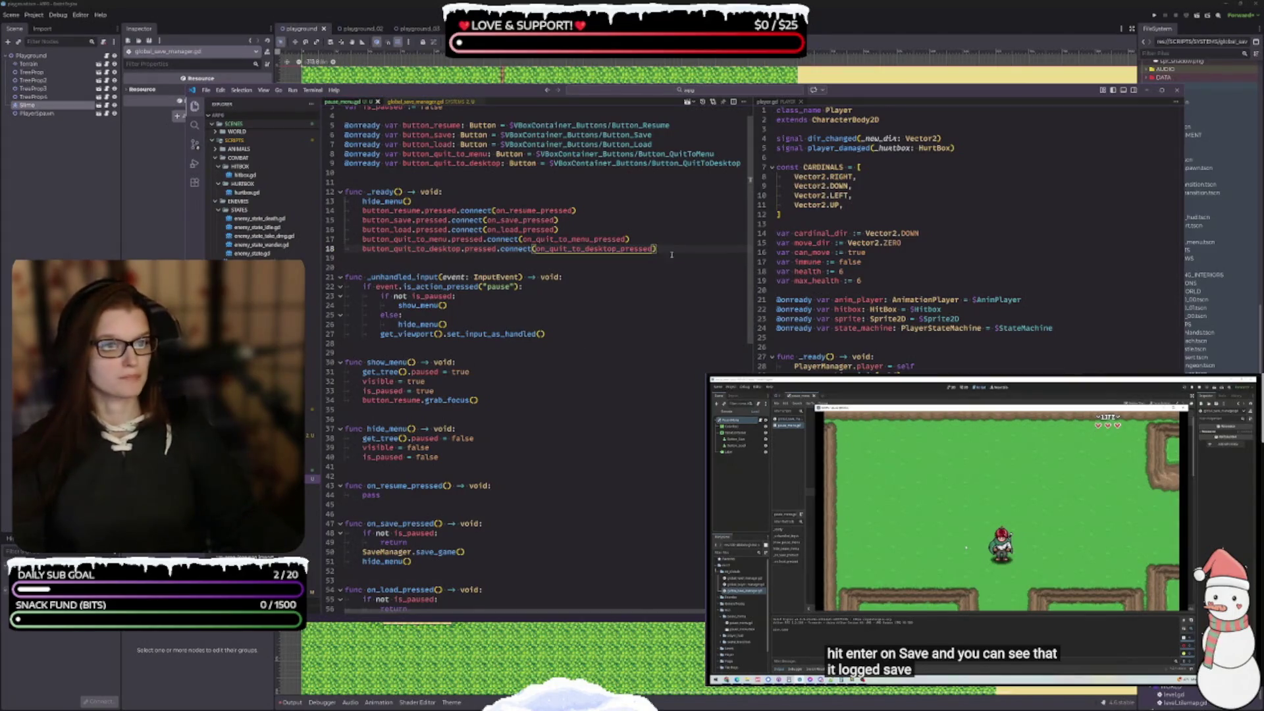
pyautogui.scroll(-1, 495, 120)
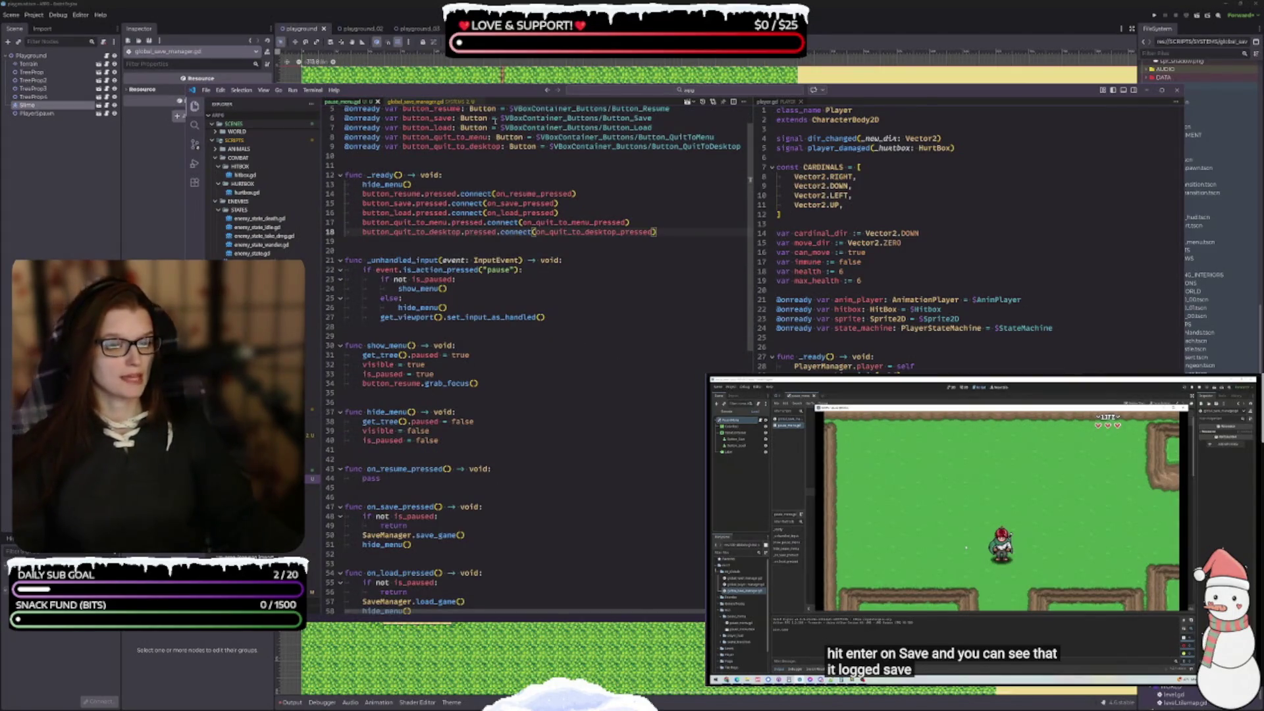
pyautogui.scroll(-1, 512, 371)
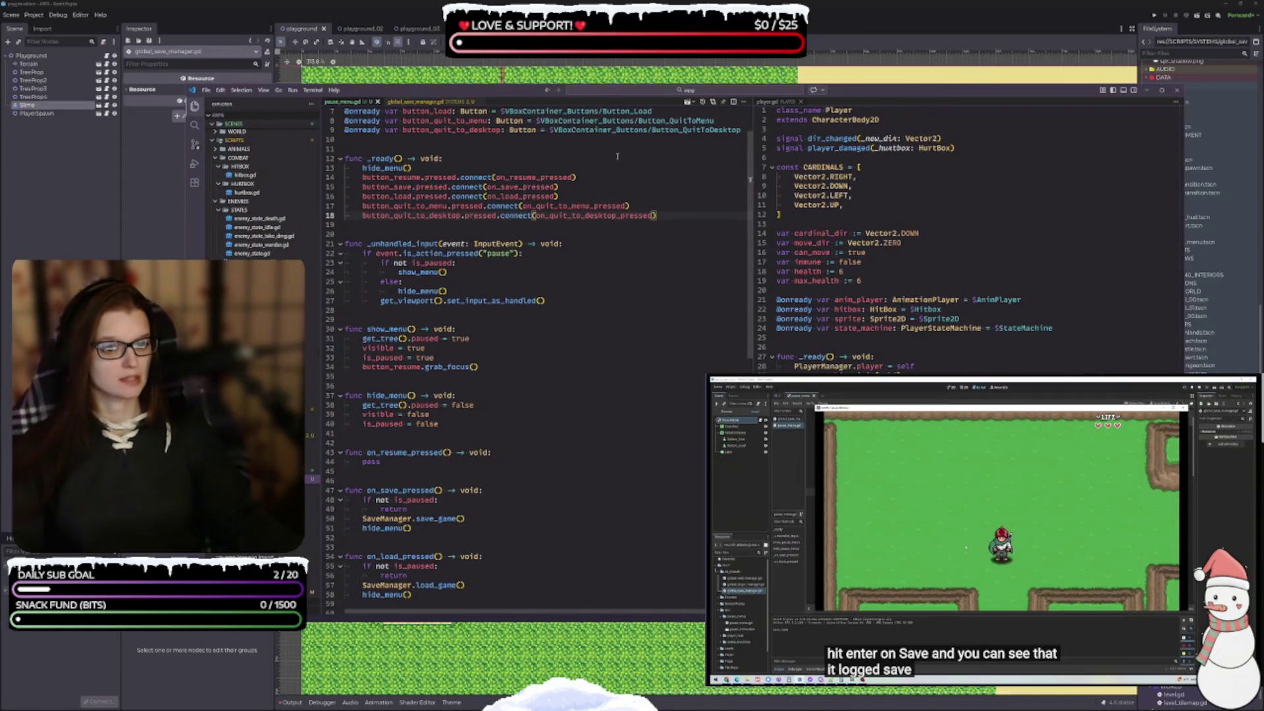
pyautogui.click(1243, 52)
# - Run the game, pause with Esc and choose SAVE twice while walking the player
pyautogui.click(1197, 14)
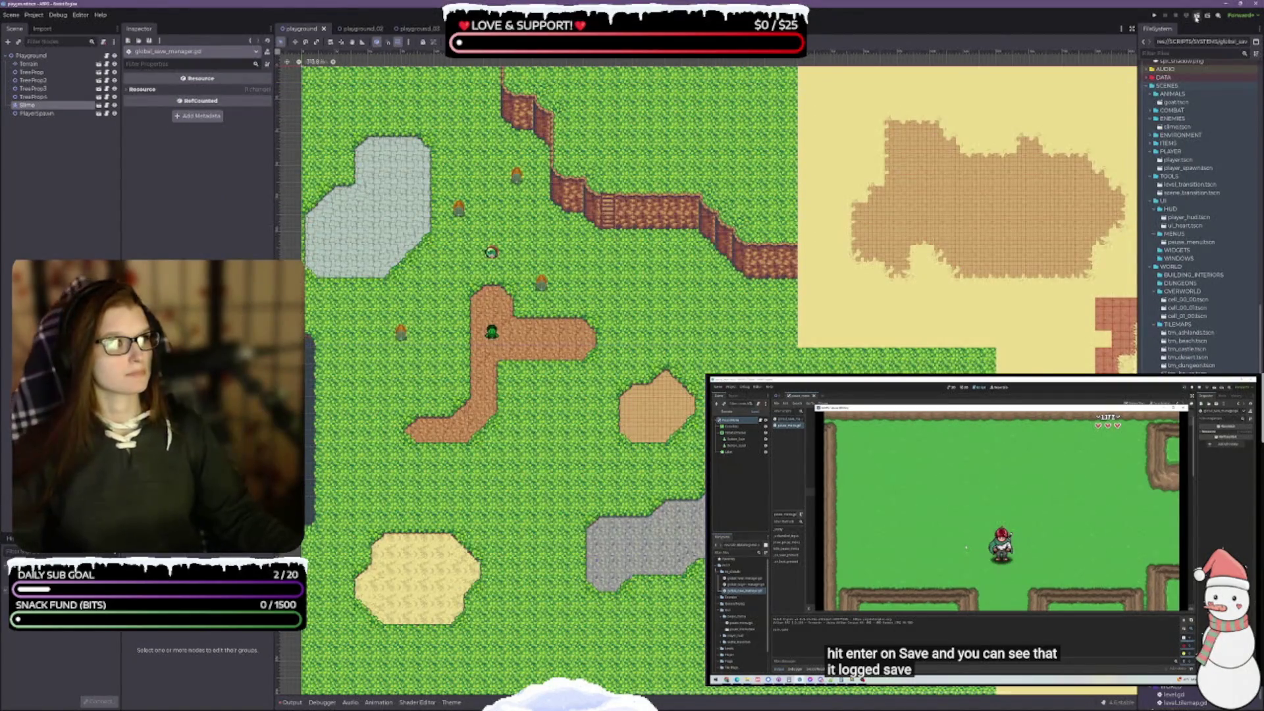
pyautogui.press('Down')
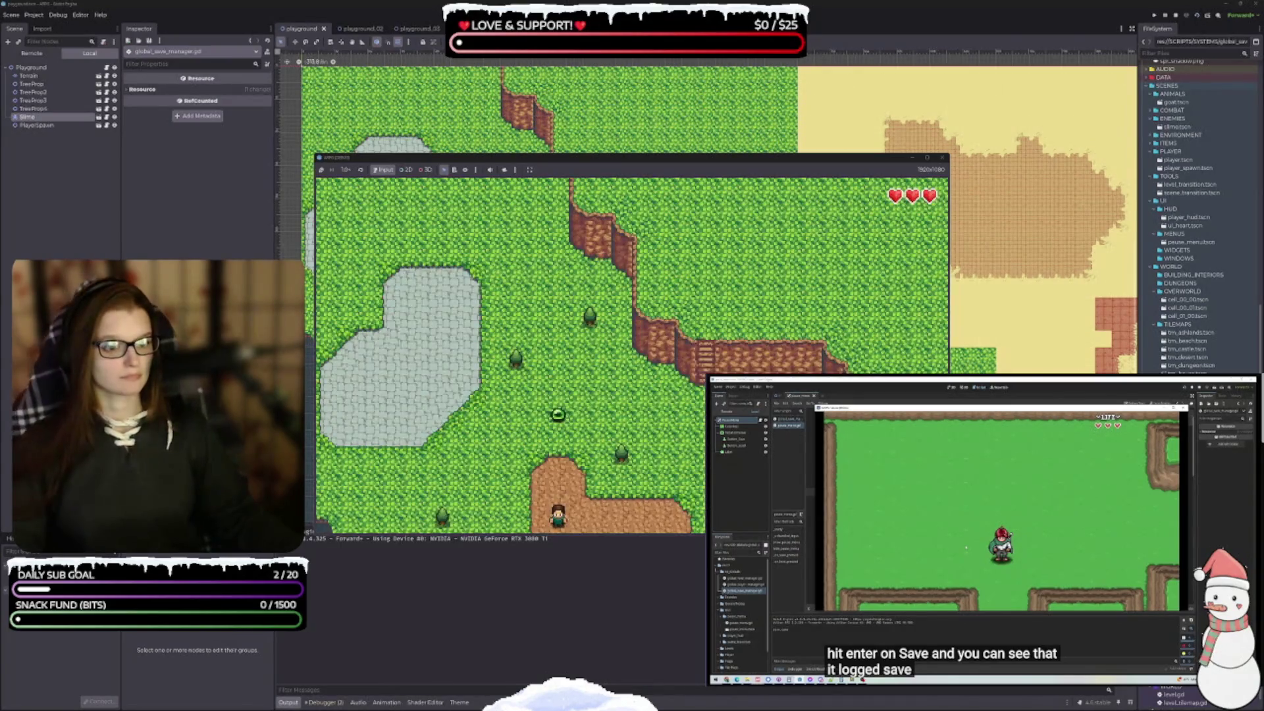
pyautogui.press('Escape')
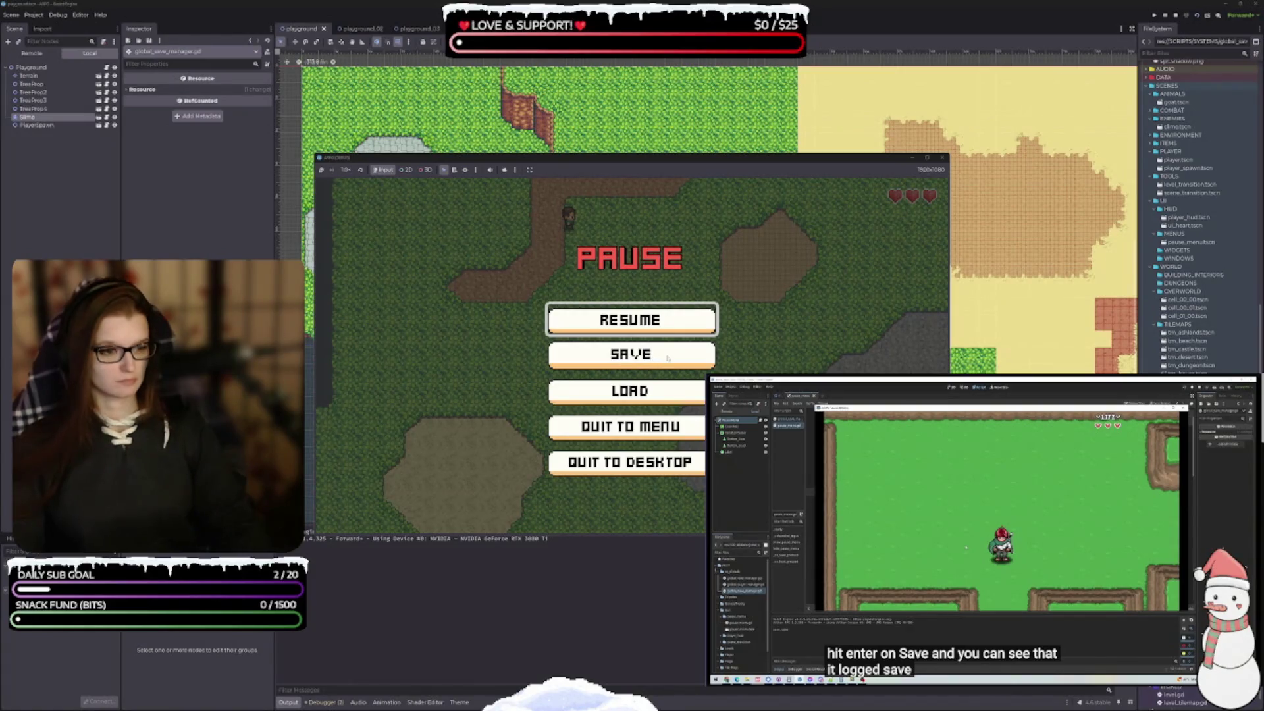
pyautogui.press('Down')
pyautogui.press('Return')
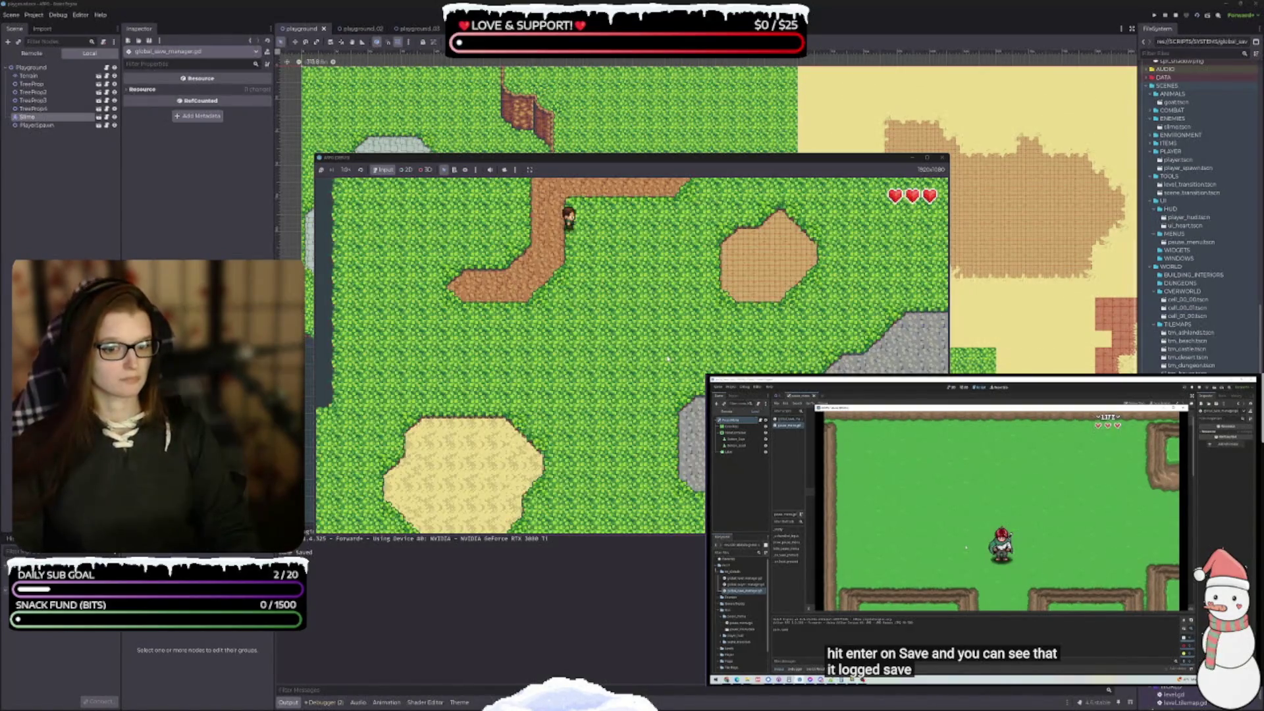
pyautogui.press('Down')
pyautogui.press('Right')
pyautogui.press('Escape')
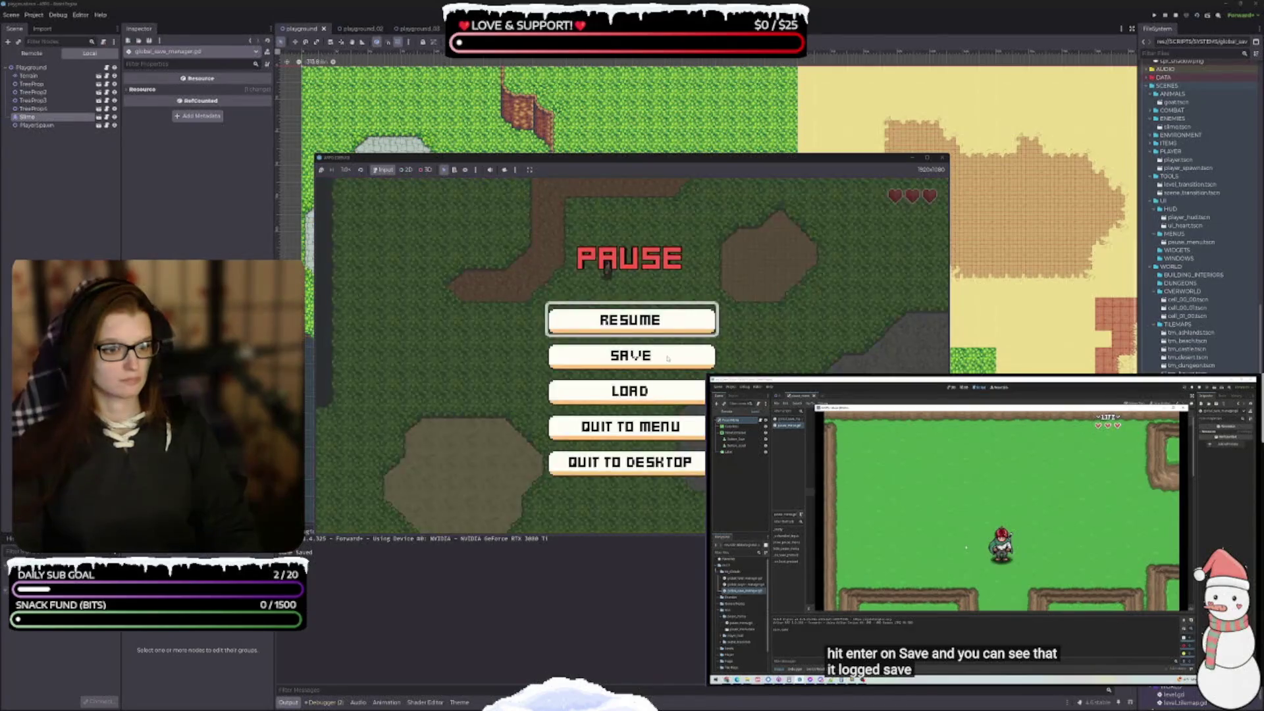
pyautogui.press('Down')
pyautogui.press('Return')
# - Stop the running game, collapse the Output panel and return to VS Code
pyautogui.press('Down')
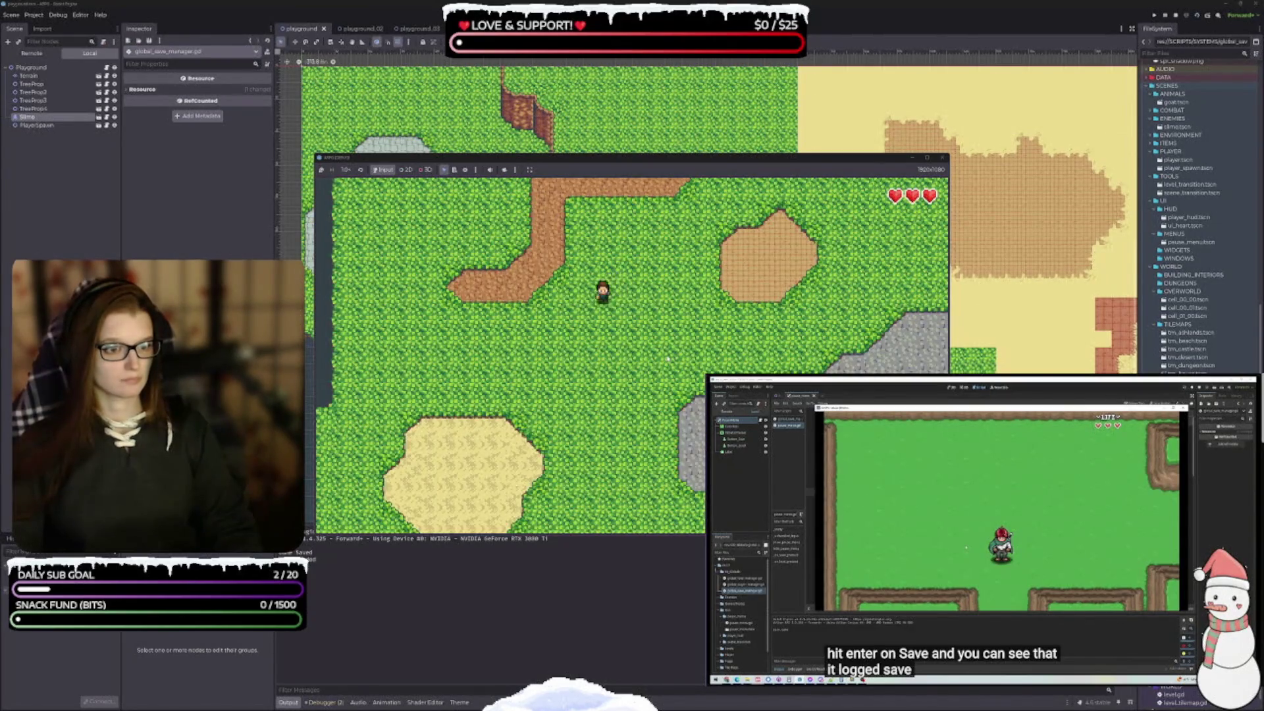
pyautogui.press('Right')
pyautogui.press('Down')
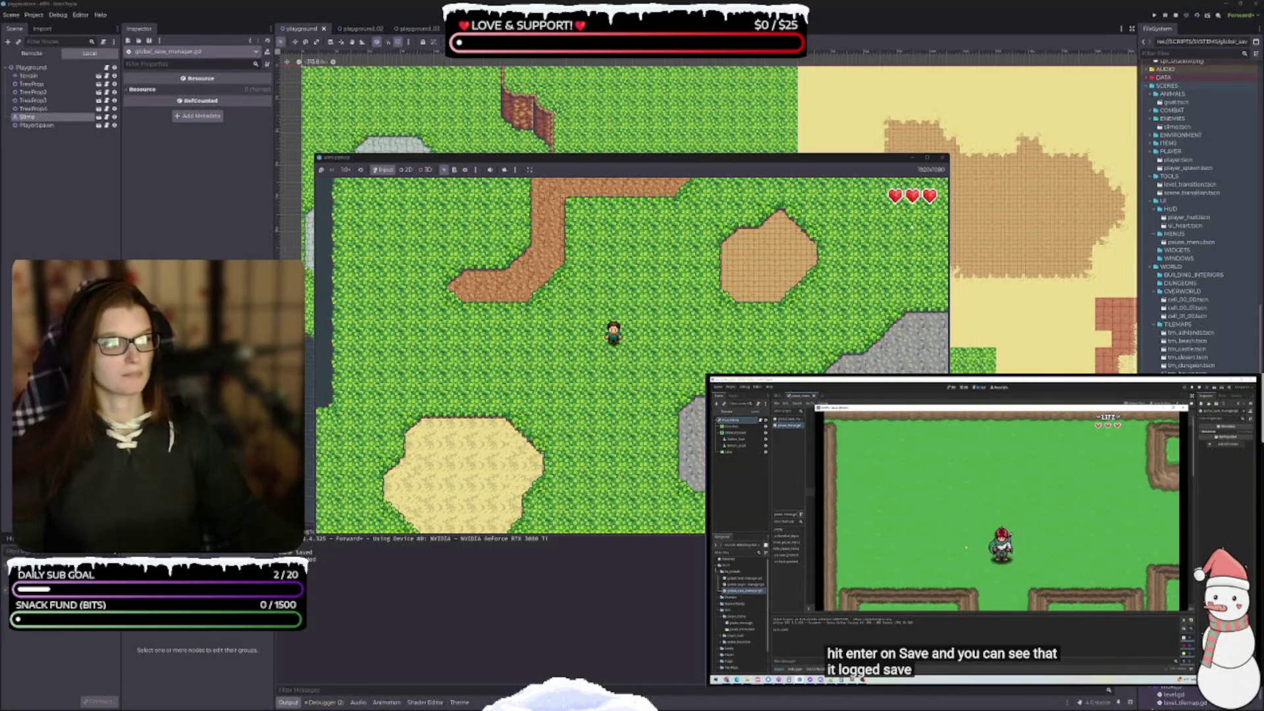
pyautogui.click(941, 158)
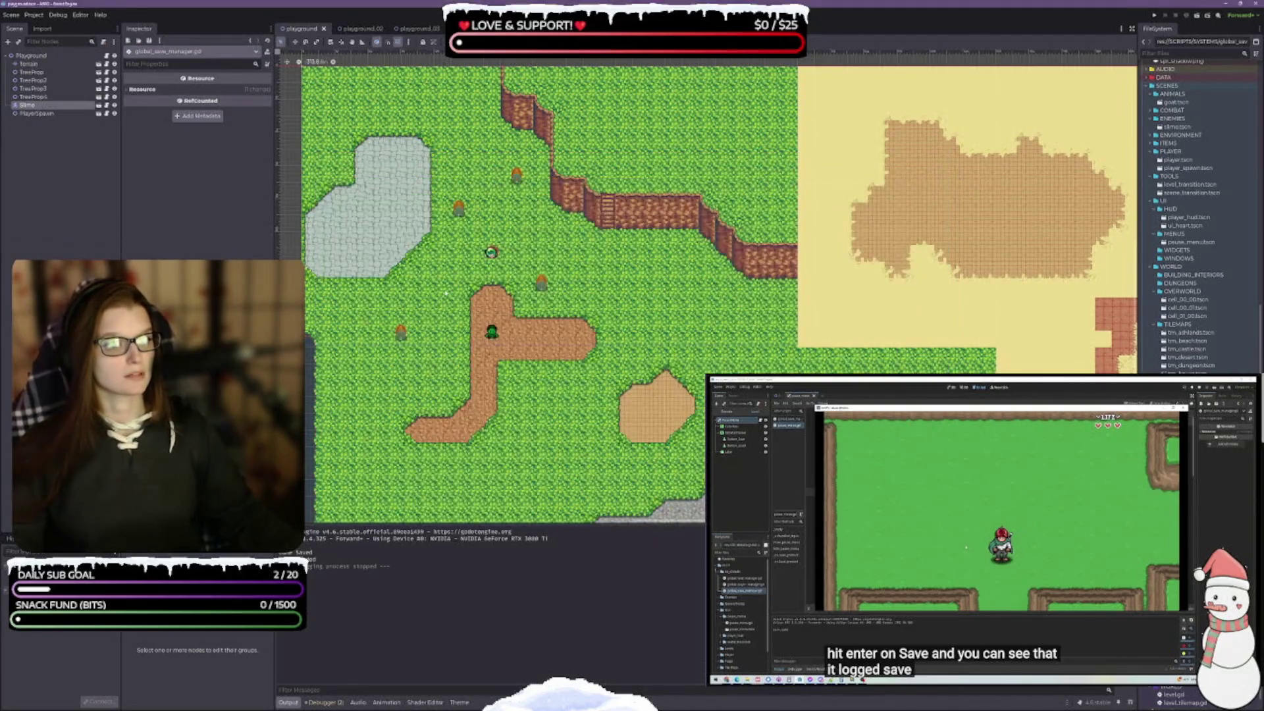
pyautogui.click(288, 702)
pyautogui.hotkey('alt', 'Tab')
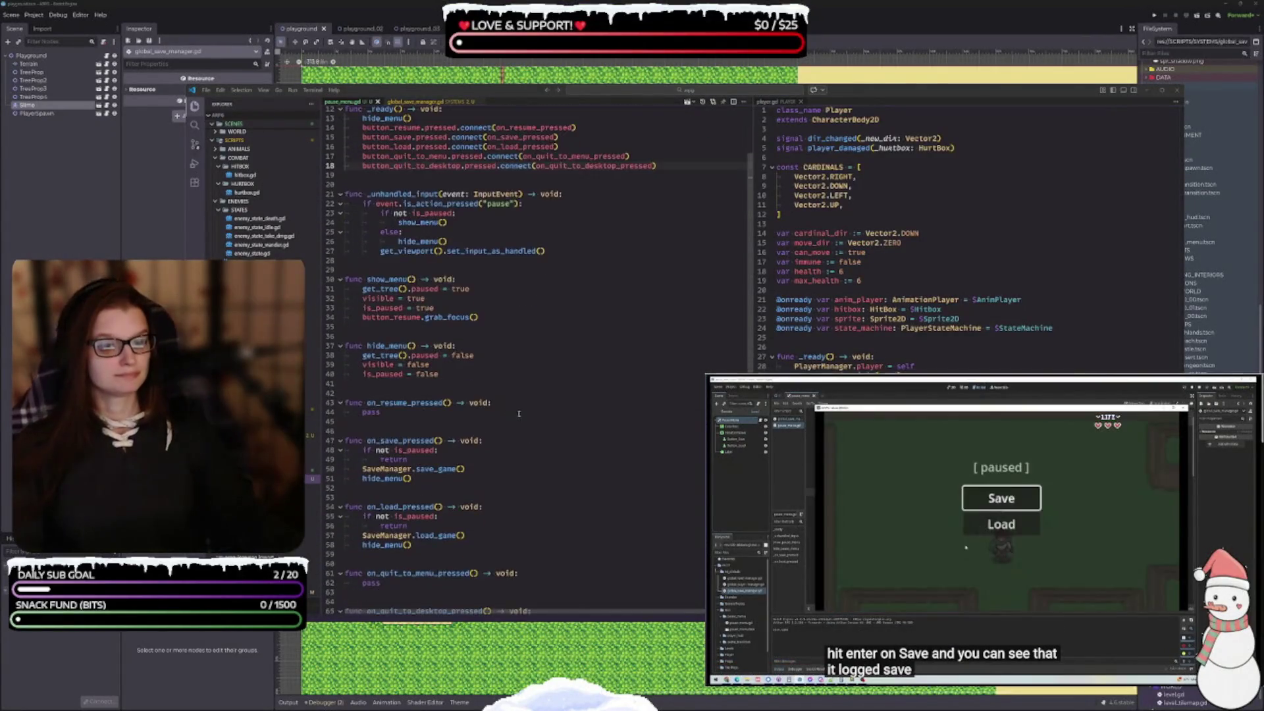
# - Replace pass in on_resume_pressed with an 'if not is_paused: return' guard
pyautogui.scroll(-4, 494, 509)
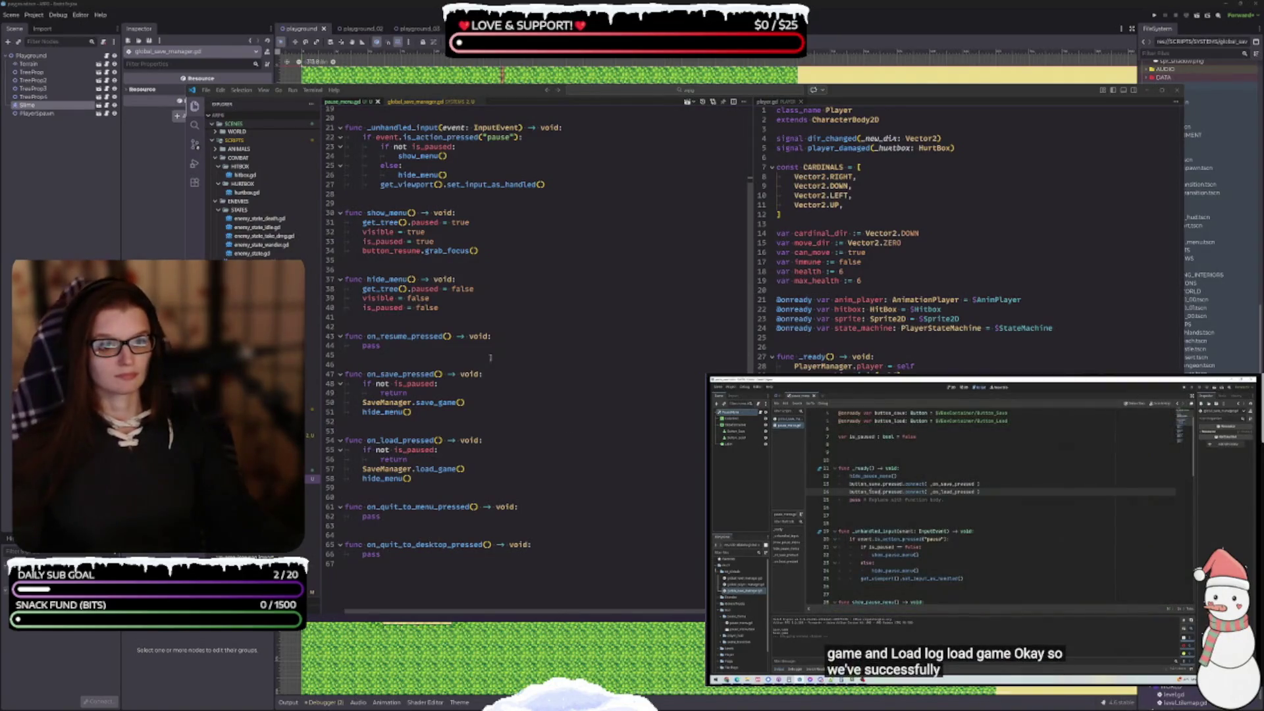
pyautogui.click(982, 530)
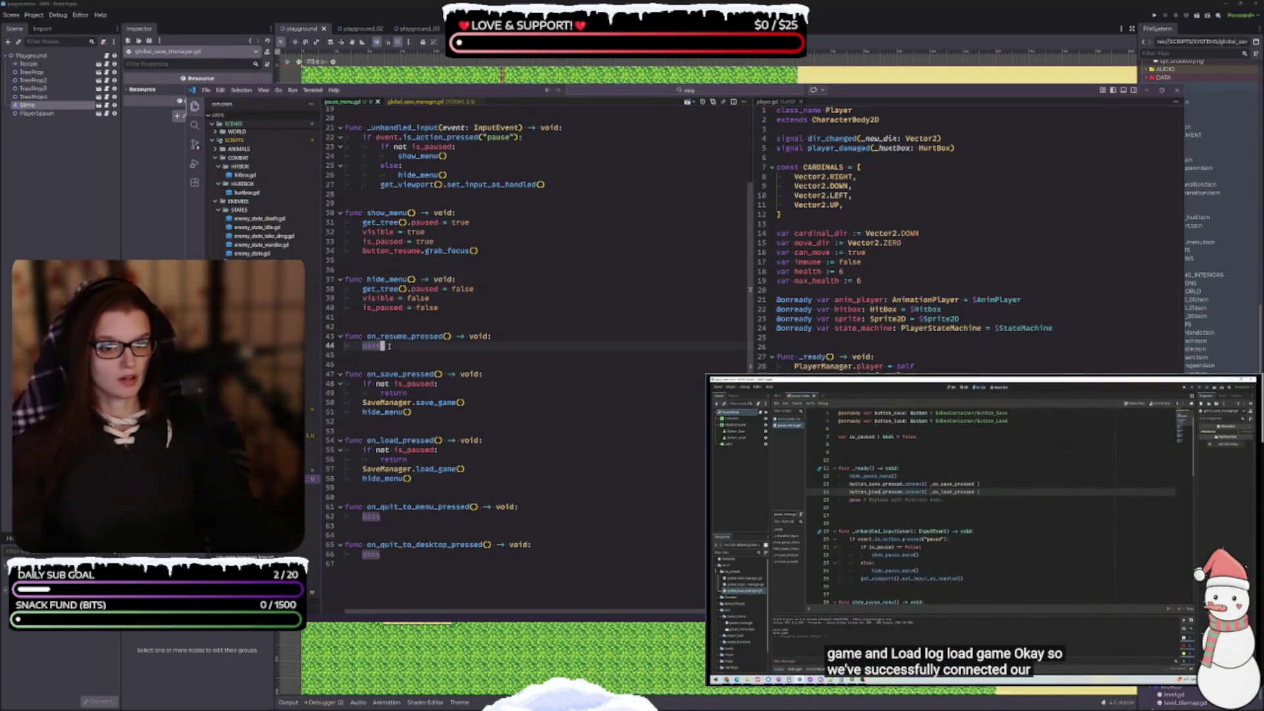
pyautogui.click(436, 352)
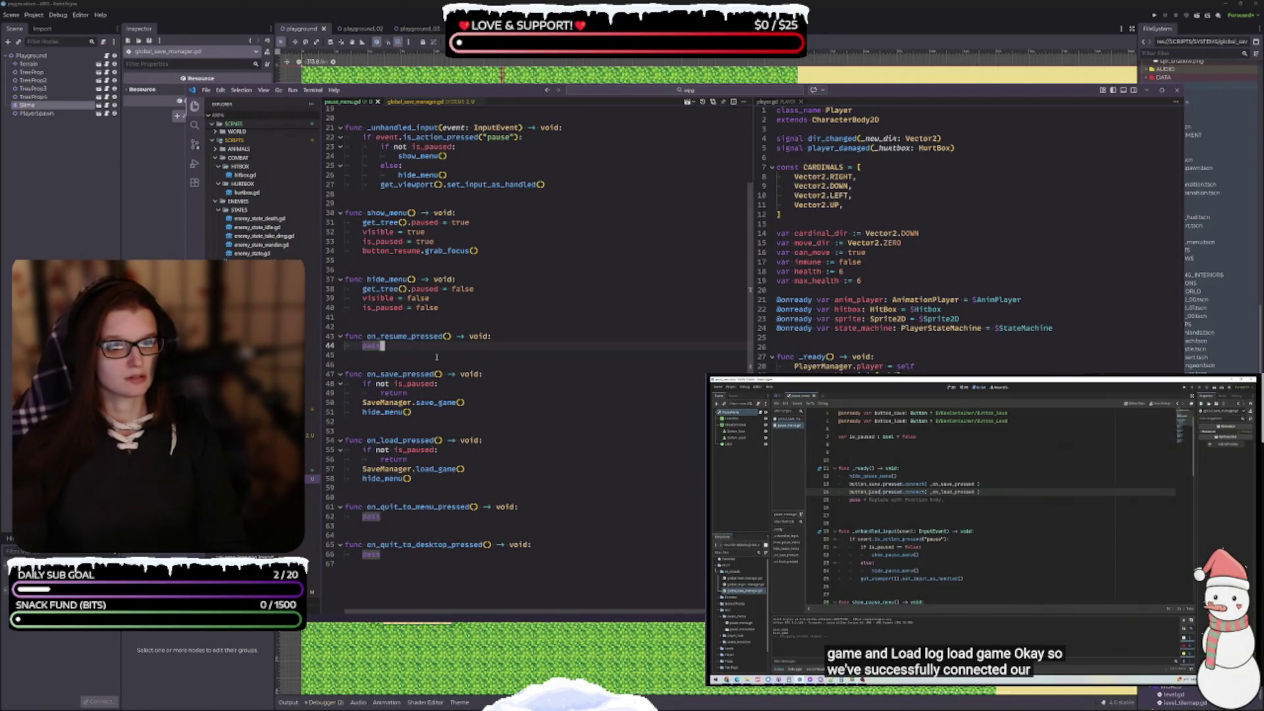
pyautogui.press('BackSpace')
pyautogui.press('BackSpace')
pyautogui.press('BackSpace')
pyautogui.write('if not i')
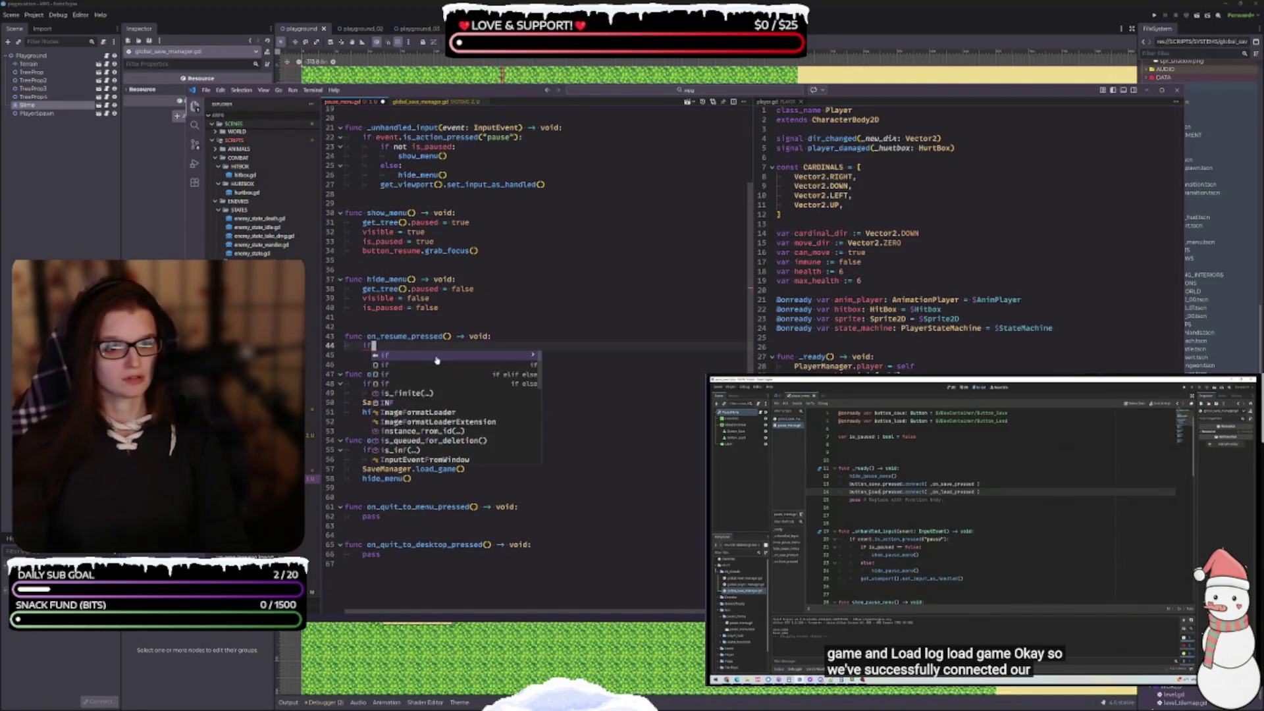
pyautogui.write('s')
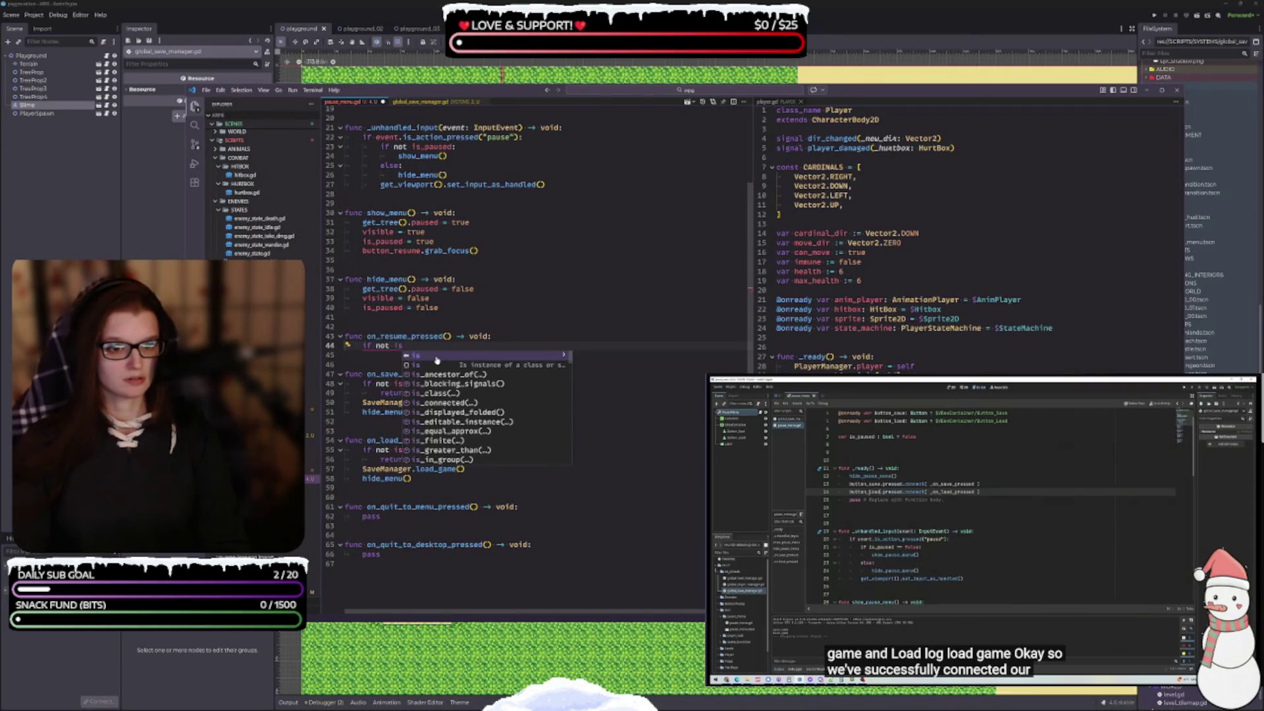
pyautogui.write('_is')
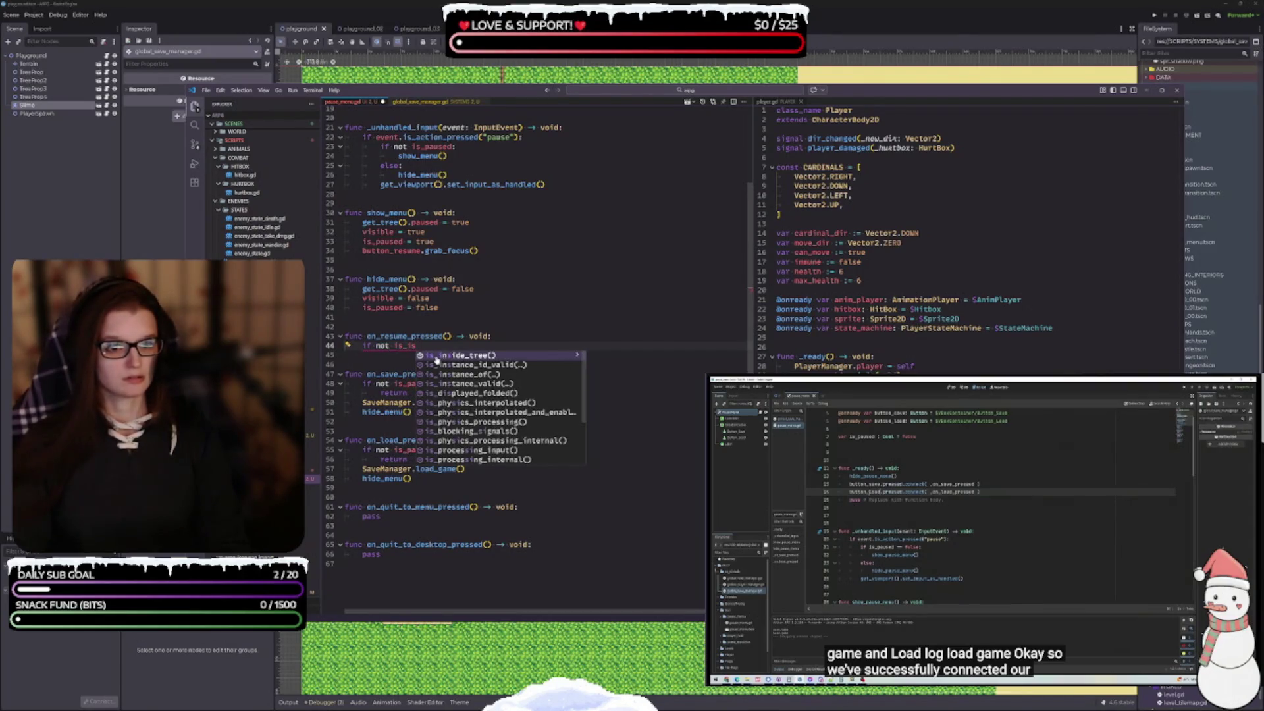
pyautogui.press('BackSpace')
pyautogui.press('BackSpace')
pyautogui.write('pa')
pyautogui.press('Down')
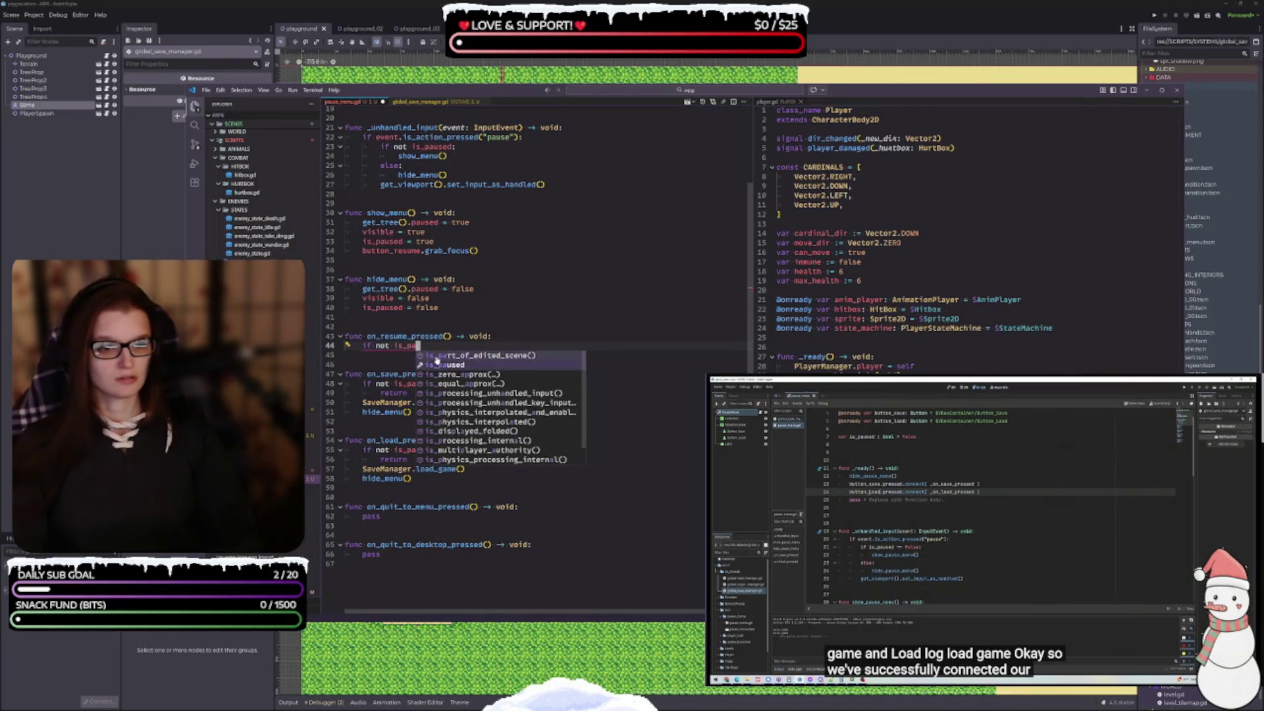
pyautogui.press('Return')
pyautogui.press('Return')
pyautogui.write('return')
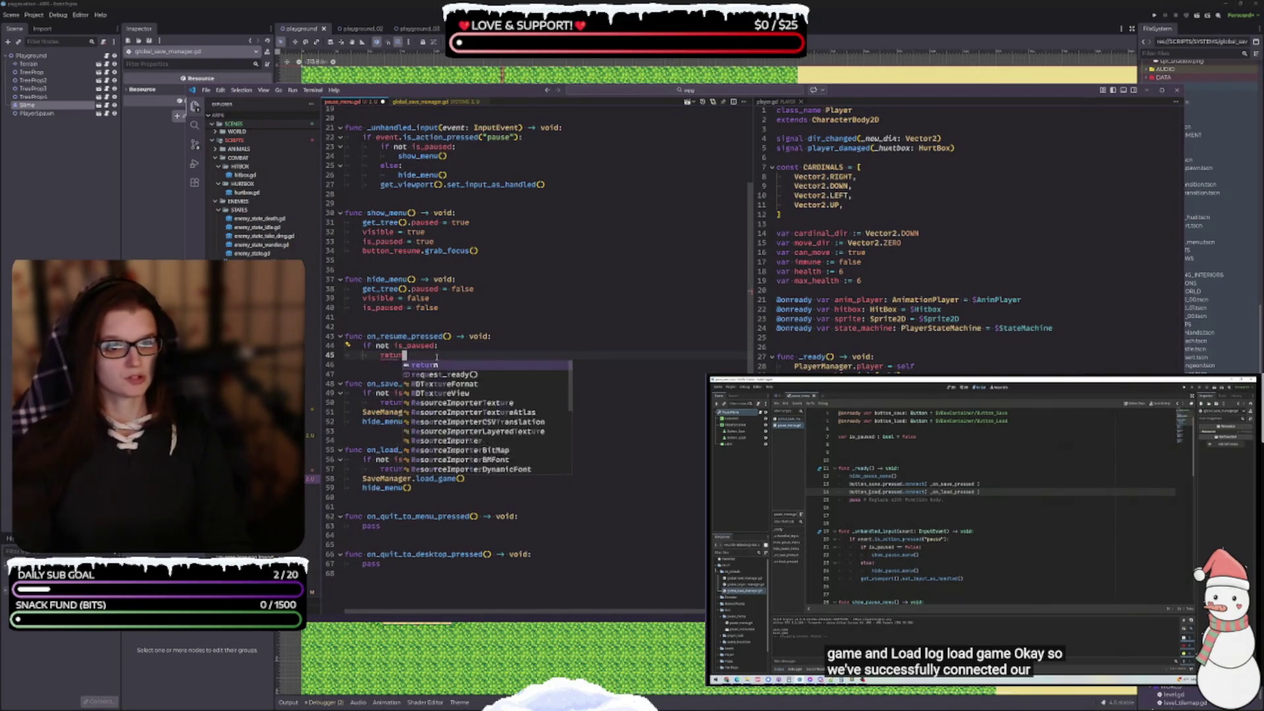
pyautogui.press('Return')
pyautogui.press('Return')
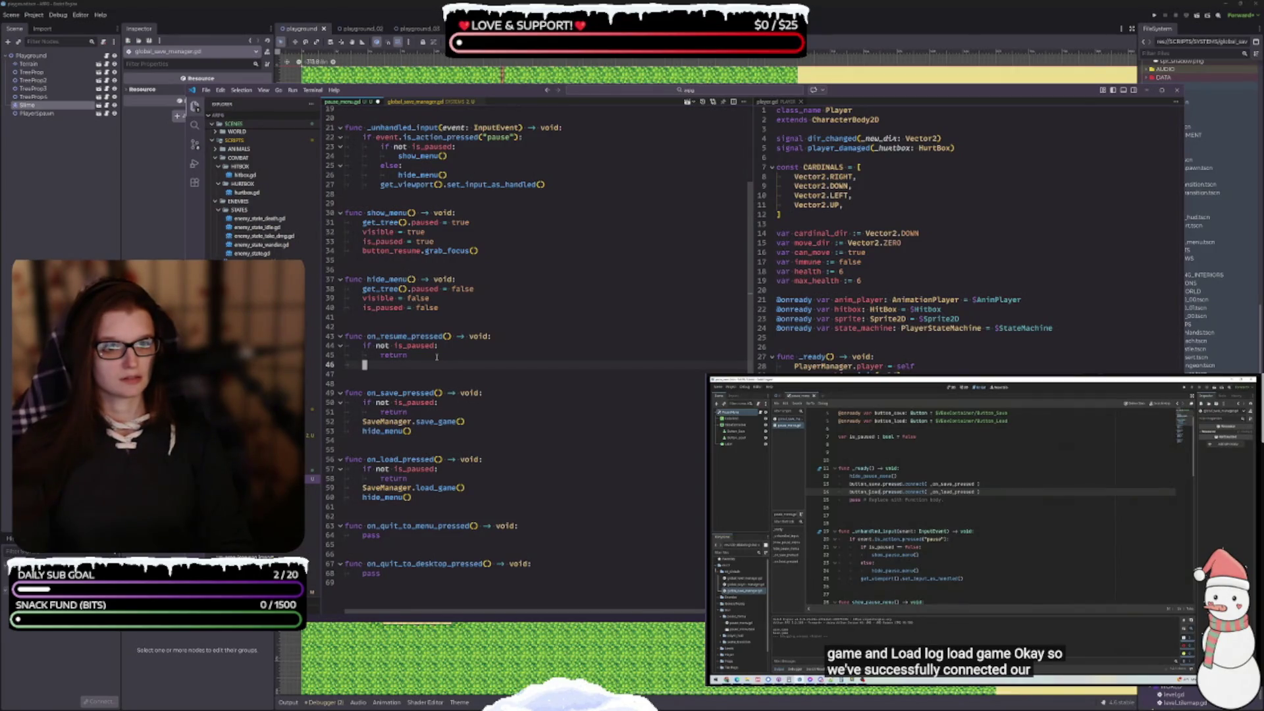
# - Make on_resume_pressed call hide_menu() after the guard
pyautogui.scroll(1, 492, 351)
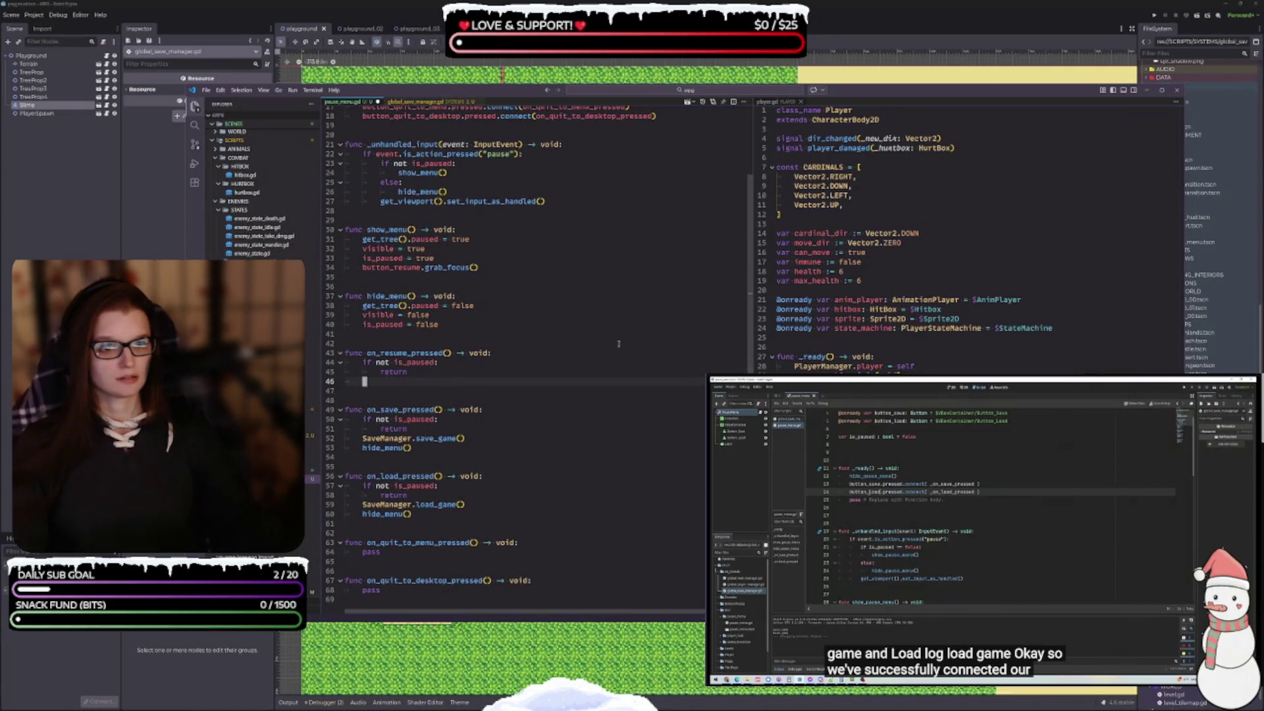
pyautogui.write('hid')
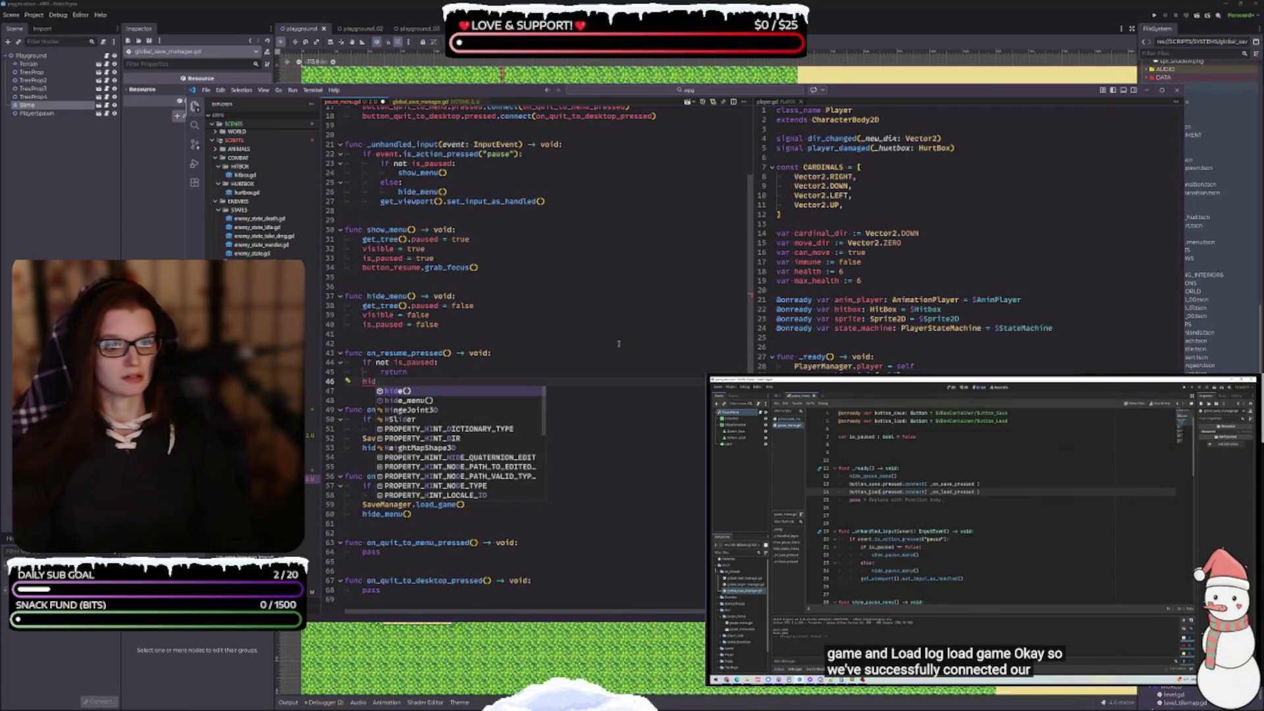
pyautogui.press('Down')
pyautogui.press('Return')
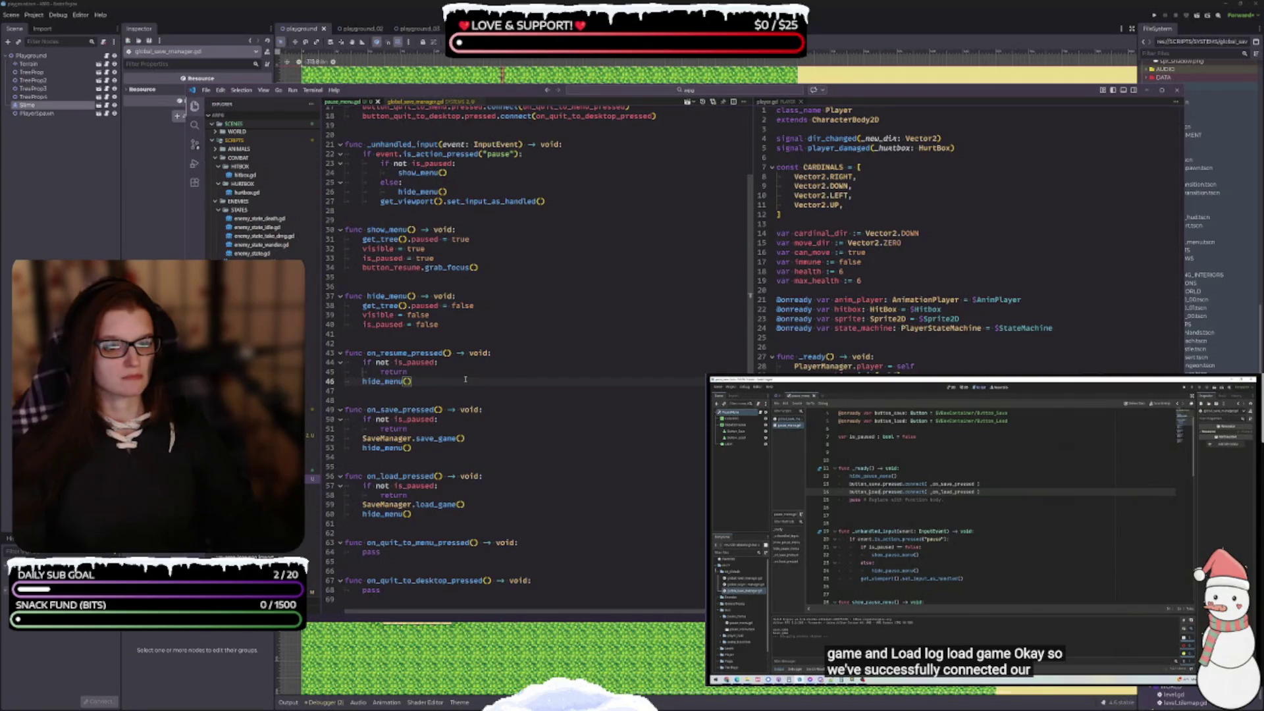
# - Replace pass in the quit-to-menu handler with the 'if not is_paused: return' guard
pyautogui.scroll(-1, 464, 378)
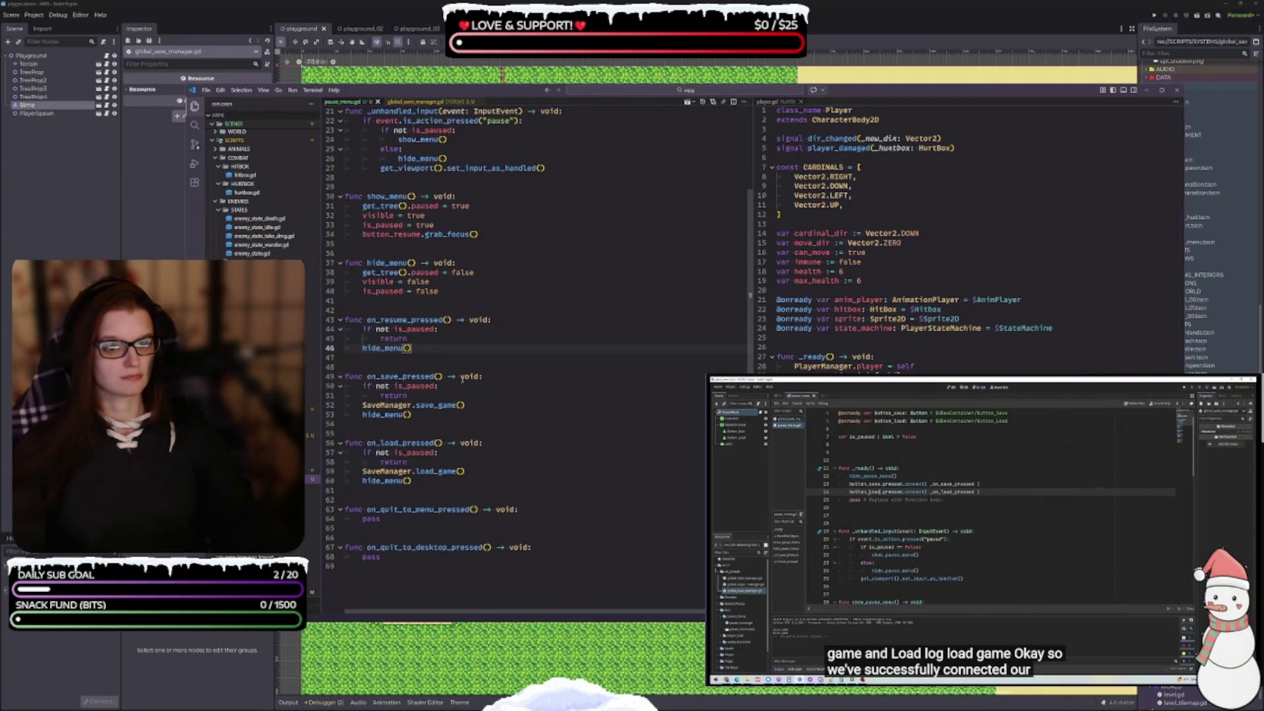
pyautogui.doubleClick(383, 520)
pyautogui.write('if not is')
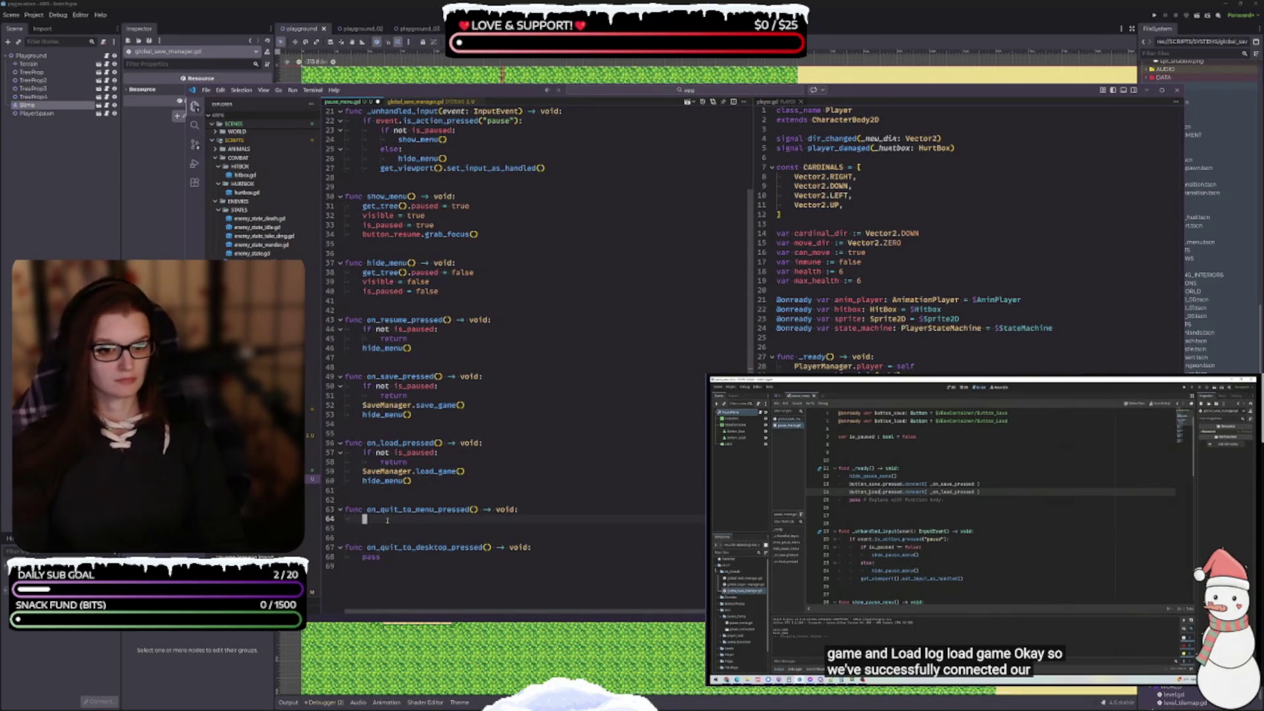
pyautogui.write('_part')
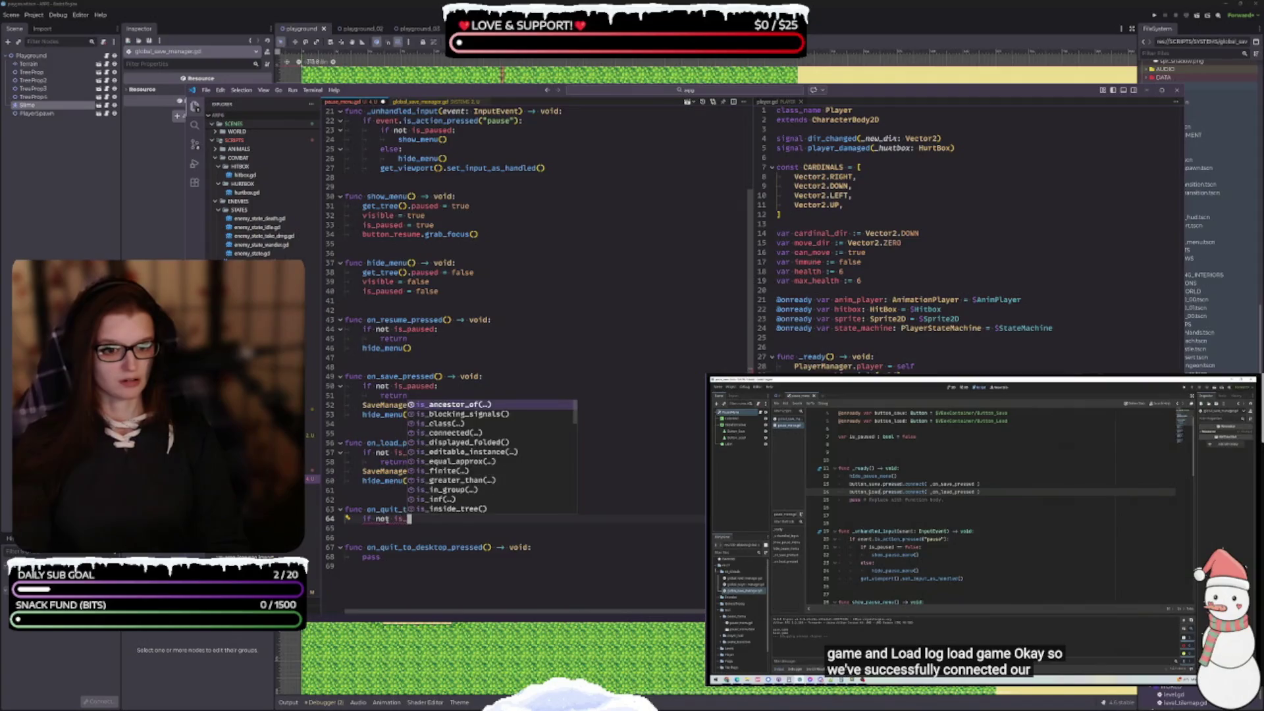
pyautogui.press('Return')
pyautogui.press('BackSpace')
pyautogui.press('BackSpace')
pyautogui.press('BackSpace')
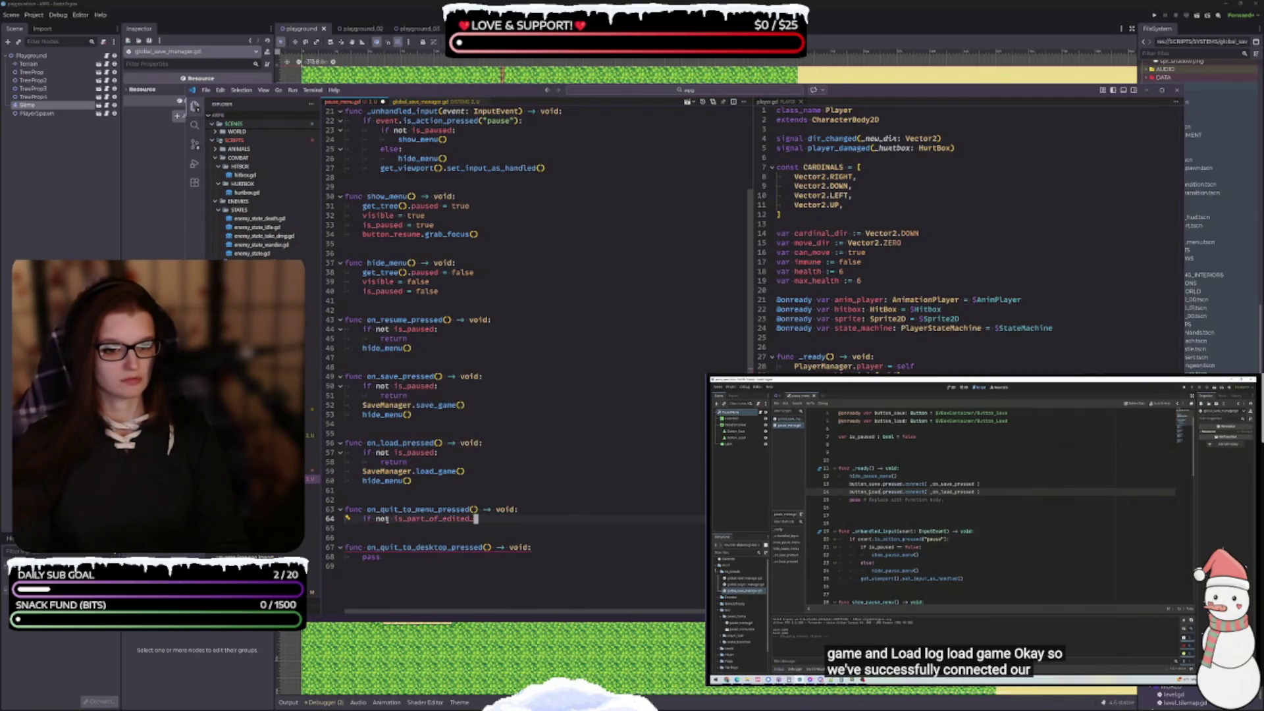
pyautogui.write('us')
pyautogui.press('Return')
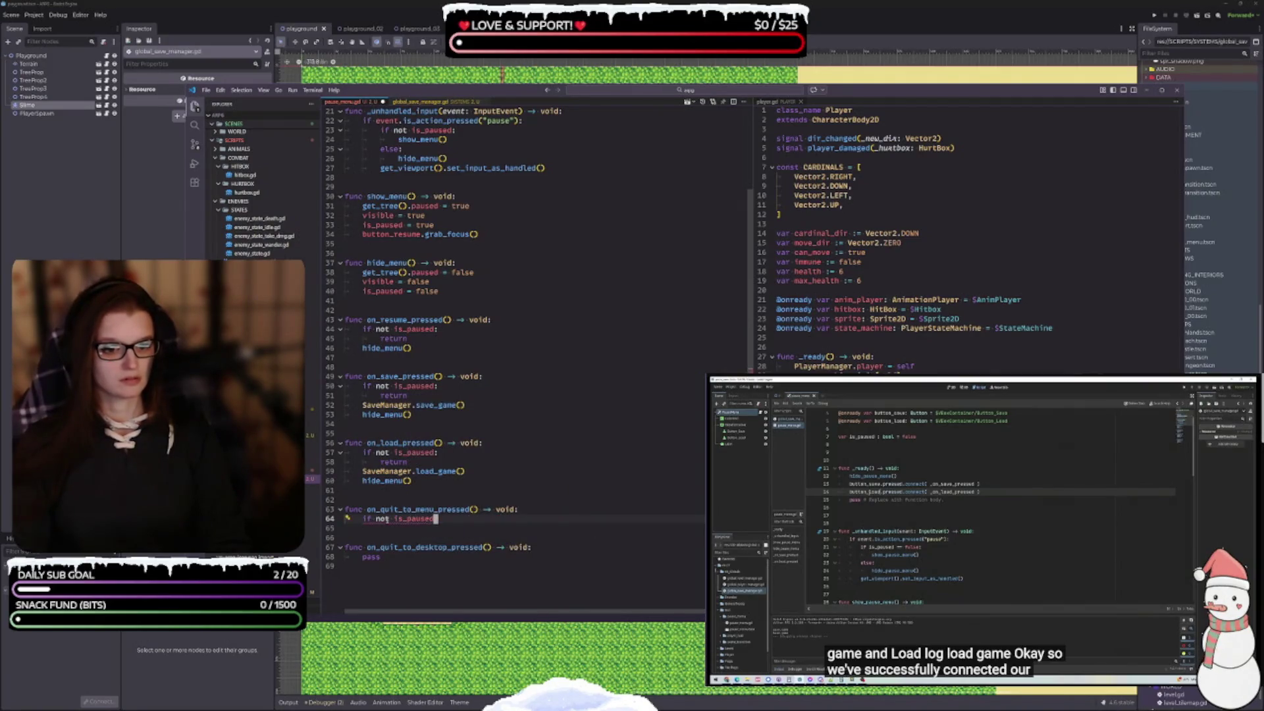
pyautogui.press('Return')
pyautogui.write('return')
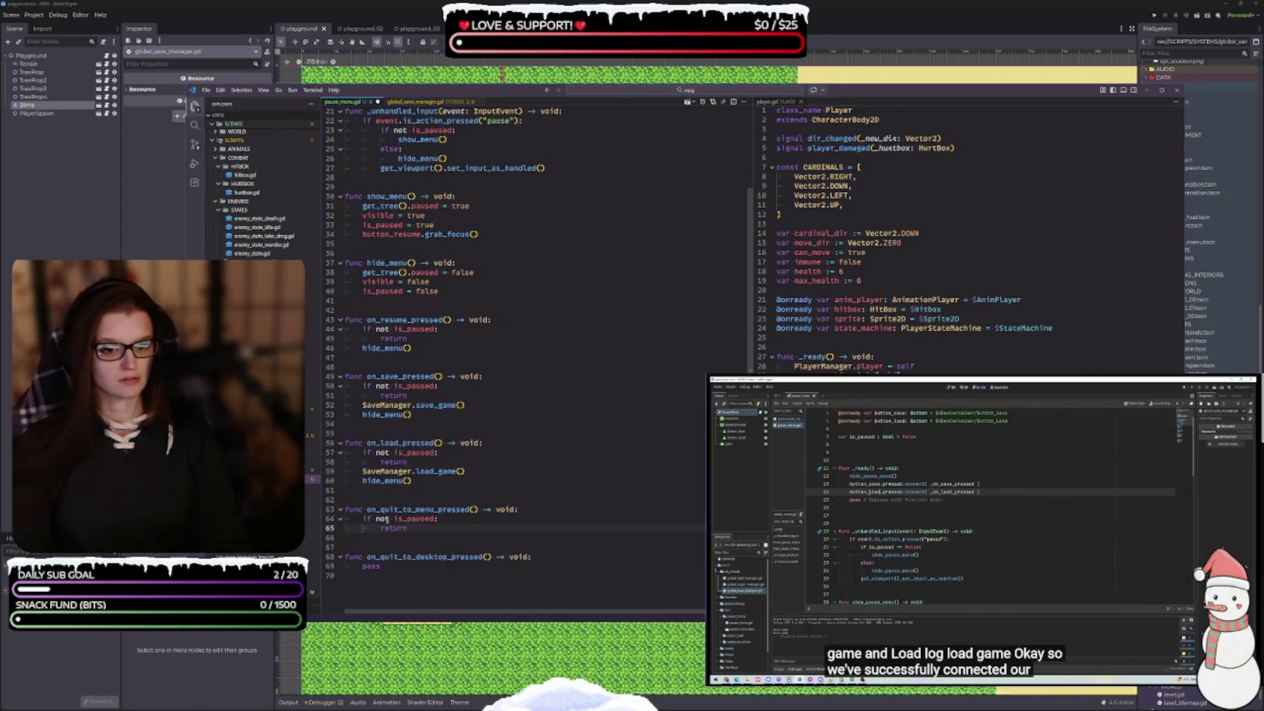
pyautogui.press('Return')
# - Paste the same guard into the quit-to-desktop handler, tidy blank lines, then switch to global_save_manager.gd
pyautogui.hotkey('shift', 'Up')
pyautogui.hotkey('shift', 'Up')
pyautogui.hotkey('ctrl', 'c')
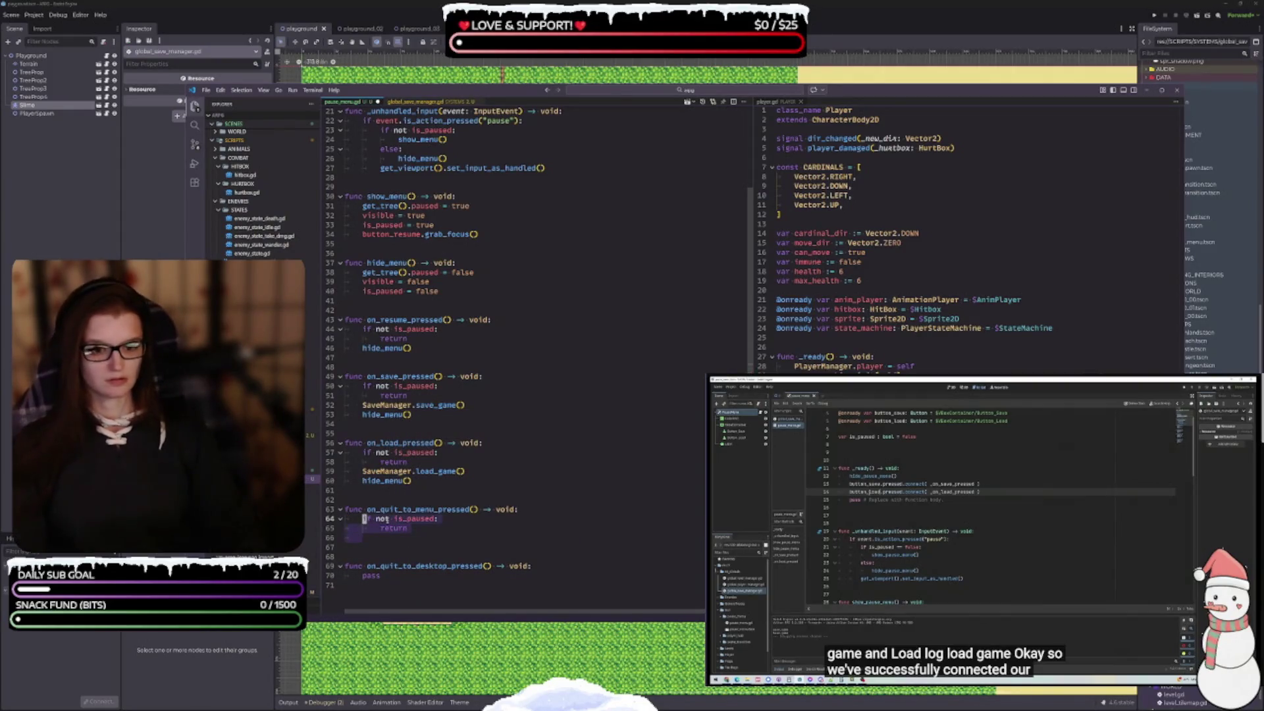
pyautogui.moveTo(362, 576); pyautogui.dragTo(388, 573)
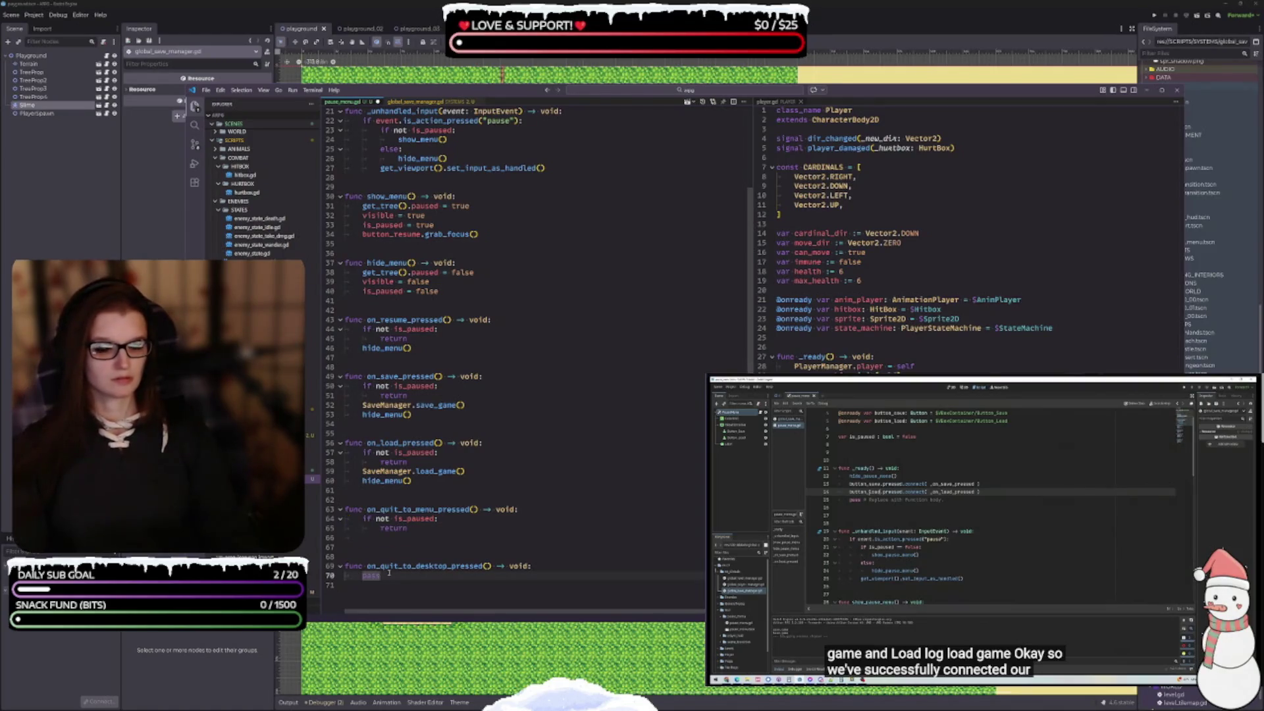
pyautogui.hotkey('ctrl', 'v')
pyautogui.scroll(-1, 474, 518)
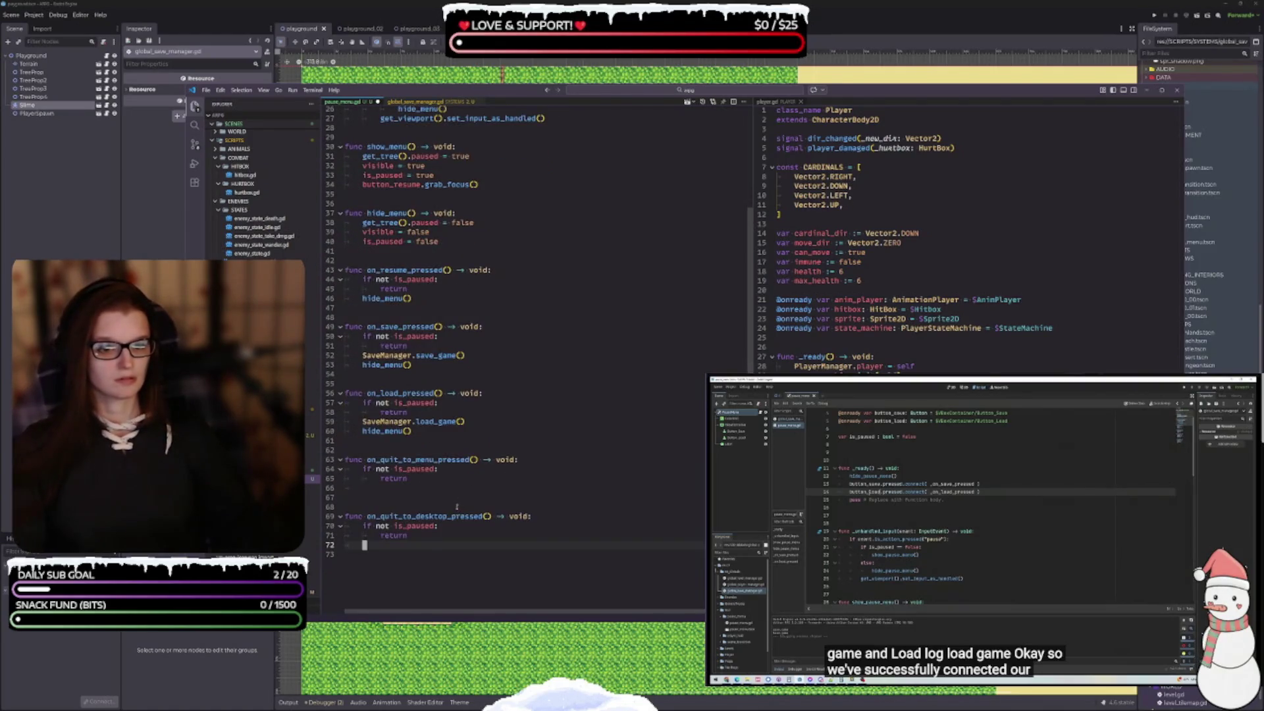
pyautogui.click(399, 488)
pyautogui.scroll(-3, 501, 446)
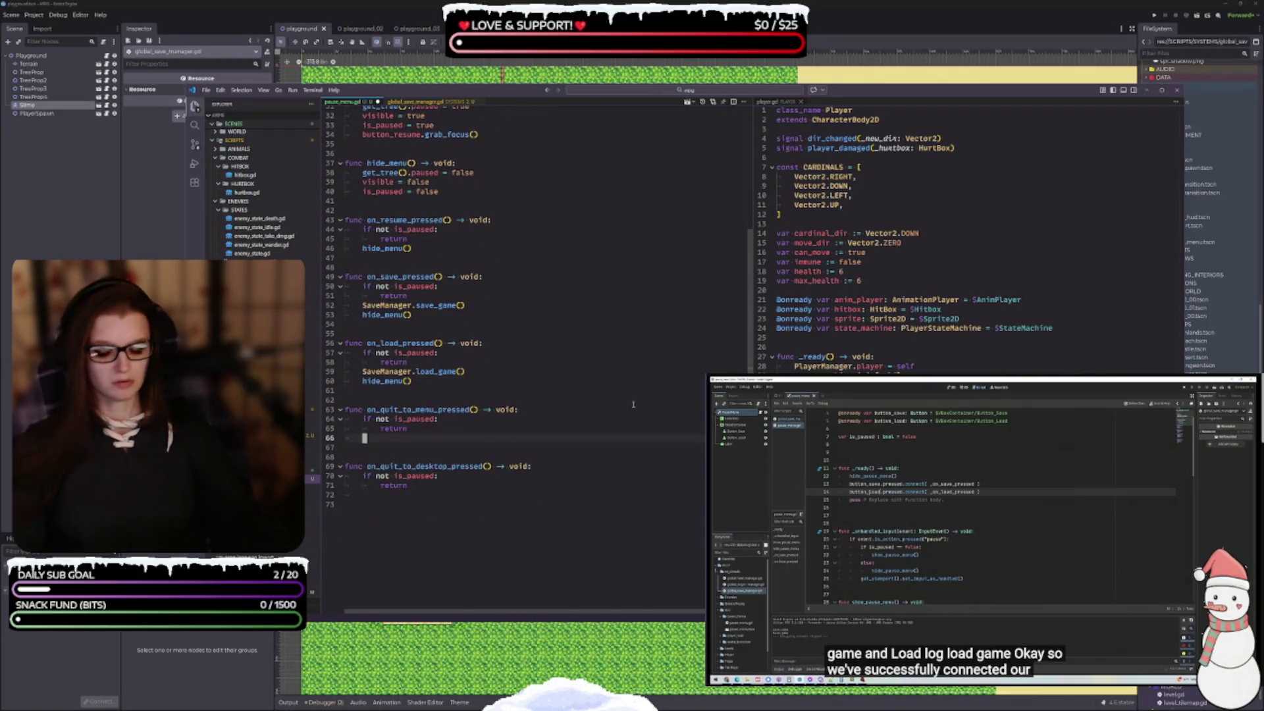
pyautogui.press('BackSpace')
pyautogui.press('Delete')
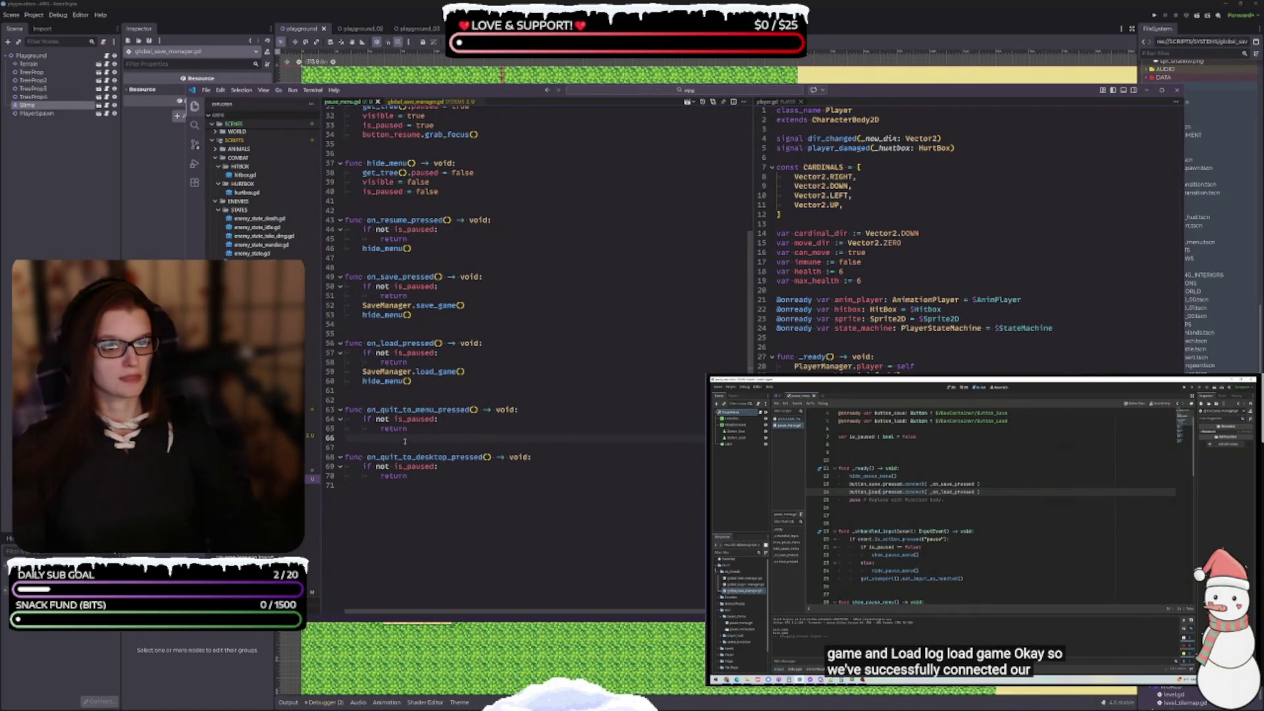
pyautogui.press('Tab')
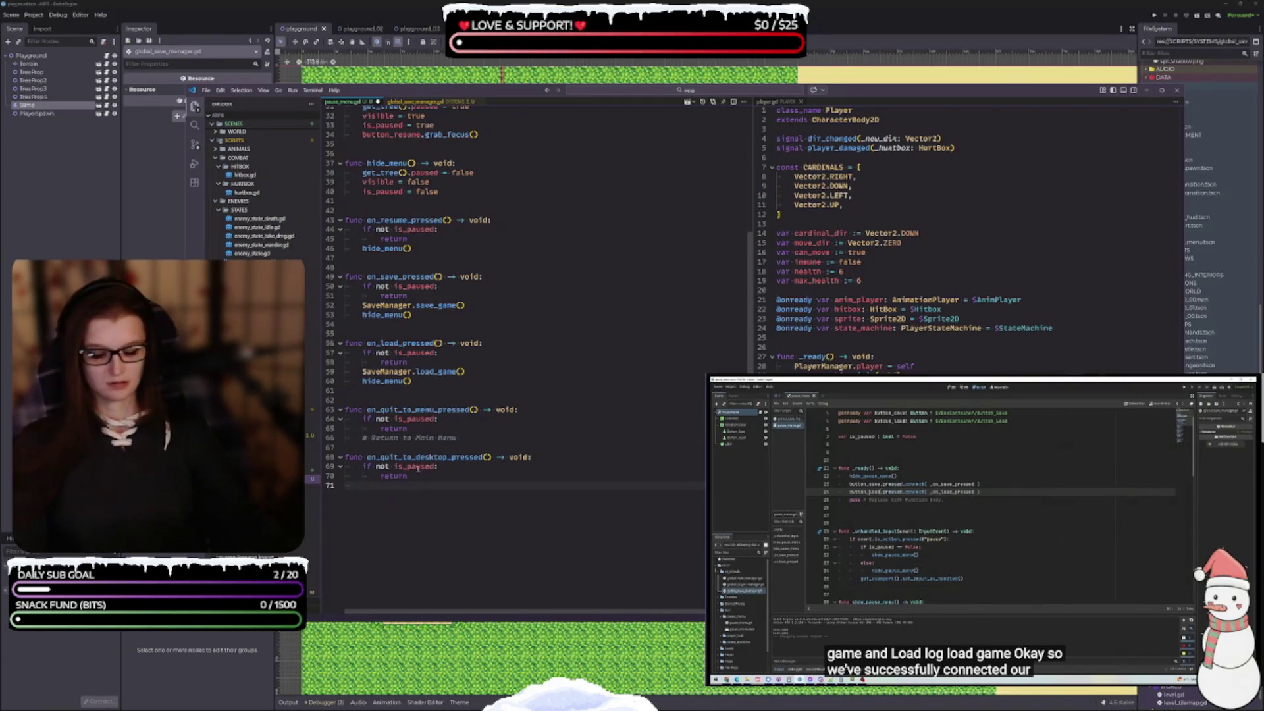
pyautogui.press('Return')
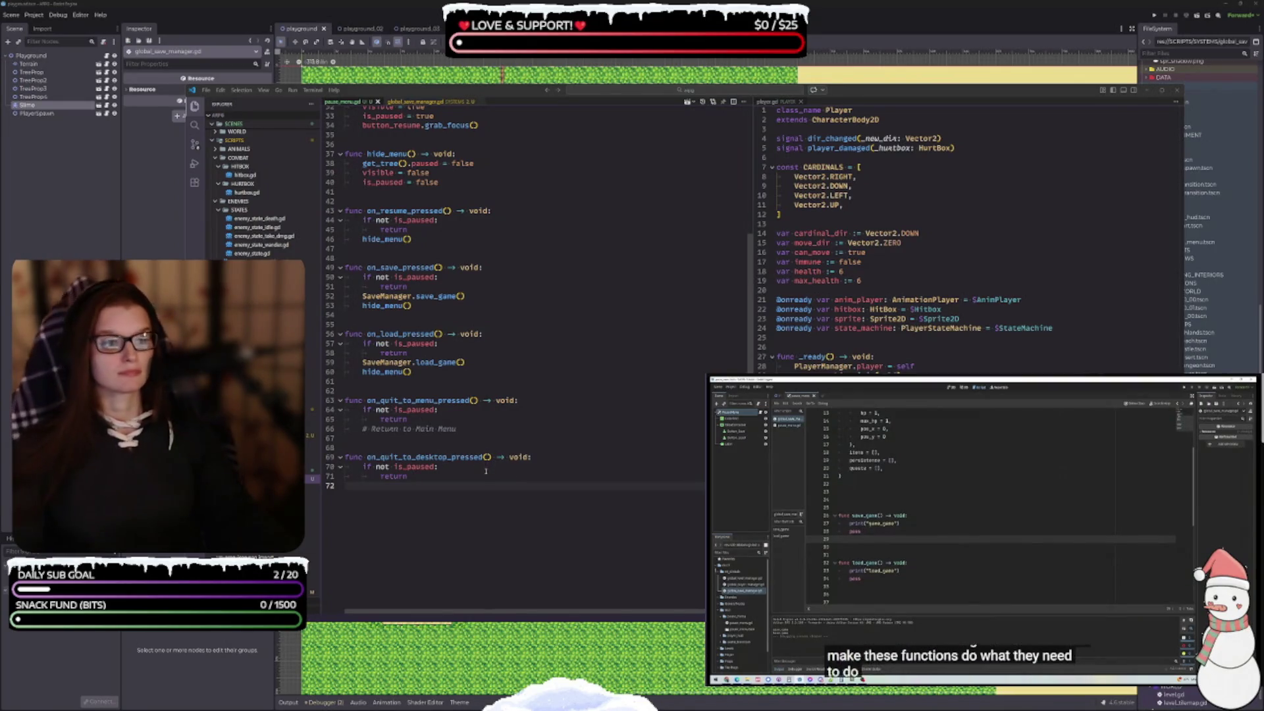
pyautogui.hotkey('ctrl', 'Tab')
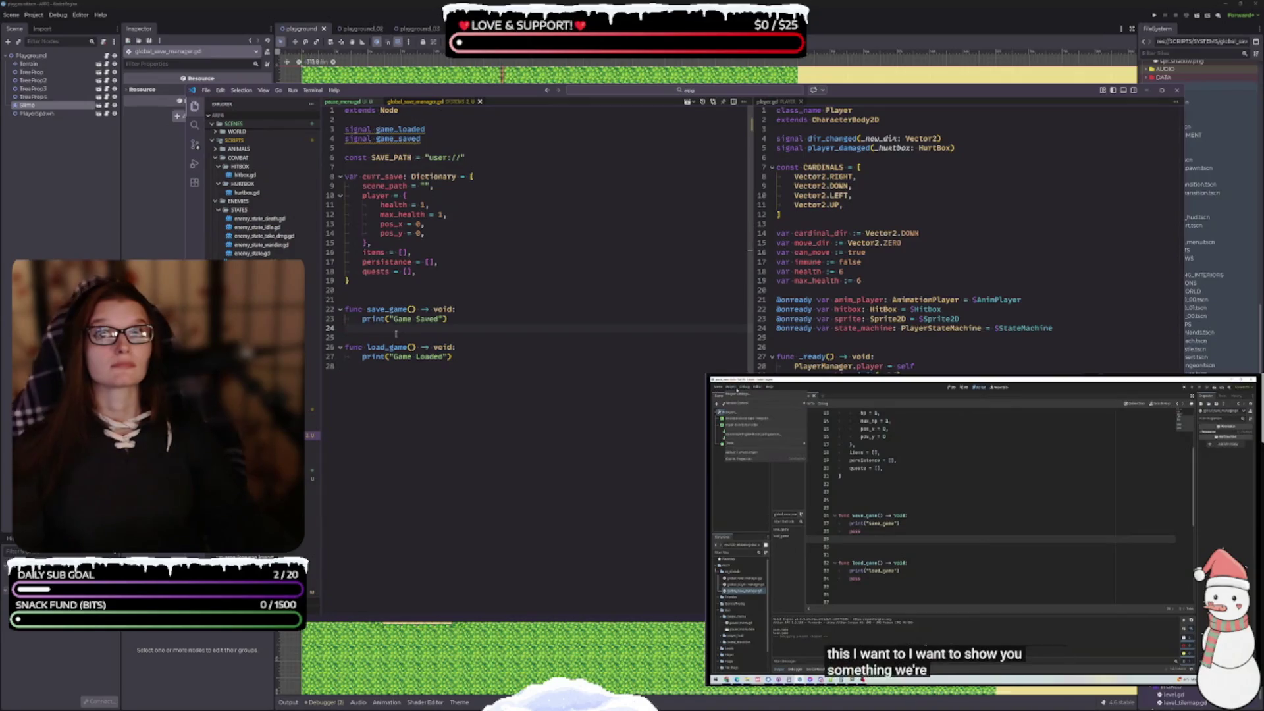
pyautogui.click(34, 15)
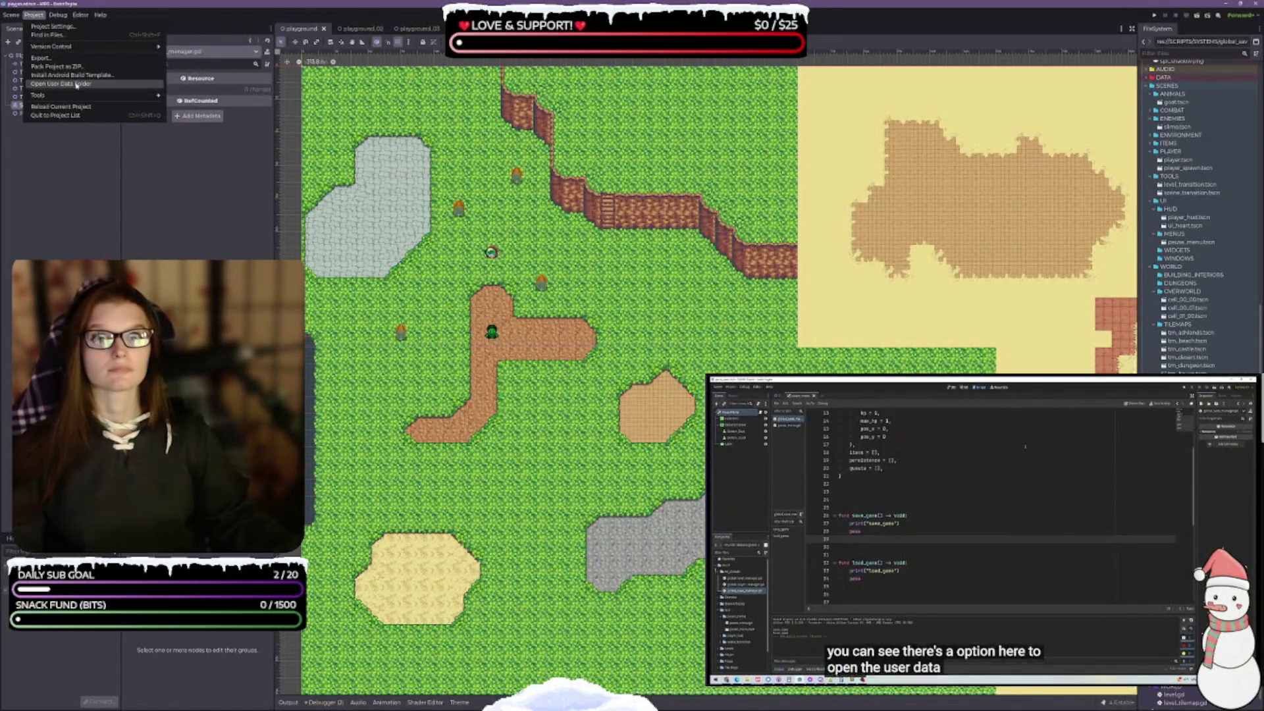
pyautogui.click(76, 84)
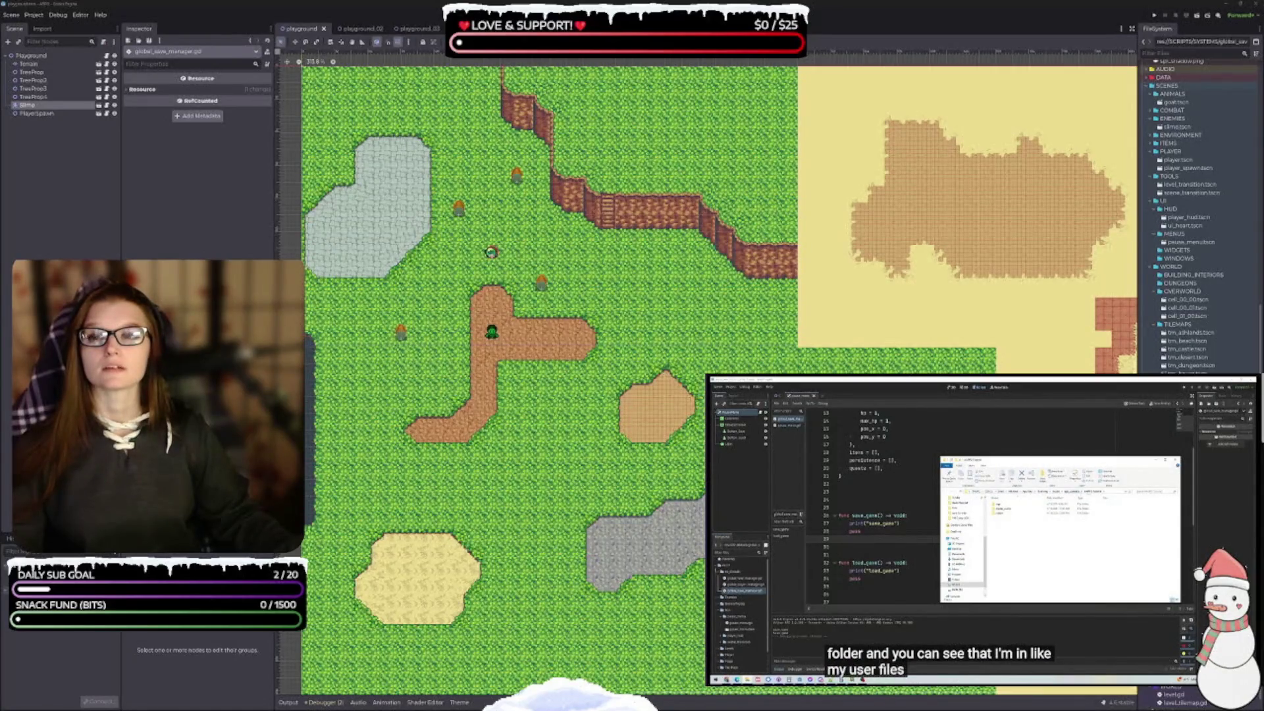
pyautogui.moveTo(598, 277)
pyautogui.mouseDown()
pyautogui.moveTo(599, 264)
pyautogui.moveTo(327, 0)
pyautogui.mouseUp()
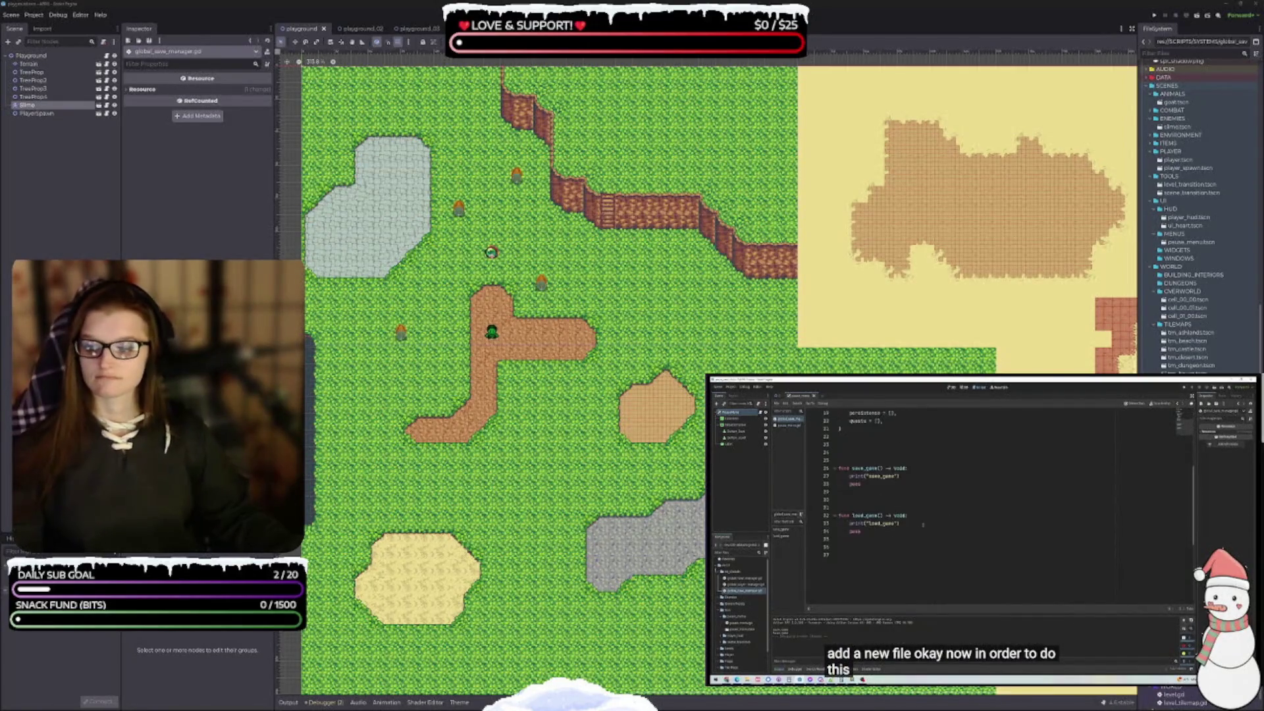
pyautogui.hotkey('alt', 'Tab')
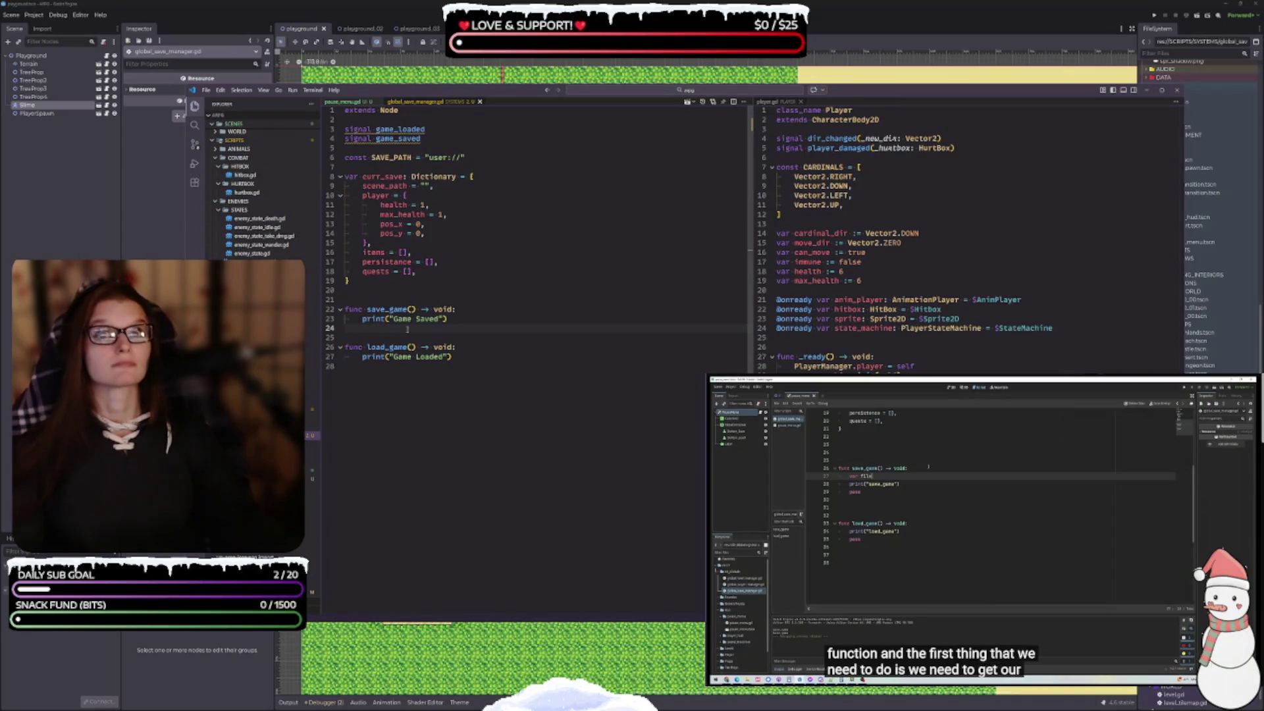
# - In save_game, begin 'var file := FileAccess.open(SAVE_PATH' above the print line
pyautogui.click(362, 319)
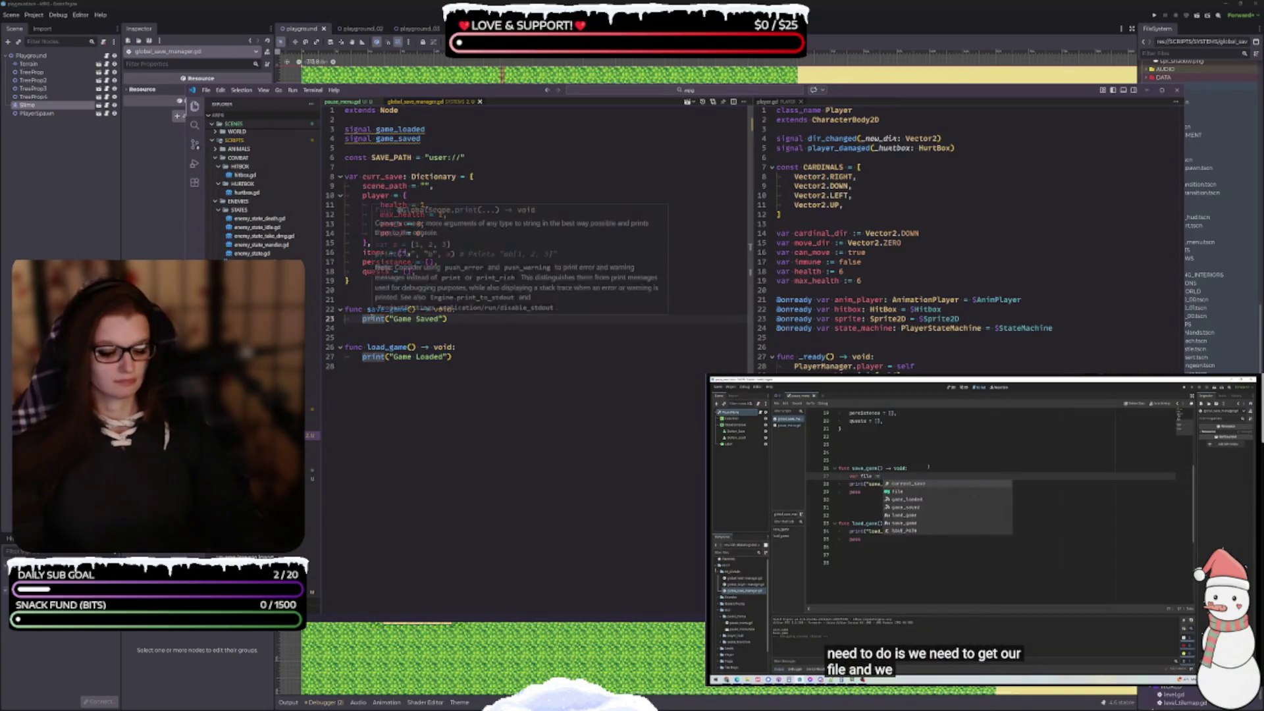
pyautogui.press('Return')
pyautogui.press('Return')
pyautogui.press('Return')
pyautogui.press('Up')
pyautogui.press('Up')
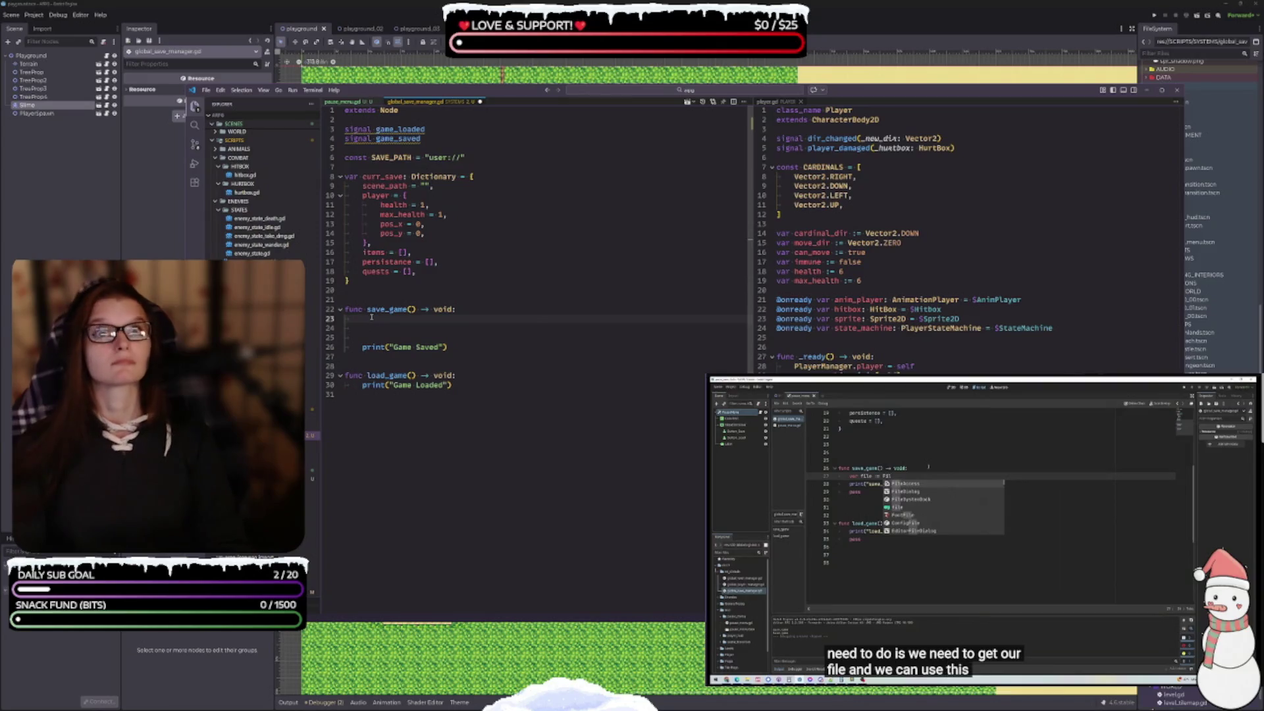
pyautogui.write('var file :')
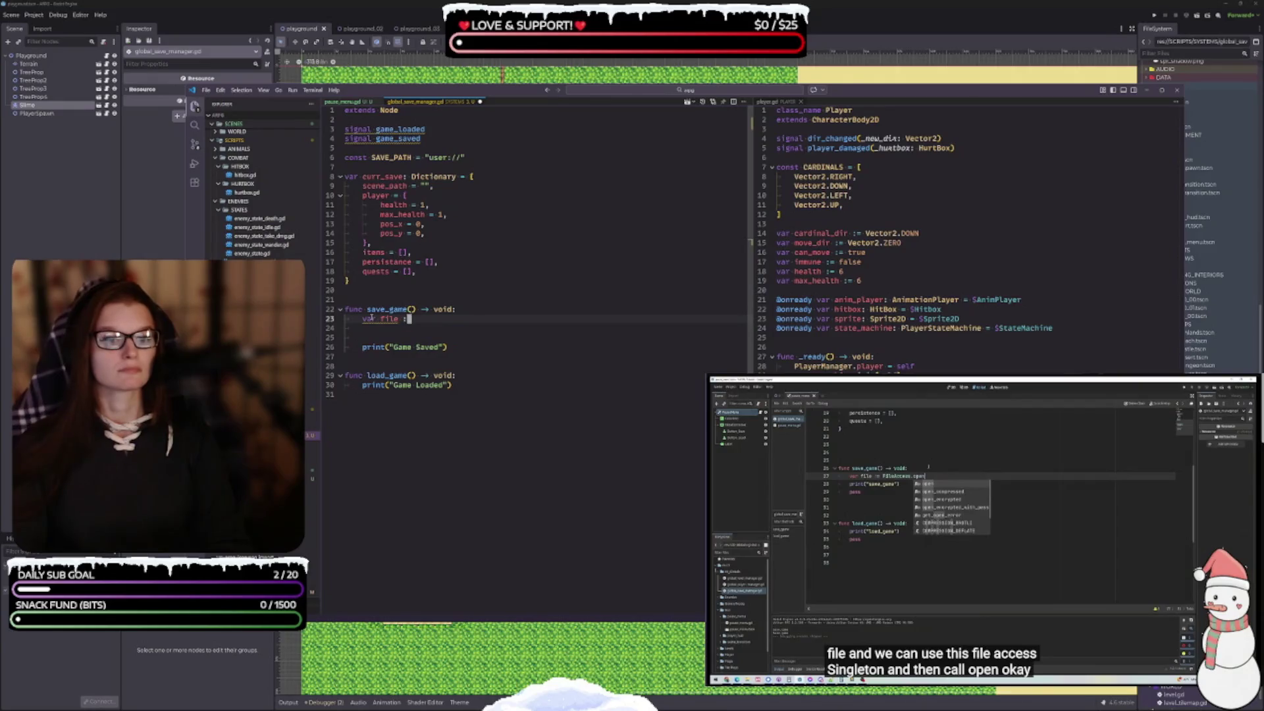
pyautogui.write('= File')
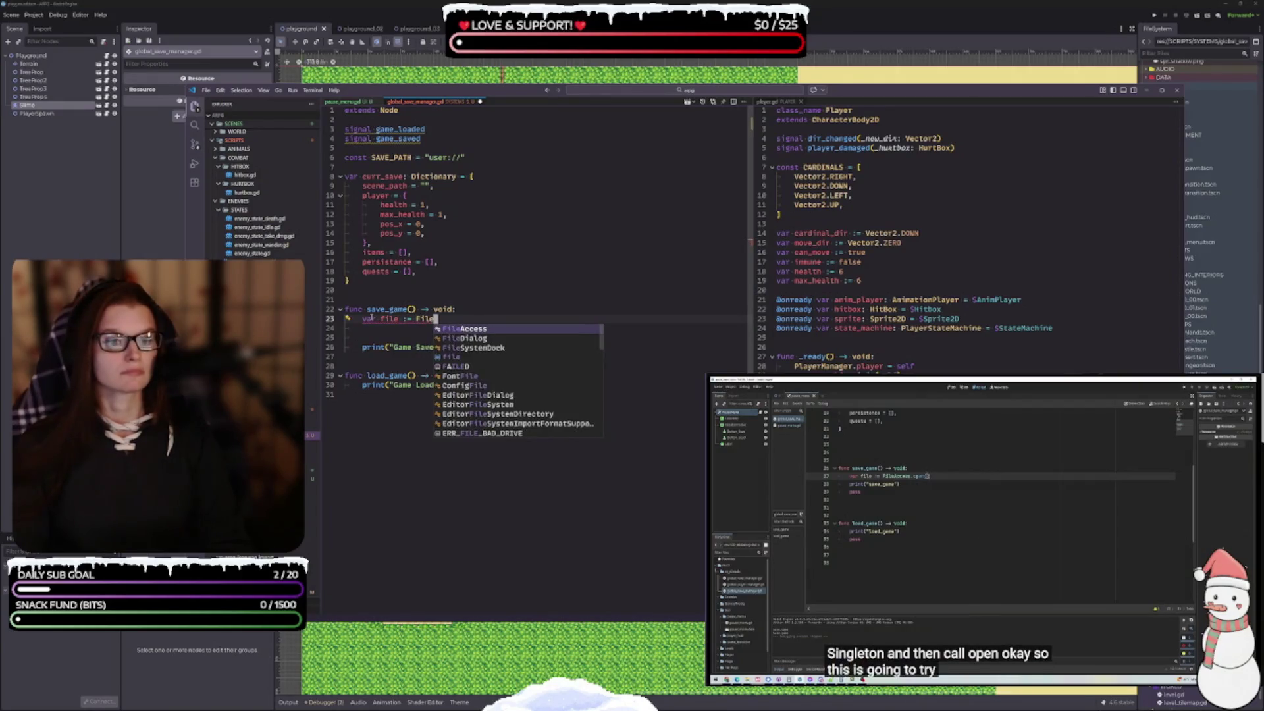
pyautogui.press('Return')
pyautogui.write('.open')
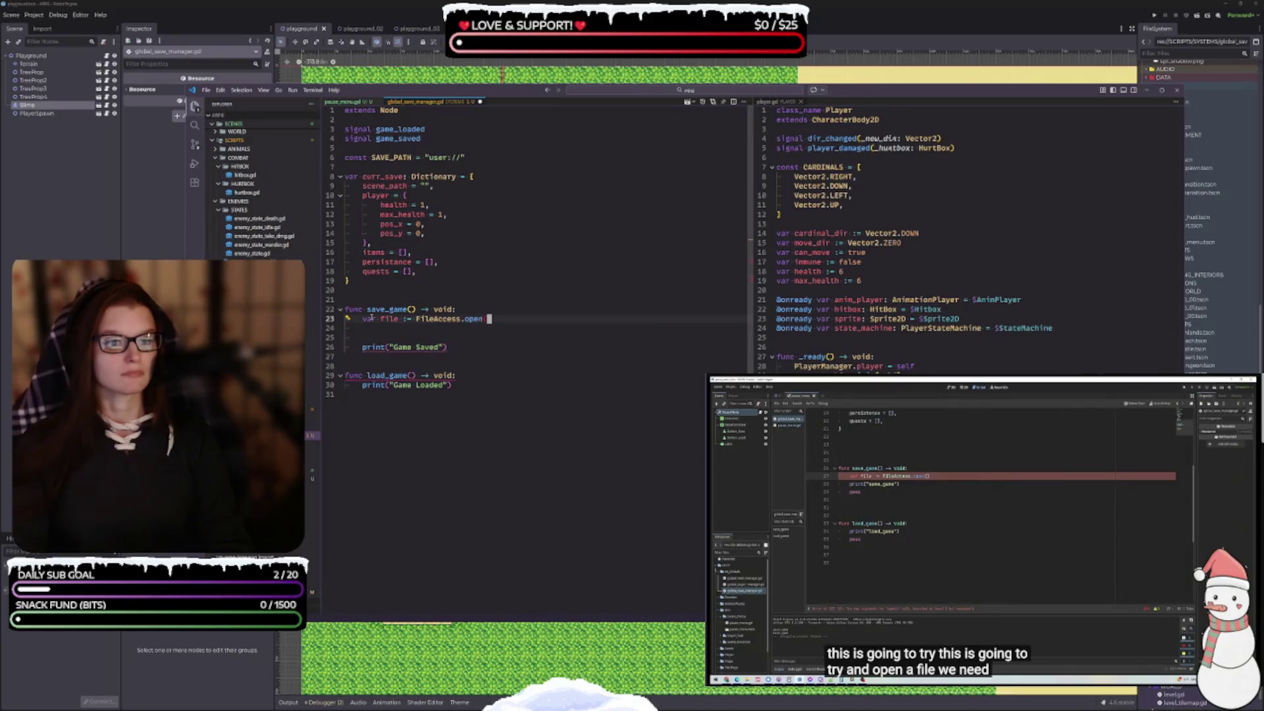
pyautogui.write('(')
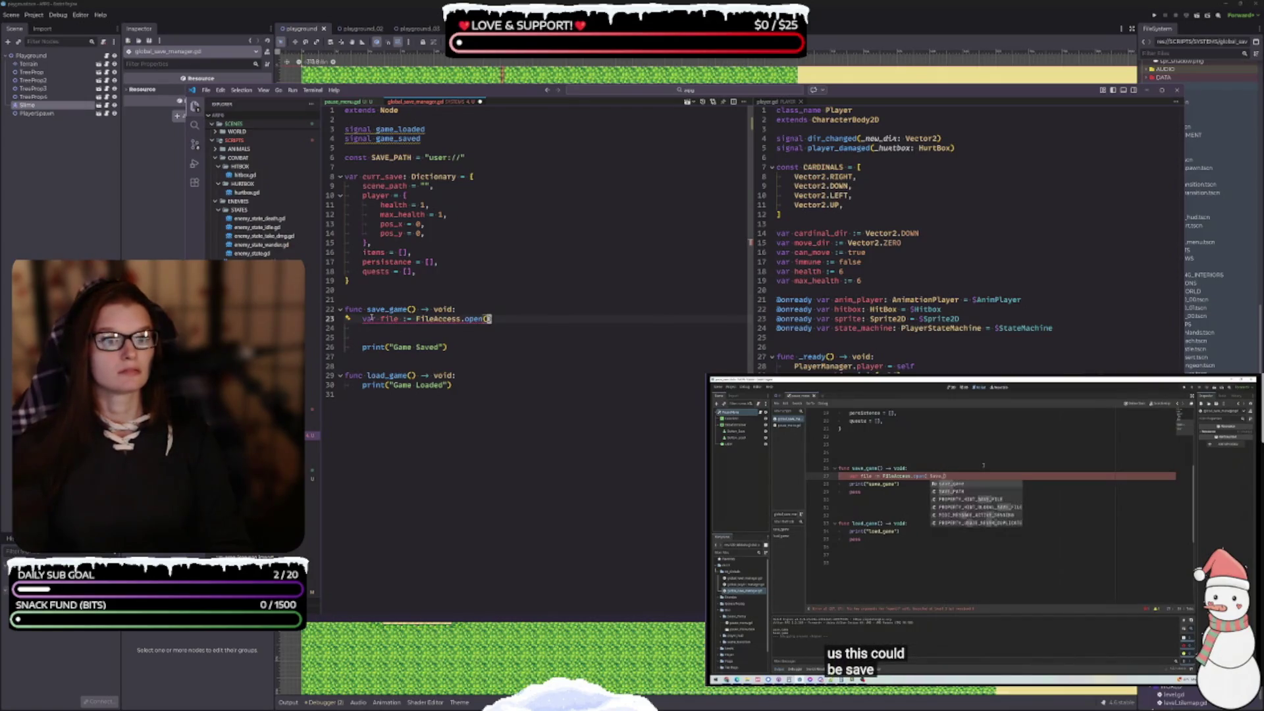
pyautogui.write('save')
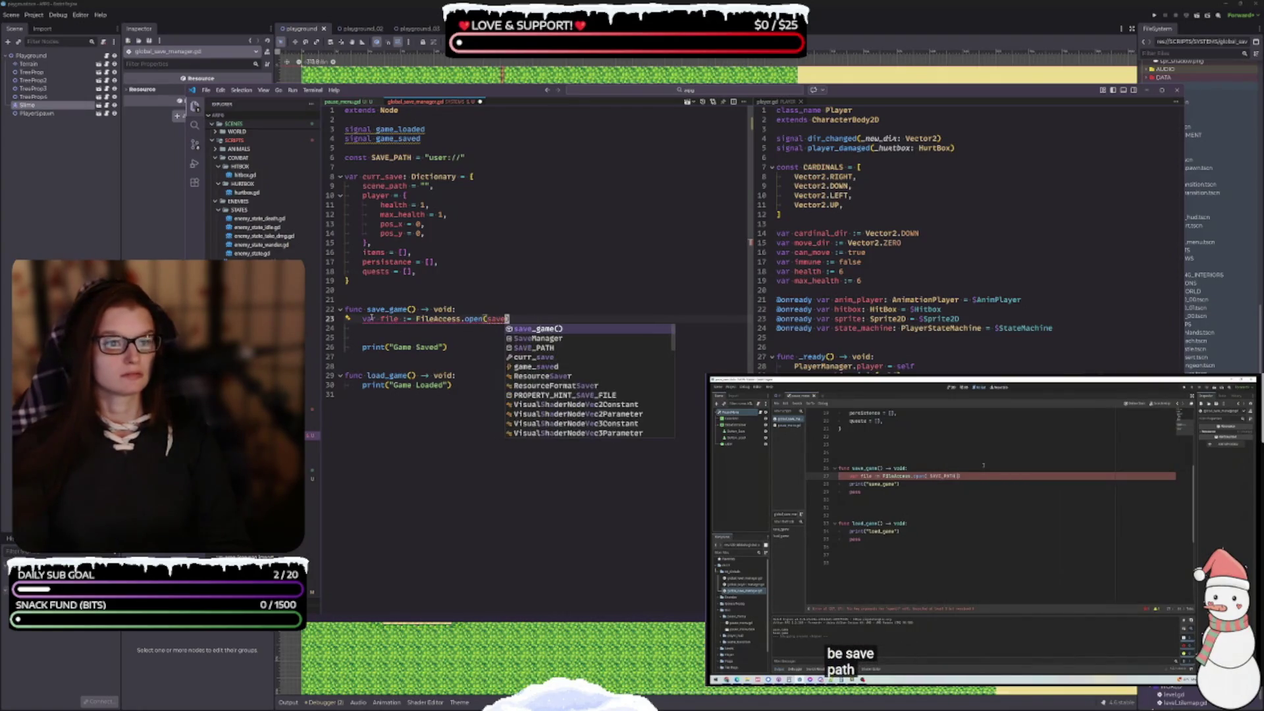
pyautogui.press('Down')
pyautogui.press('Down')
pyautogui.press('Return')
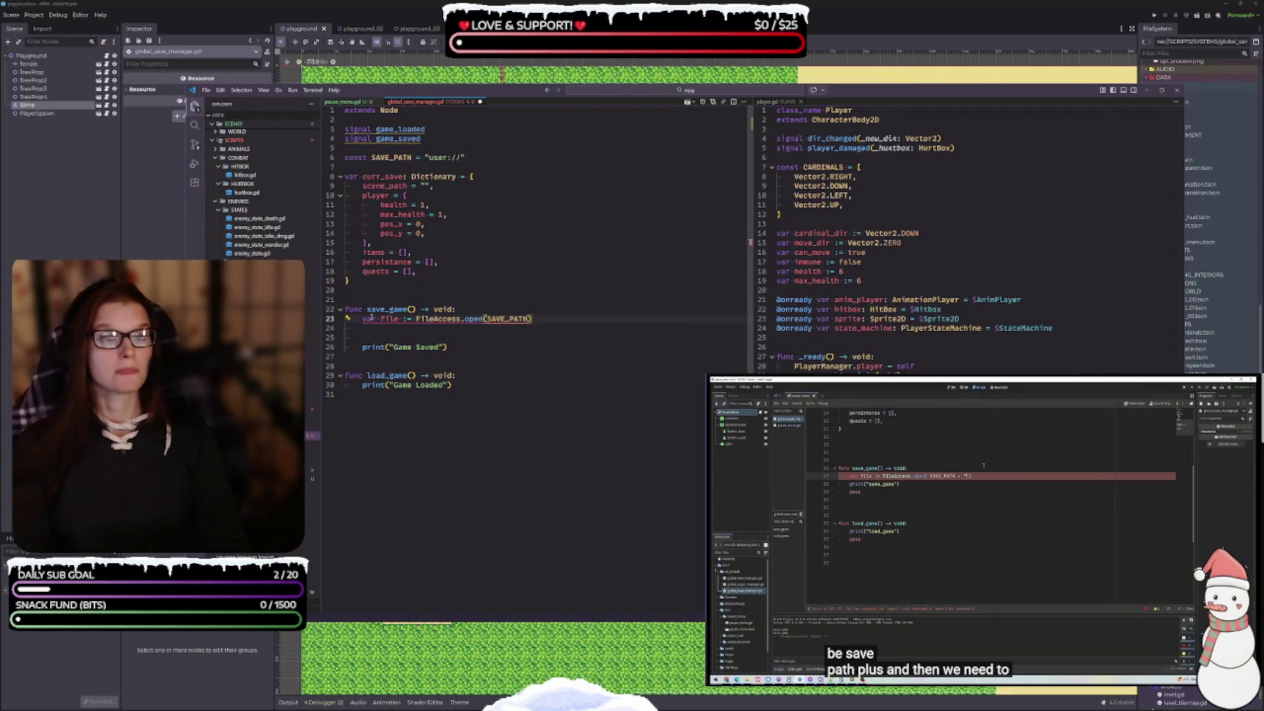
# - Finish the call as FileAccess.open(SAVE_PATH + "save.sav", FileAccess.WRITE) and save the script
pyautogui.write('+ "save')
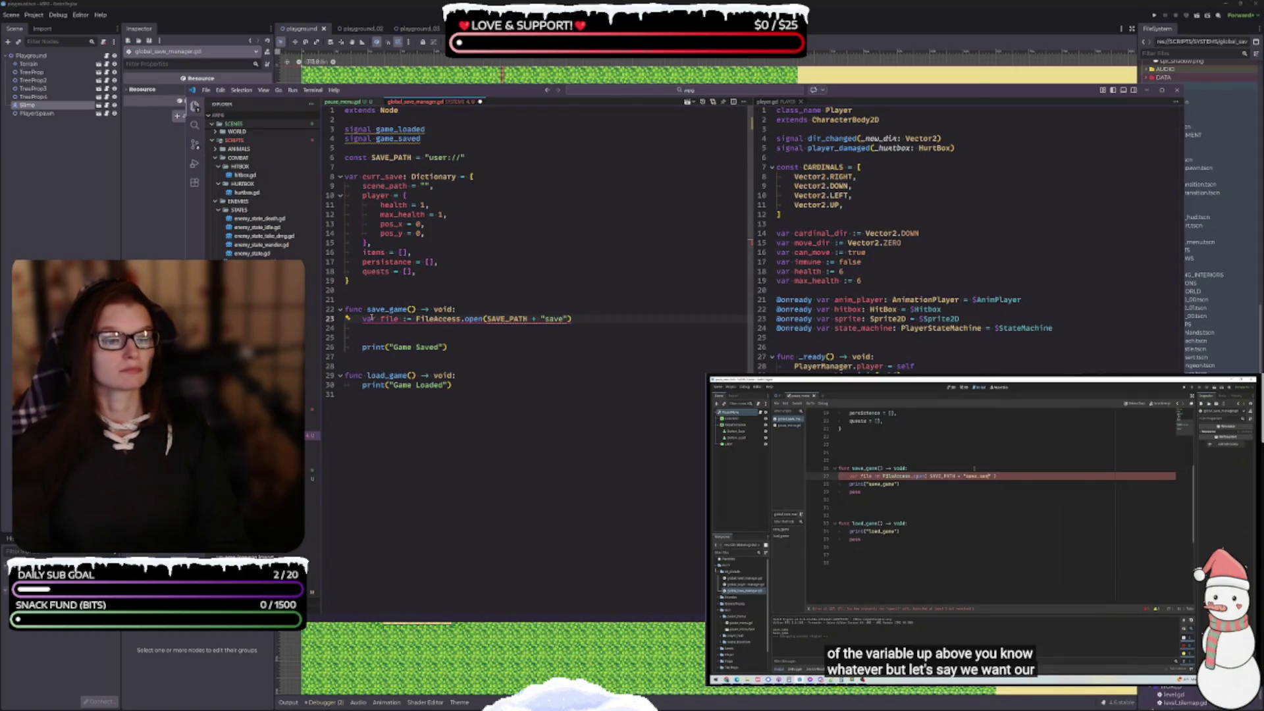
pyautogui.write('.sav')
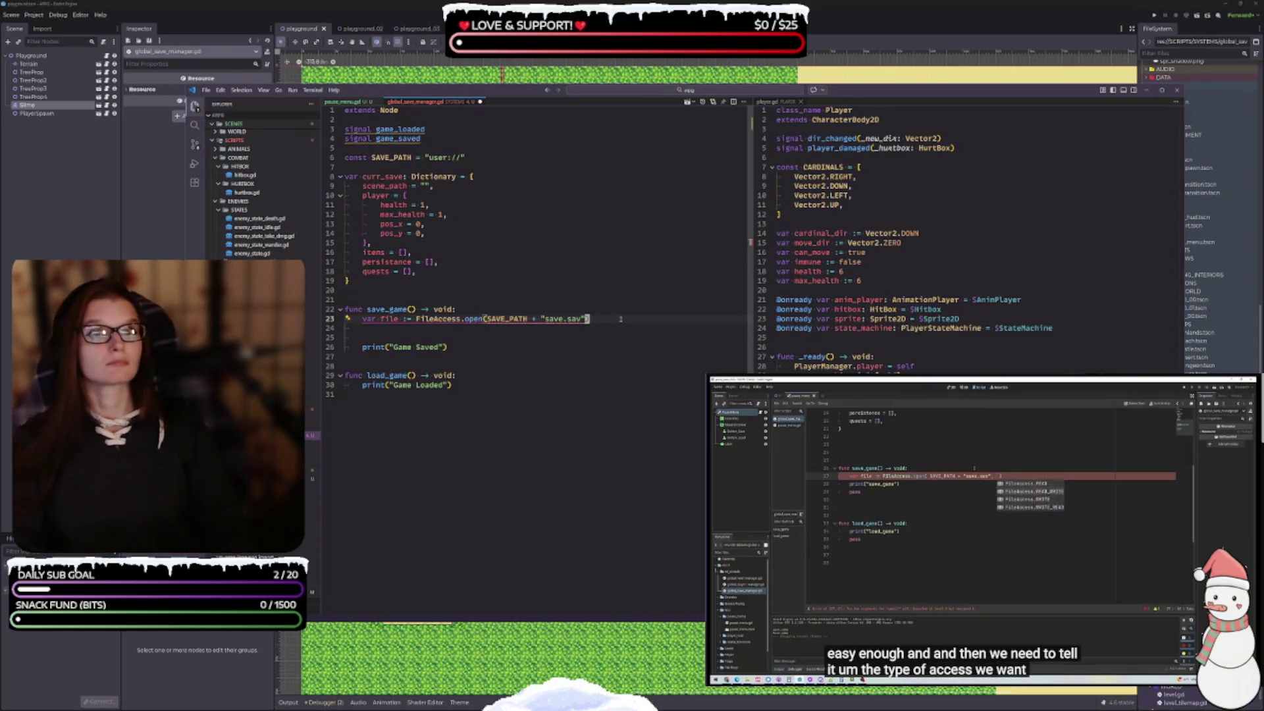
pyautogui.write(',')
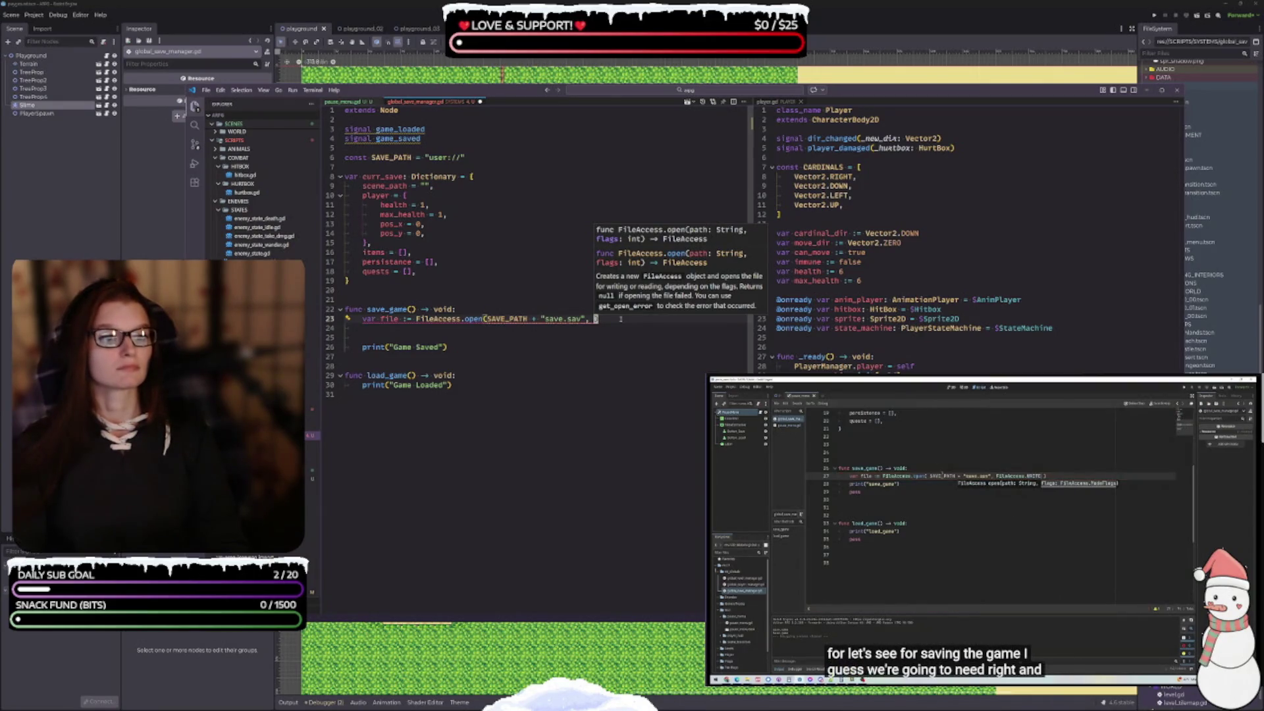
pyautogui.write('file')
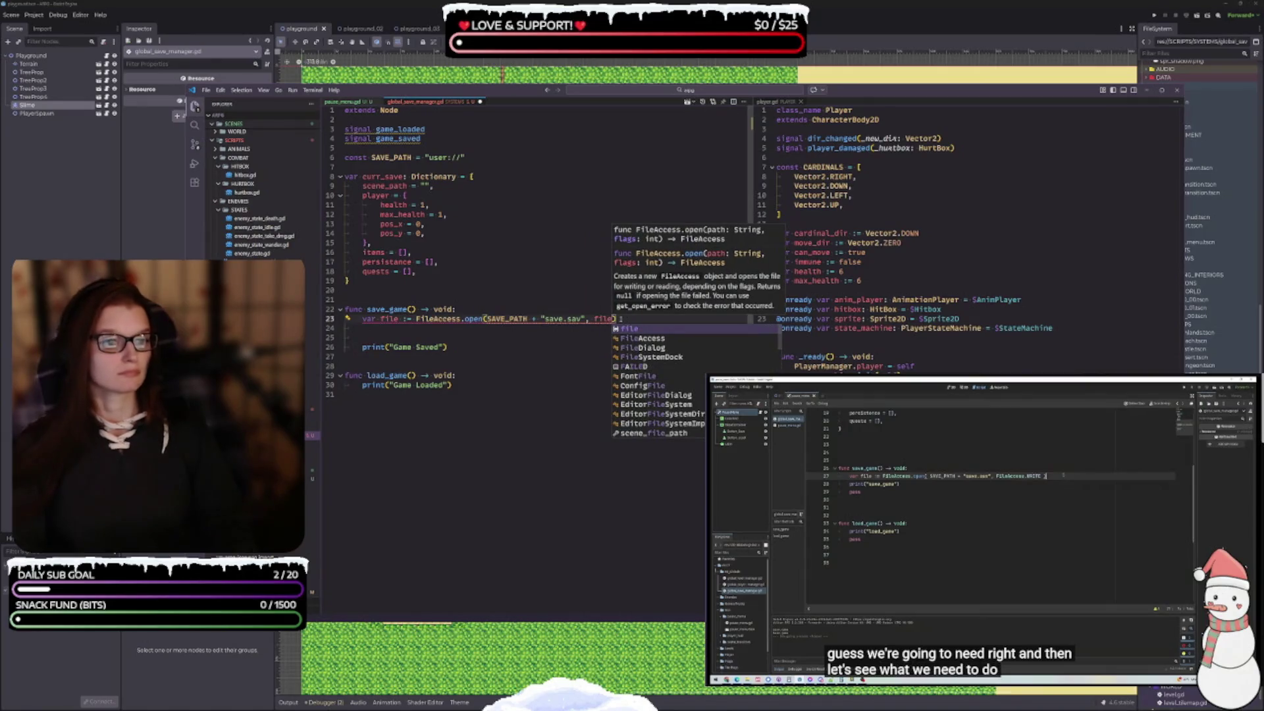
pyautogui.press('Down')
pyautogui.press('Return')
pyautogui.write('.WR')
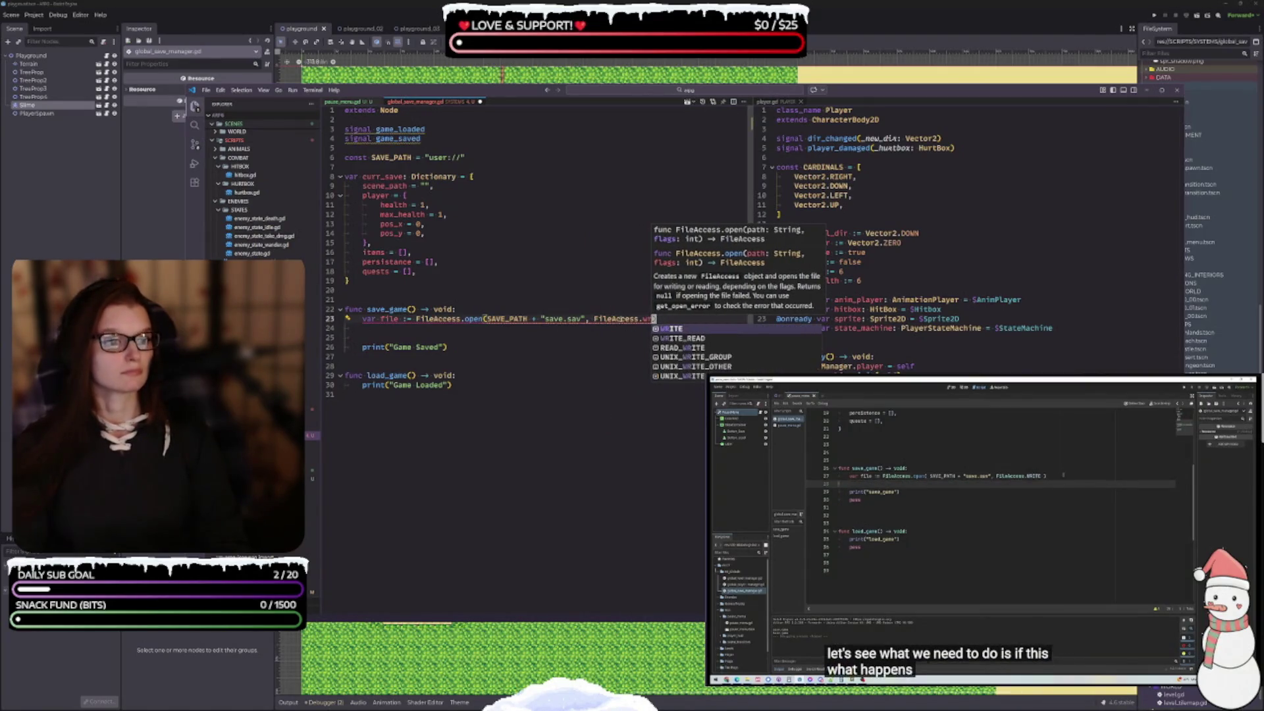
pyautogui.press('Return')
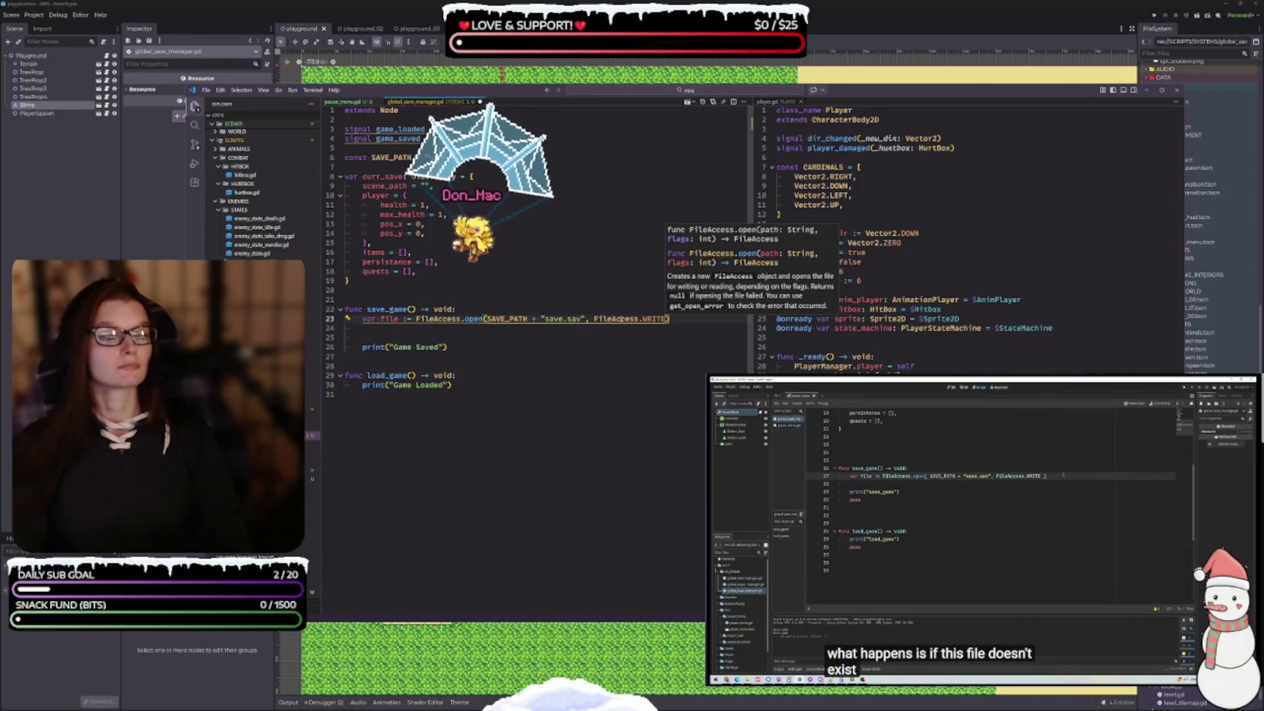
pyautogui.write(')')
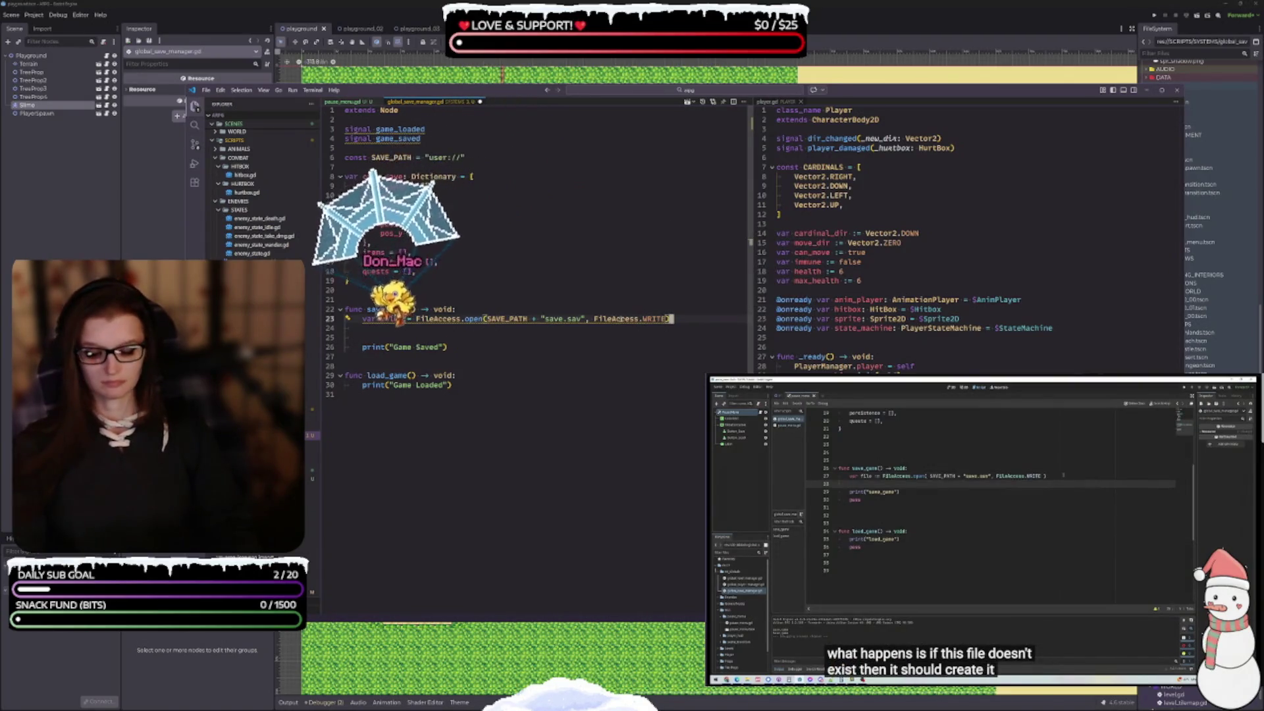
pyautogui.hotkey('ctrl', 's')
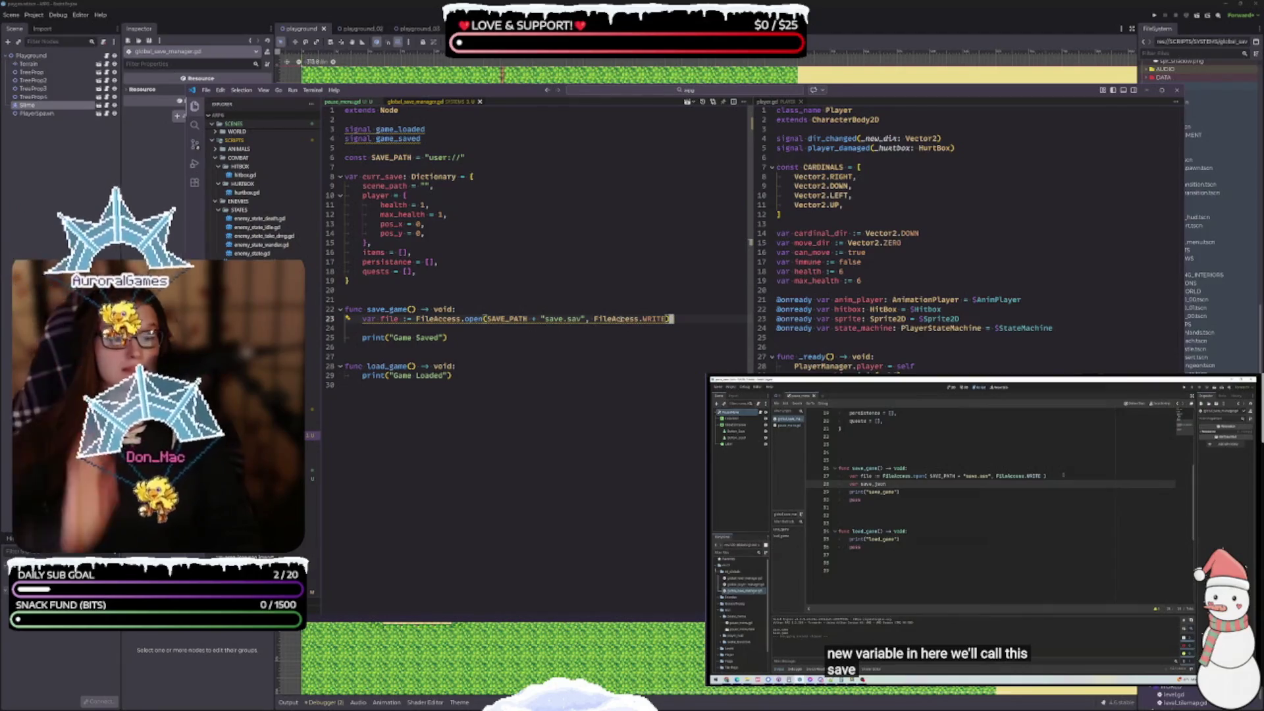
# - Add 'var save_json = JSON.stringify(curr_save)' and save the script
pyautogui.press('Return')
pyautogui.write('var sa')
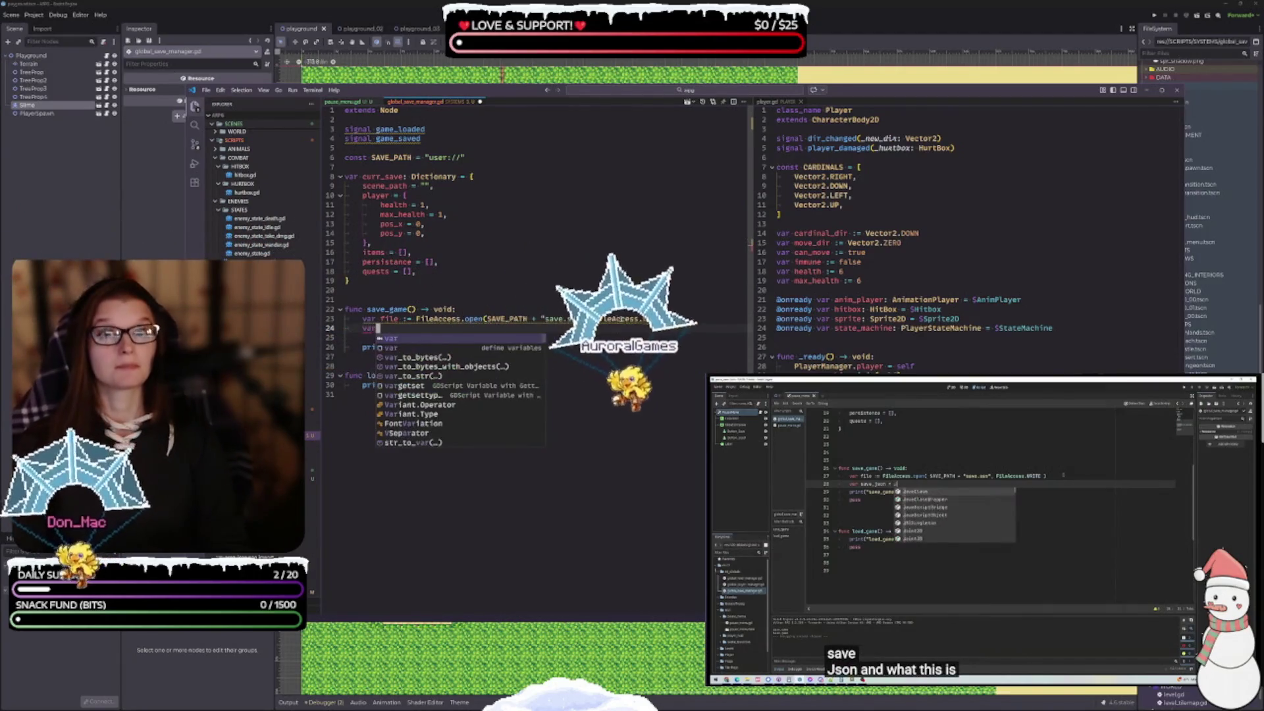
pyautogui.write('ve_json')
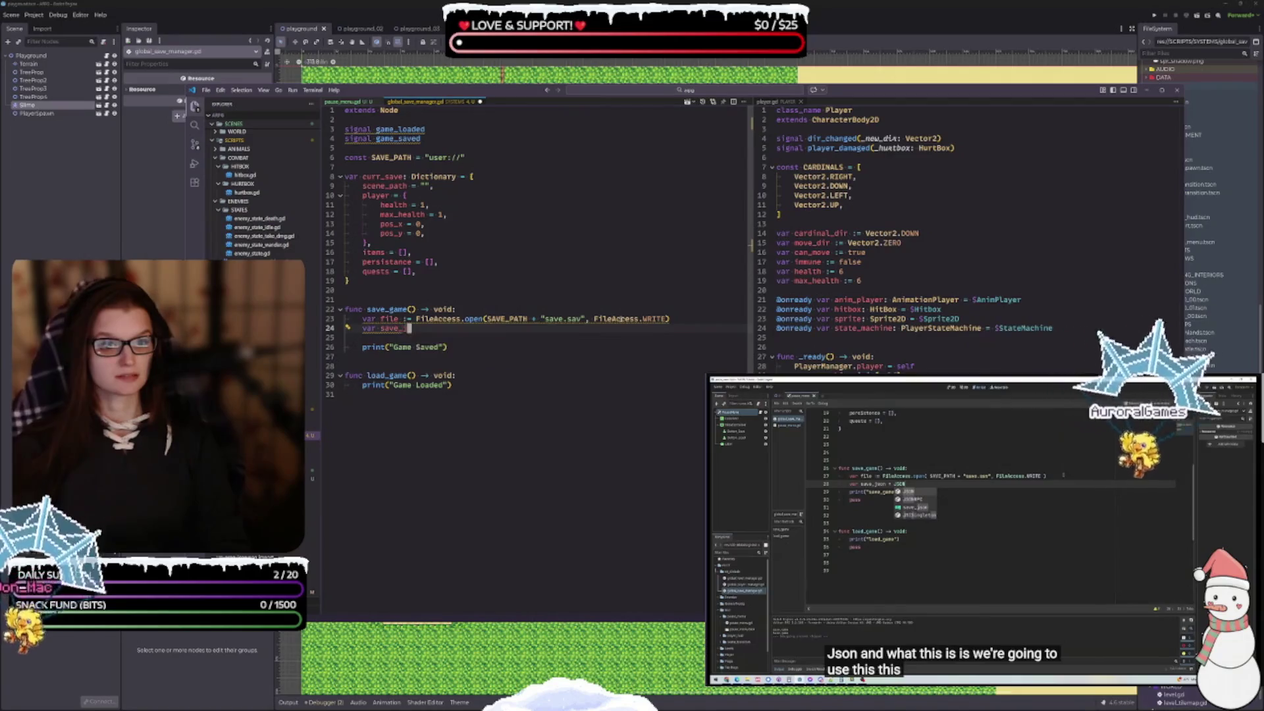
pyautogui.write(' = JSON')
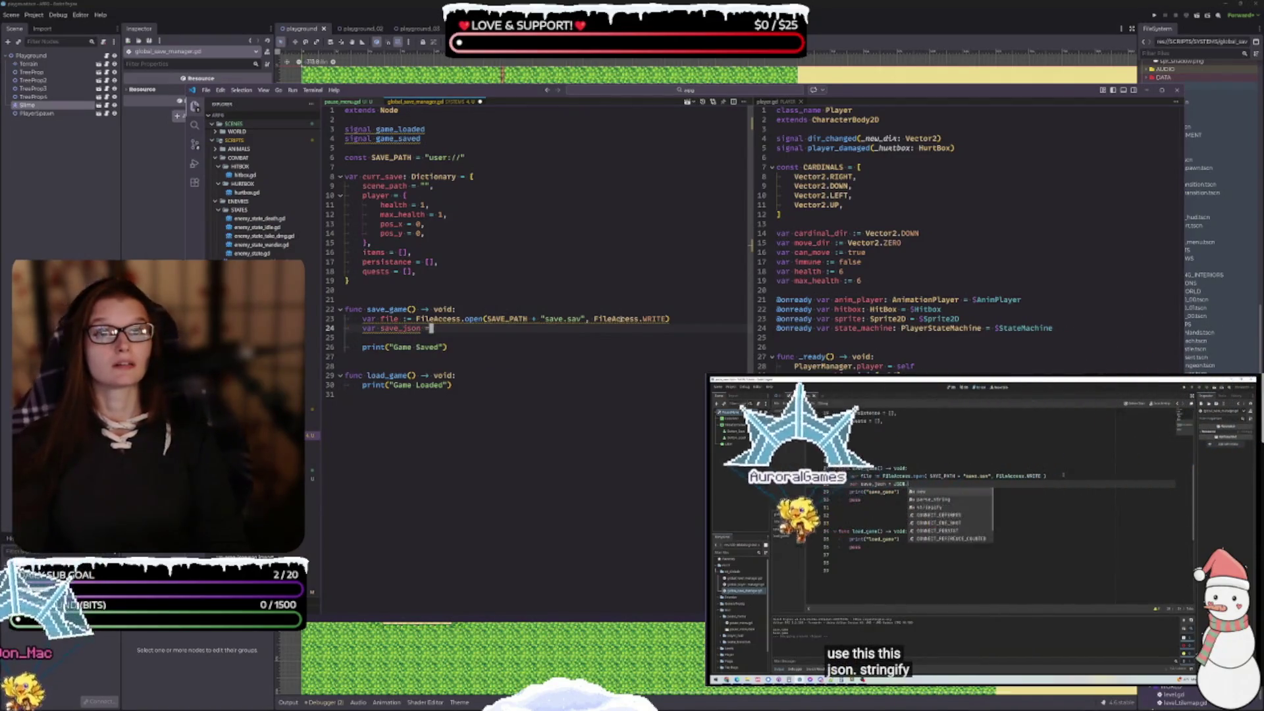
pyautogui.write('.stringify')
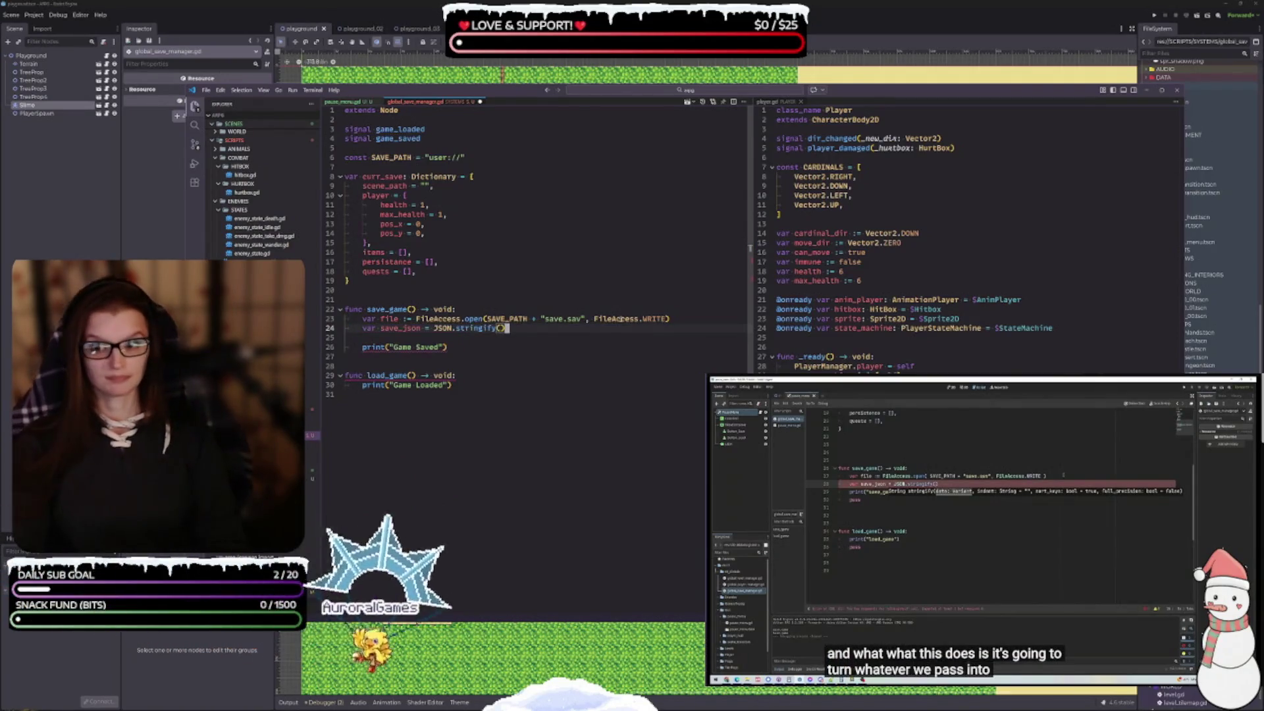
pyautogui.write('(')
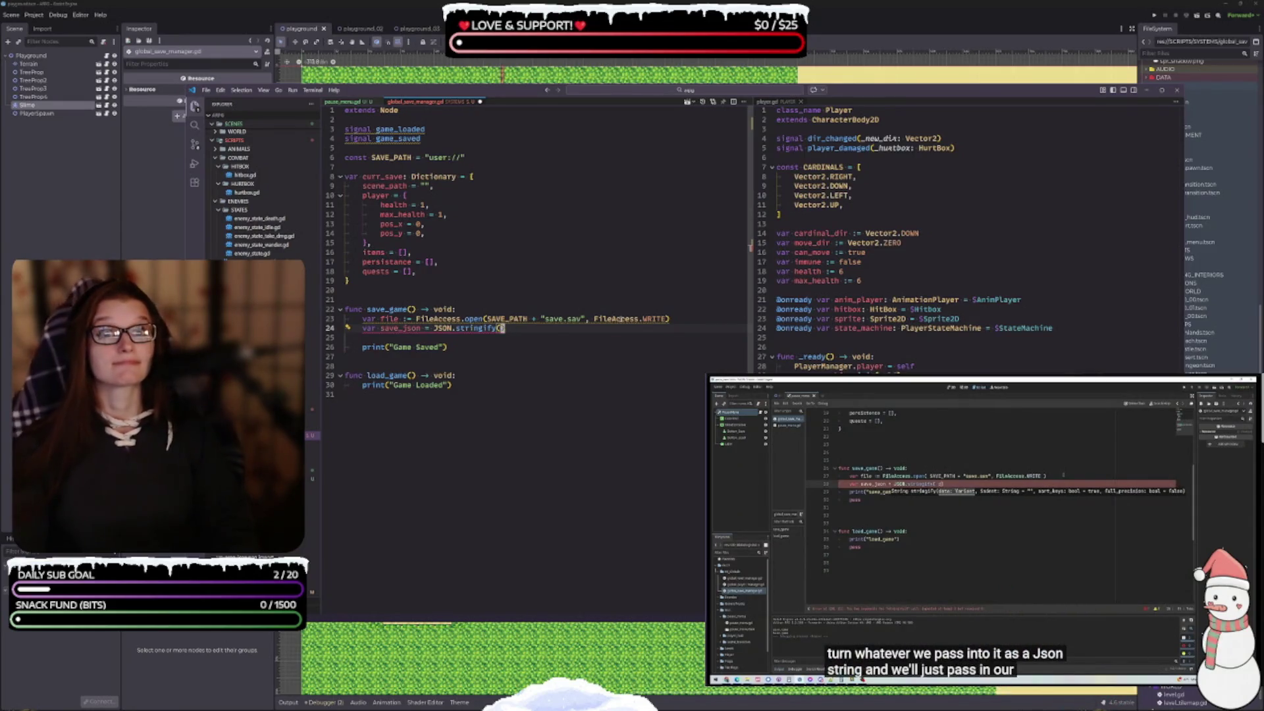
pyautogui.write('curr')
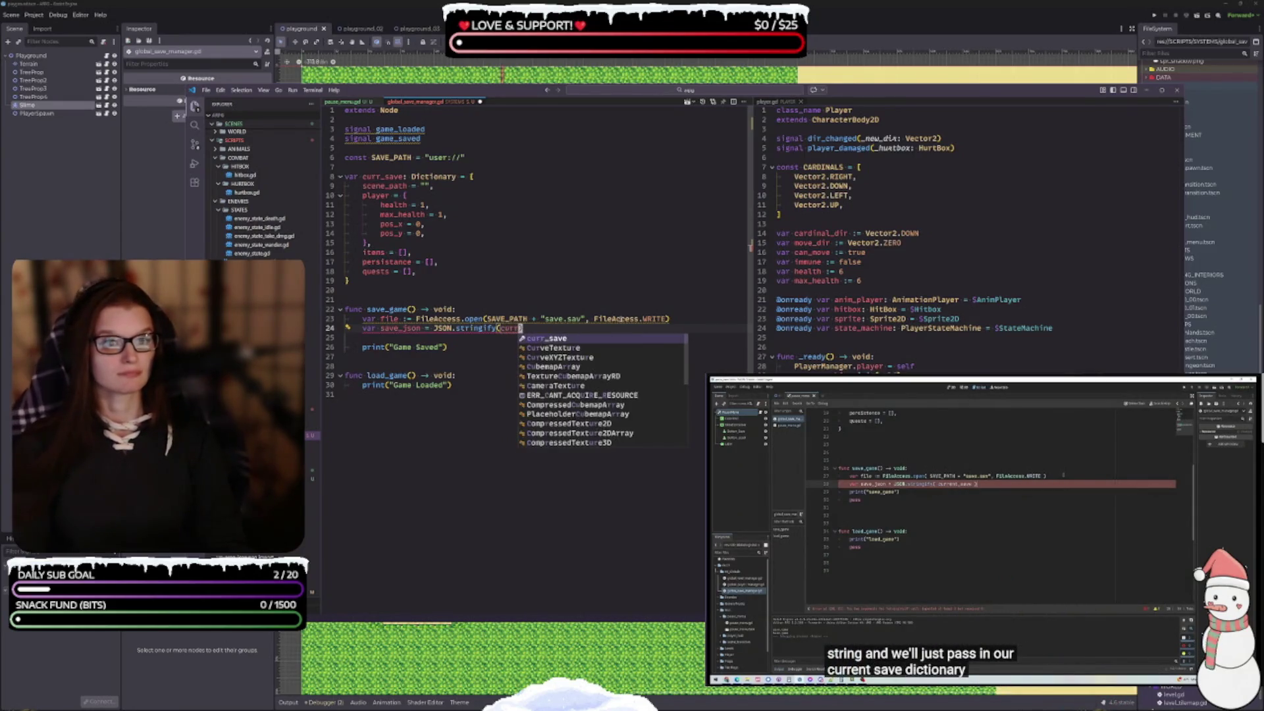
pyautogui.press('Return')
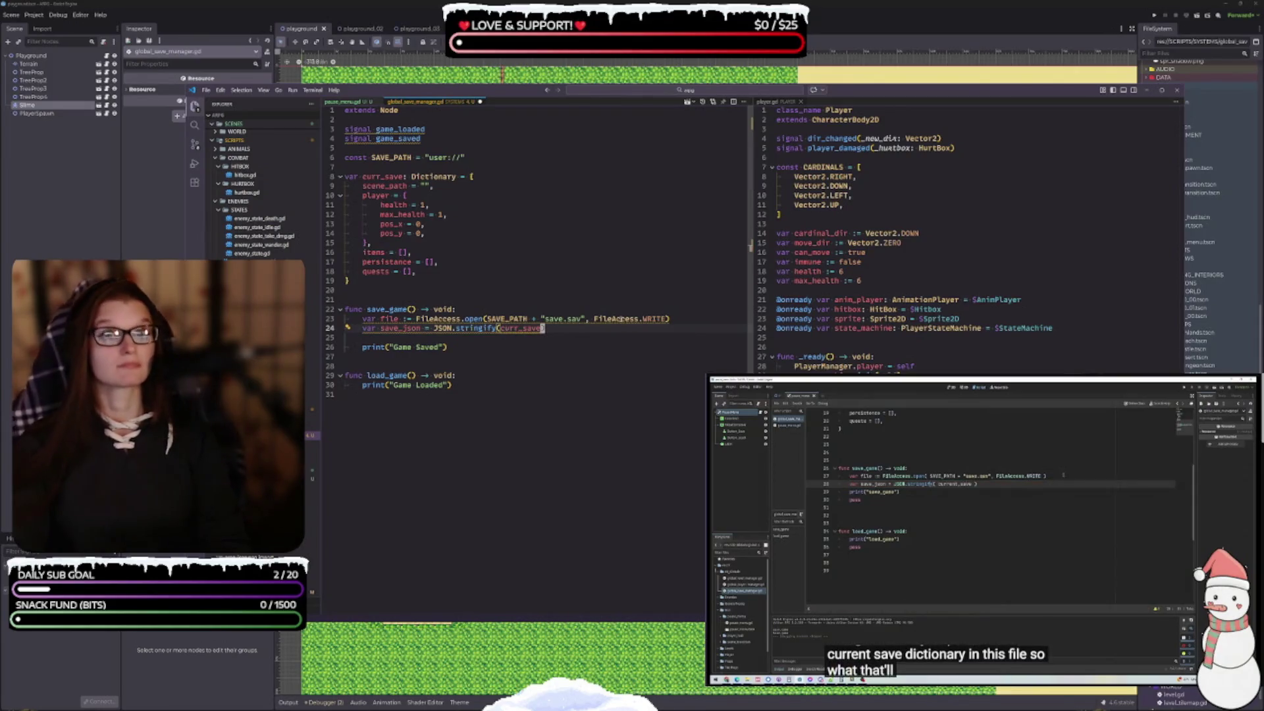
pyautogui.press('End')
pyautogui.hotkey('ctrl', 's')
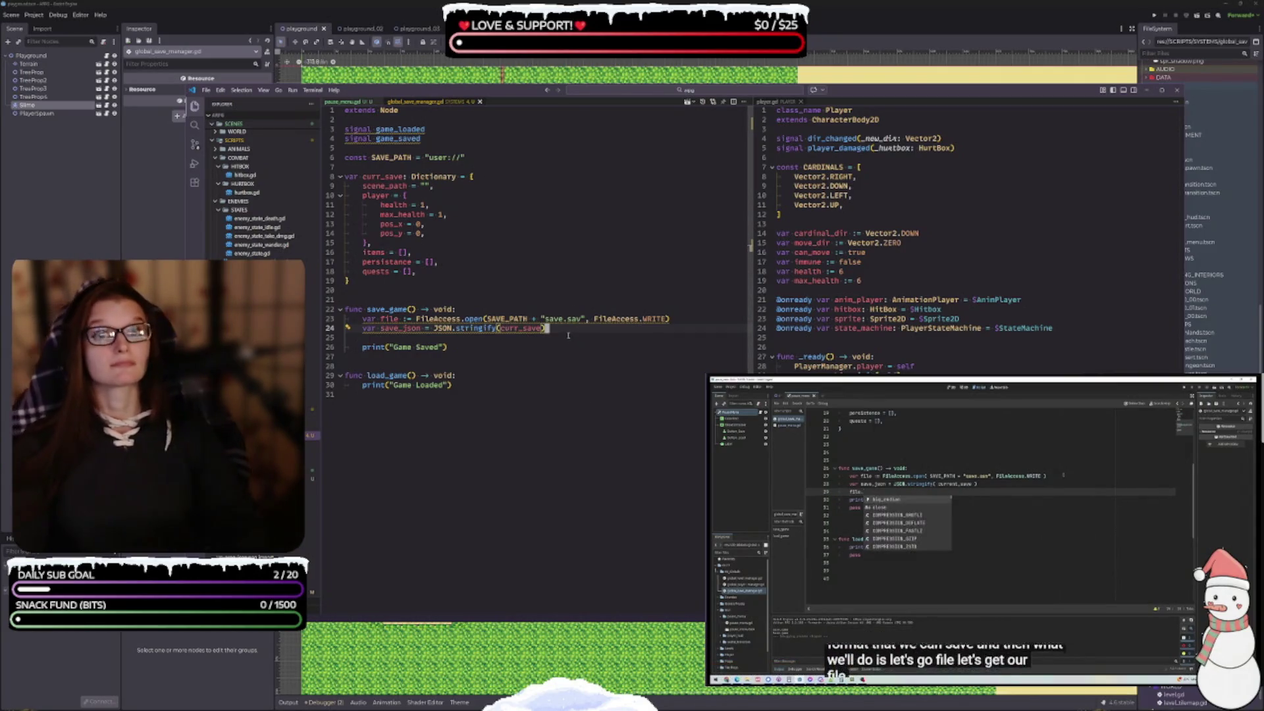
# - Write the JSON to the file with file.store_line(save_json)
pyautogui.press('Return')
pyautogui.write('file.')
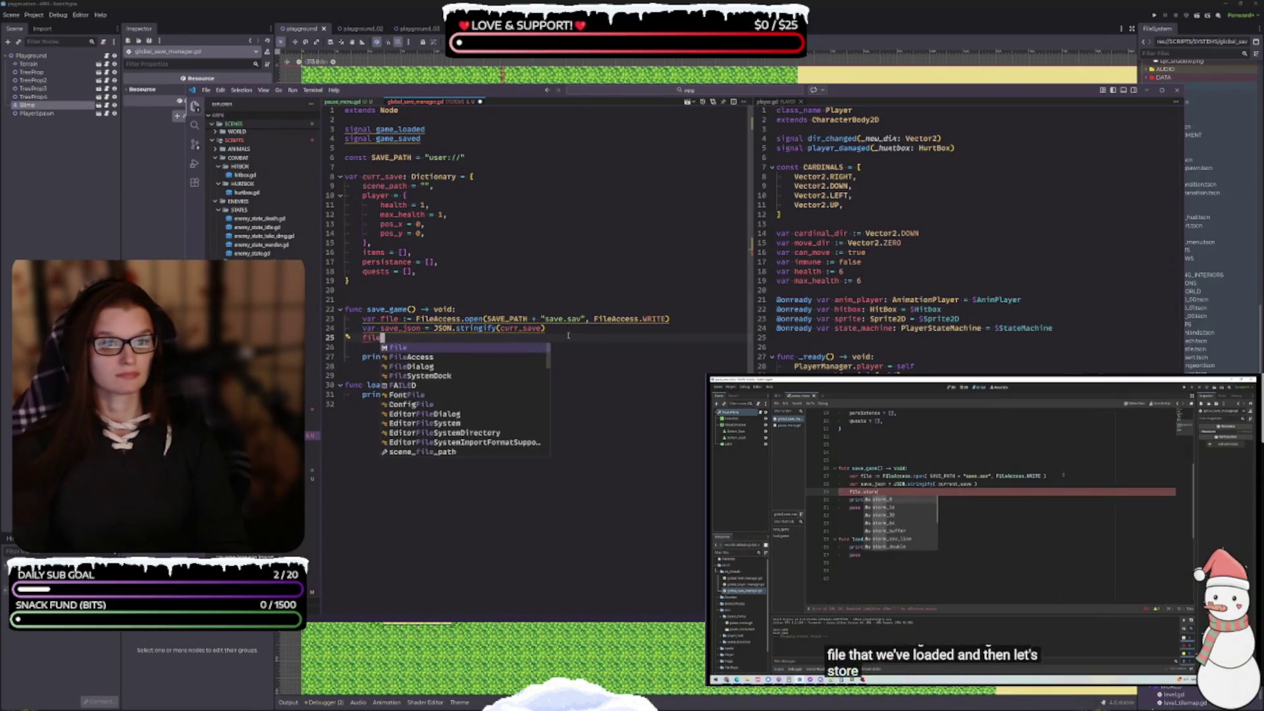
pyautogui.write('store')
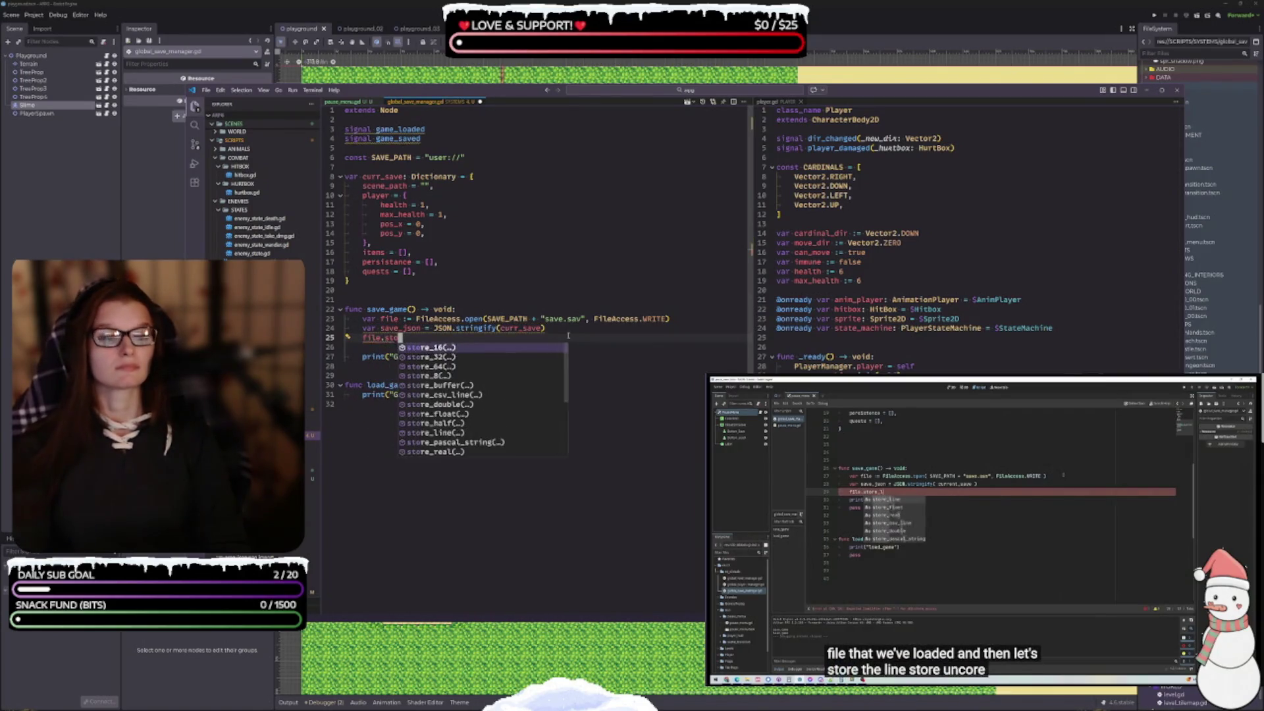
pyautogui.write('_line')
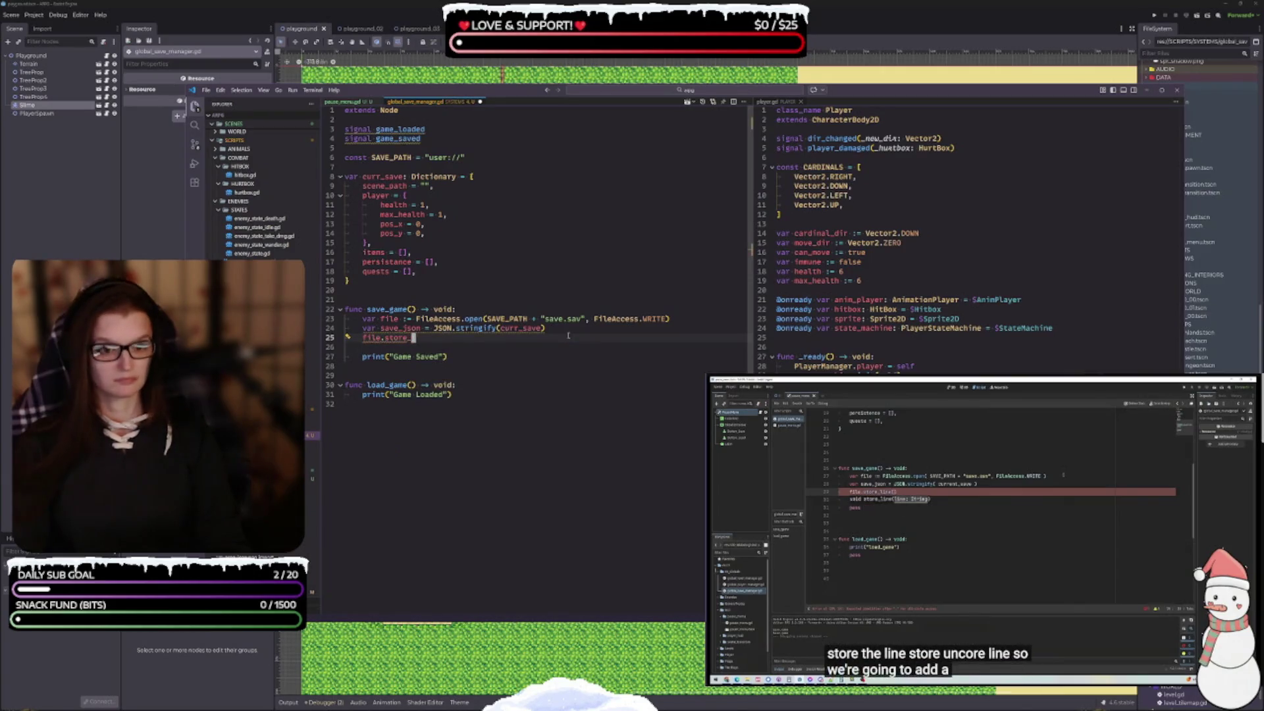
pyautogui.write('(')
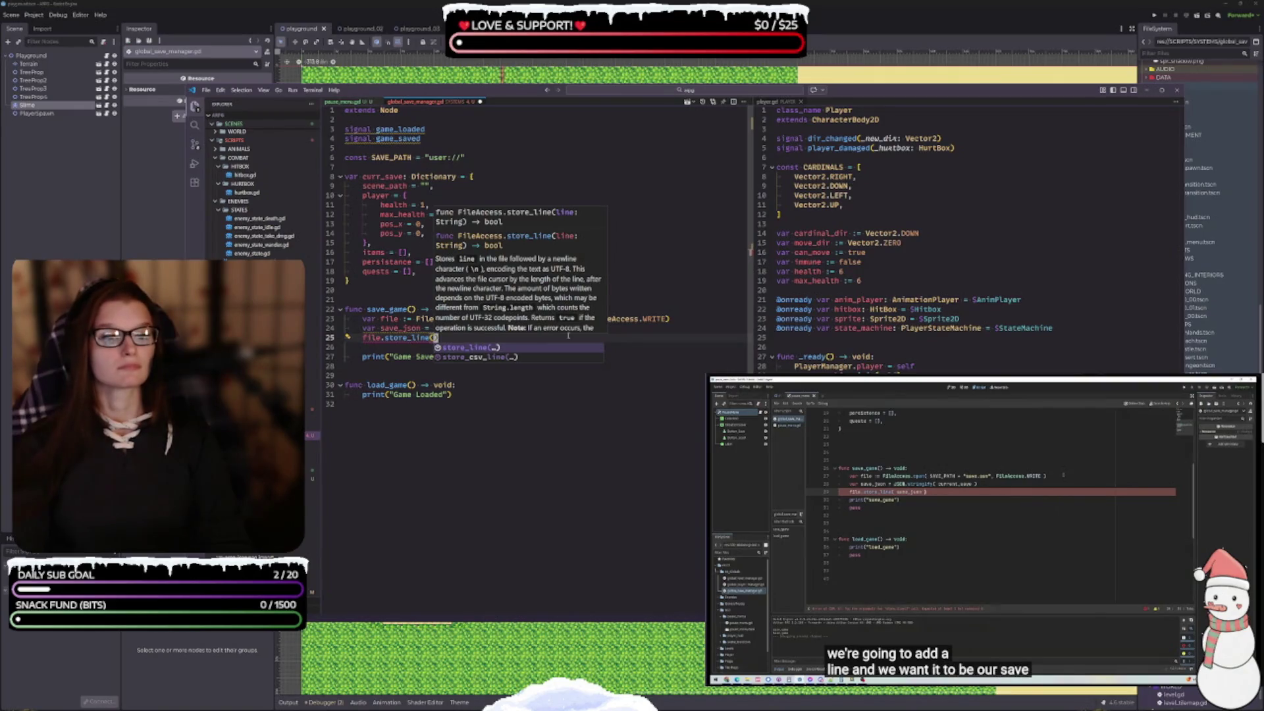
pyautogui.write('save')
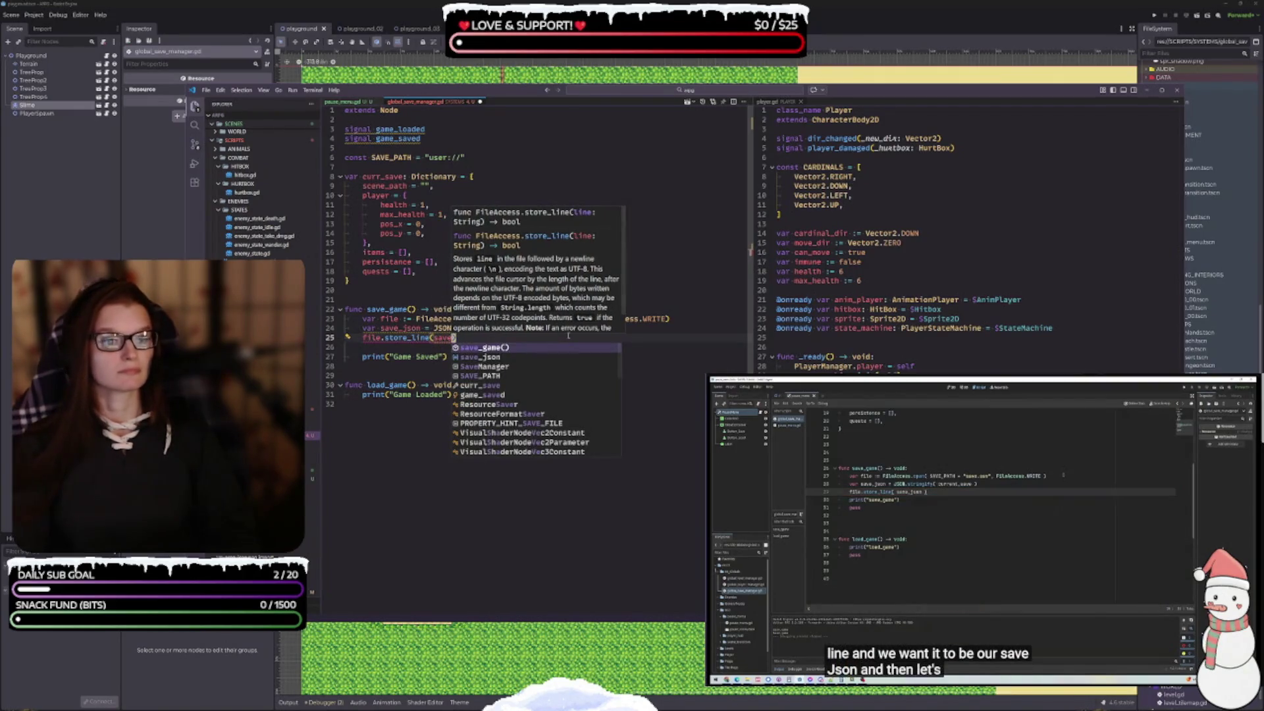
pyautogui.press('Down')
pyautogui.press('Return')
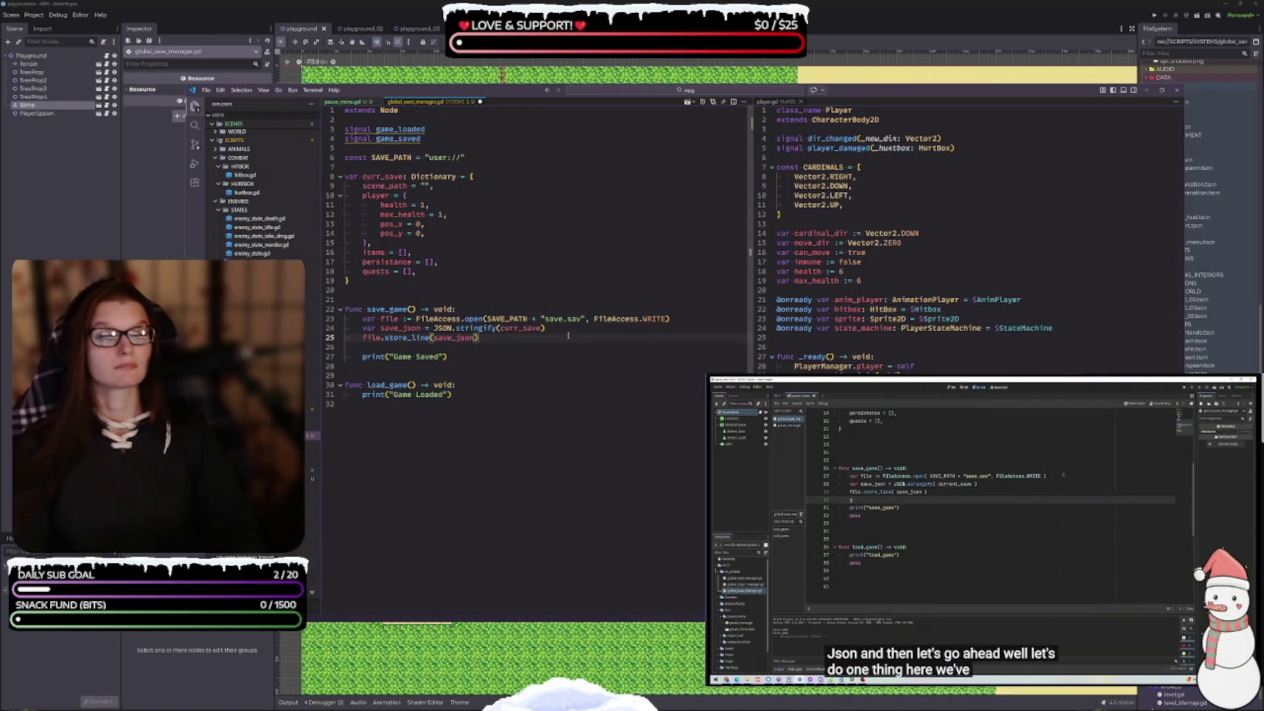
# - Add a game_saved.emit() line after store_line
pyautogui.press('Return')
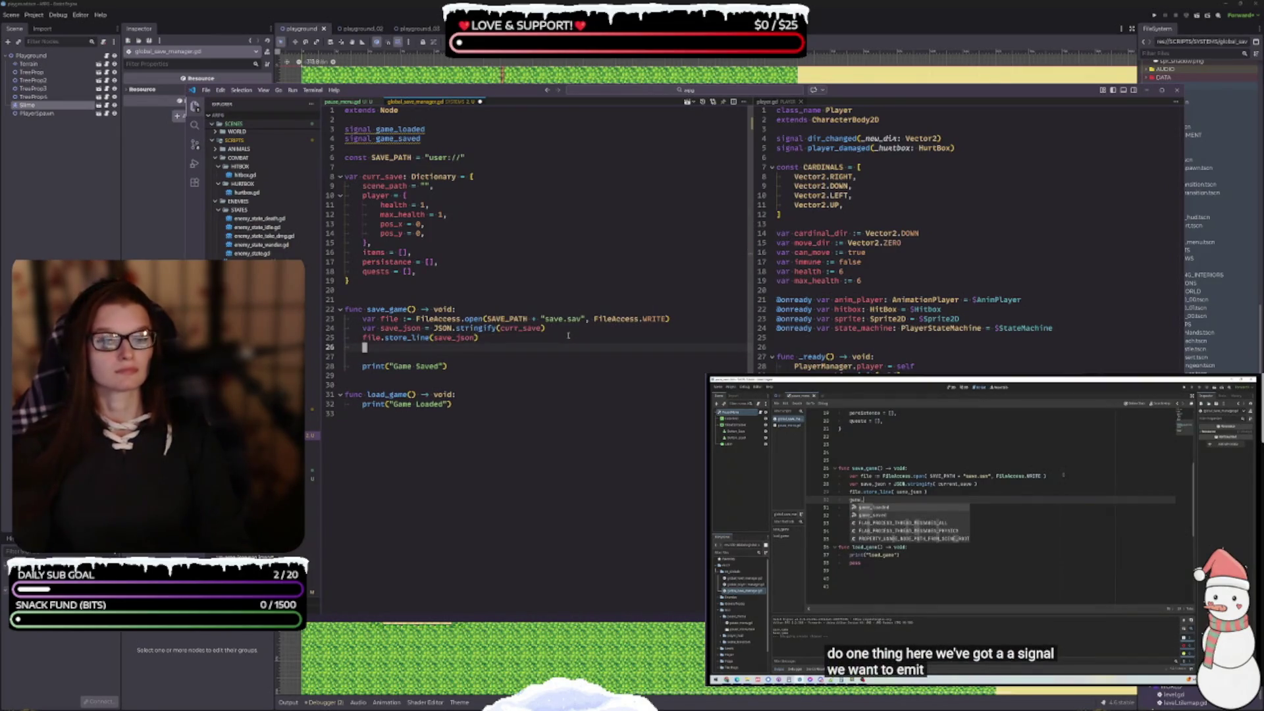
pyautogui.write('ame')
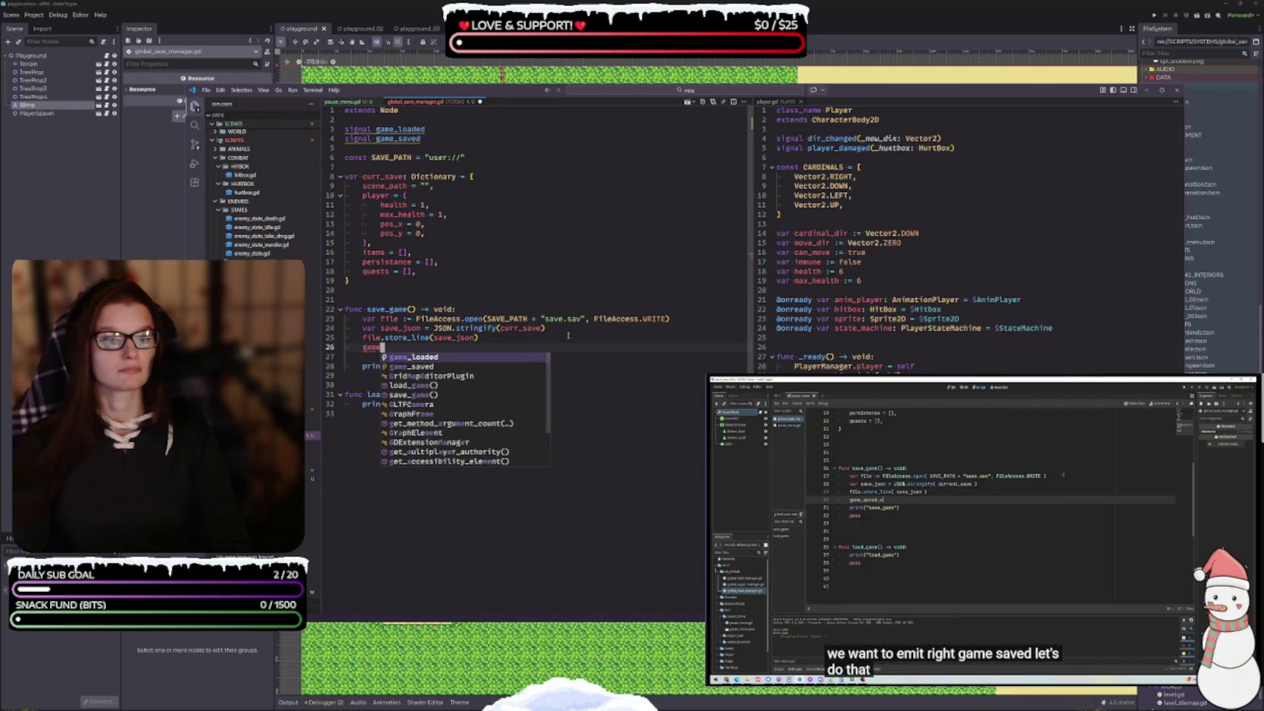
pyautogui.press('Down')
pyautogui.press('Return')
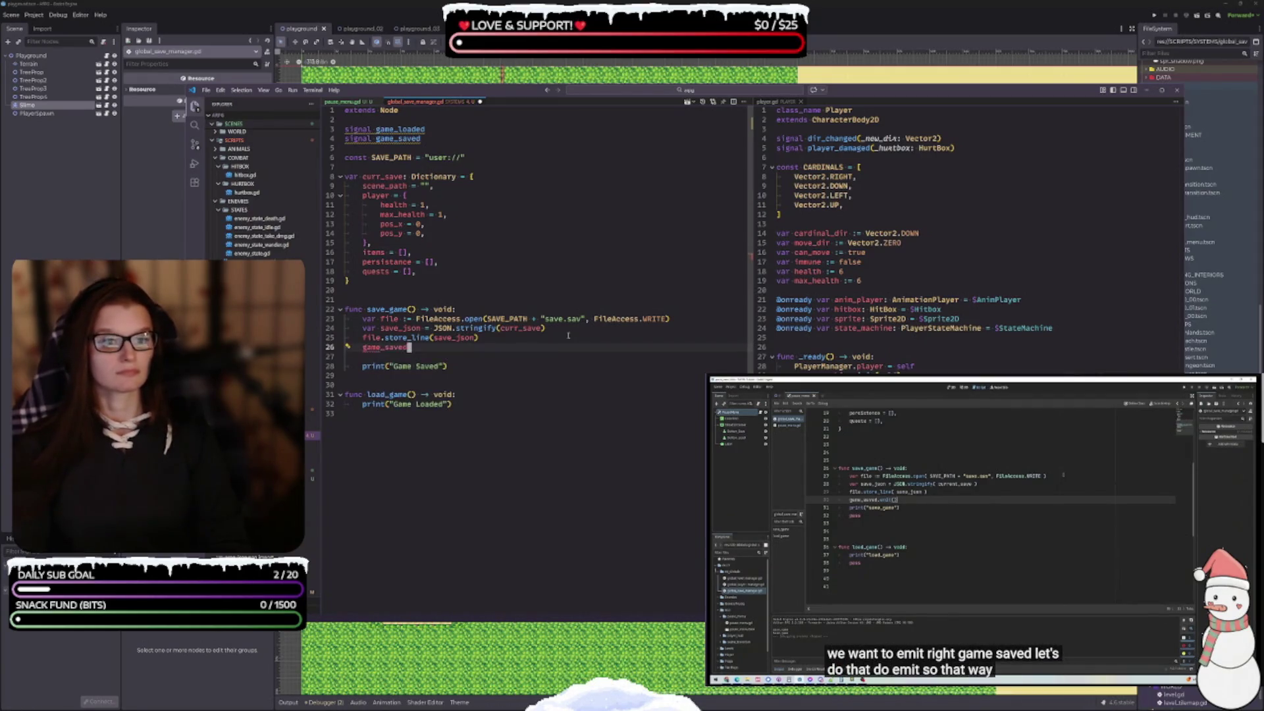
pyautogui.write('.emit(')
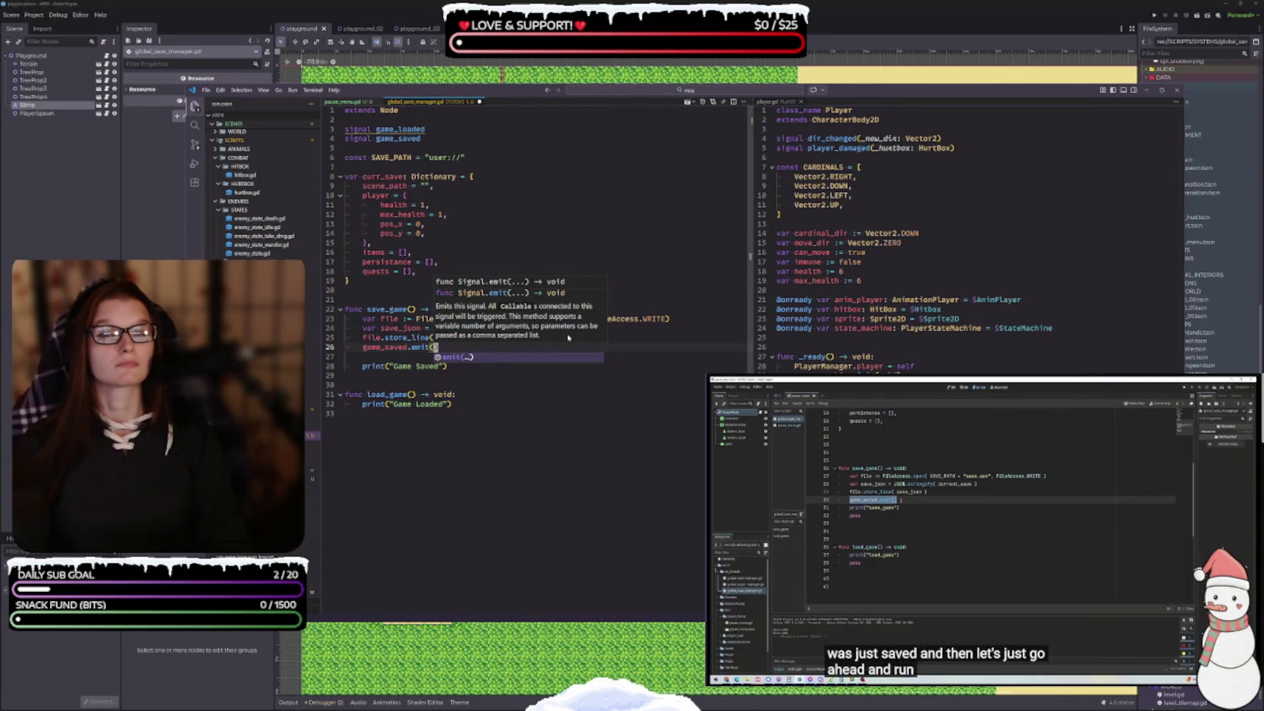
# - Save the finished save_game script, pause the tutorial video and jump to the game_loaded declaration
pyautogui.click(514, 414)
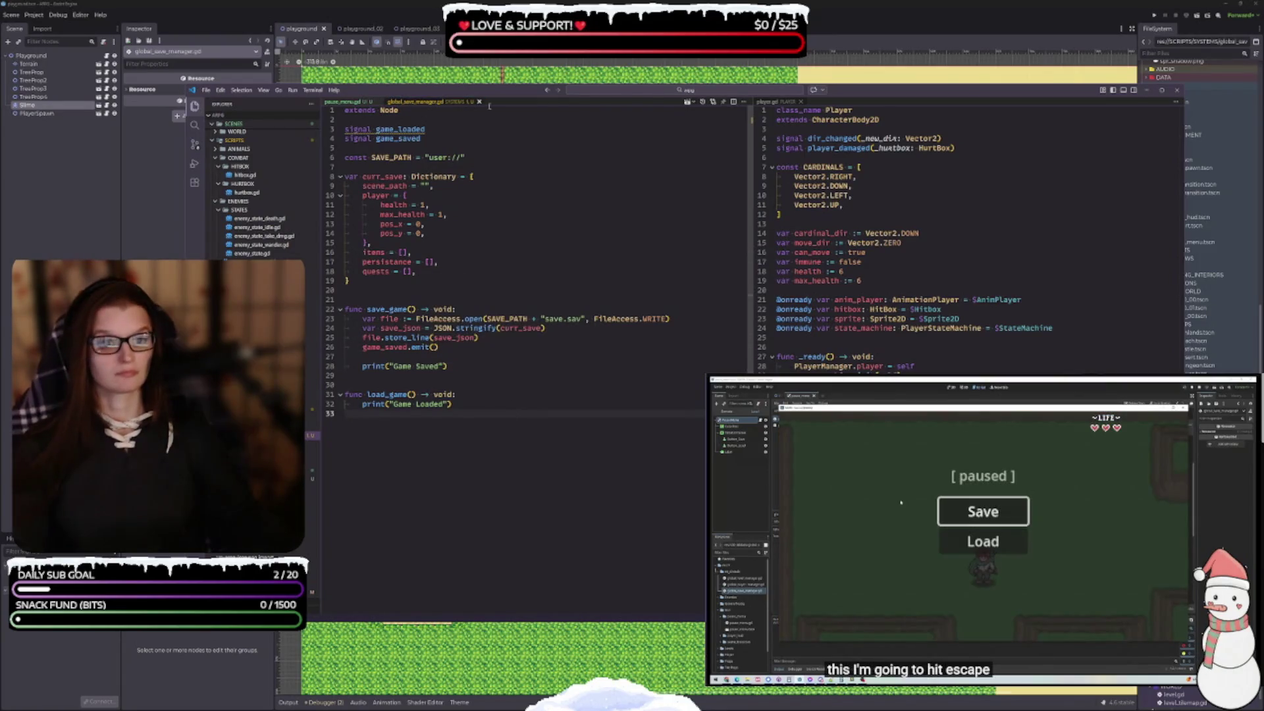
pyautogui.hotkey('ctrl', 's')
pyautogui.click(983, 527)
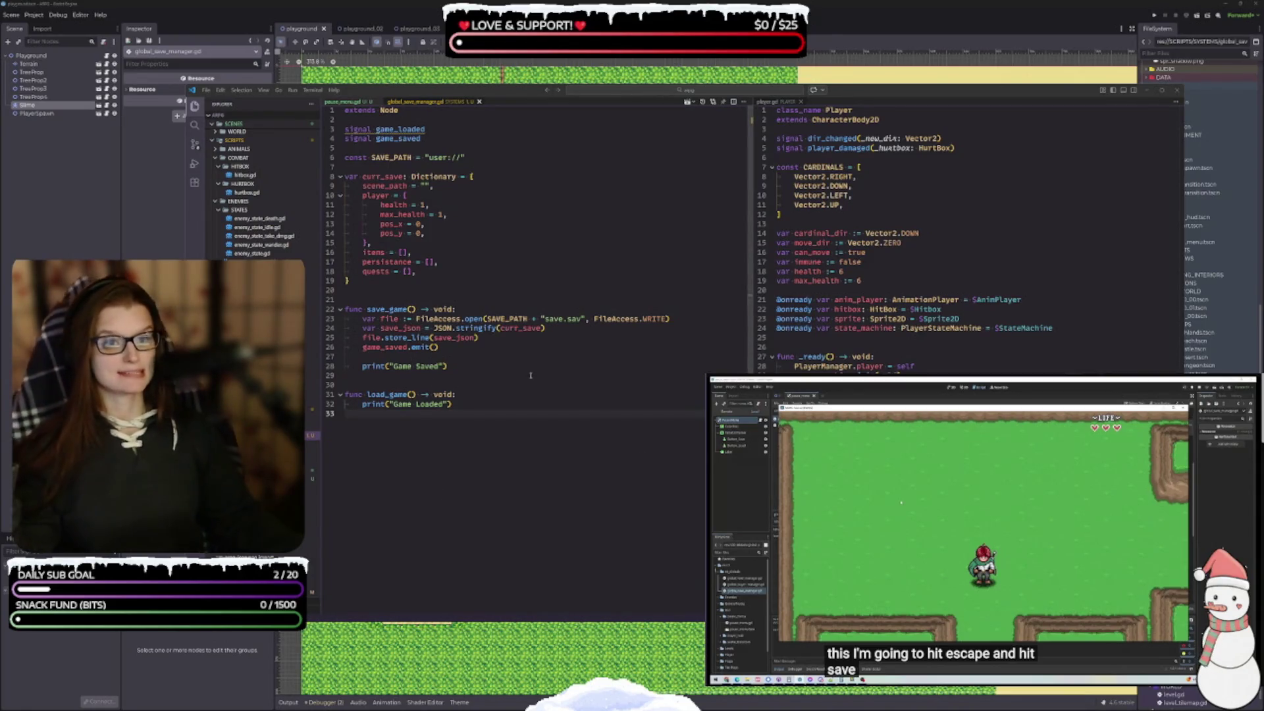
pyautogui.click(464, 130)
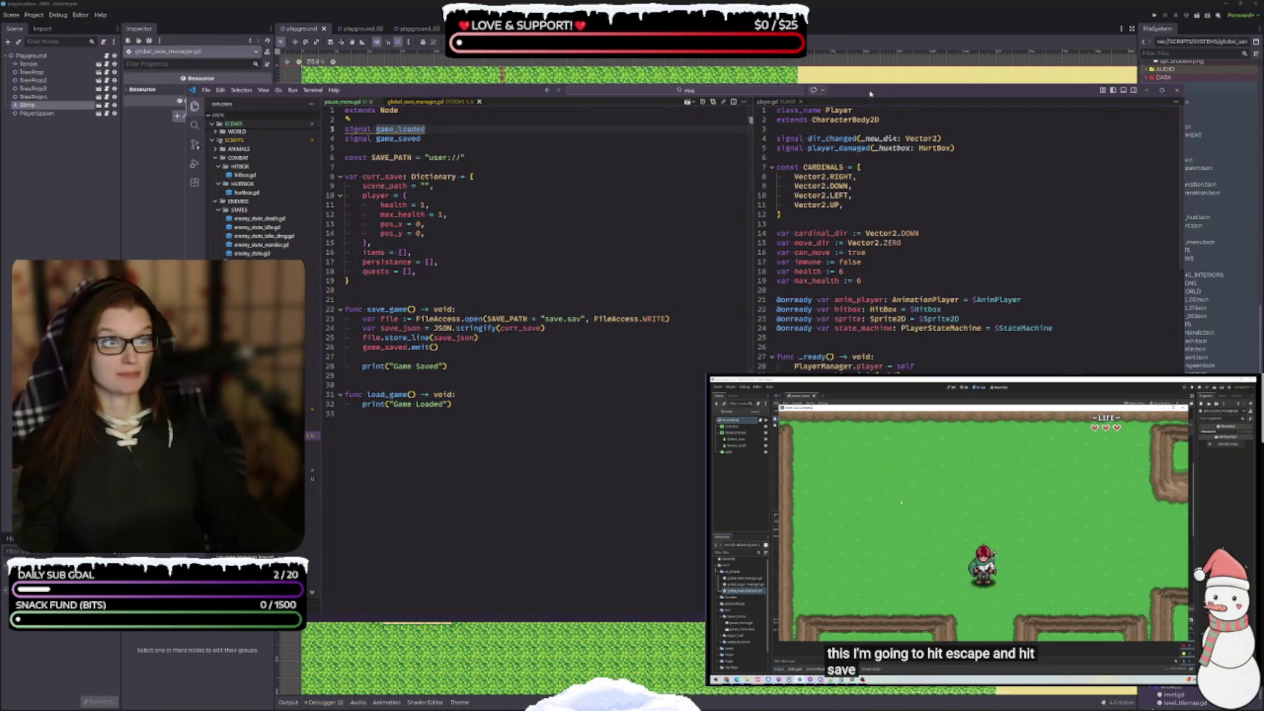
# - Move the VS Code window up and drag its bottom edge down to enlarge it
pyautogui.moveTo(869, 93); pyautogui.dragTo(871, 58)
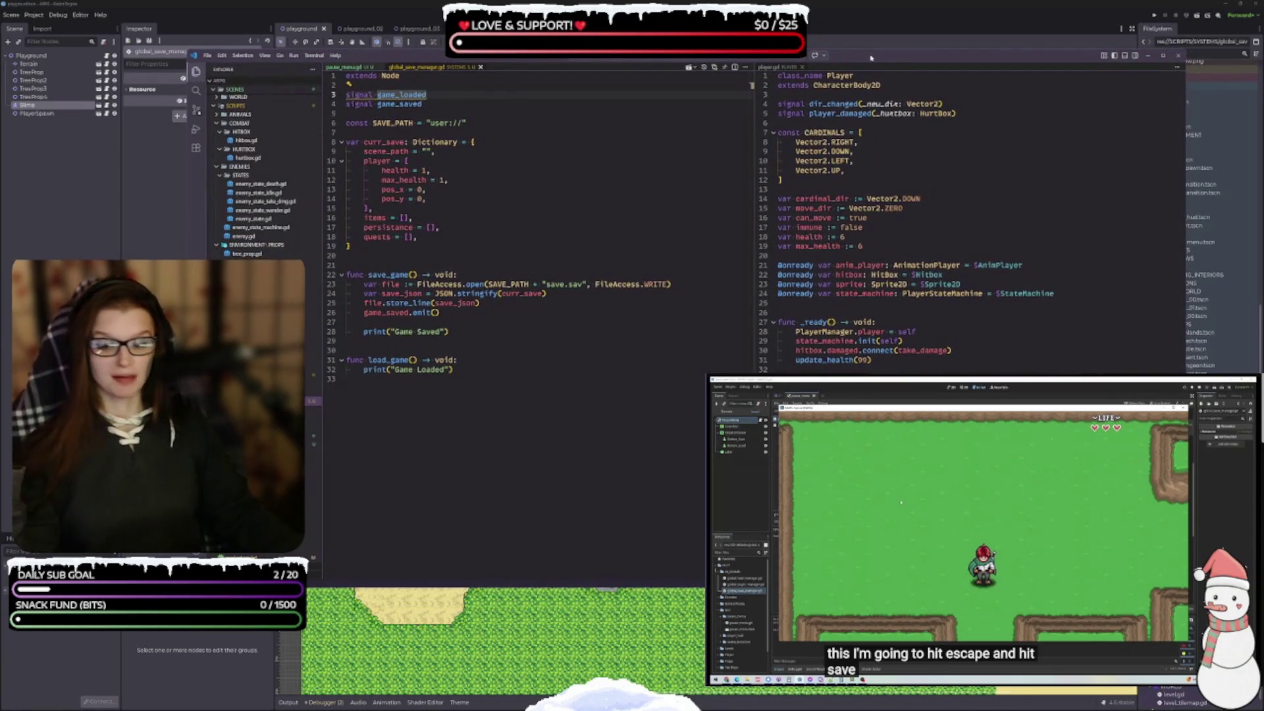
pyautogui.moveTo(608, 591); pyautogui.dragTo(609, 672)
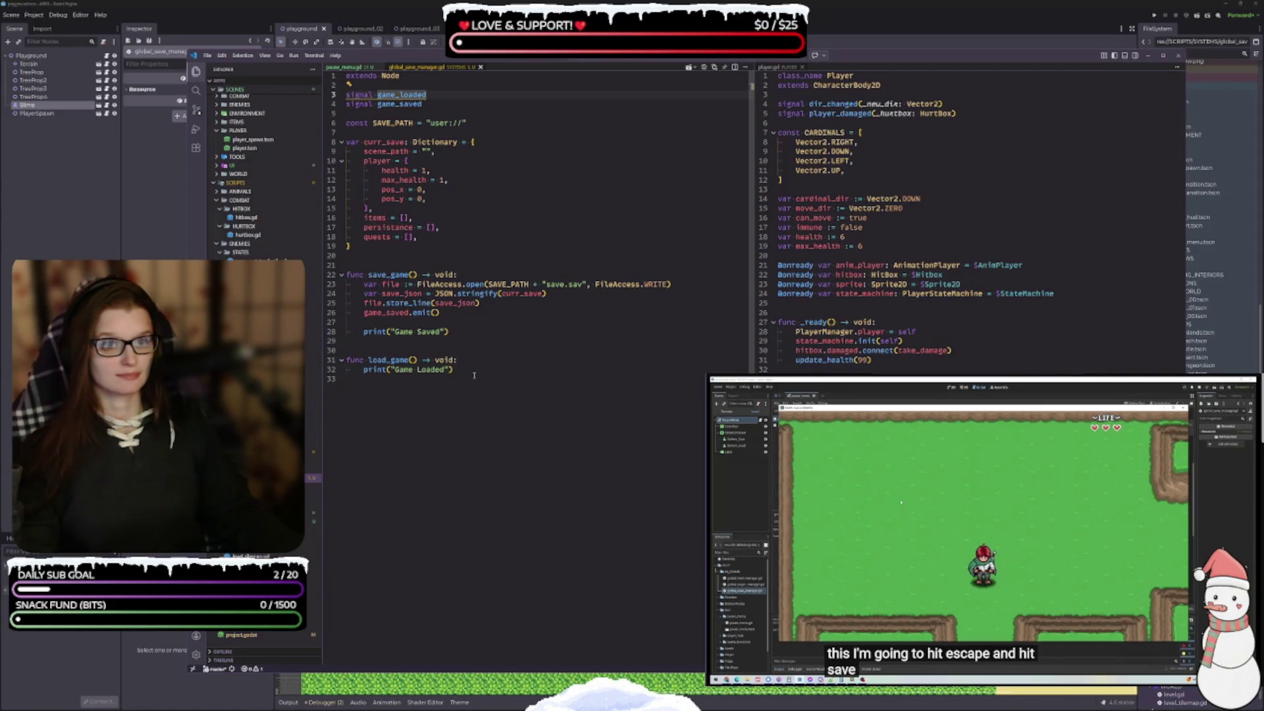
pyautogui.click(1035, 603)
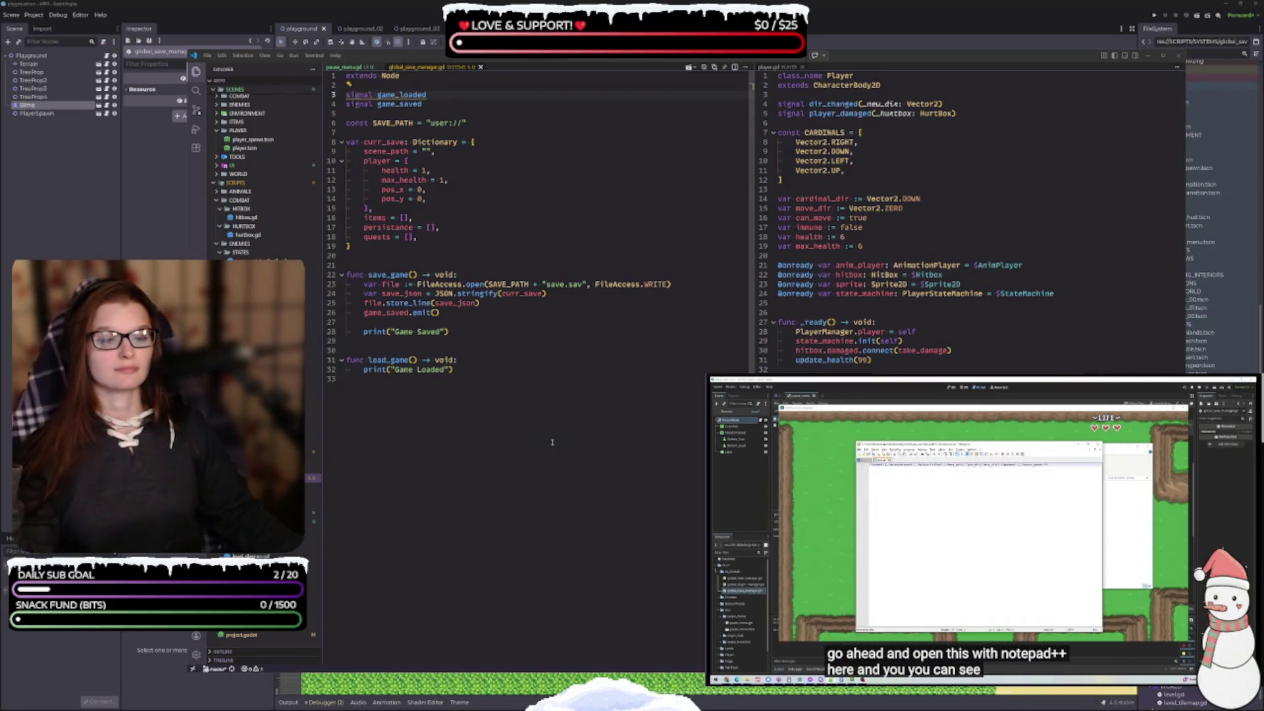
pyautogui.click(962, 532)
pyautogui.click(453, 369)
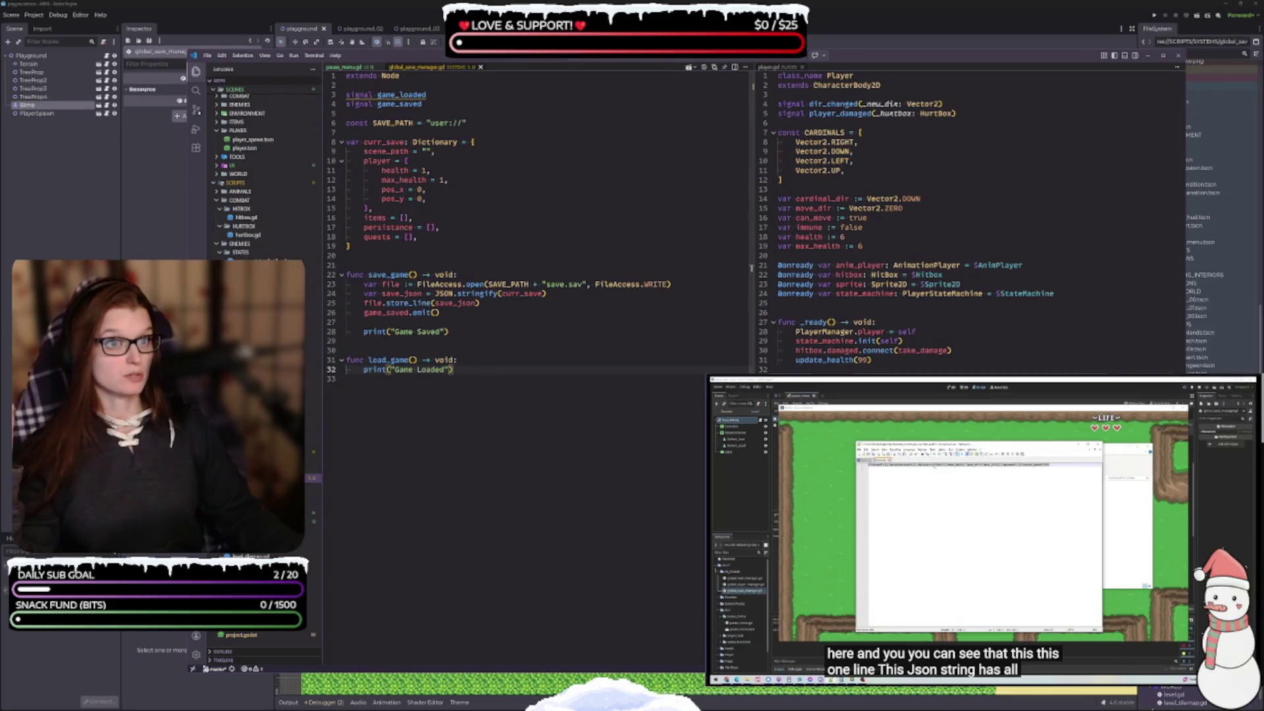
# - Run the game with F5, pause it, click SAVE, then stop the game
pyautogui.hotkey('alt', 'Tab')
pyautogui.press('F5')
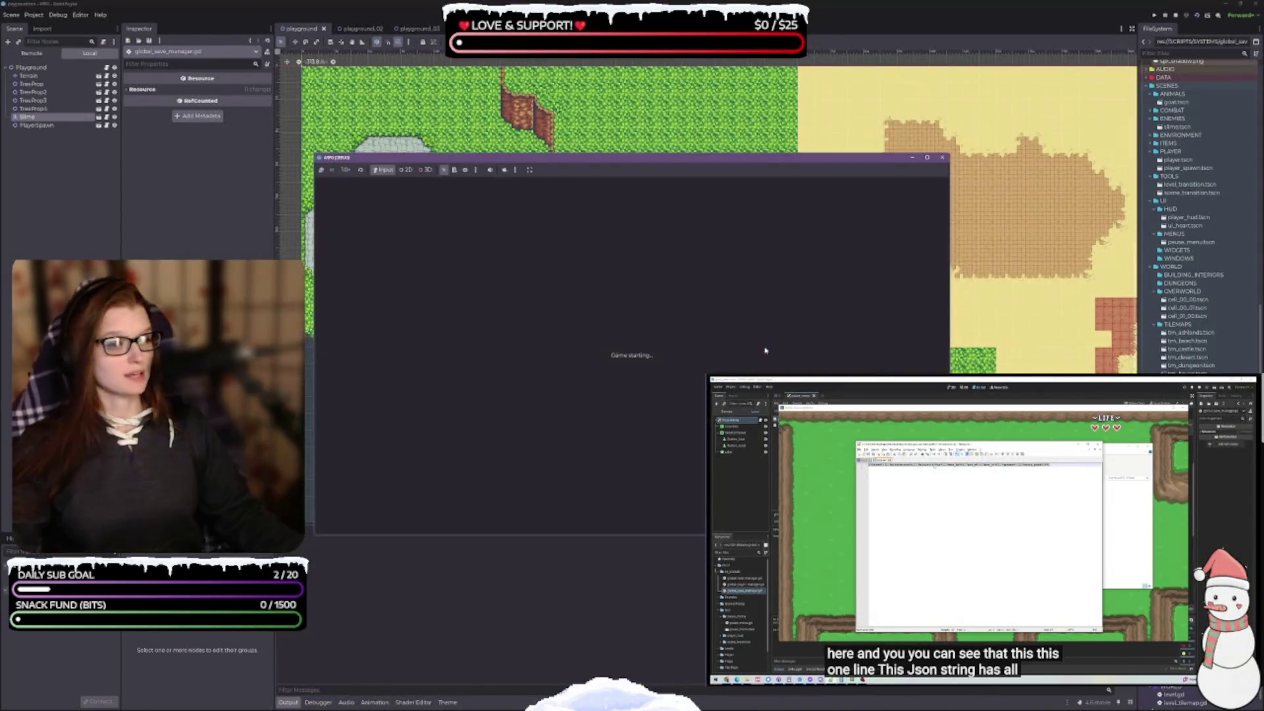
pyautogui.press('Escape')
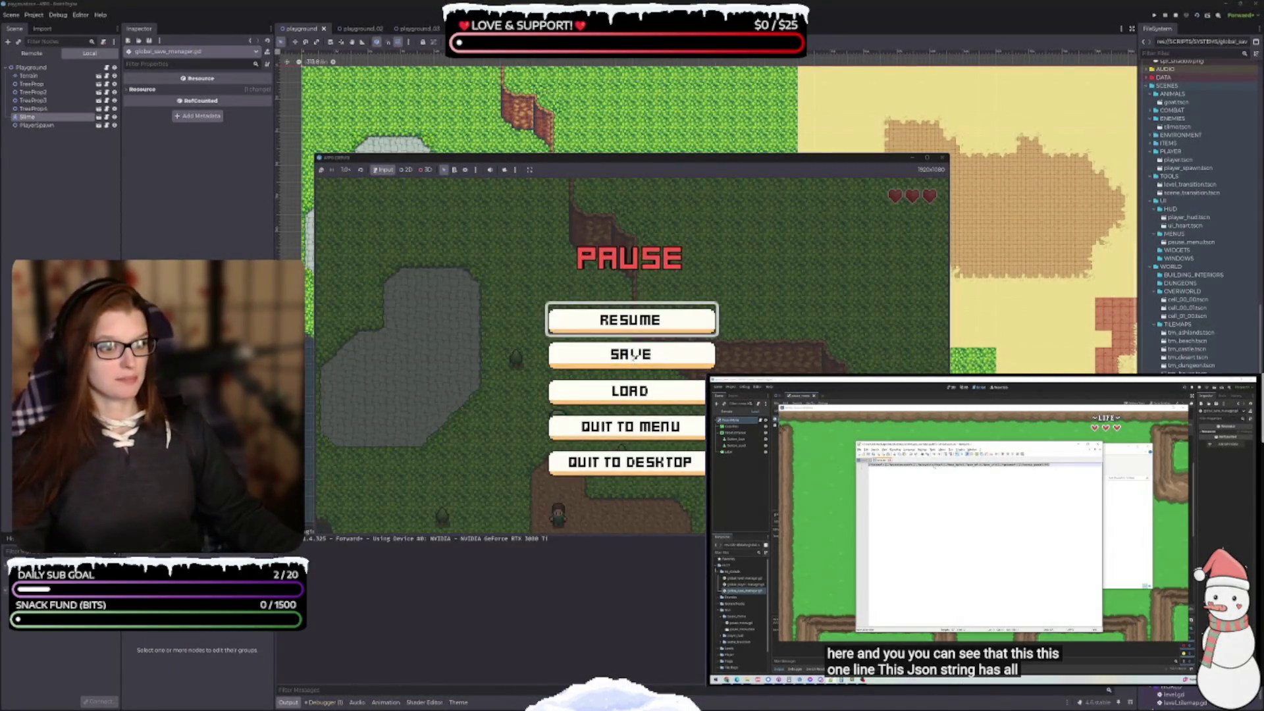
pyautogui.click(630, 356)
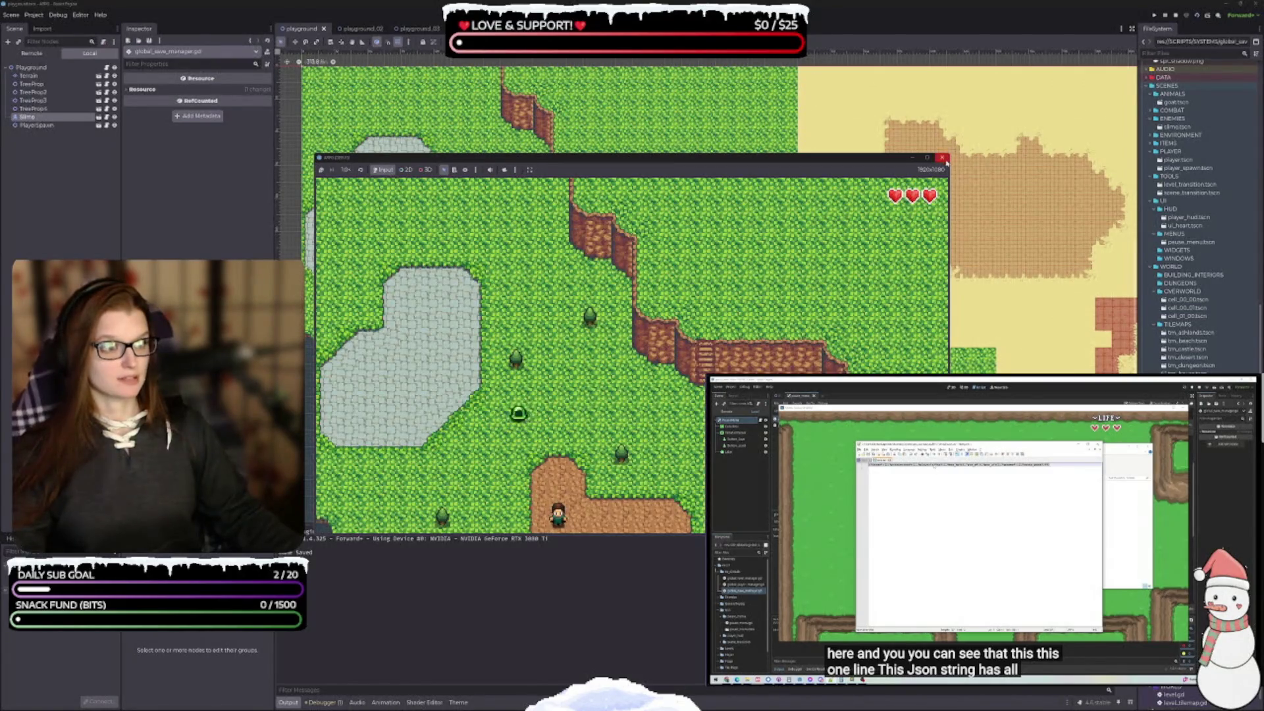
pyautogui.click(942, 158)
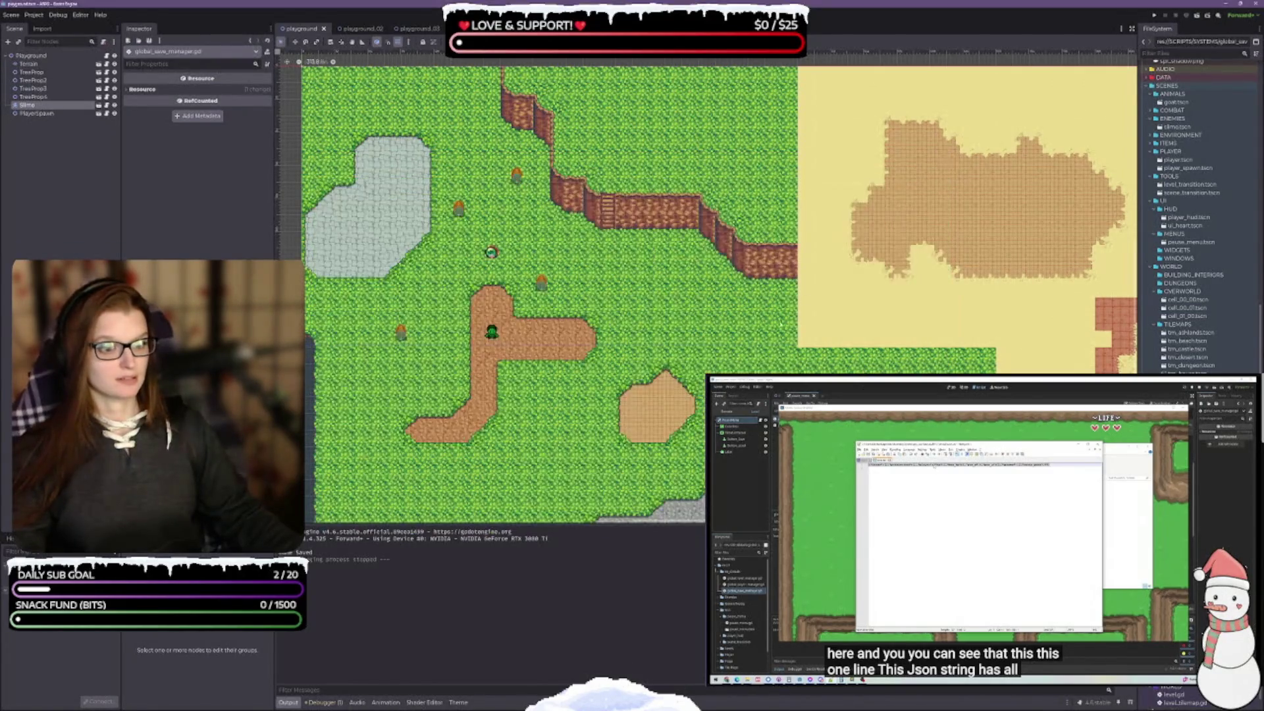
# - Open the project's user data folder and view save.sav in the code editor
pyautogui.click(34, 15)
pyautogui.click(83, 86)
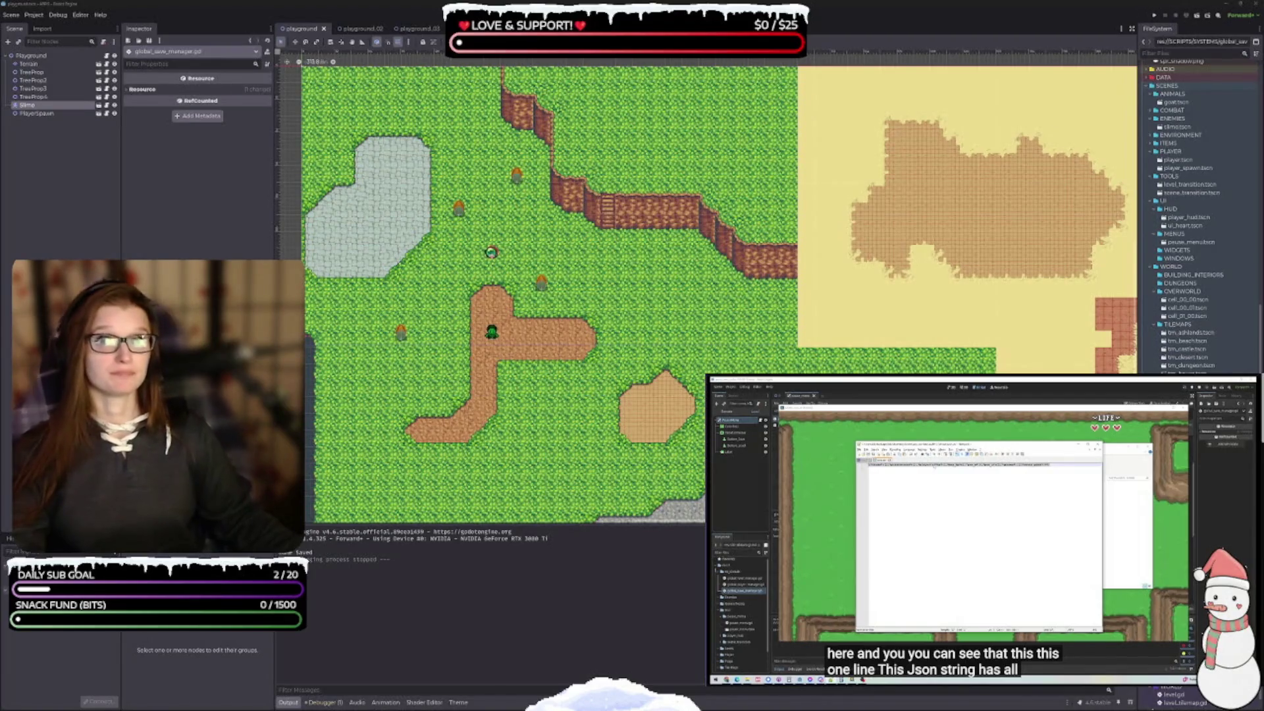
pyautogui.hotkey('alt', 'Tab')
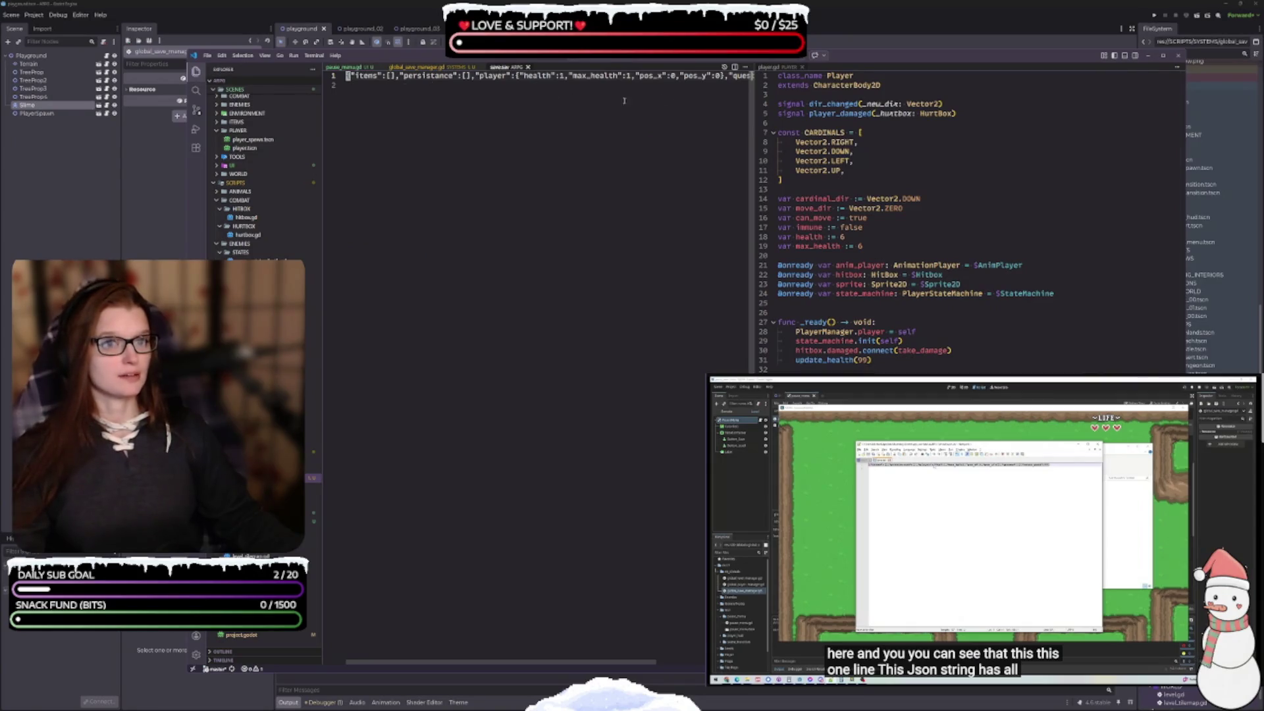
# - Close the save.sav tab to return to global_save_manager.gd
pyautogui.click(527, 67)
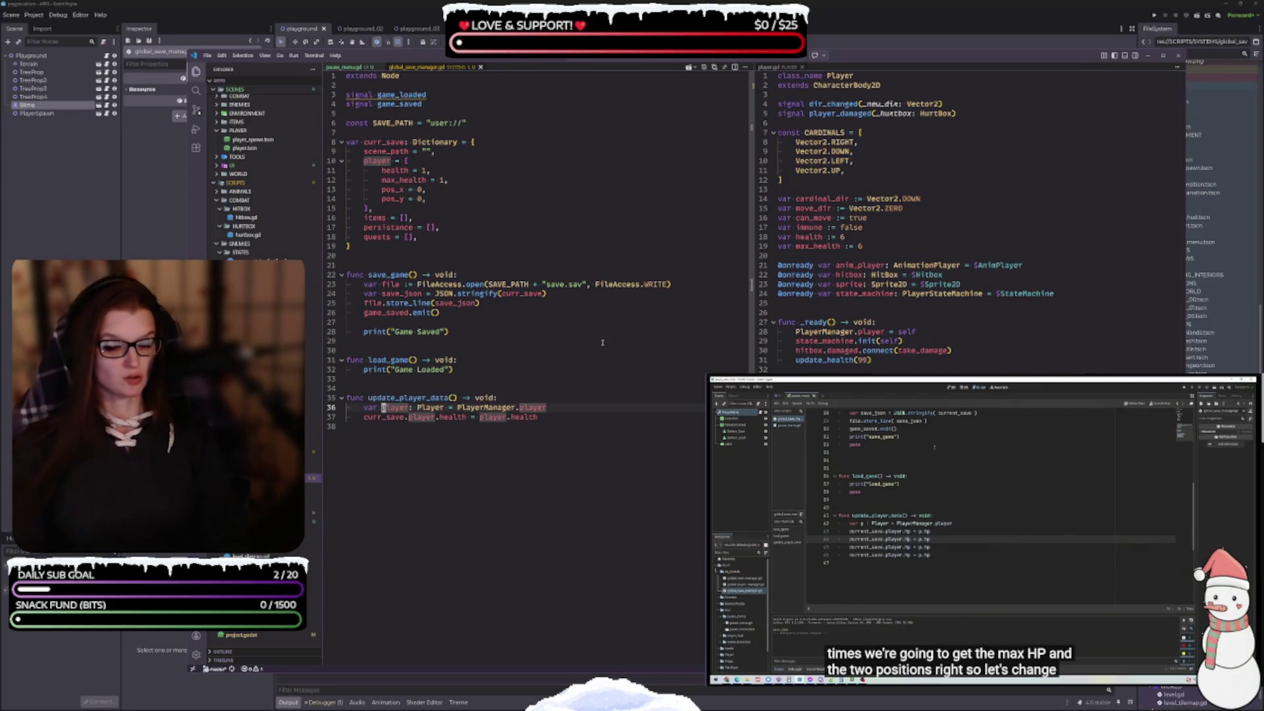
# - Rename the local variable player to new_player on line 37
pyautogui.write('new_')
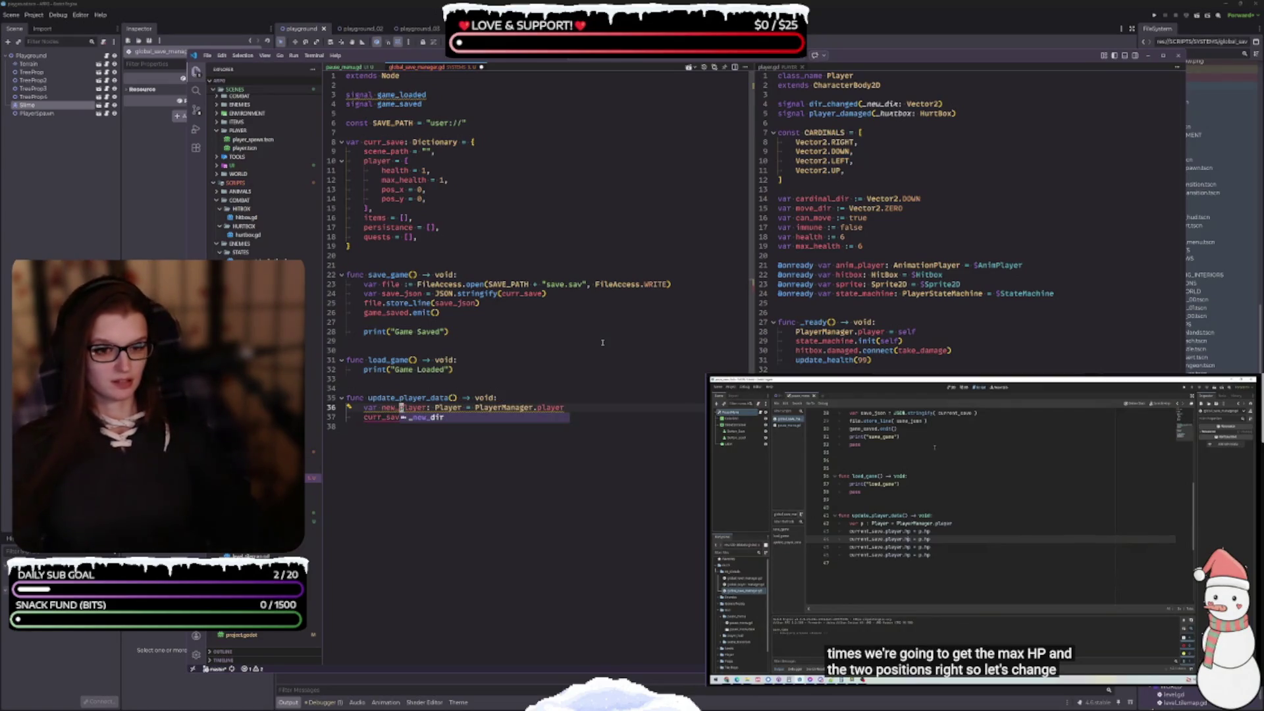
pyautogui.click(603, 413)
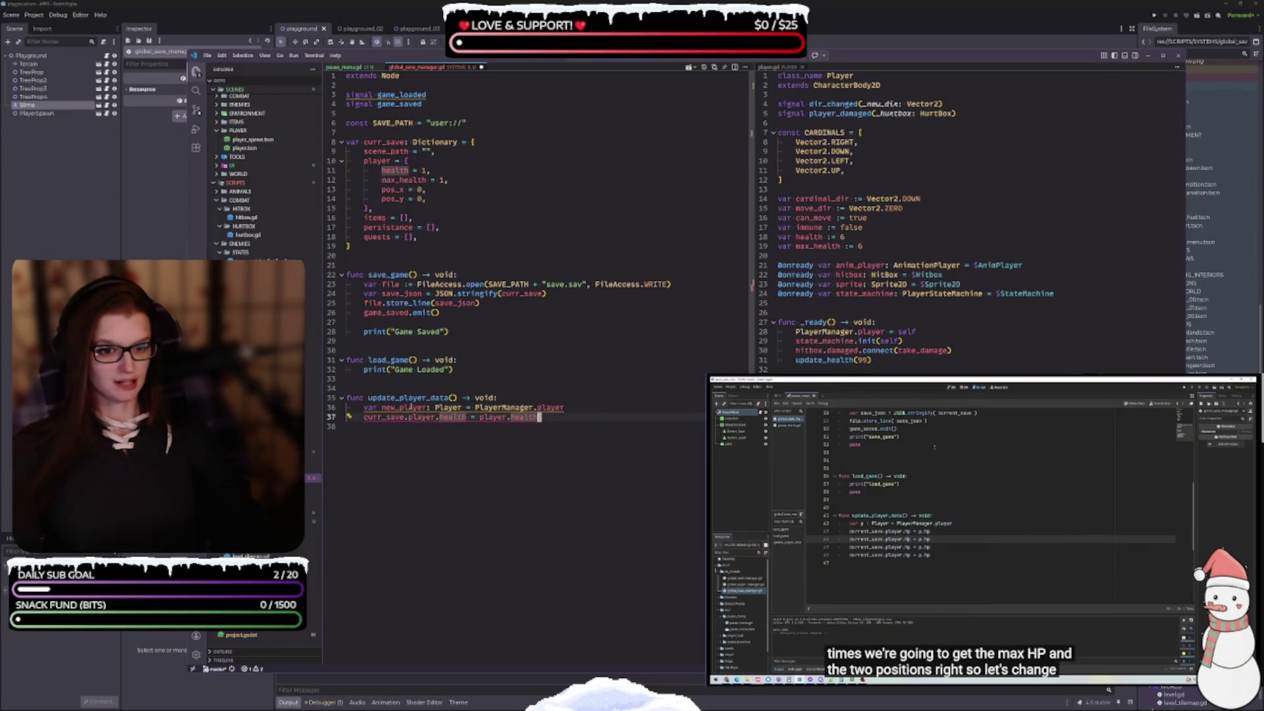
pyautogui.click(480, 418)
pyautogui.write('new_')
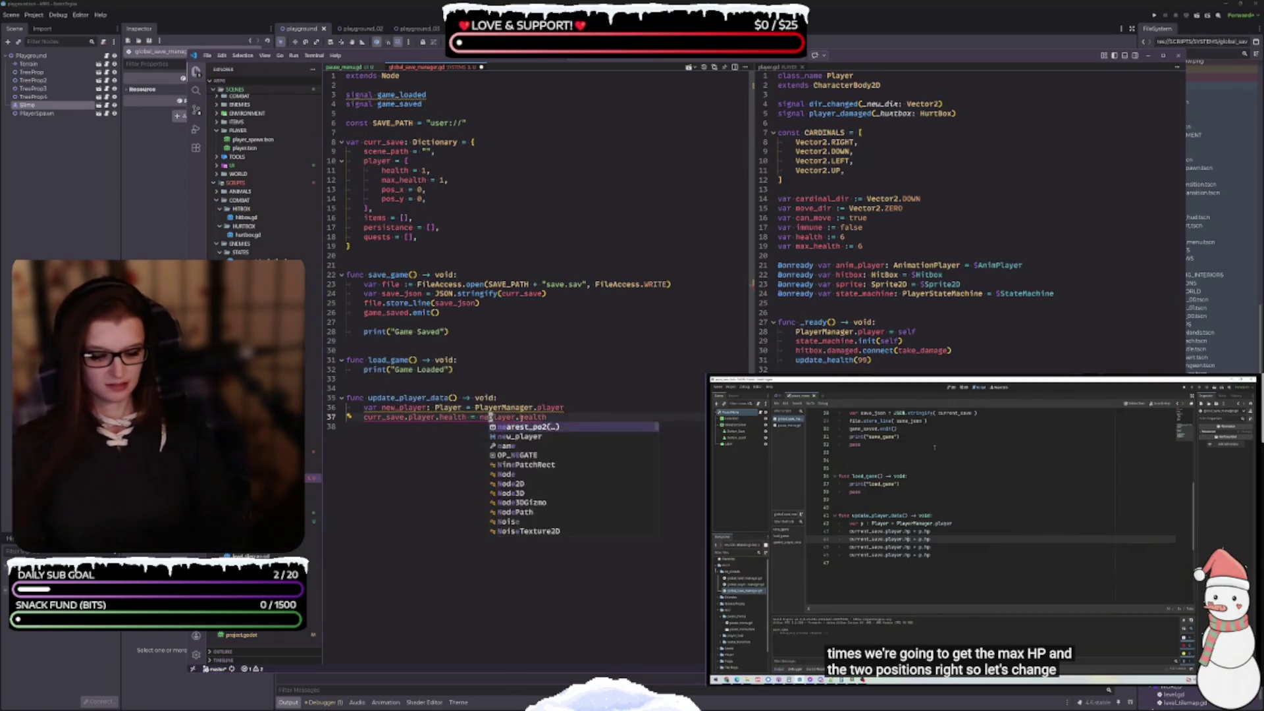
pyautogui.click(586, 400)
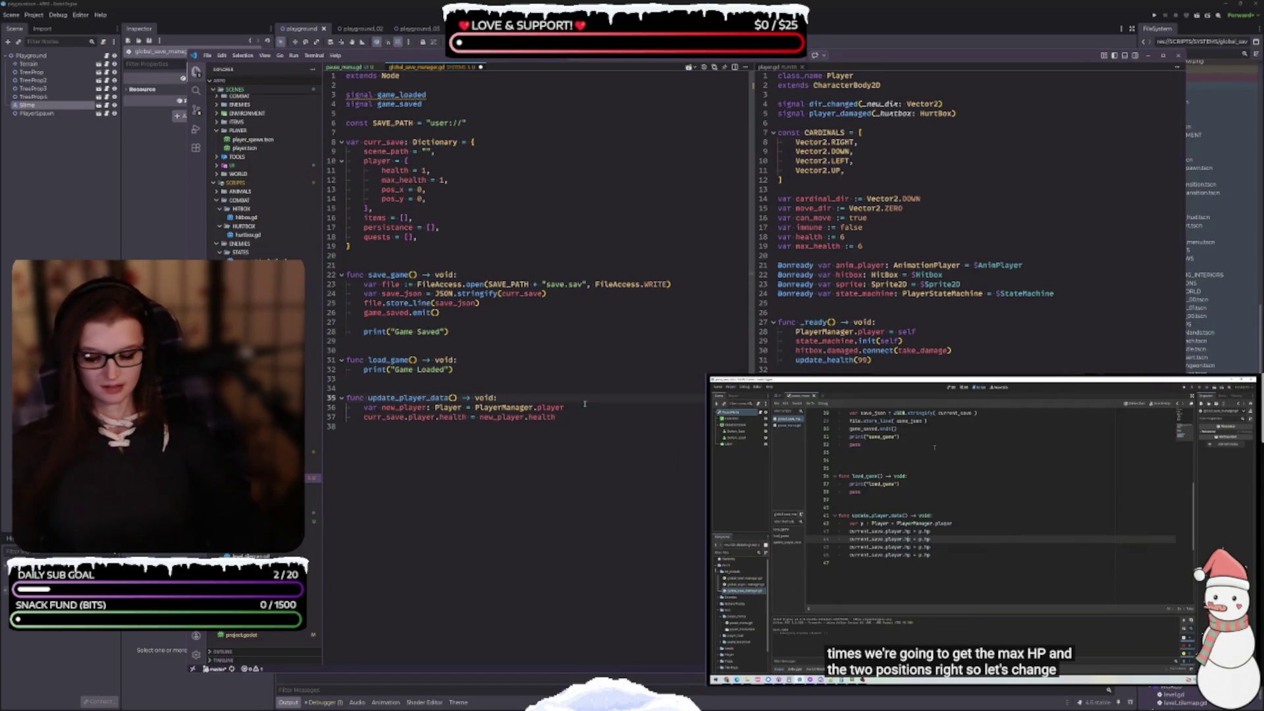
# - Duplicate the health assignment on line 37 into additional copies below it
pyautogui.click(555, 455)
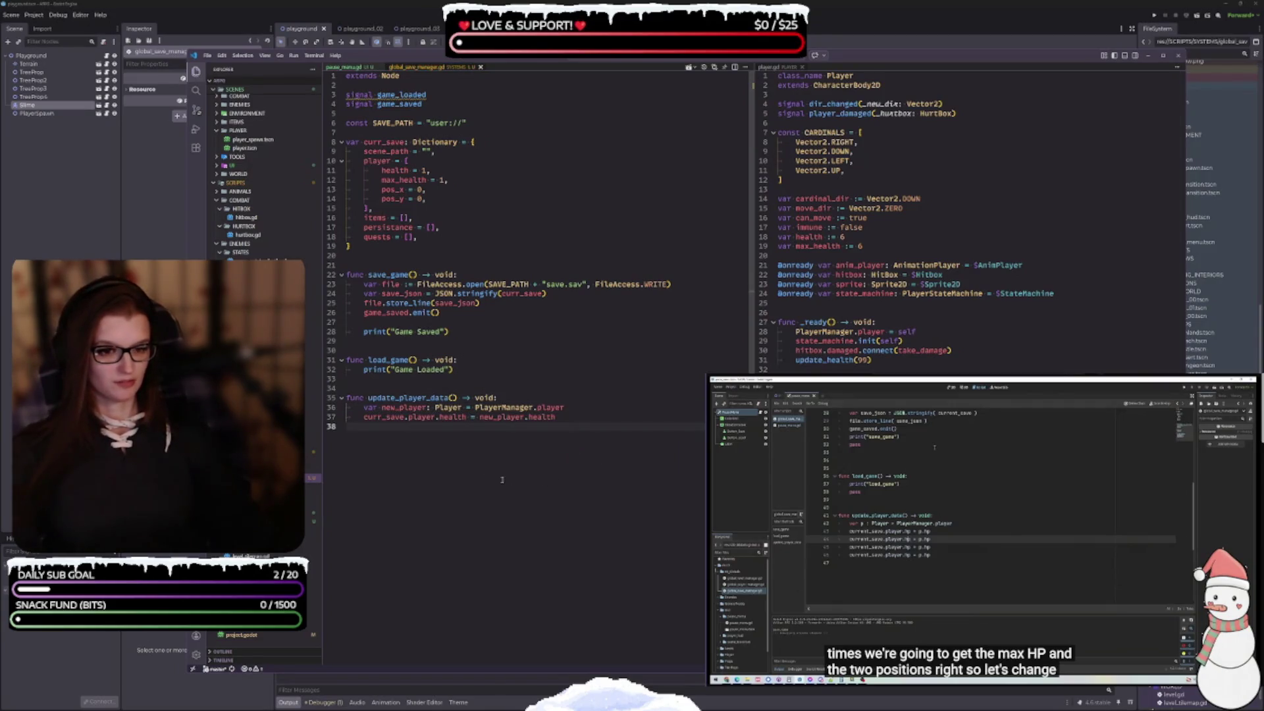
pyautogui.click(559, 417)
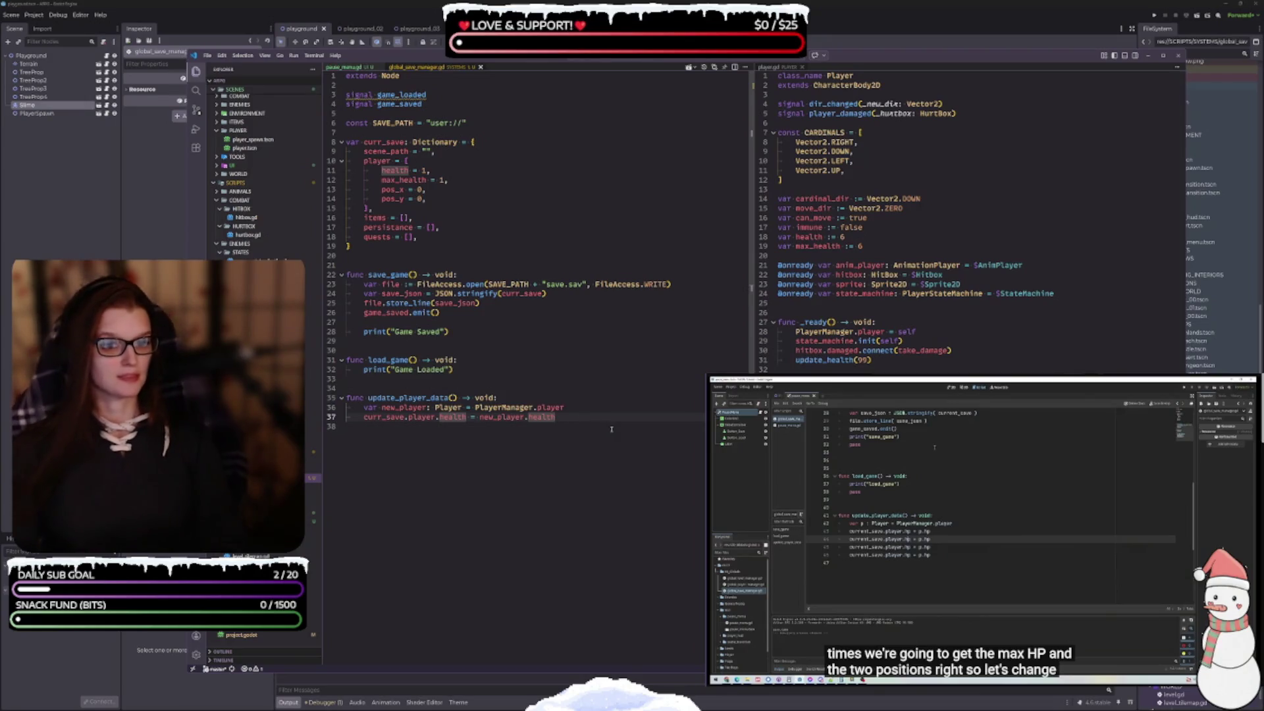
pyautogui.press('Return')
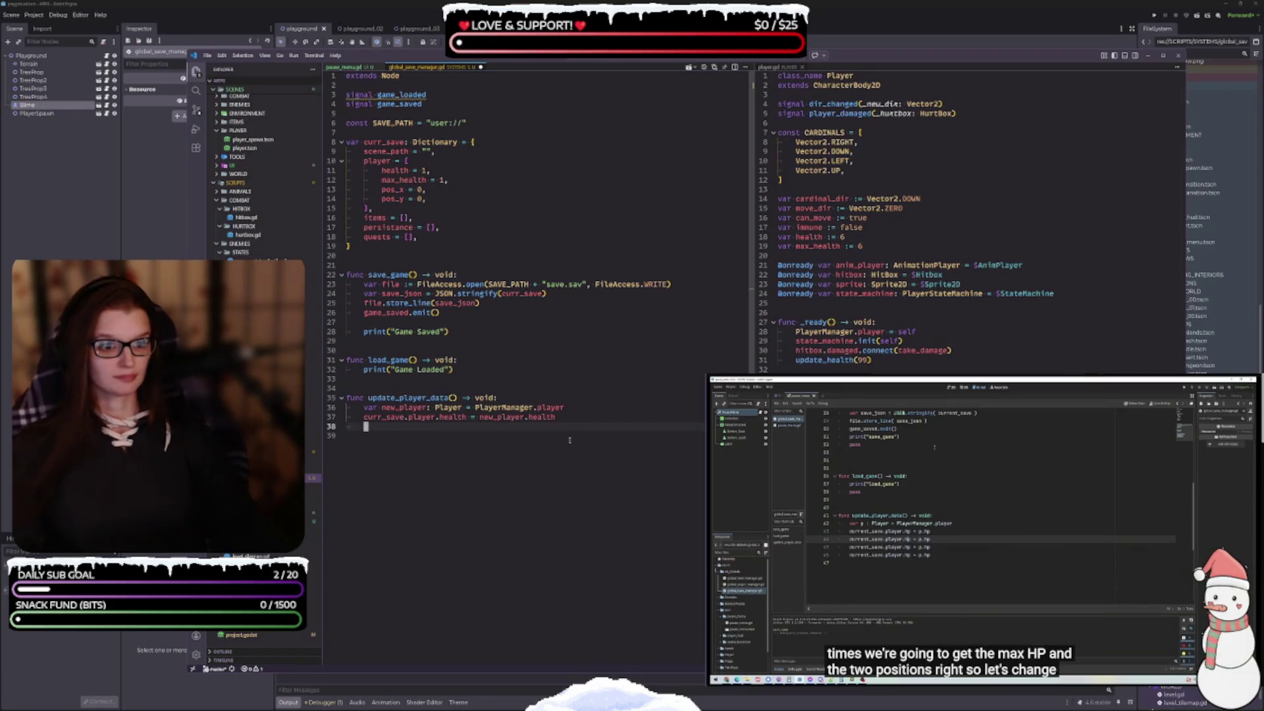
pyautogui.click(569, 418)
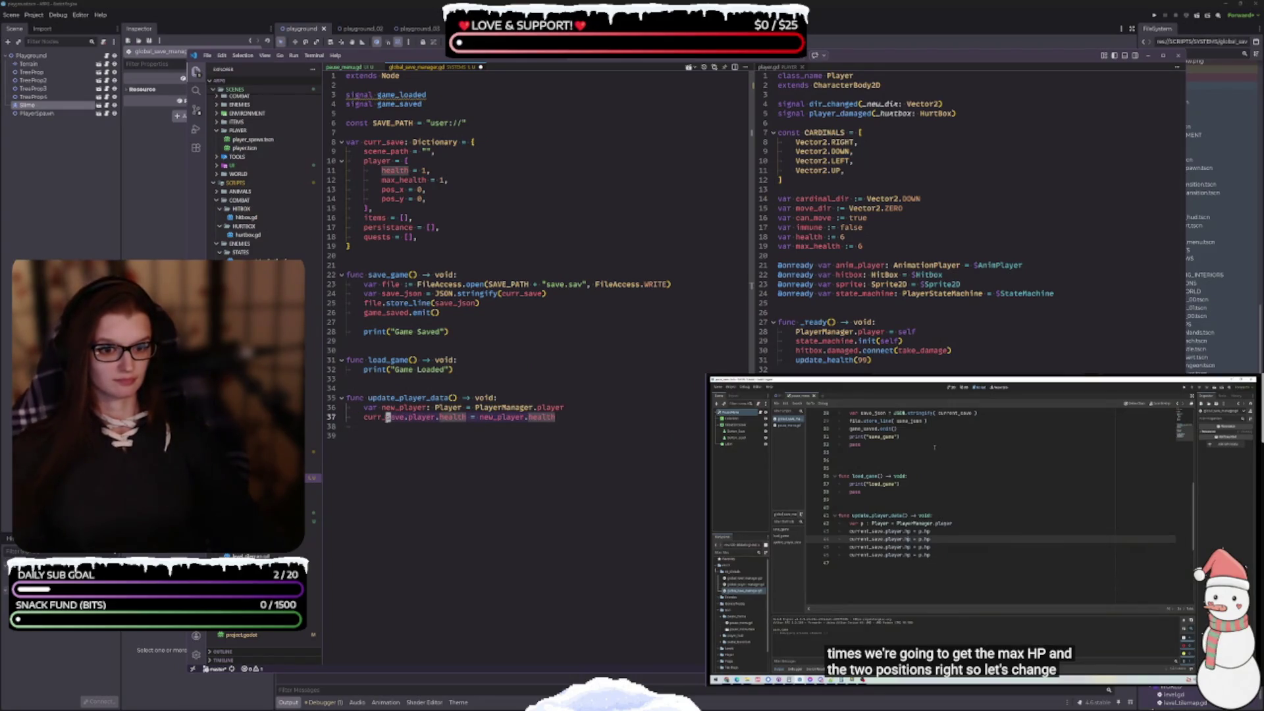
pyautogui.press('Home')
pyautogui.click(563, 417)
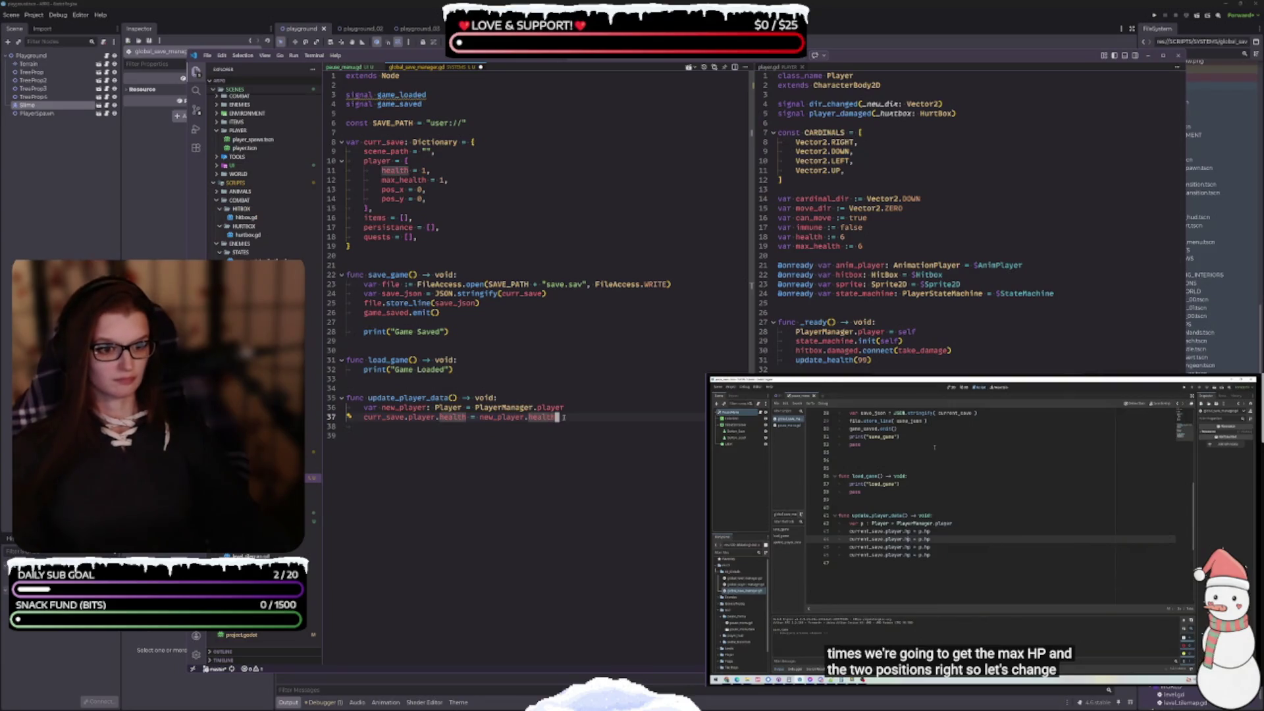
pyautogui.hotkey('shift', 'alt', 'Down')
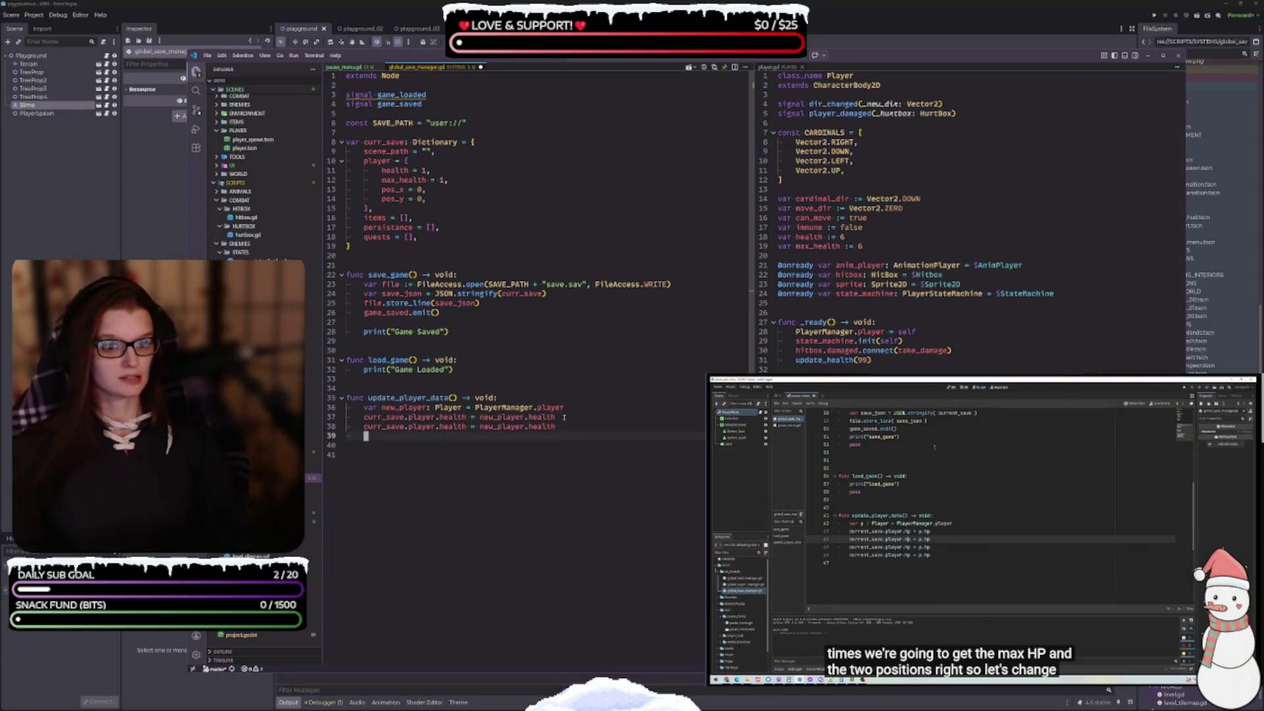
pyautogui.hotkey('shift', 'alt', 'Down')
pyautogui.hotkey('shift', 'alt', 'Down')
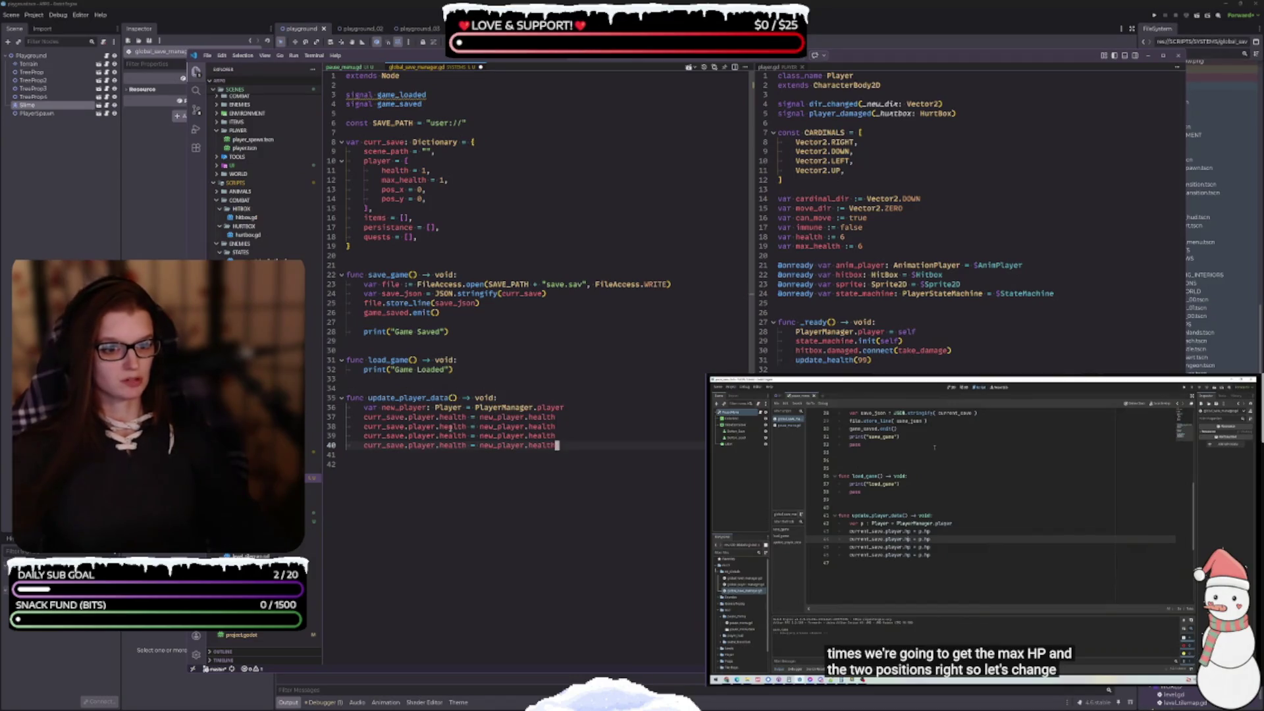
# - Change line 38 to curr_save.player.max_health = new_player.max_health
pyautogui.click(439, 427)
pyautogui.write('max_')
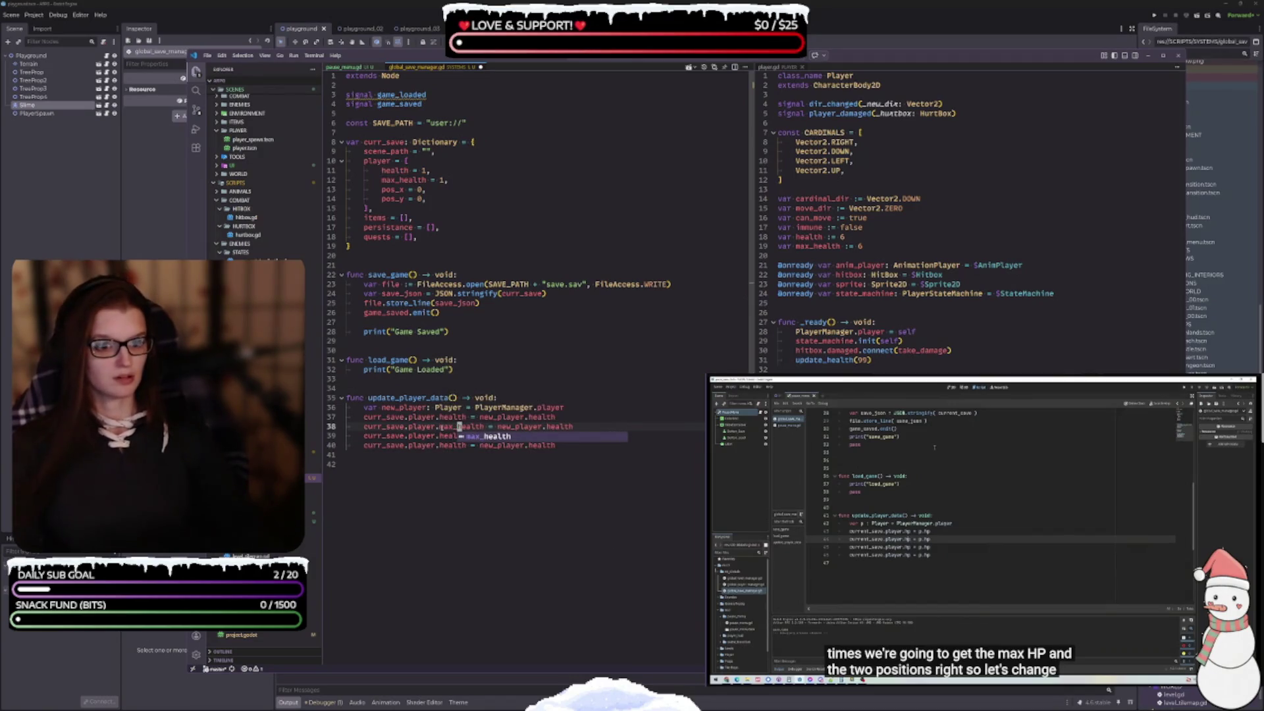
pyautogui.press('Escape')
pyautogui.hotkey('ctrl', 'End')
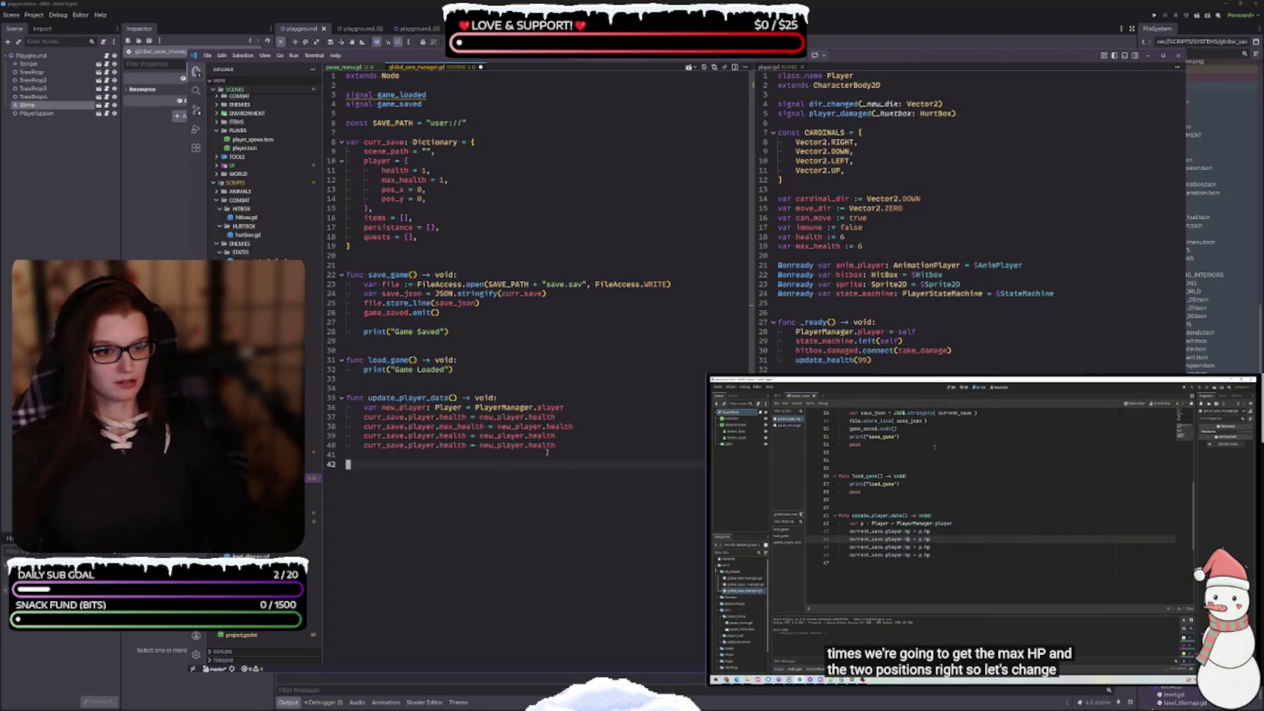
pyautogui.click(548, 427)
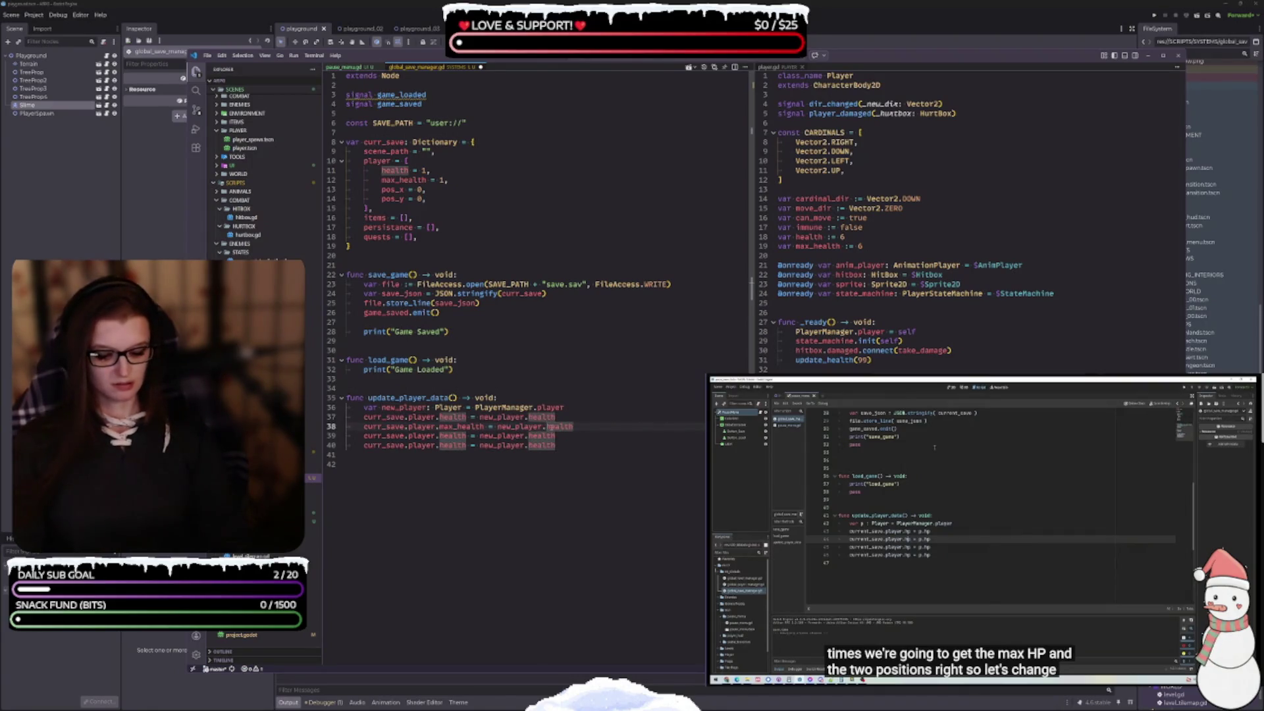
pyautogui.write('max_')
pyautogui.click(500, 455)
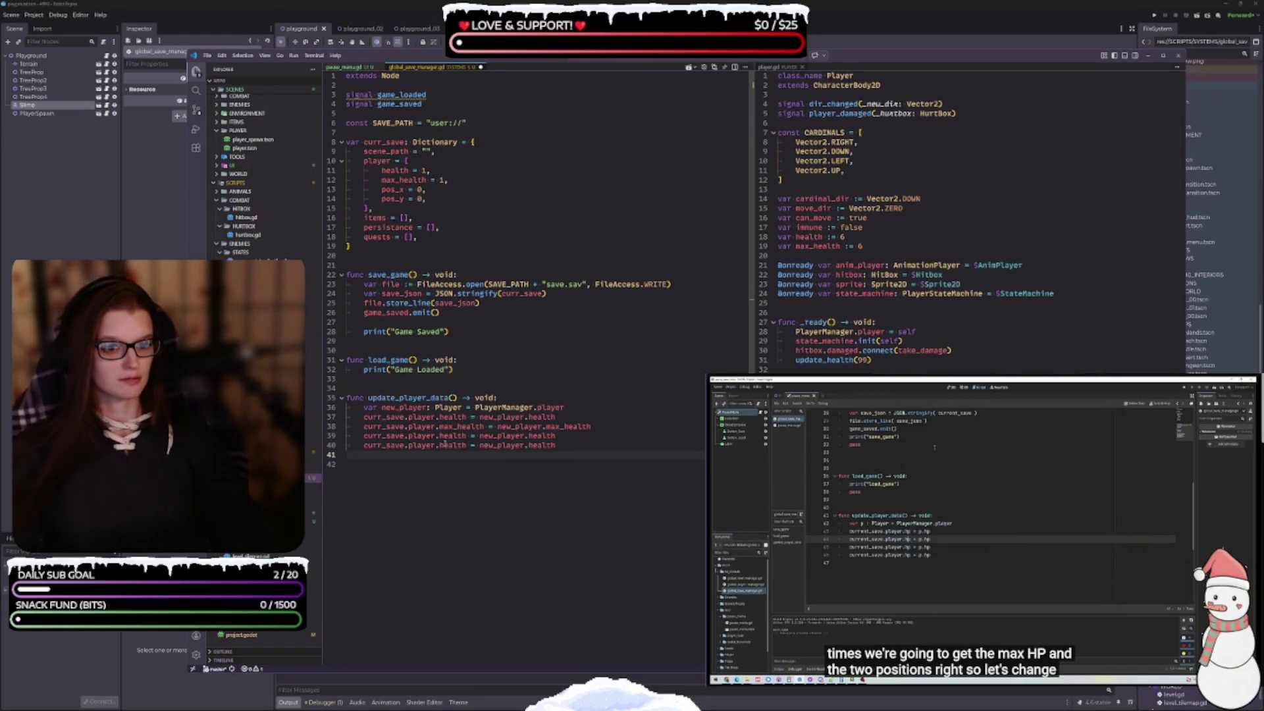
# - Replace health on lines 39–40 with curr_save.player.pos_x and pos_y
pyautogui.doubleClick(452, 436)
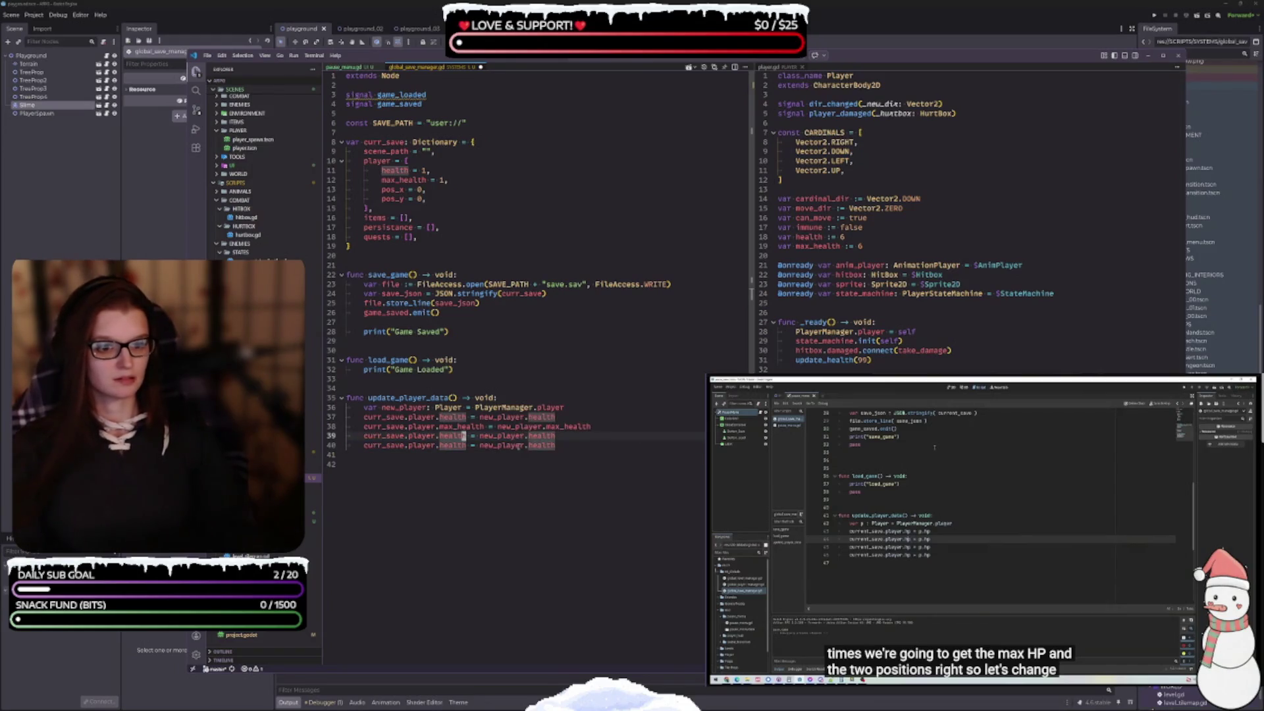
pyautogui.press('Delete')
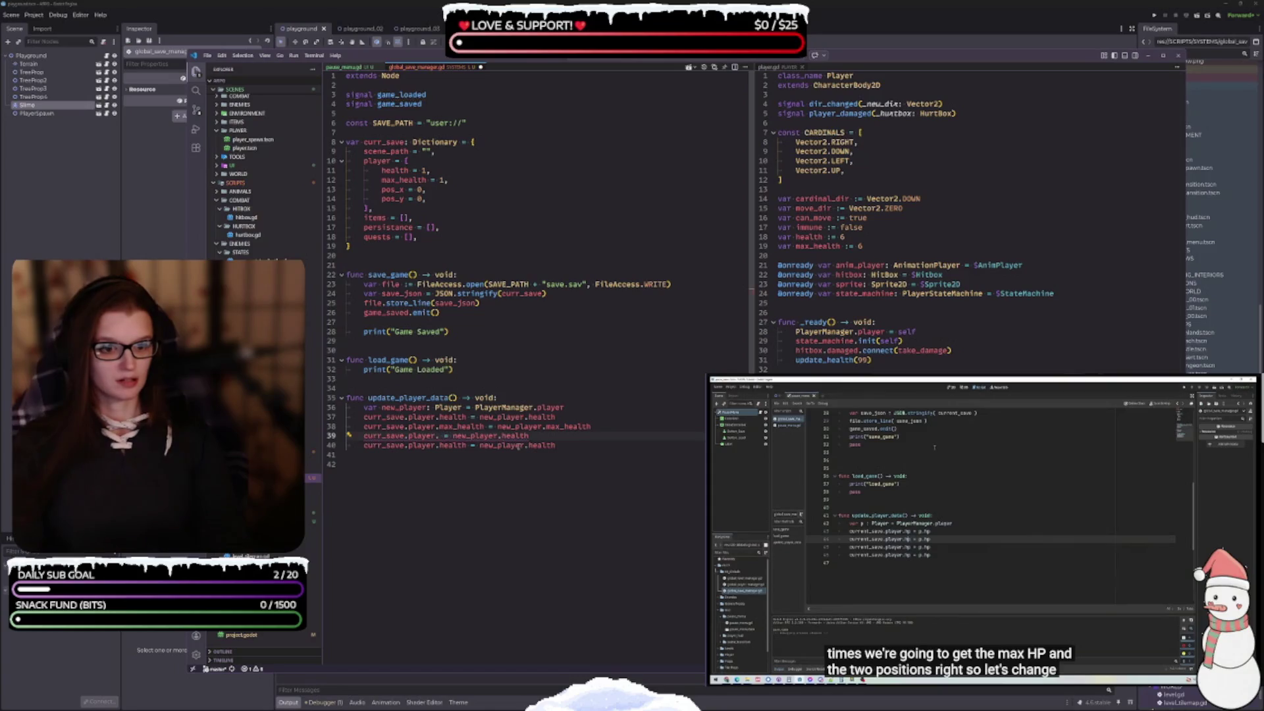
pyautogui.write('pos')
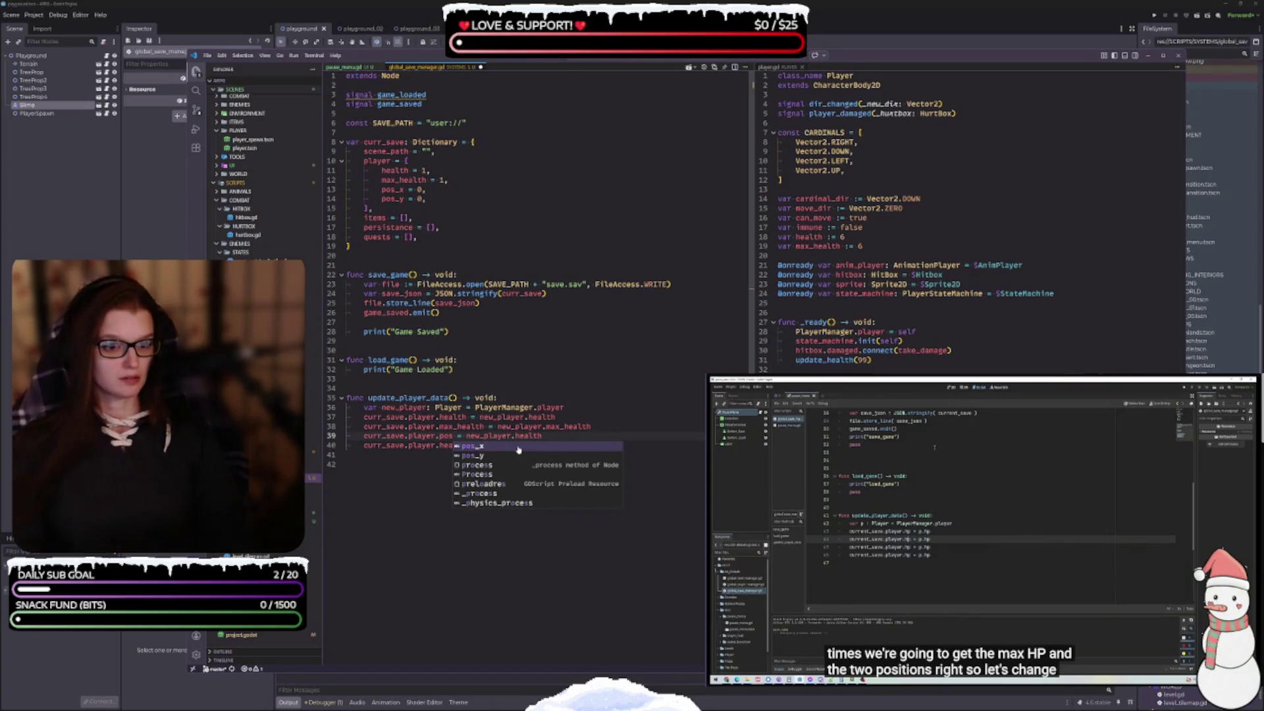
pyautogui.press('Return')
pyautogui.click(560, 432)
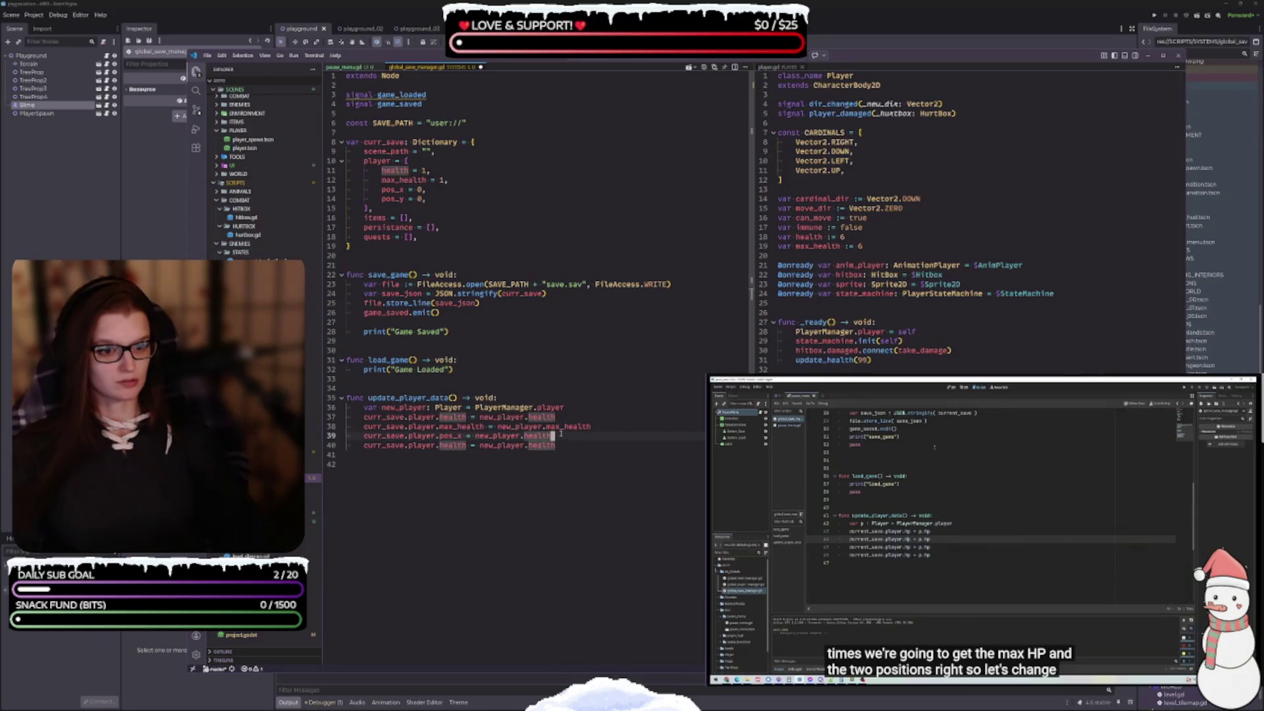
pyautogui.press('BackSpace')
pyautogui.press('BackSpace')
pyautogui.write('os')
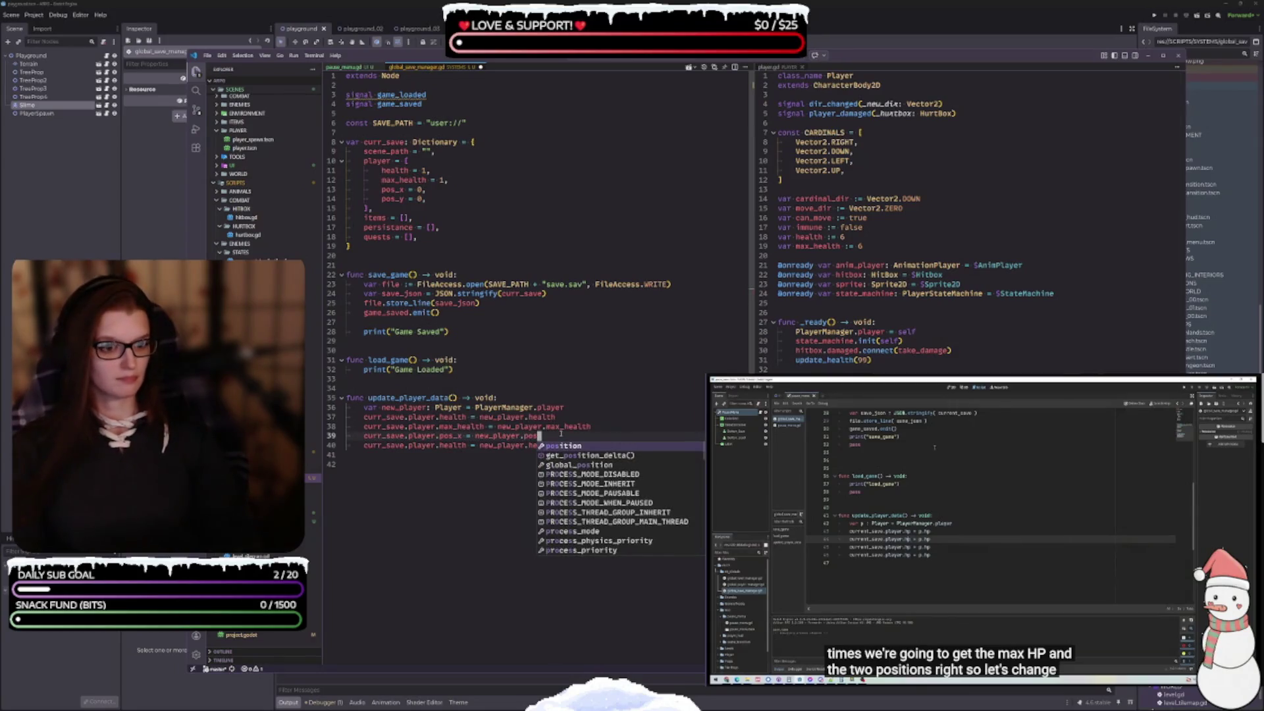
pyautogui.write('_')
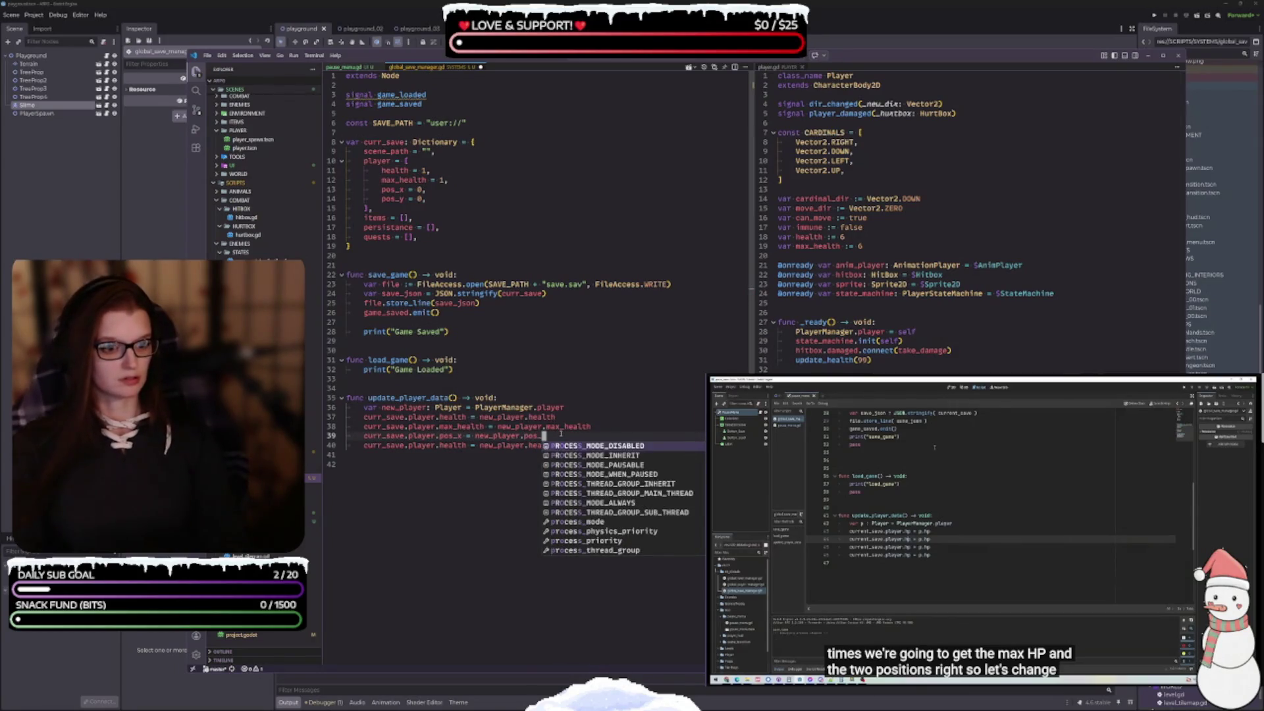
pyautogui.write('x')
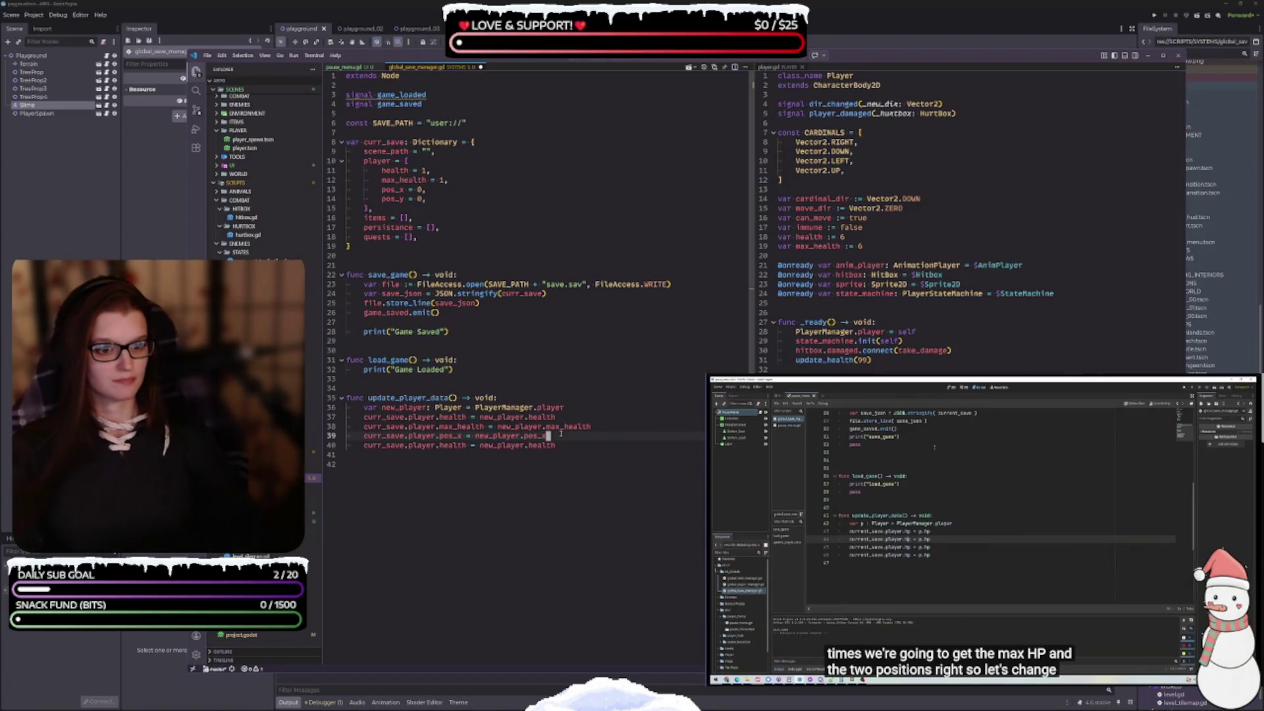
pyautogui.doubleClick(464, 446)
pyautogui.press('BackSpace')
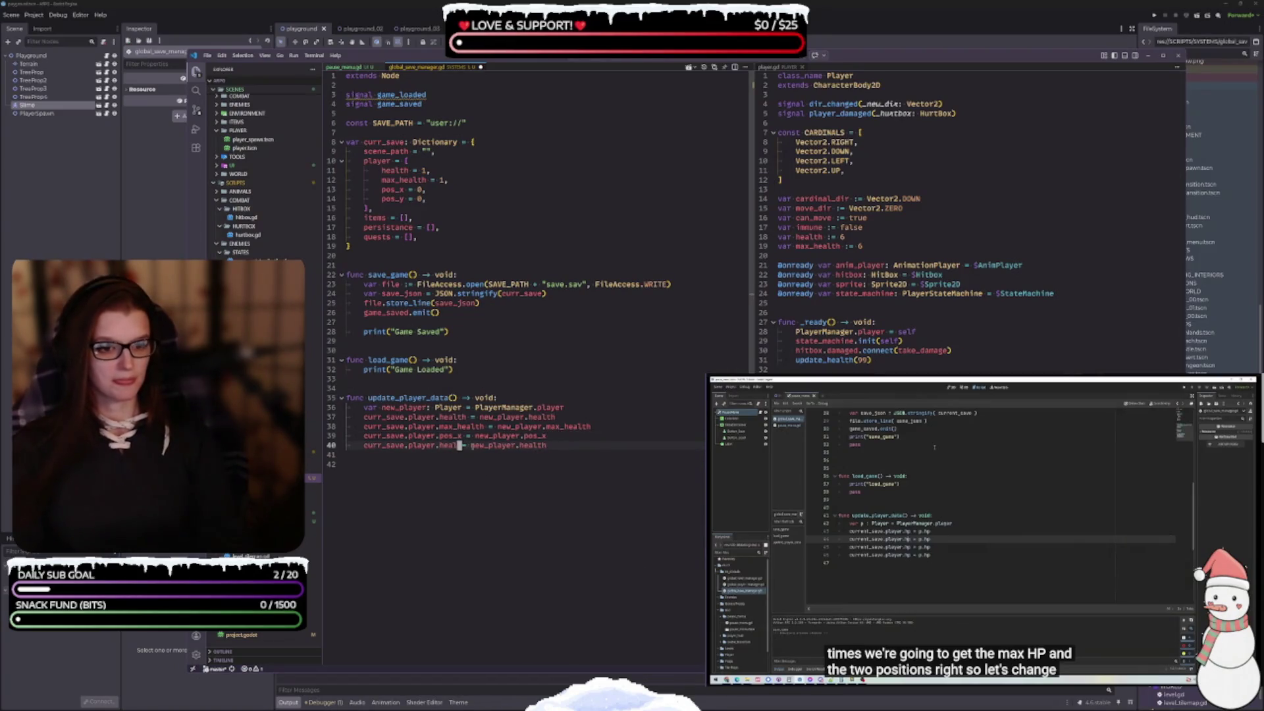
pyautogui.write('po')
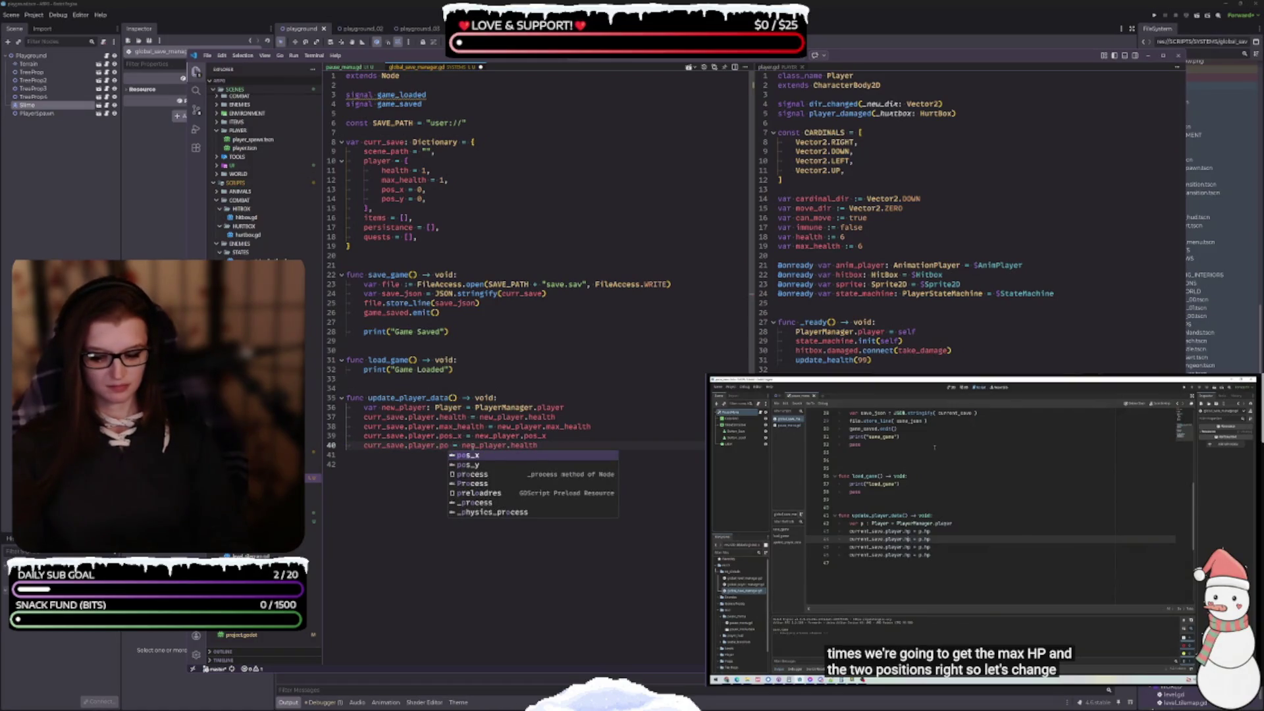
pyautogui.write('s_y')
pyautogui.click(562, 445)
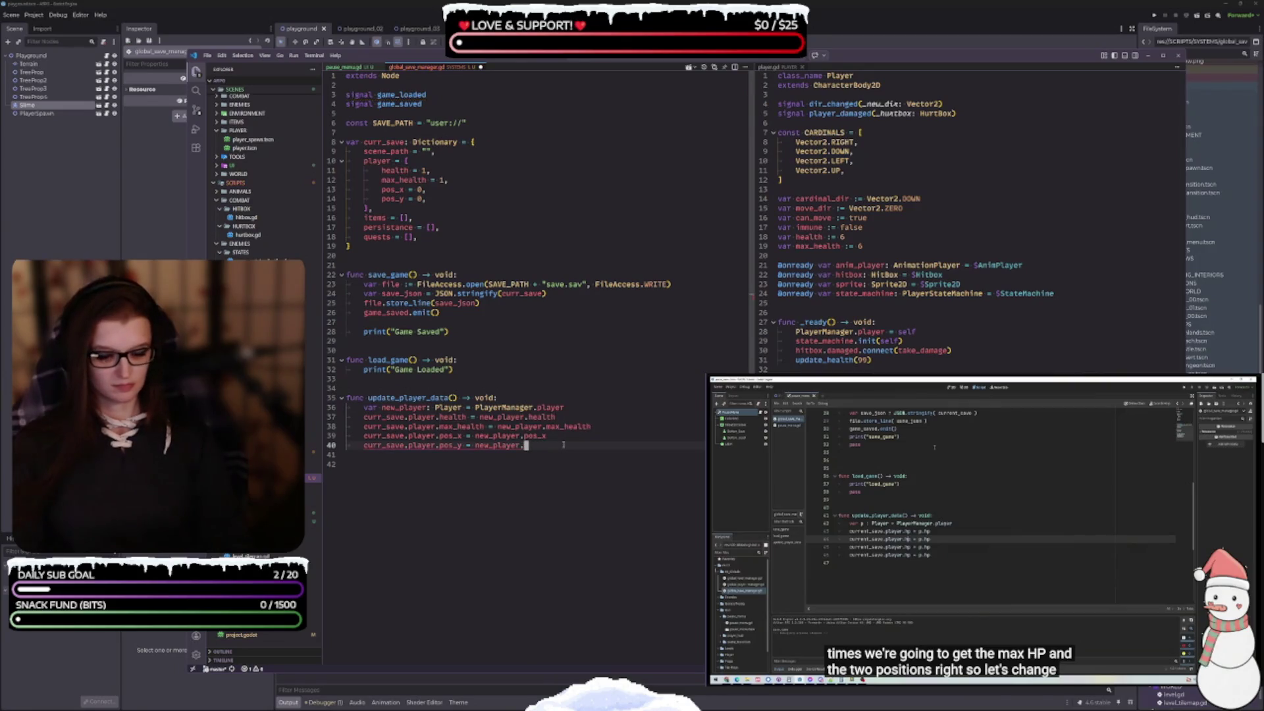
pyautogui.write('pos_')
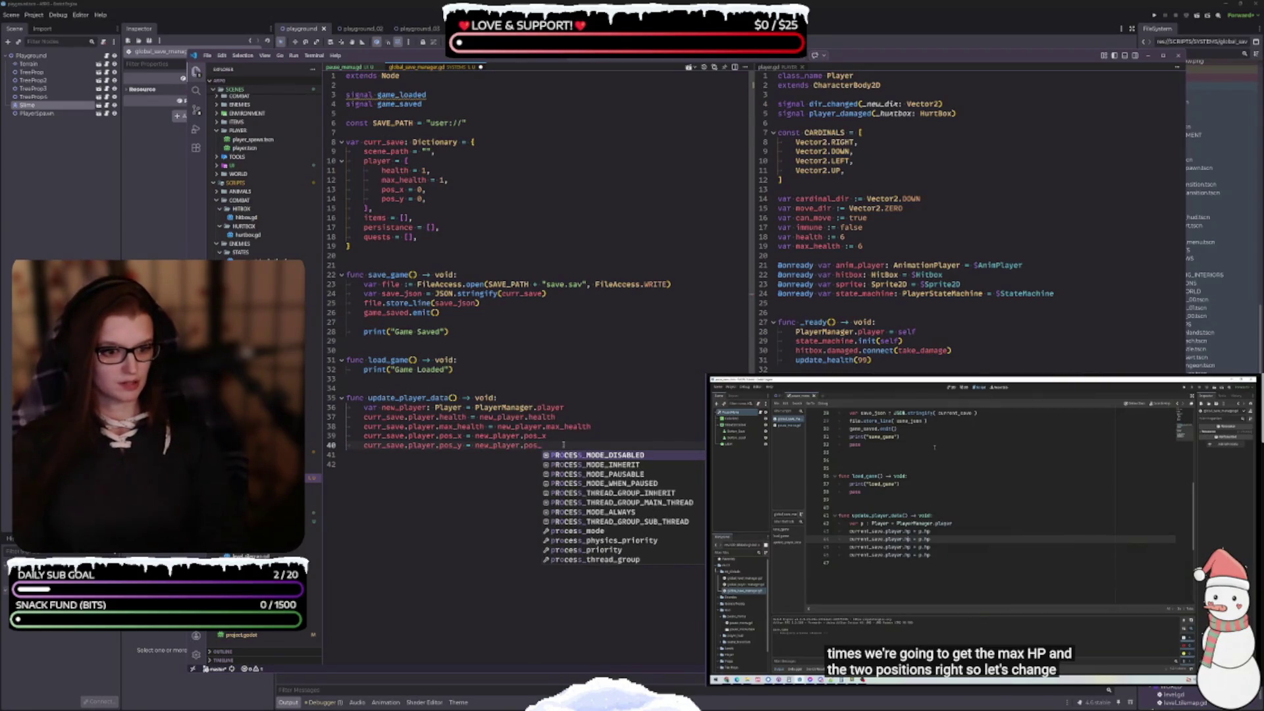
pyautogui.write('y')
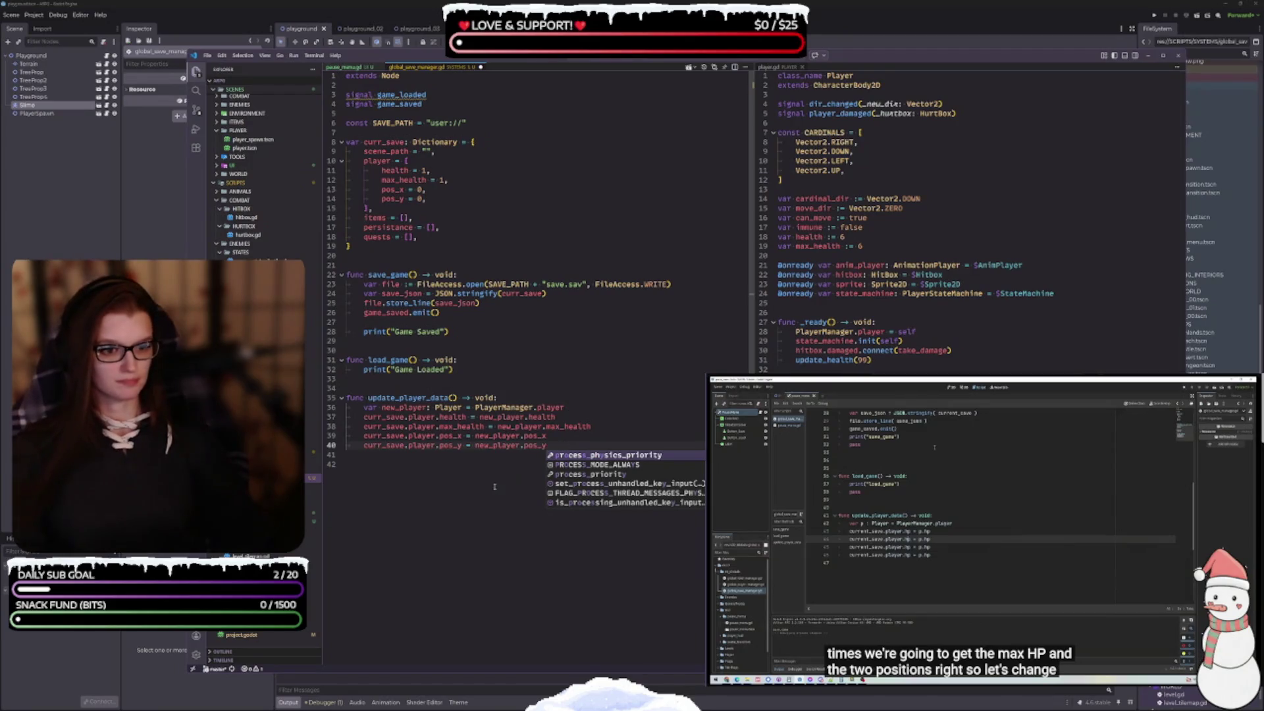
pyautogui.click(498, 494)
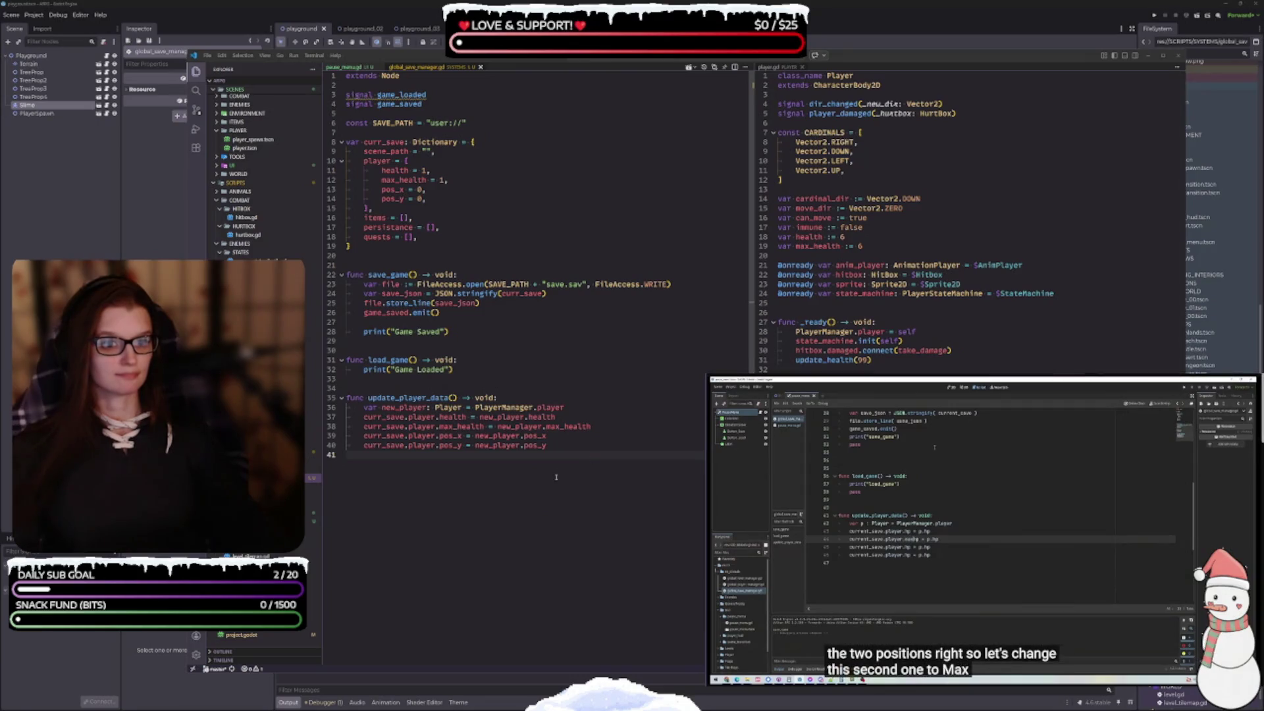
pyautogui.click(561, 445)
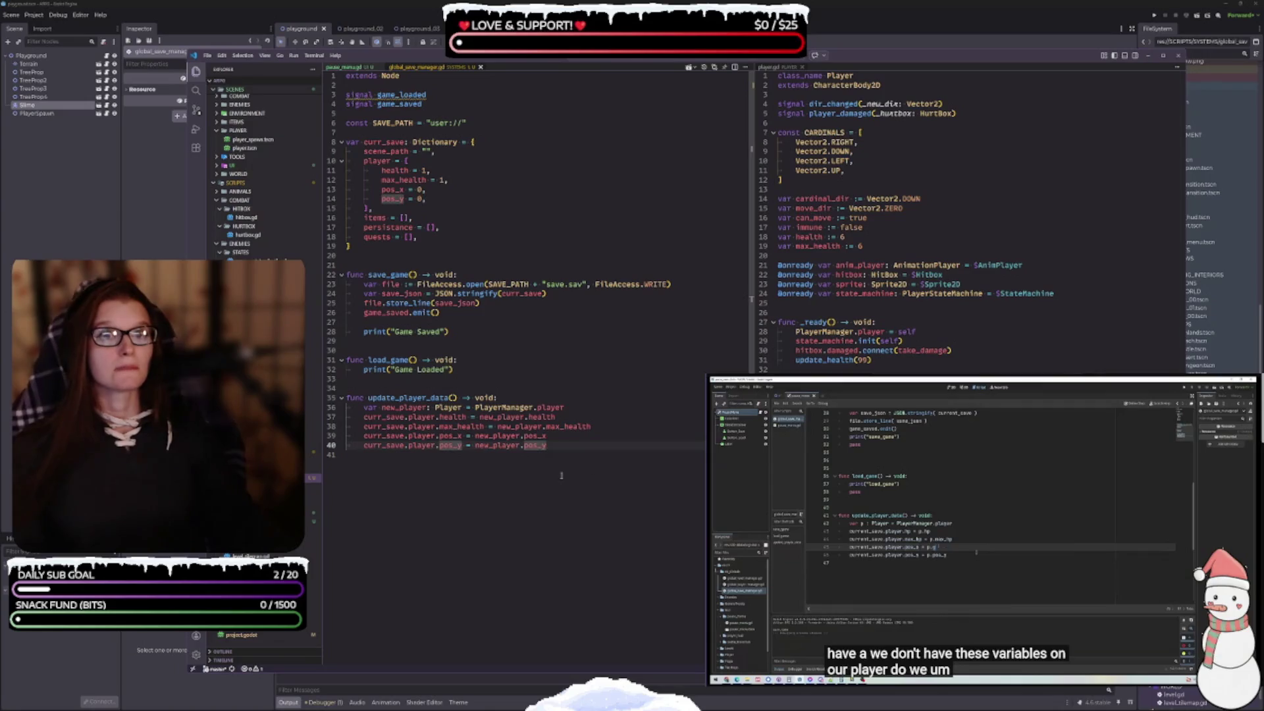
# - Set the right-hand sides to new_player.global_position.x and new_player.global_position.y
pyautogui.click(566, 436)
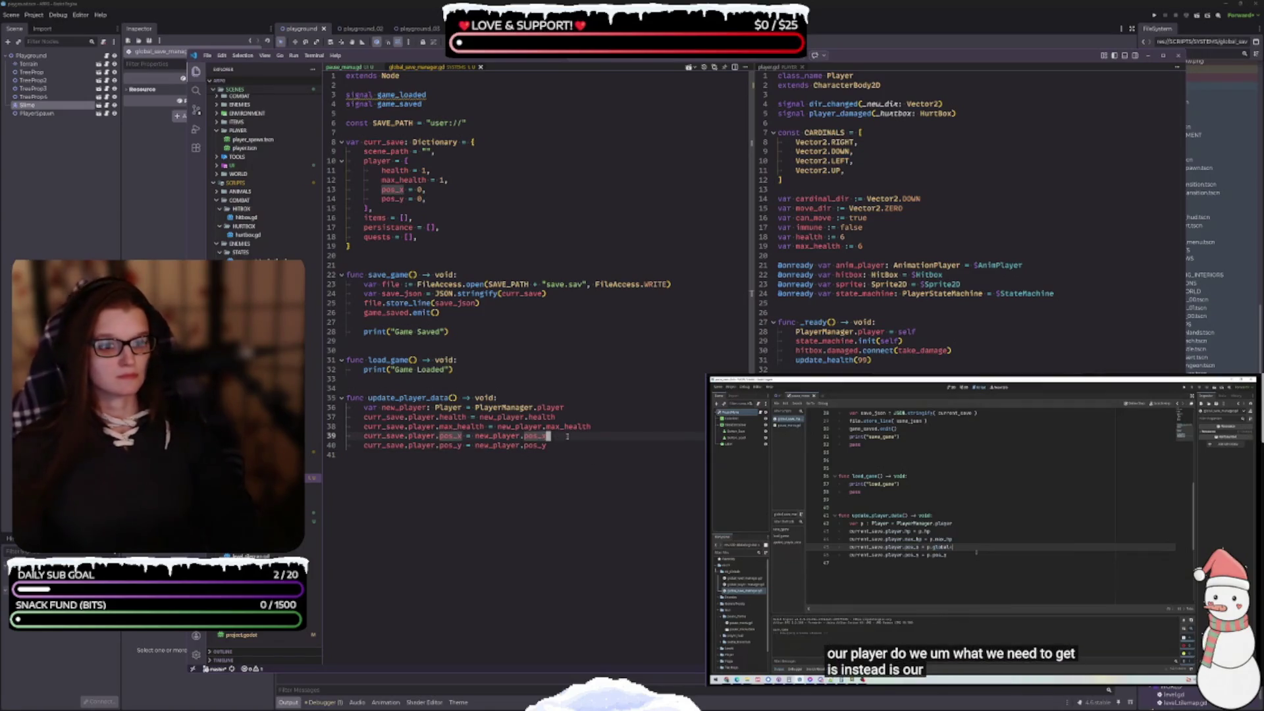
pyautogui.press('BackSpace')
pyautogui.press('BackSpace')
pyautogui.press('BackSpace')
pyautogui.write('global_position.')
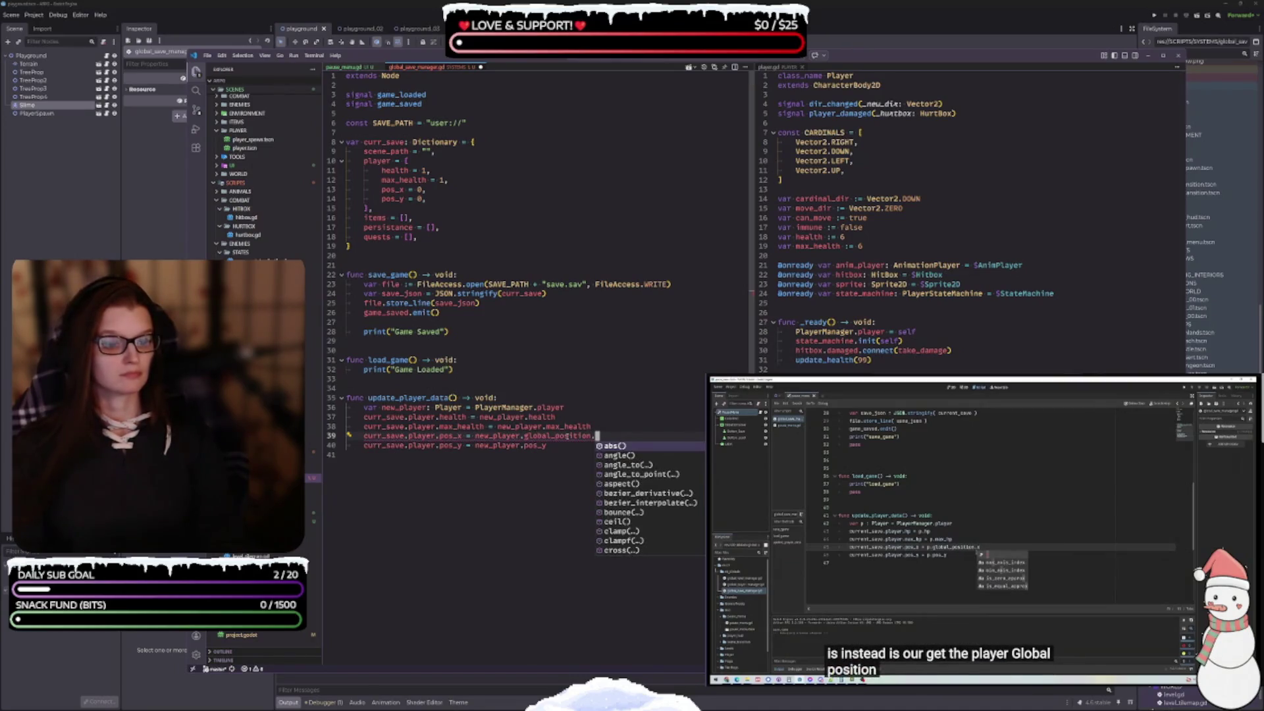
pyautogui.write('x')
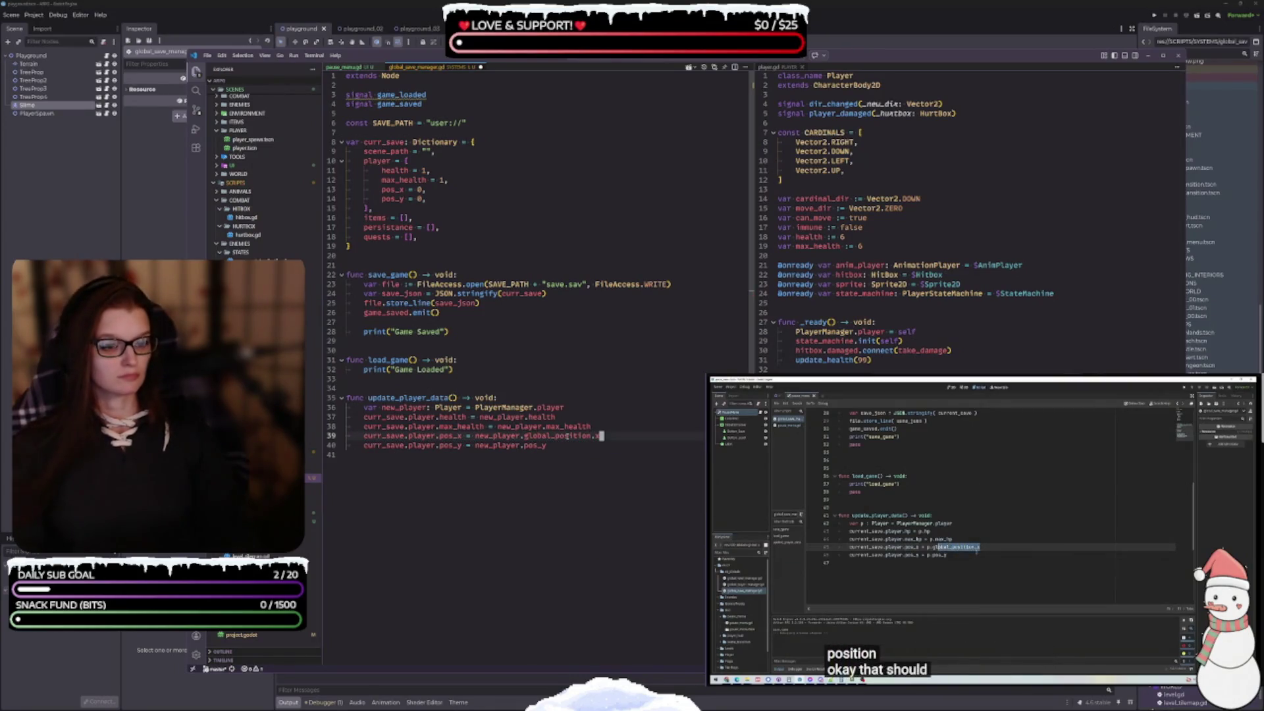
pyautogui.press('Escape')
pyautogui.press('Down')
pyautogui.hotkey('ctrl', 'shift', 'Left')
pyautogui.write('glob')
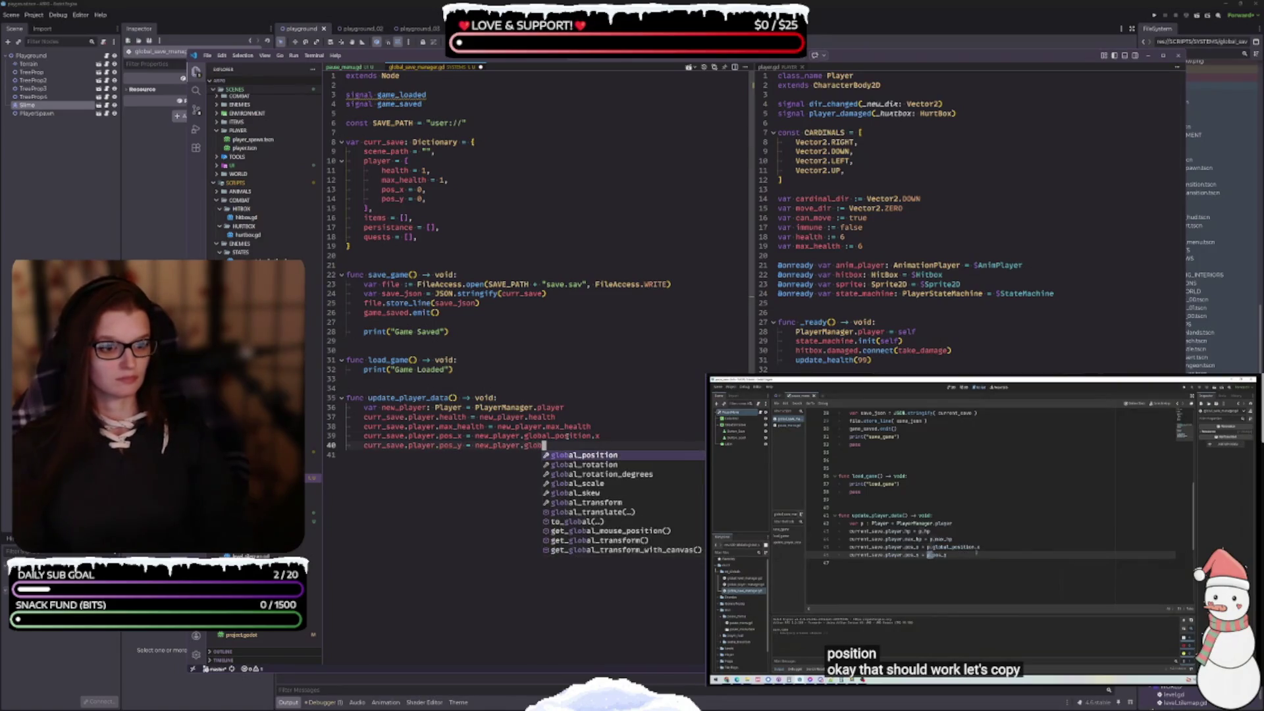
pyautogui.press('Return')
pyautogui.write('.y')
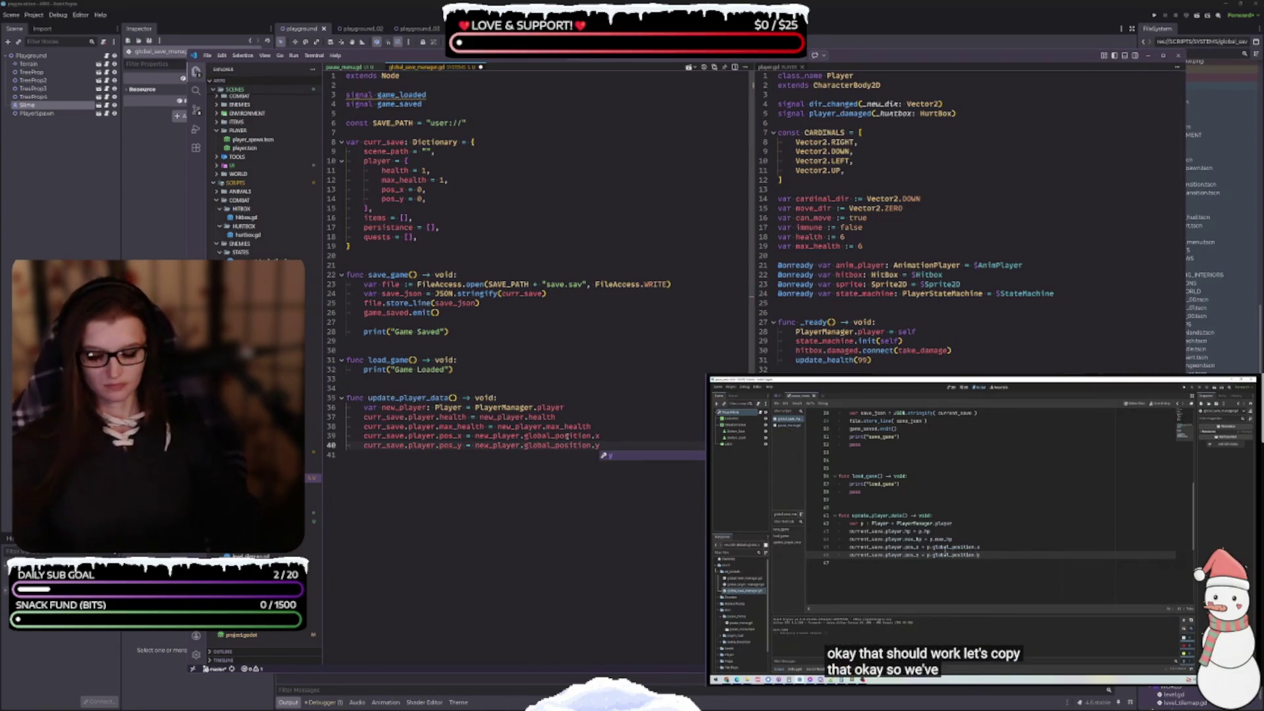
# - Save the script with Ctrl+S and tidy the trailing blank line
pyautogui.hotkey('ctrl', 's')
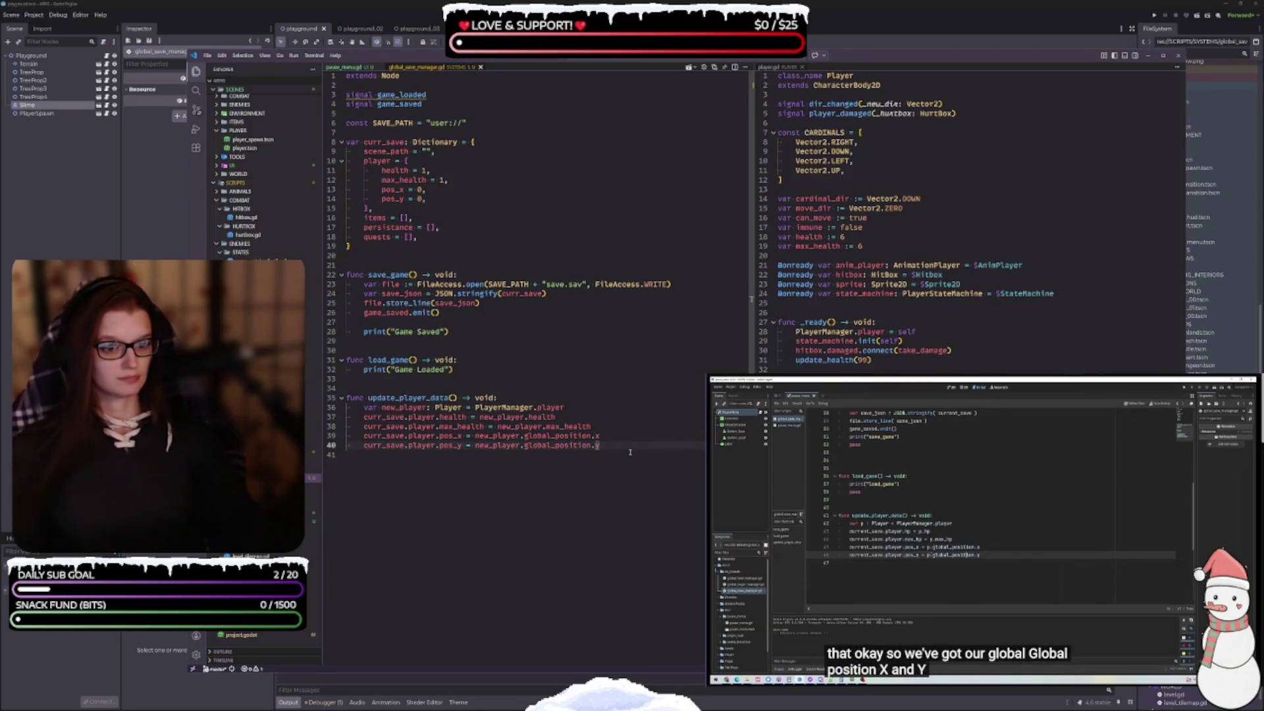
pyautogui.press('Return')
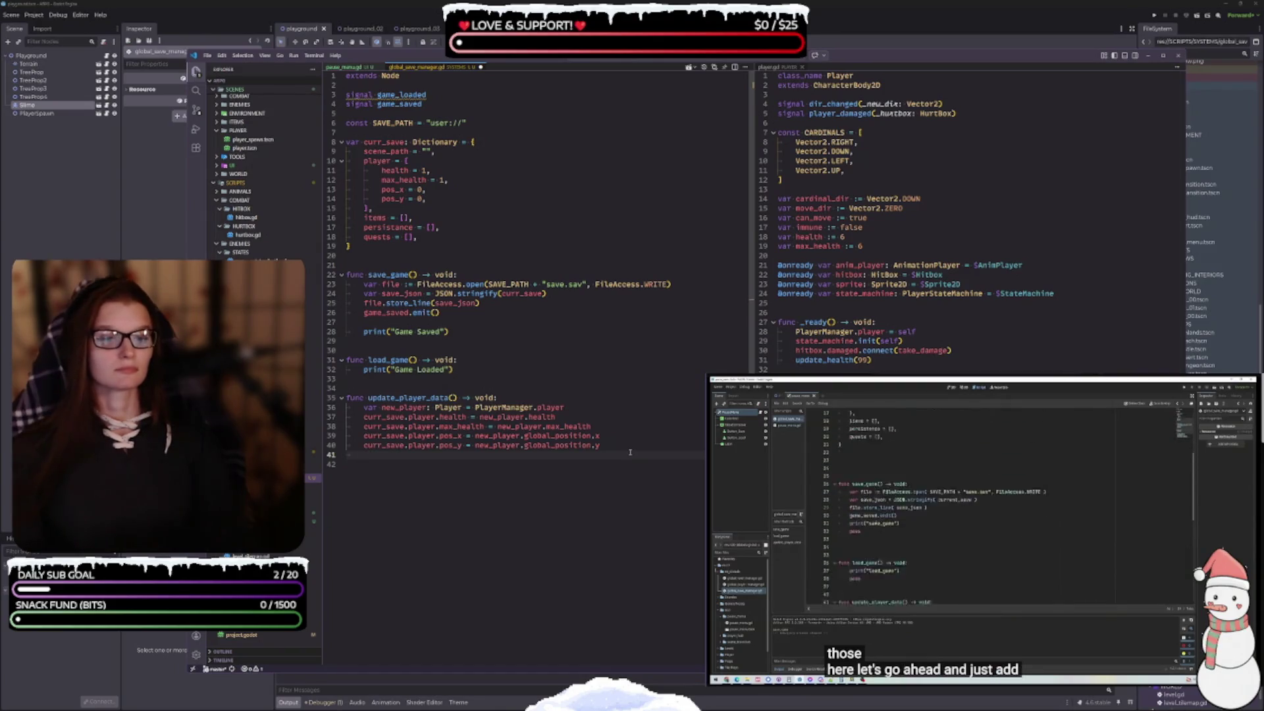
pyautogui.press('BackSpace')
pyautogui.press('BackSpace')
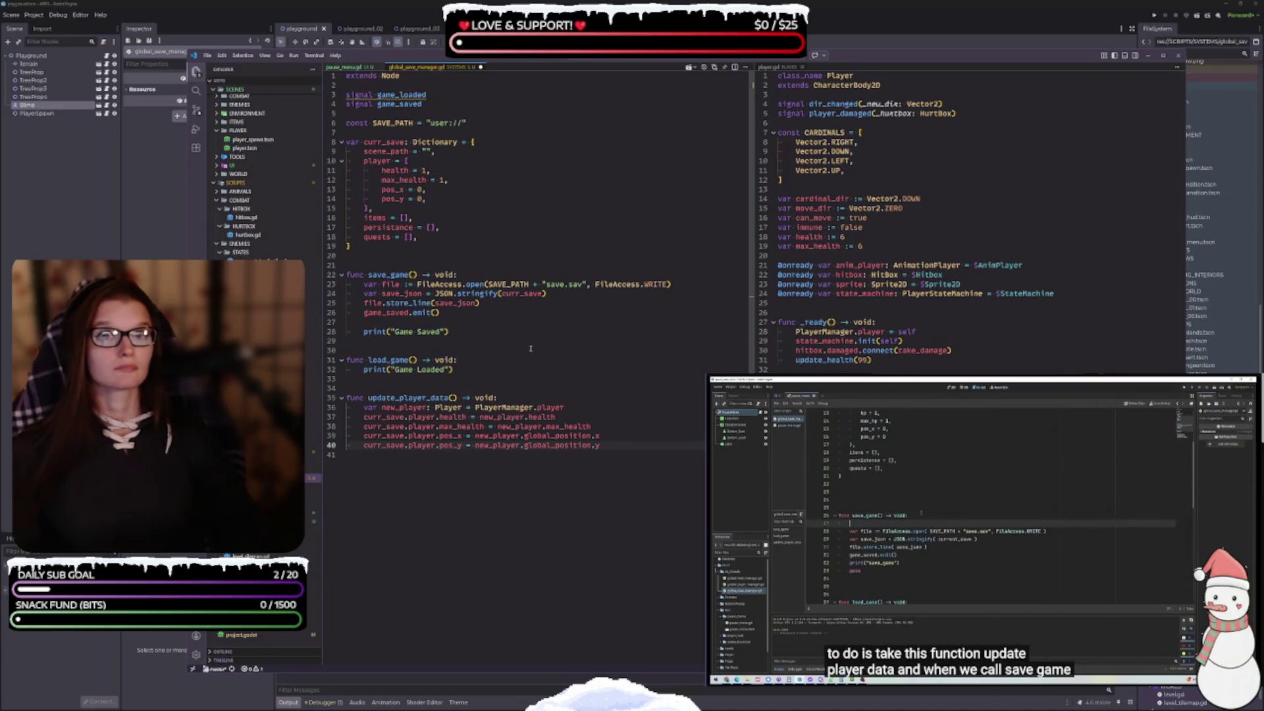
pyautogui.click(479, 267)
# - Insert update_player_data() as the first line of save_game and save the script
pyautogui.click(478, 274)
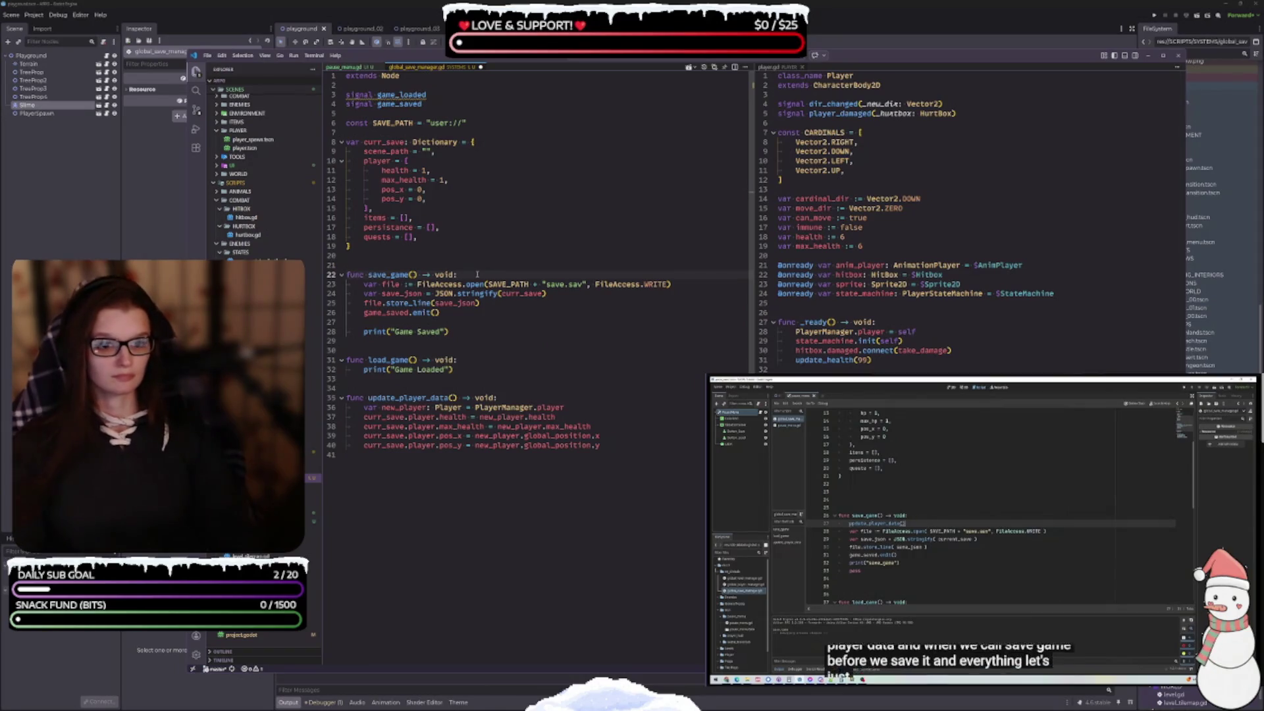
pyautogui.press('Return')
pyautogui.write('upd')
pyautogui.press('Down')
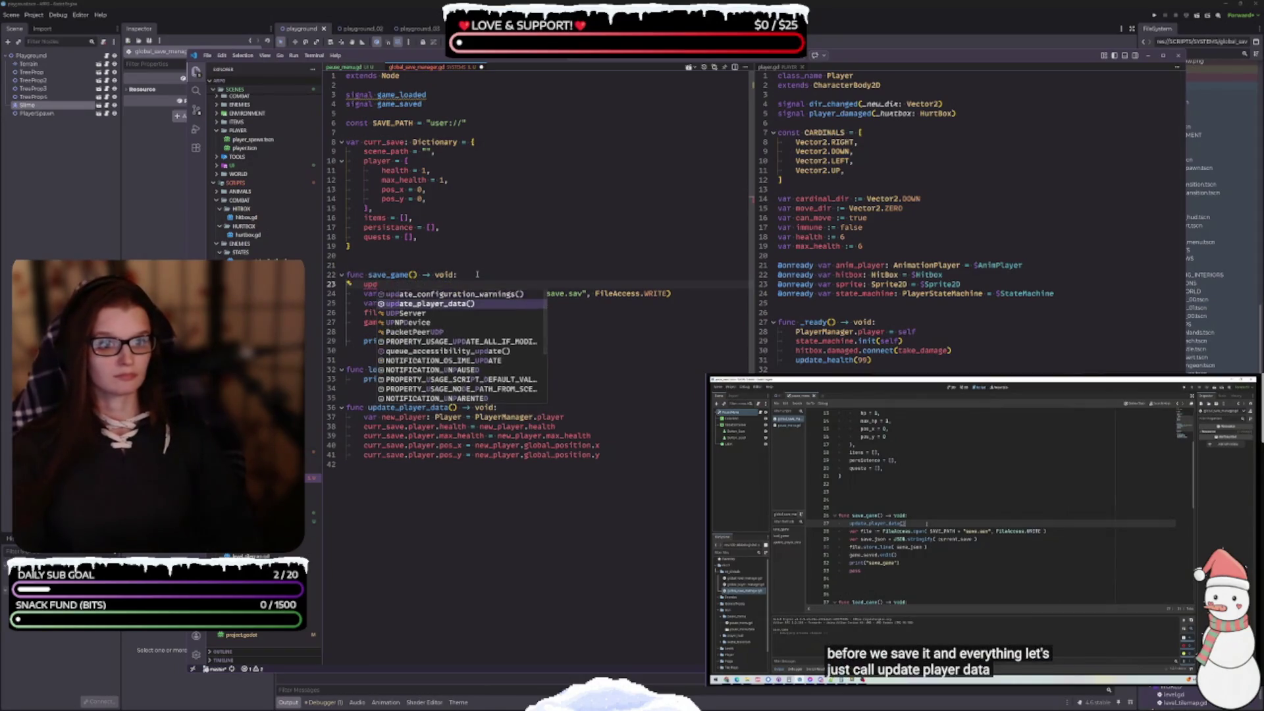
pyautogui.press('Return')
pyautogui.hotkey('ctrl', 's')
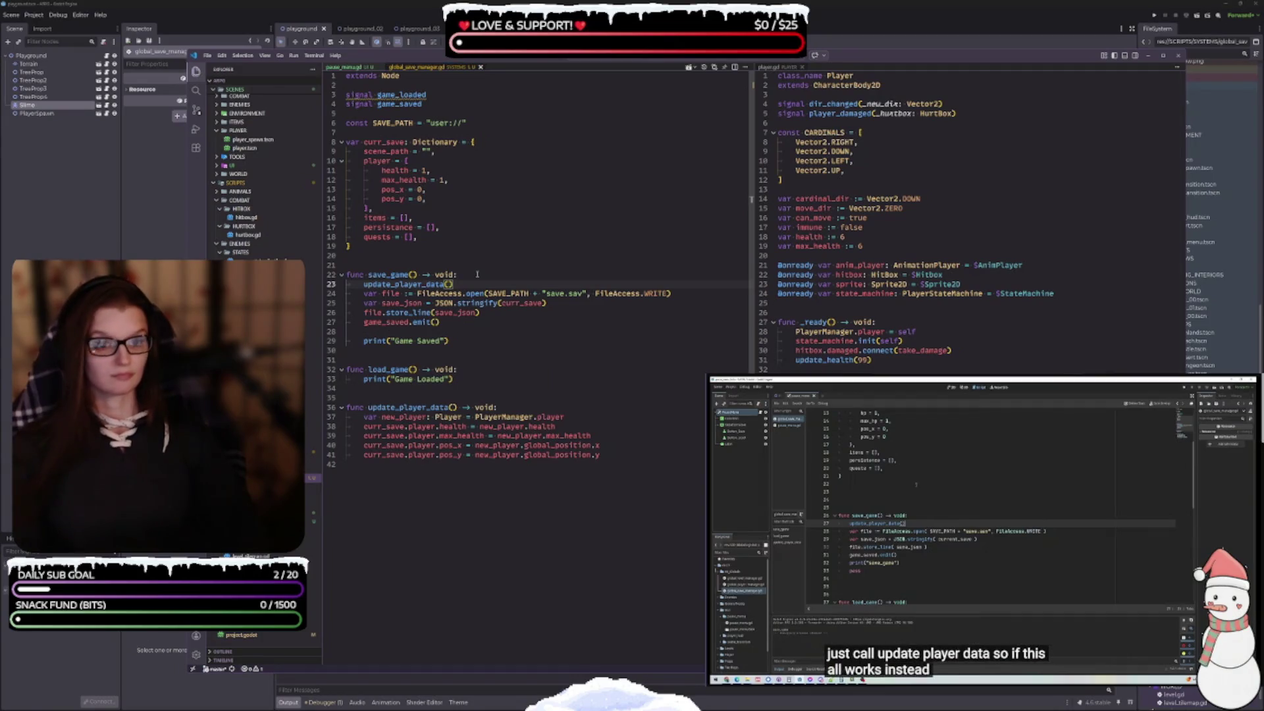
pyautogui.click(440, 333)
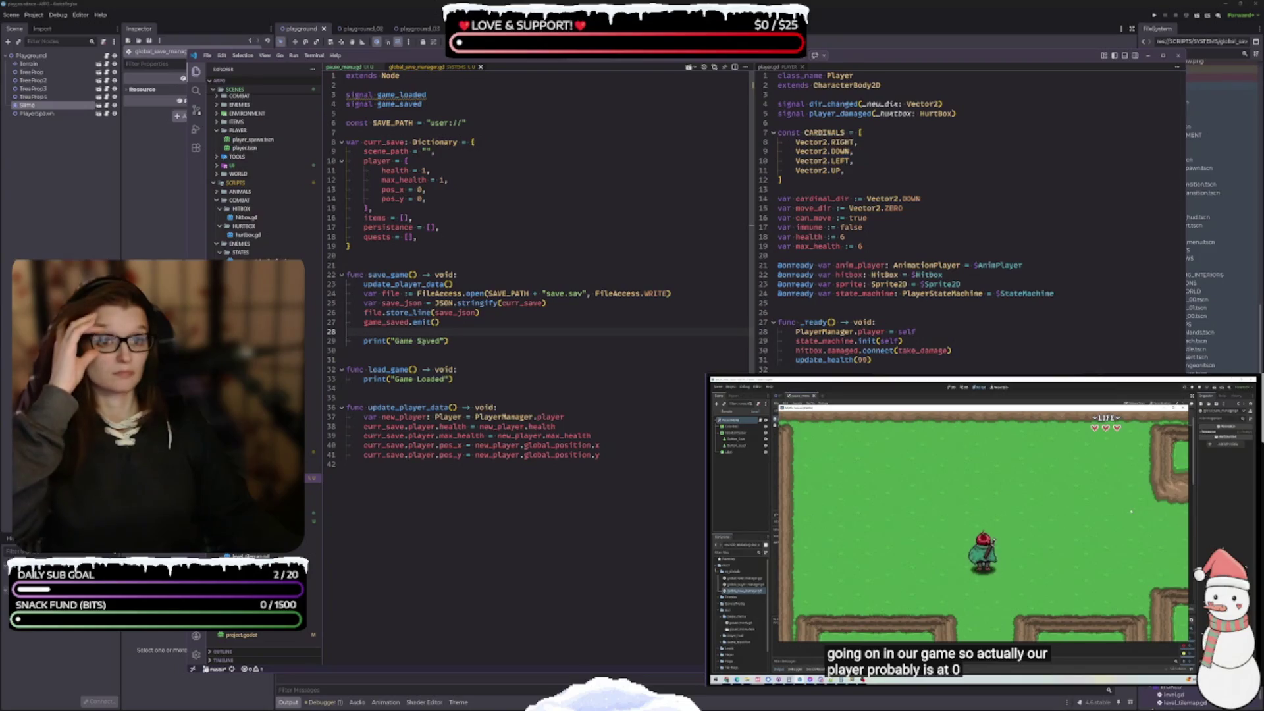
pyautogui.click(479, 371)
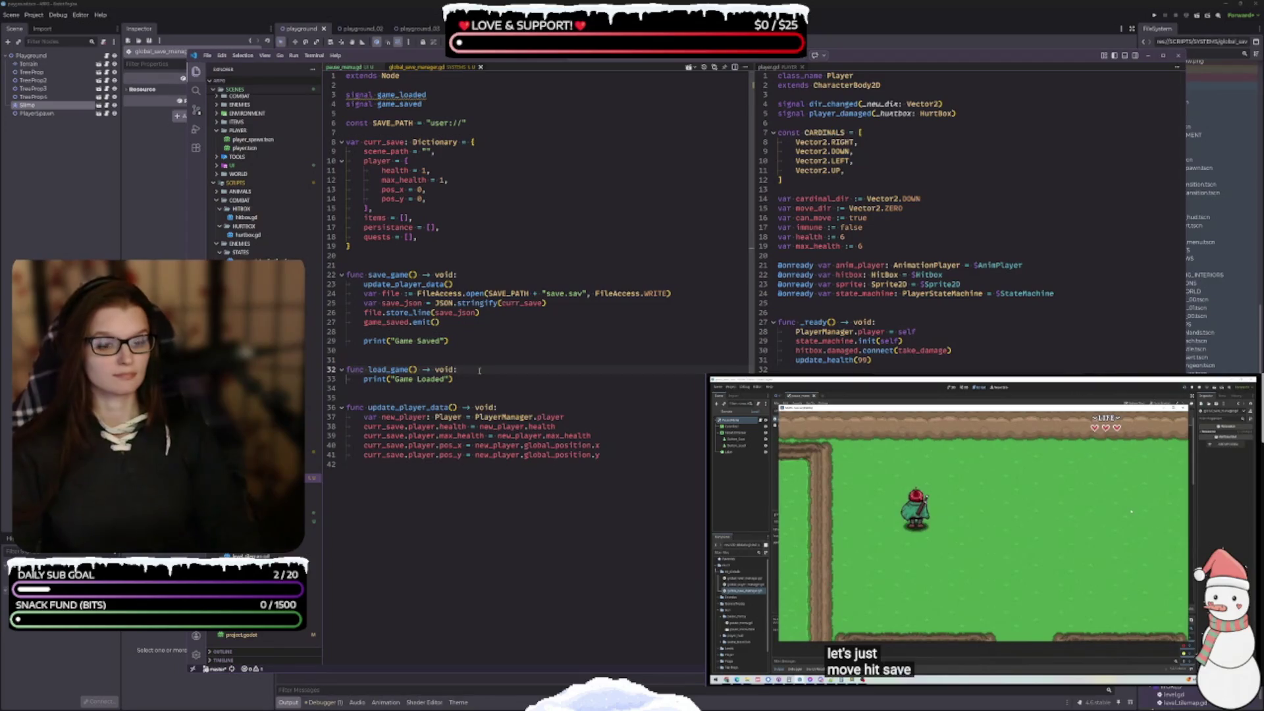
# - Add game_loaded.emit() at the top of load_game and delete the extra blank line
pyautogui.press('Return')
pyautogui.press('Return')
pyautogui.press('Return')
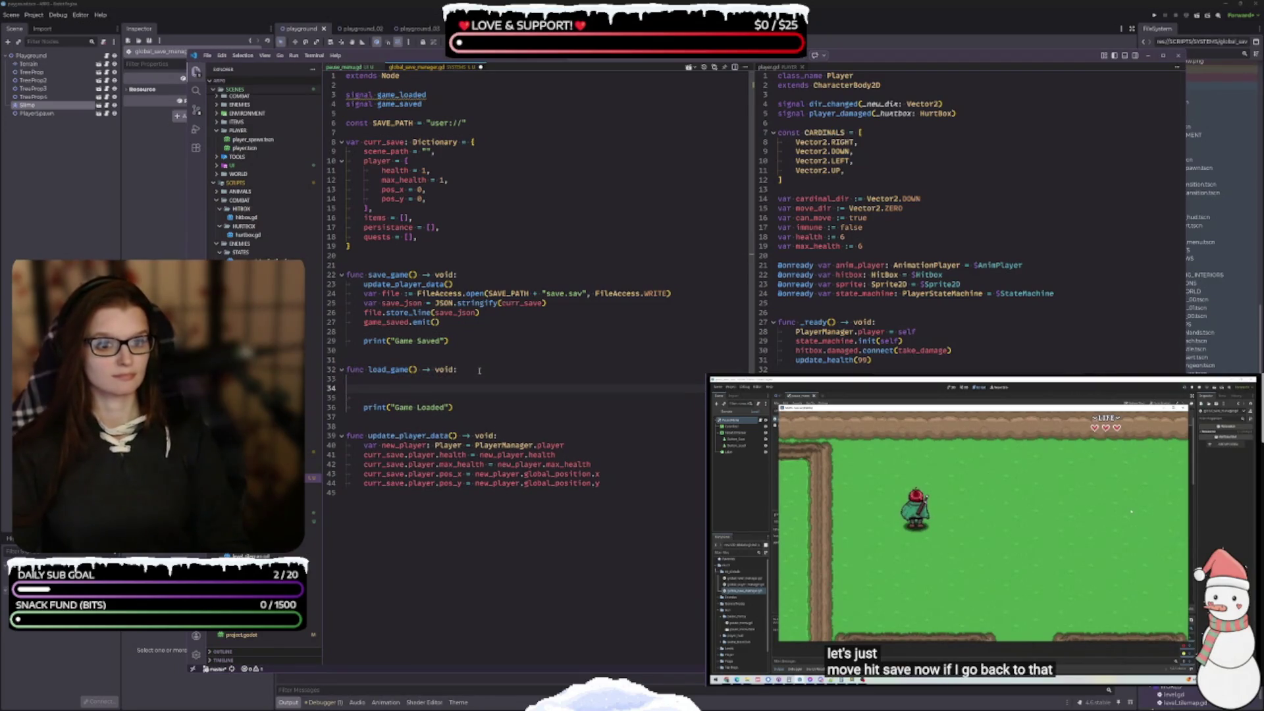
pyautogui.press('Tab')
pyautogui.write('me')
pyautogui.press('Return')
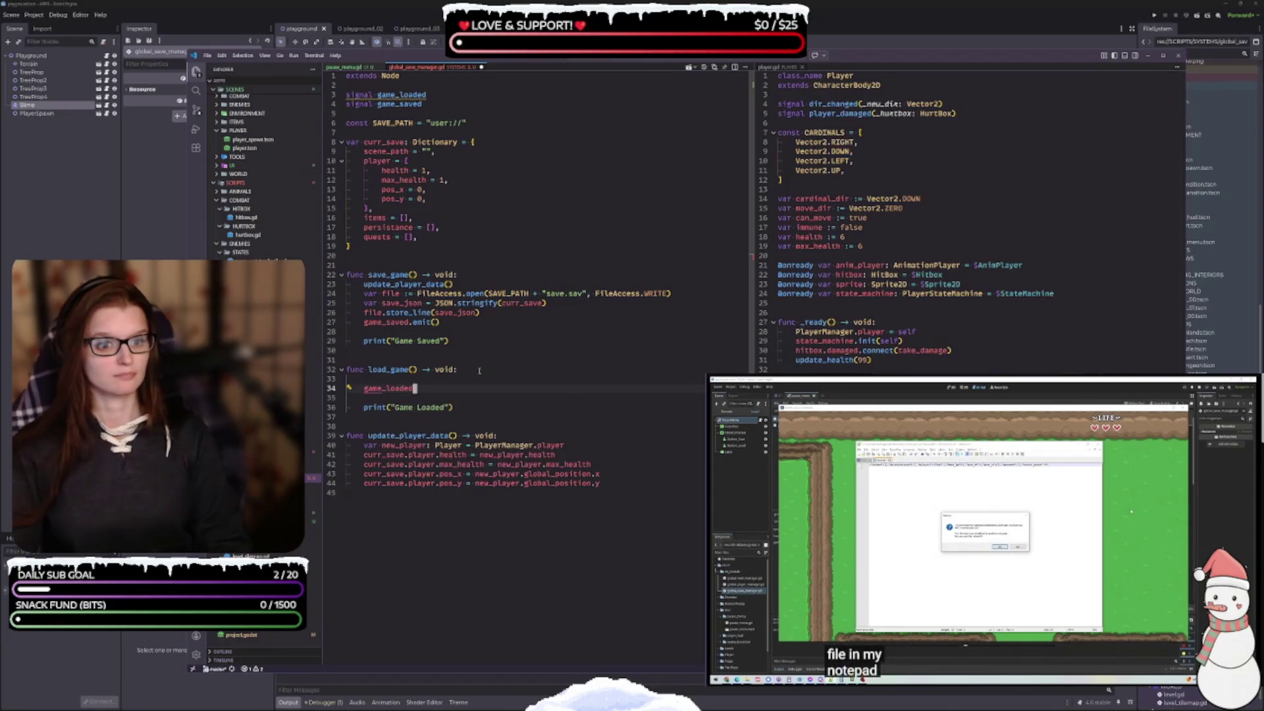
pyautogui.write('.emit')
pyautogui.press('Return')
pyautogui.write(')')
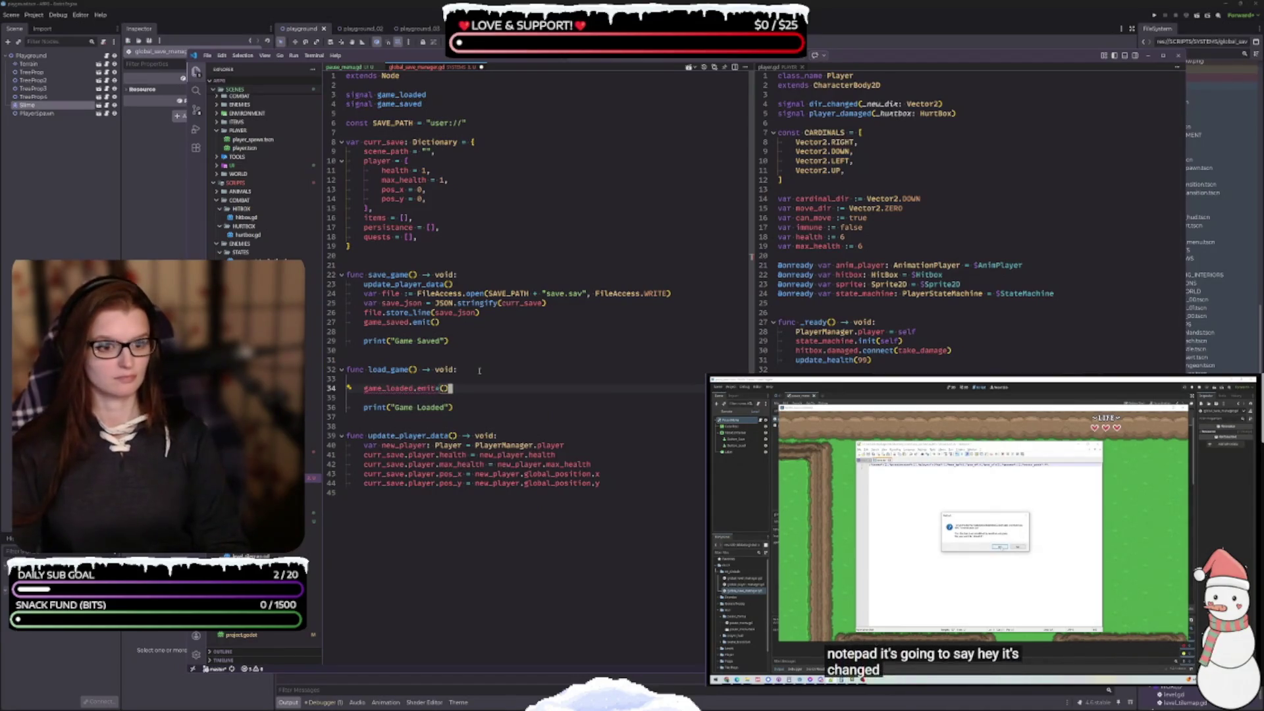
pyautogui.press('Up')
pyautogui.hotkey('ctrl', 'shift', 'k')
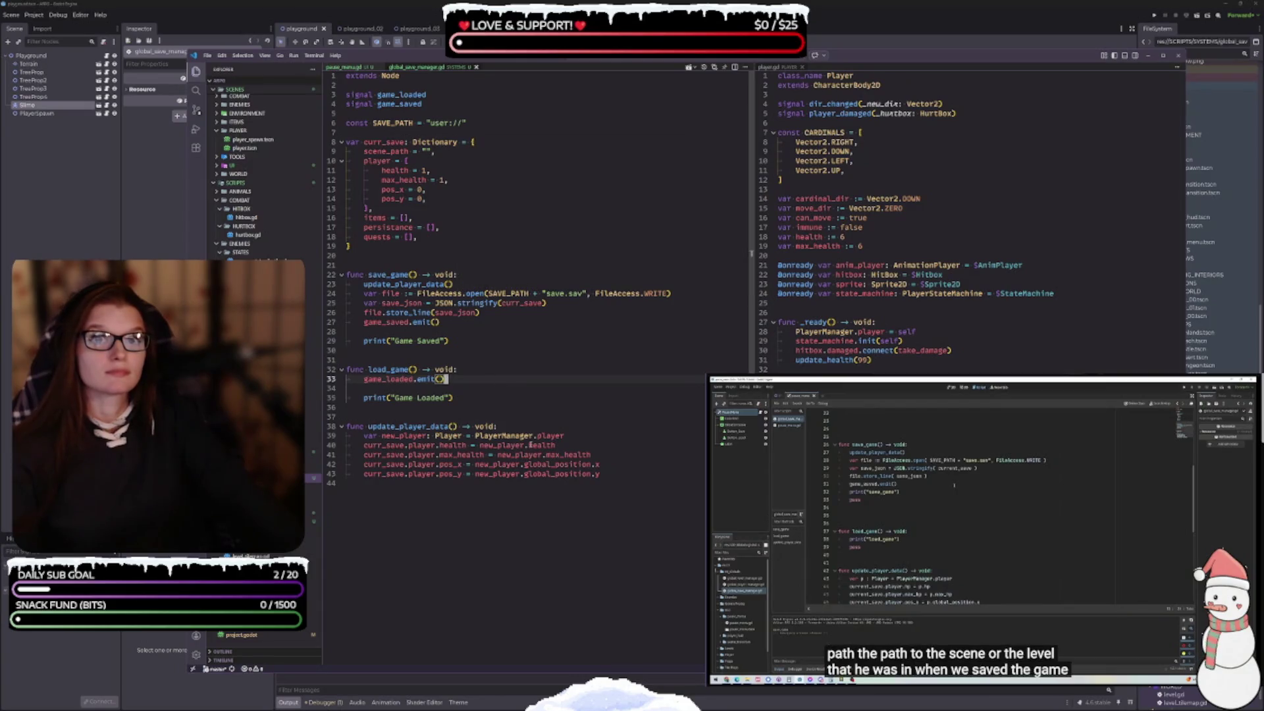
pyautogui.click(540, 509)
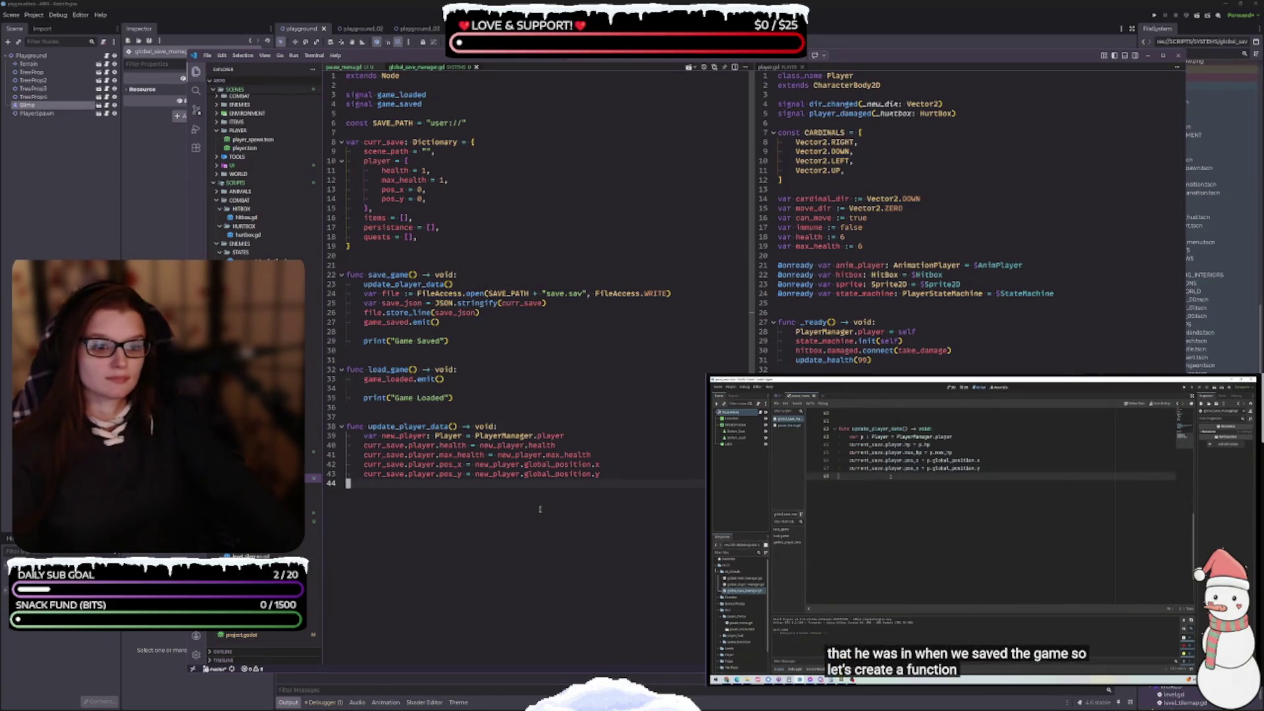
# - Write update_scene_path() -> void: declaring var new_scene_path: String = "" and save
pyautogui.press('Return')
pyautogui.press('Return')
pyautogui.write('unc upd')
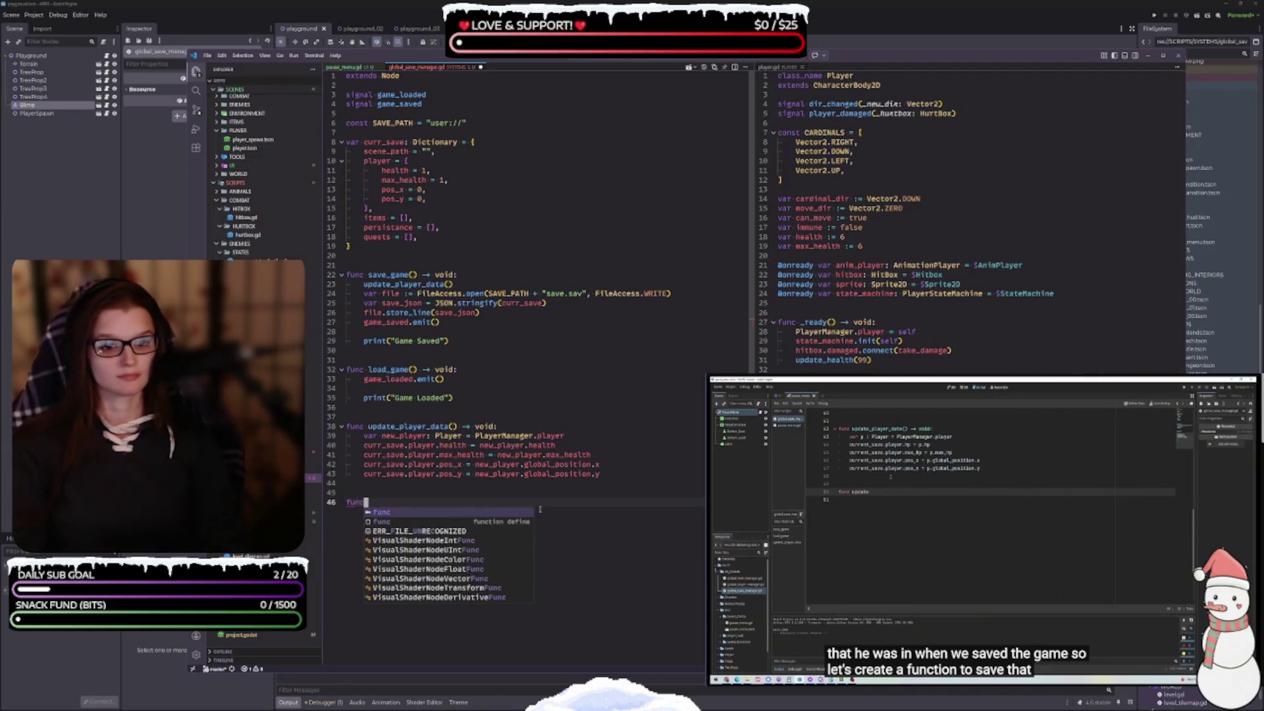
pyautogui.write('ate_s')
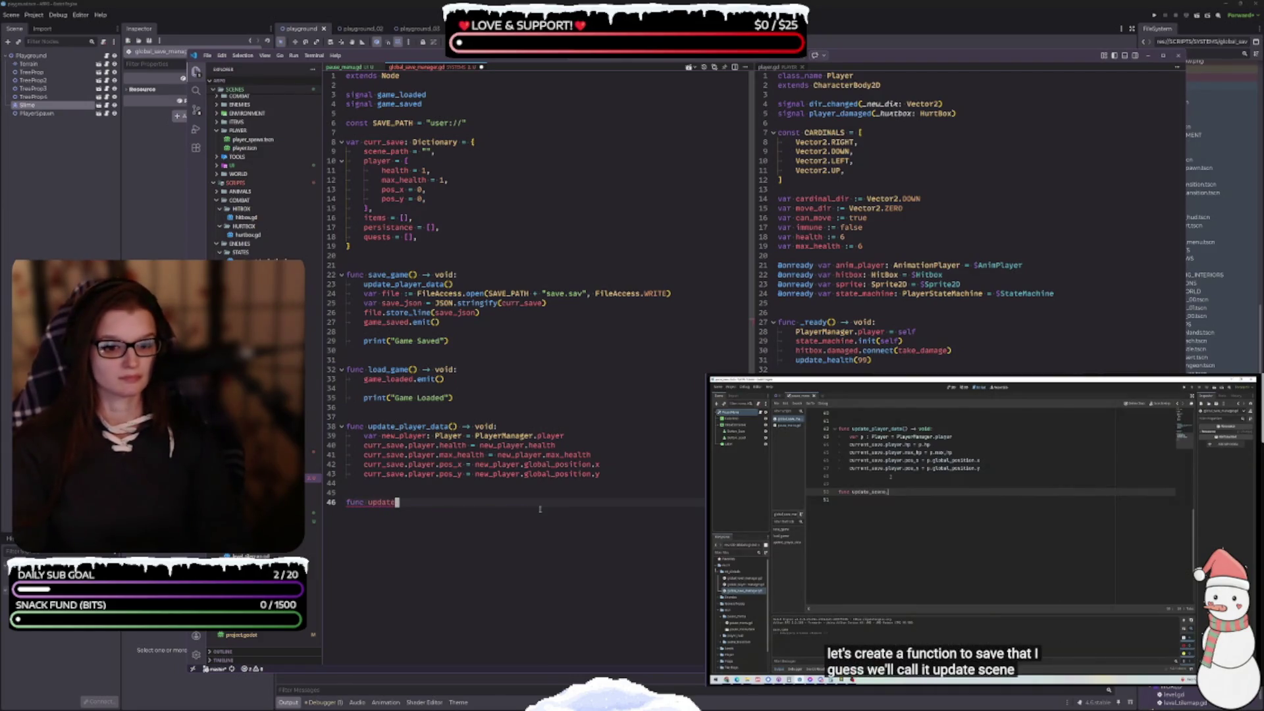
pyautogui.write('cene_path')
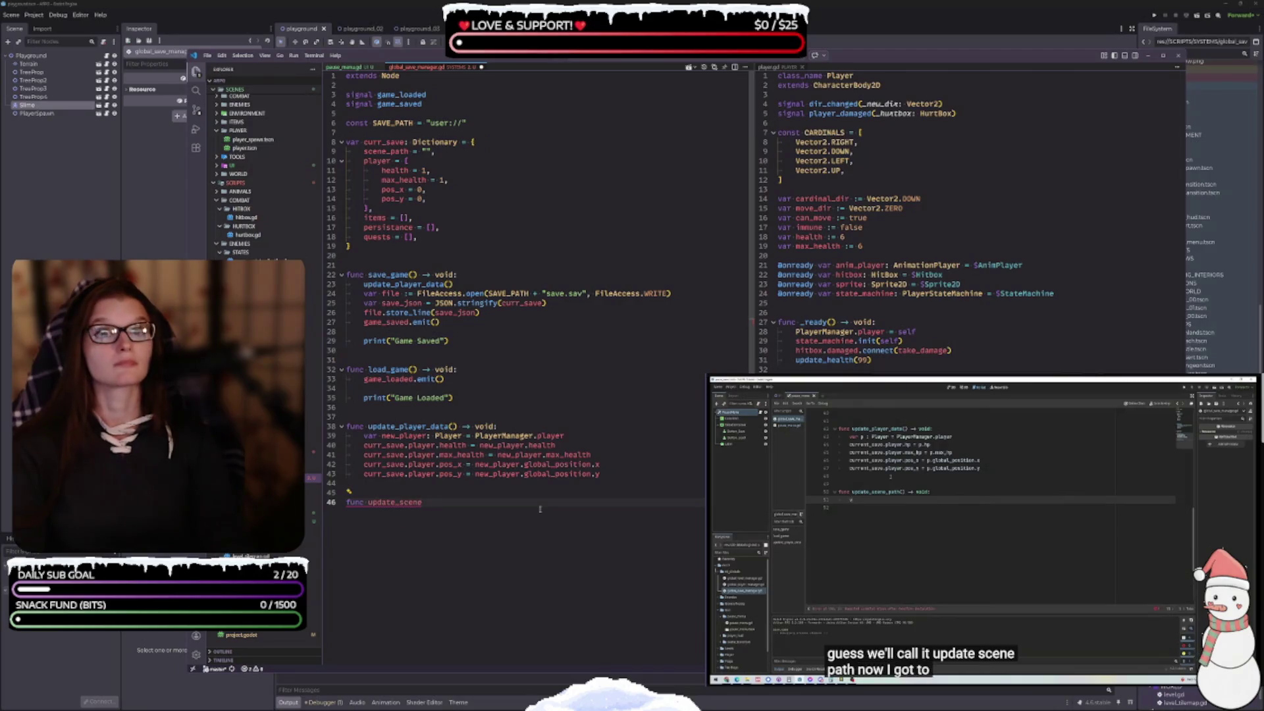
pyautogui.write('() -> void:')
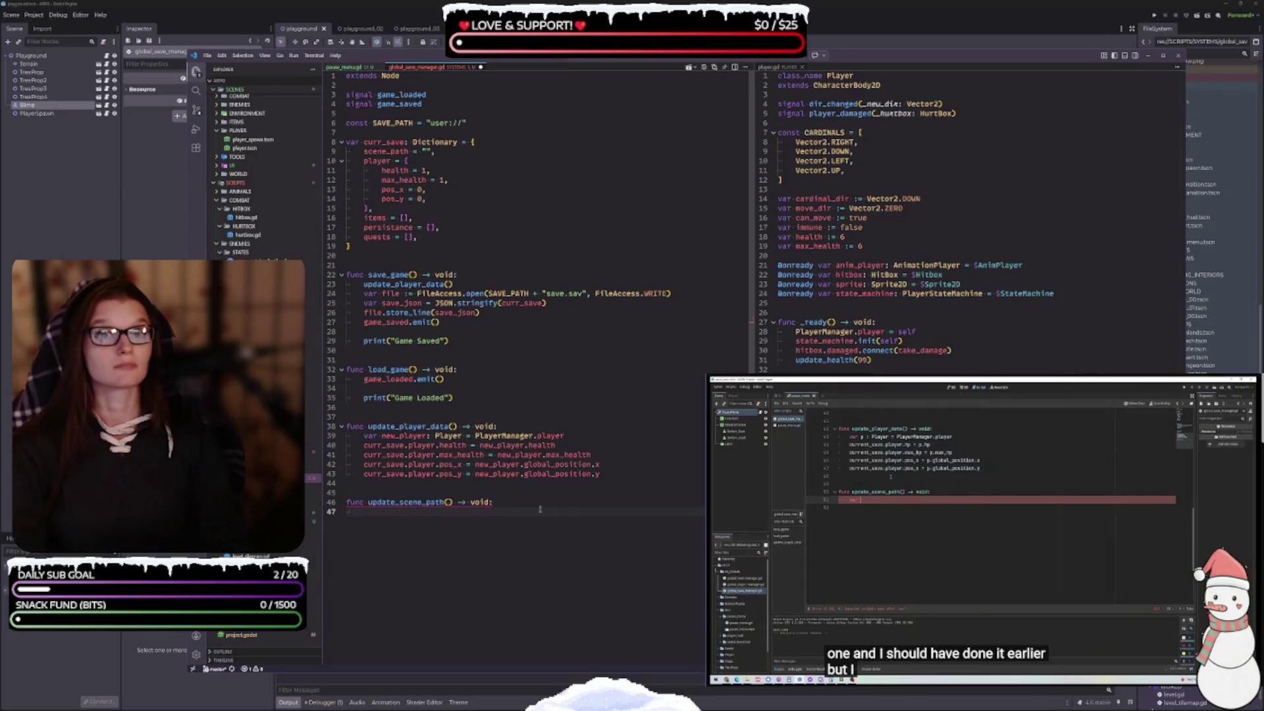
pyautogui.write('var')
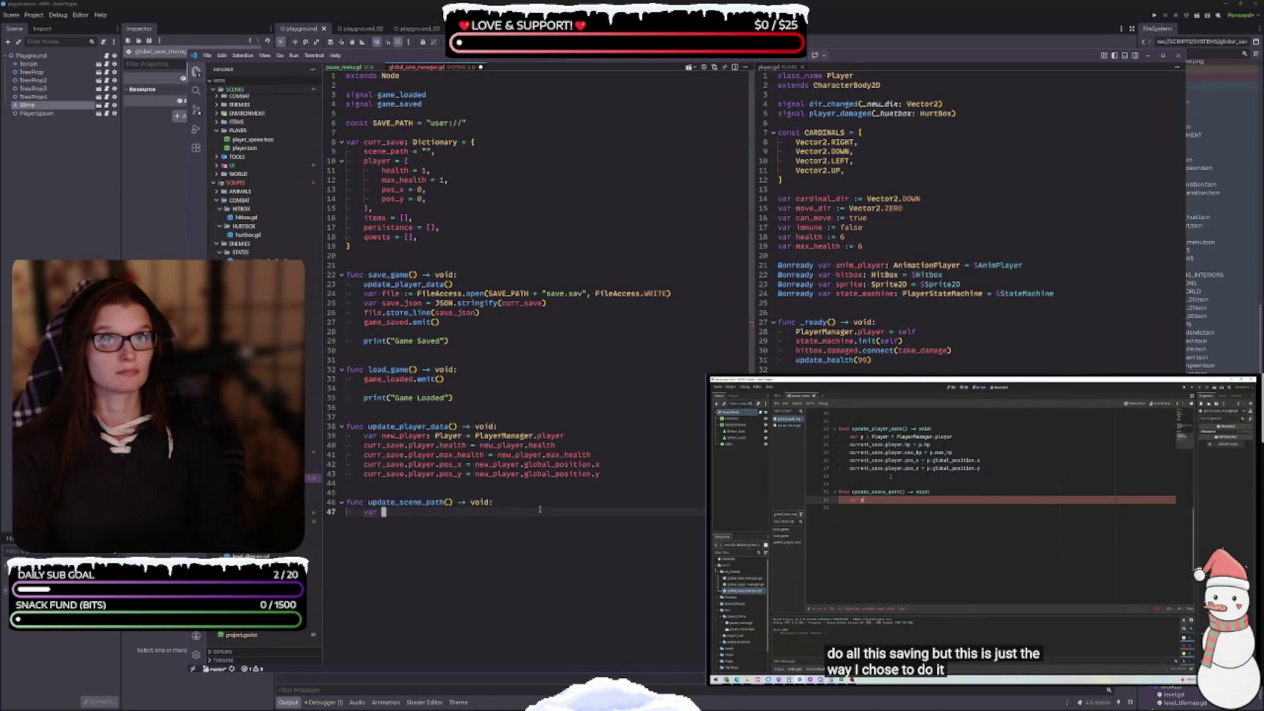
pyautogui.write('new_scene_')
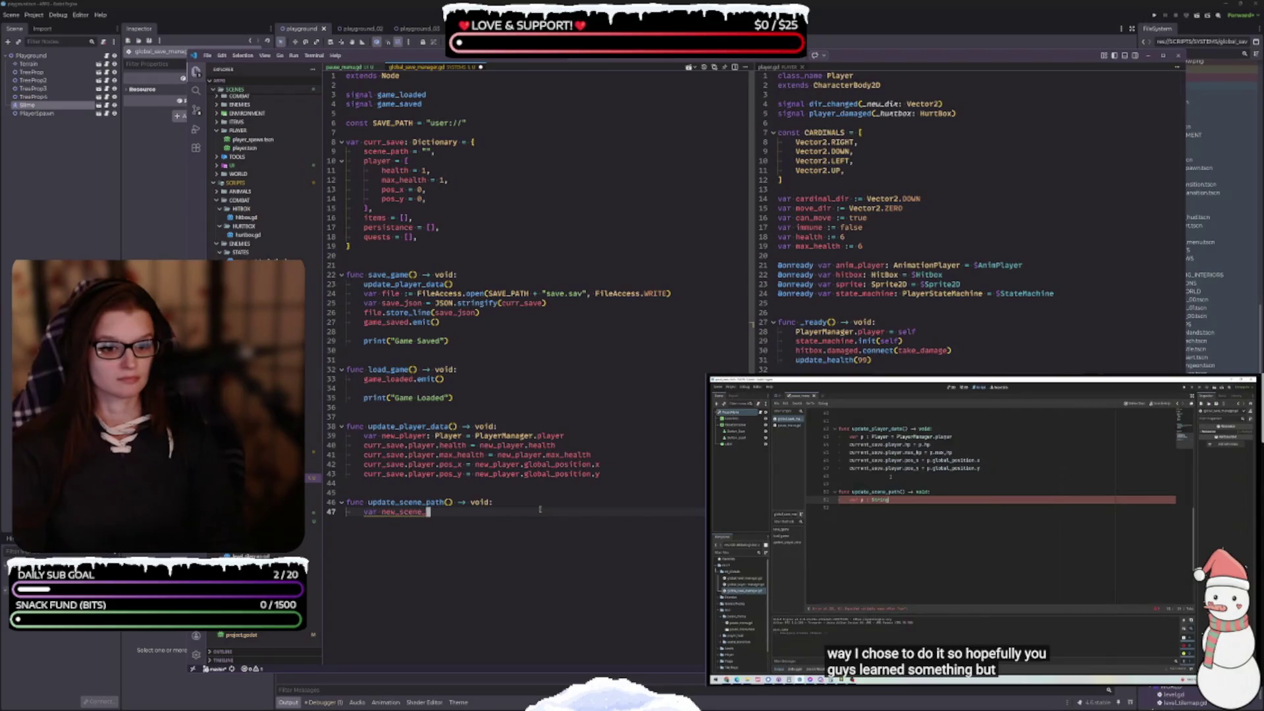
pyautogui.write('path')
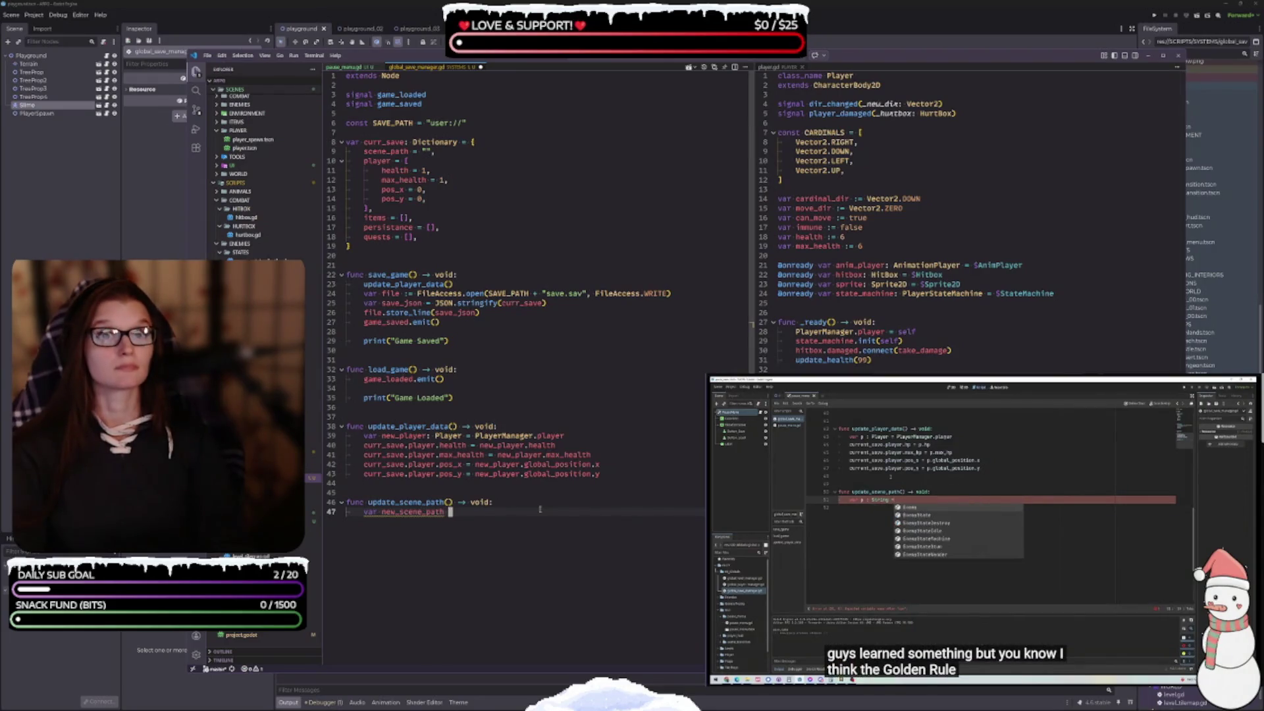
pyautogui.write(': str')
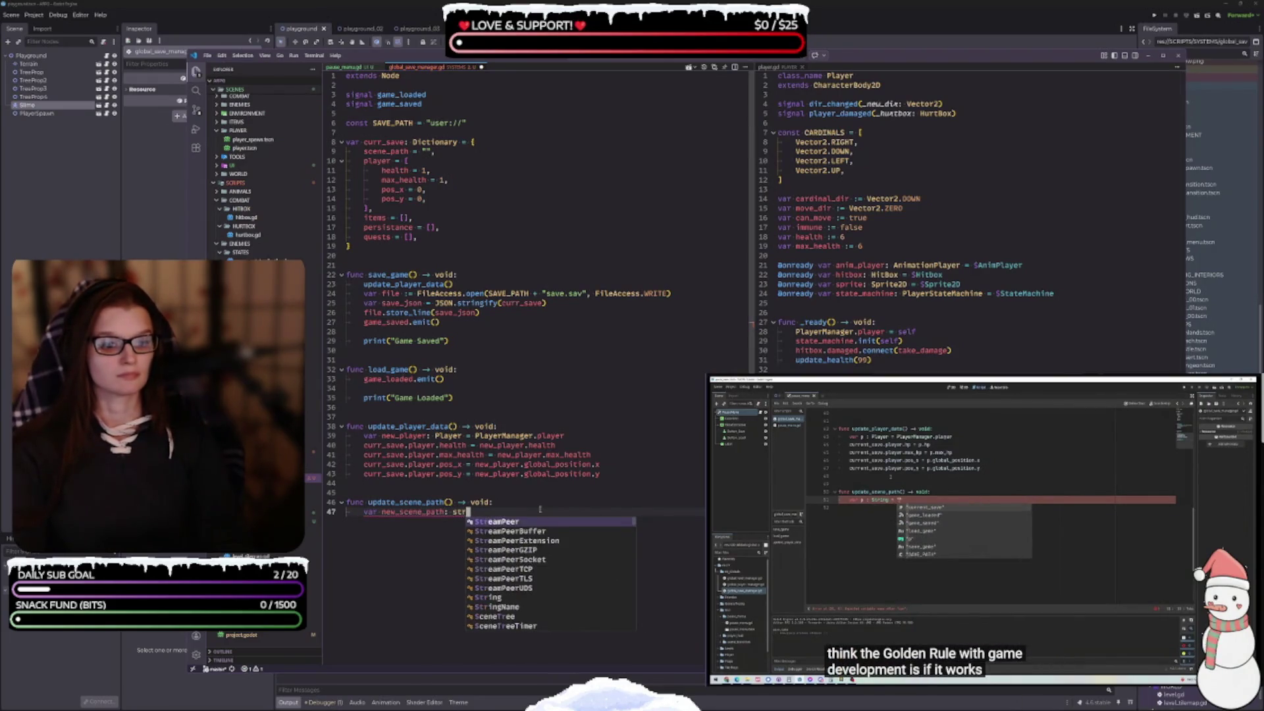
pyautogui.write('in')
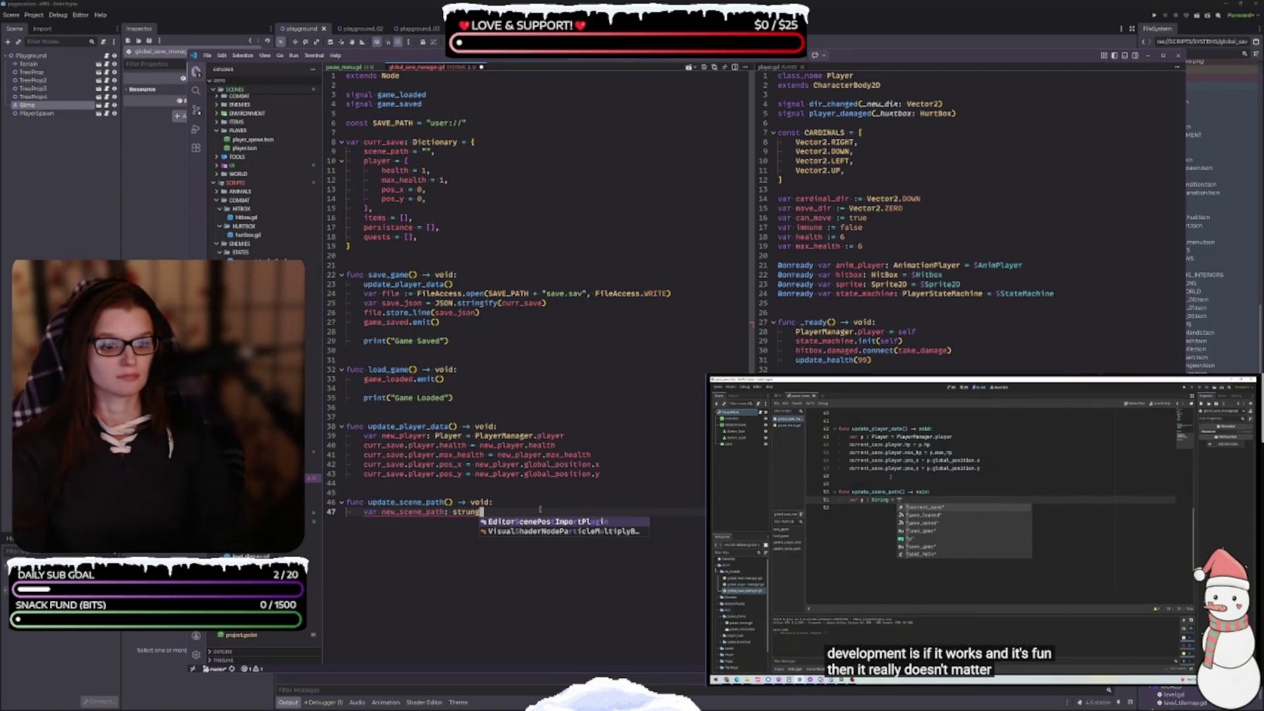
pyautogui.press('Return')
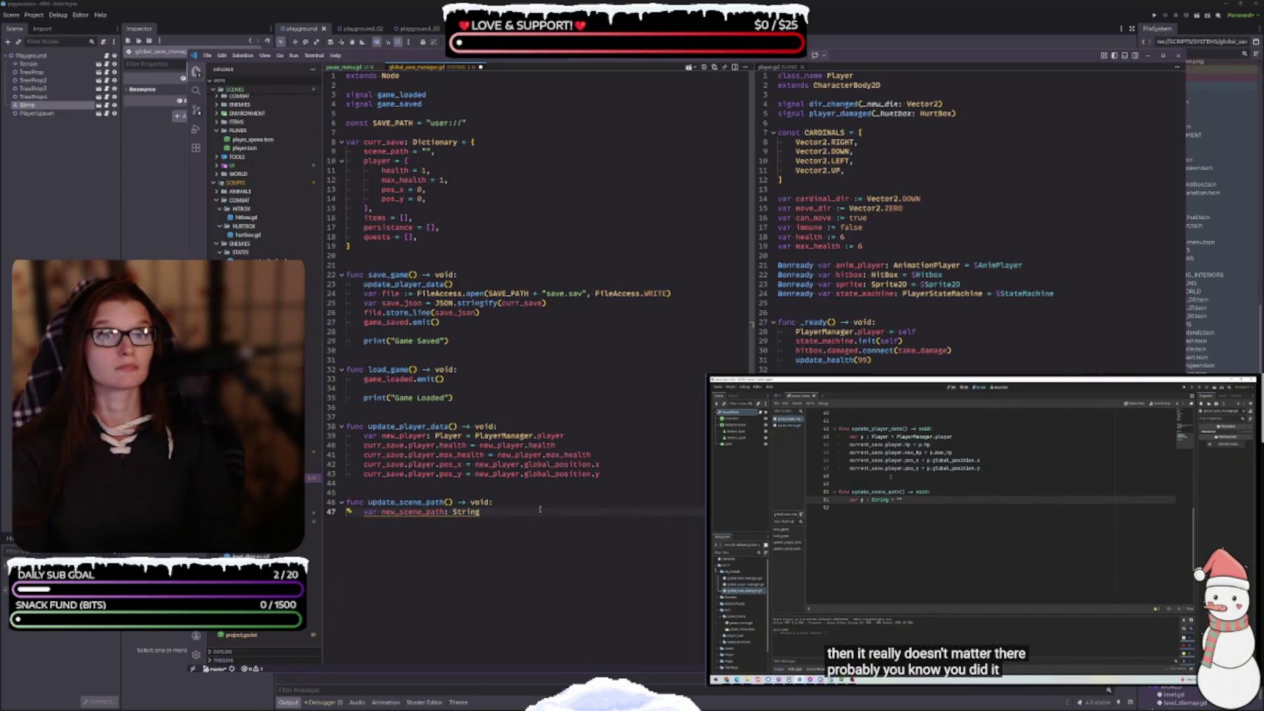
pyautogui.write('= "')
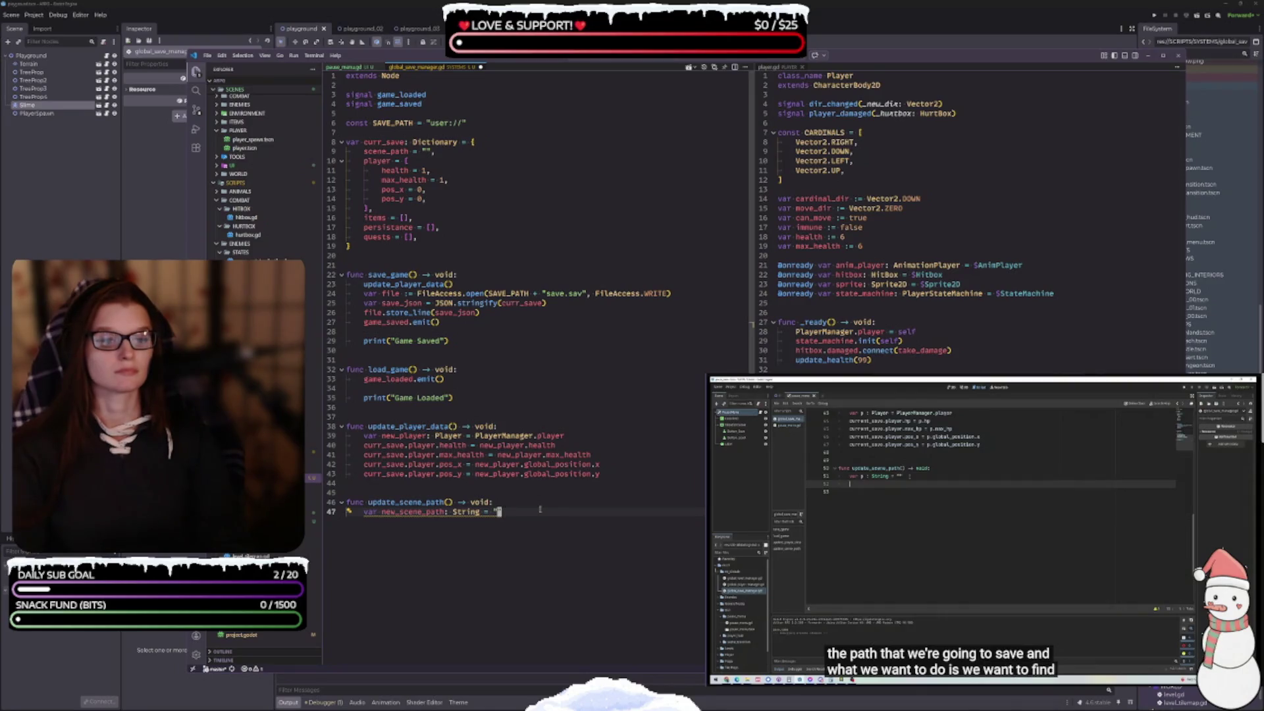
pyautogui.write('"')
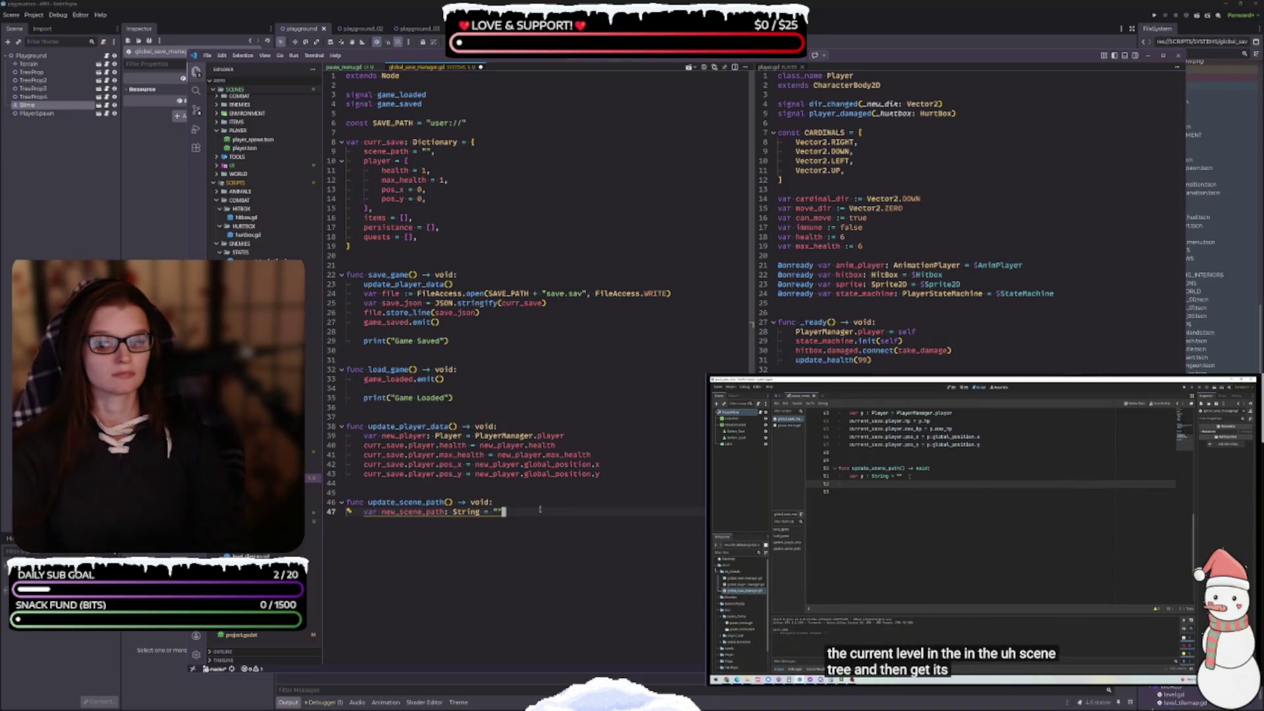
pyautogui.press('Return')
pyautogui.hotkey('ctrl', 's')
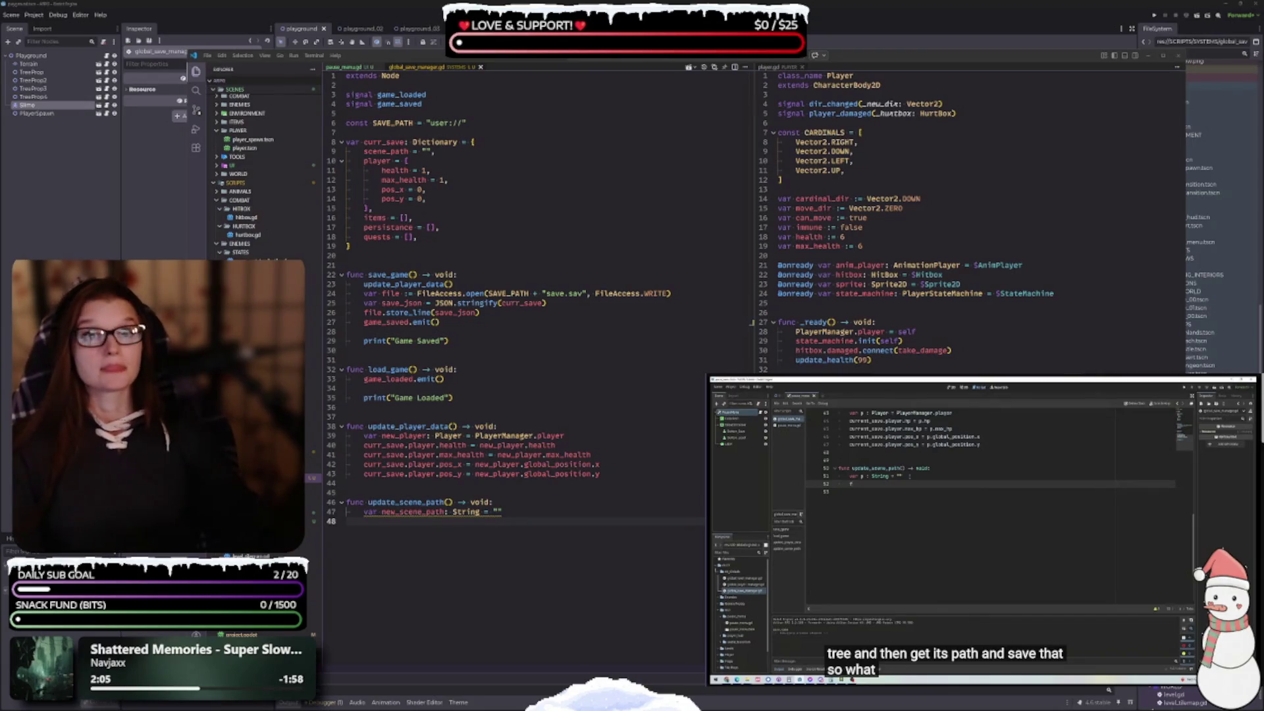
pyautogui.click(981, 526)
# - Loop over get_tree().root.get_children() and check if child is Level:
pyautogui.click(415, 526)
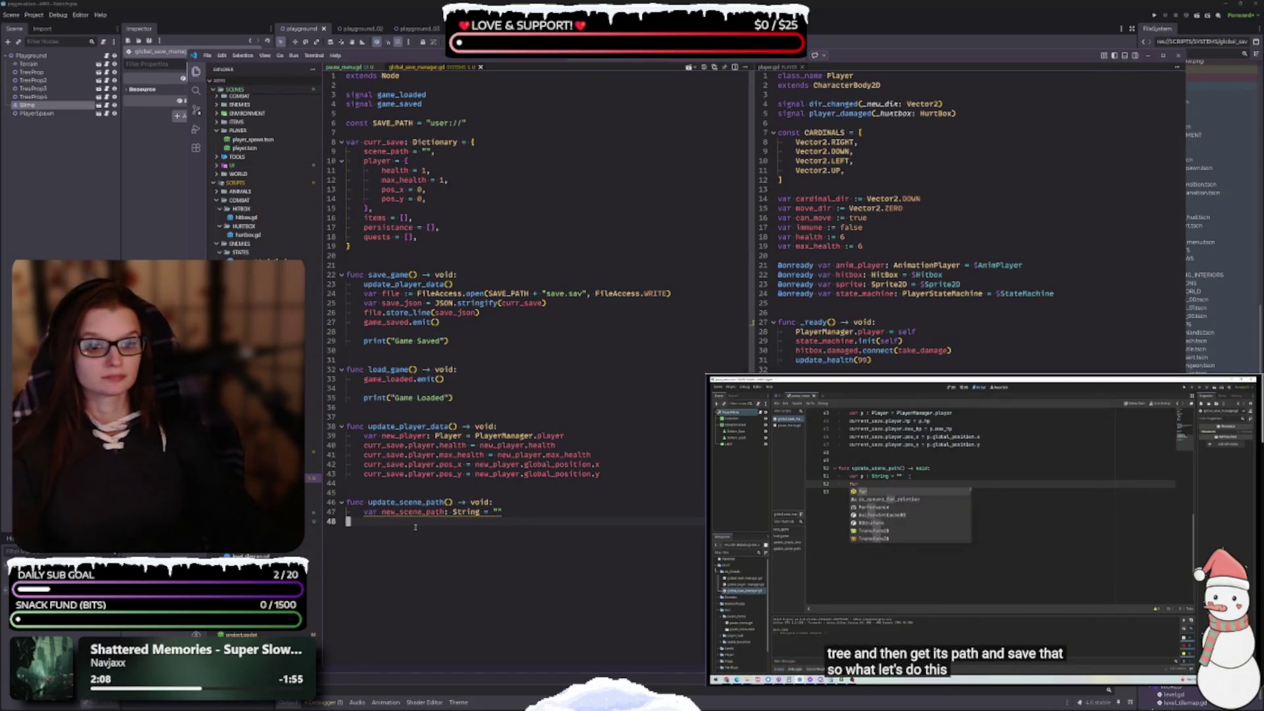
pyautogui.press('Tab')
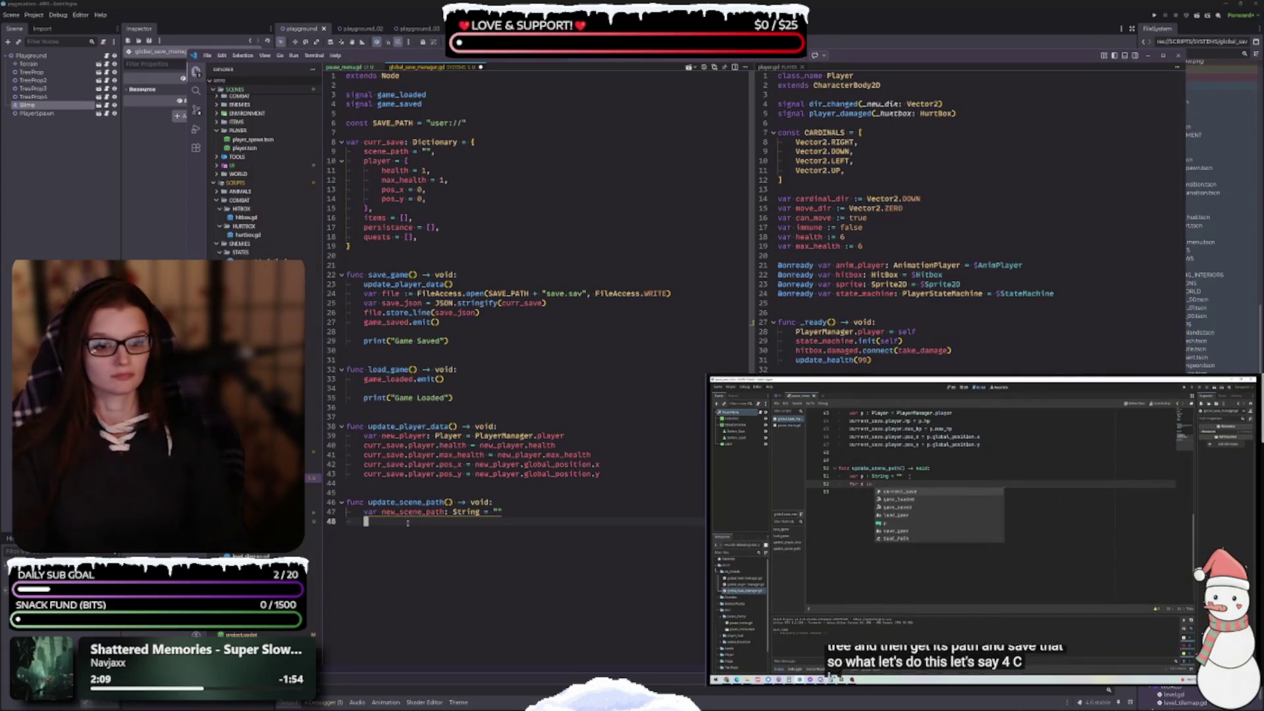
pyautogui.write('for ')
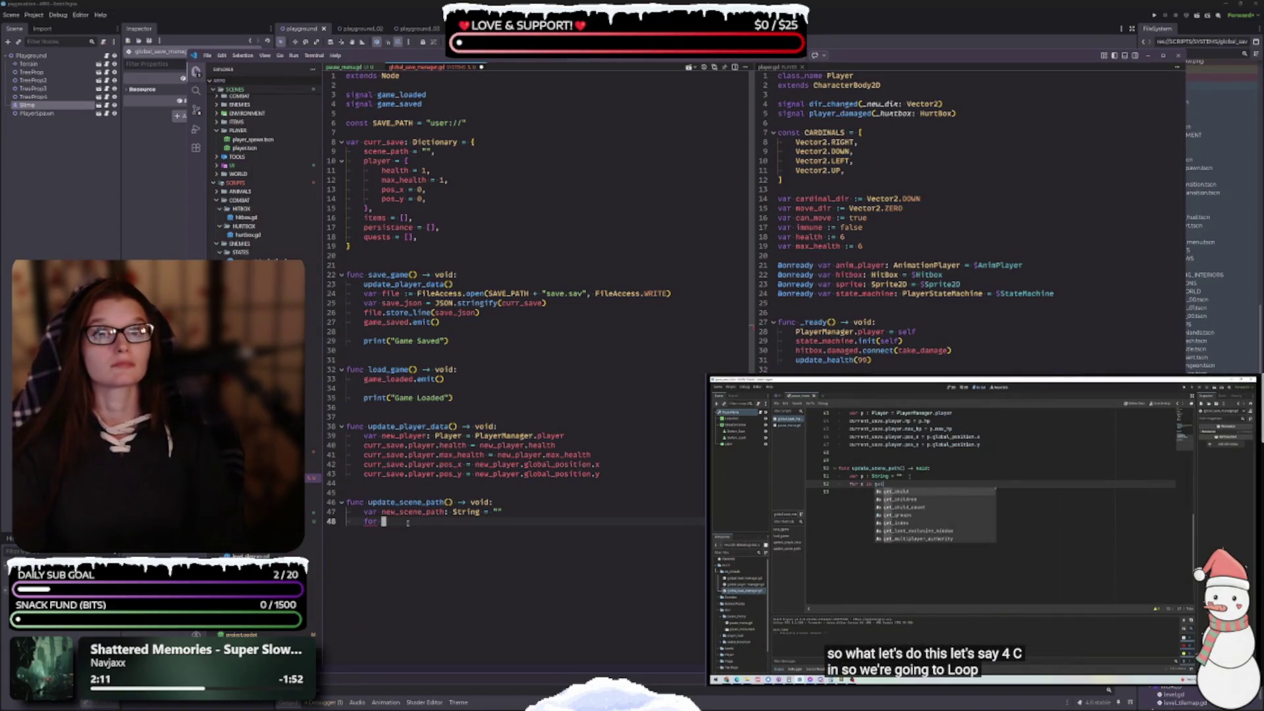
pyautogui.write('child')
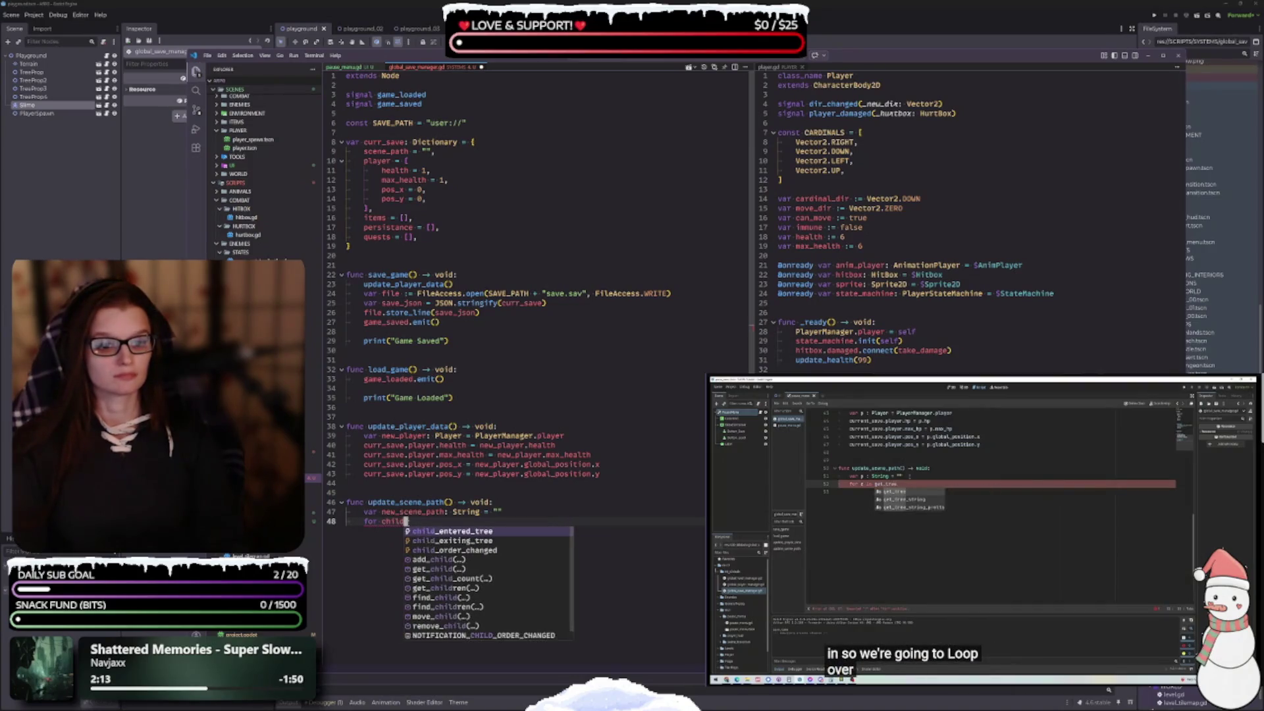
pyautogui.write(' in get_')
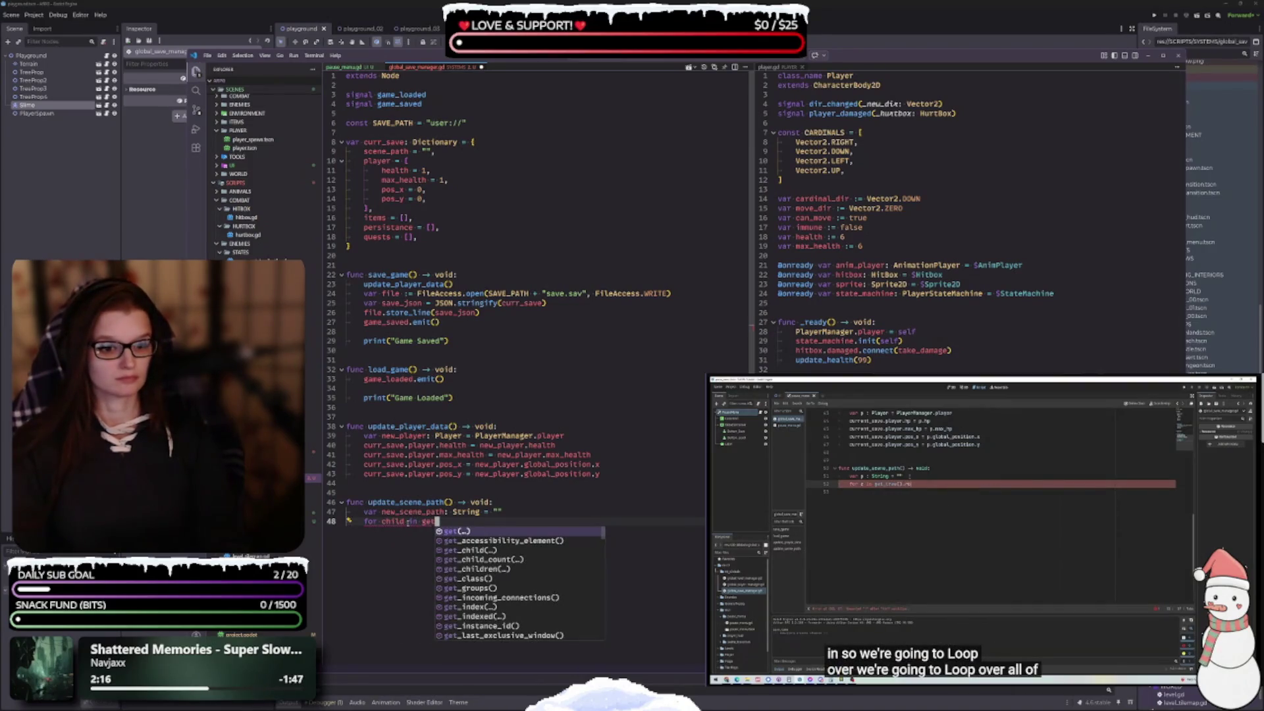
pyautogui.write('tree()')
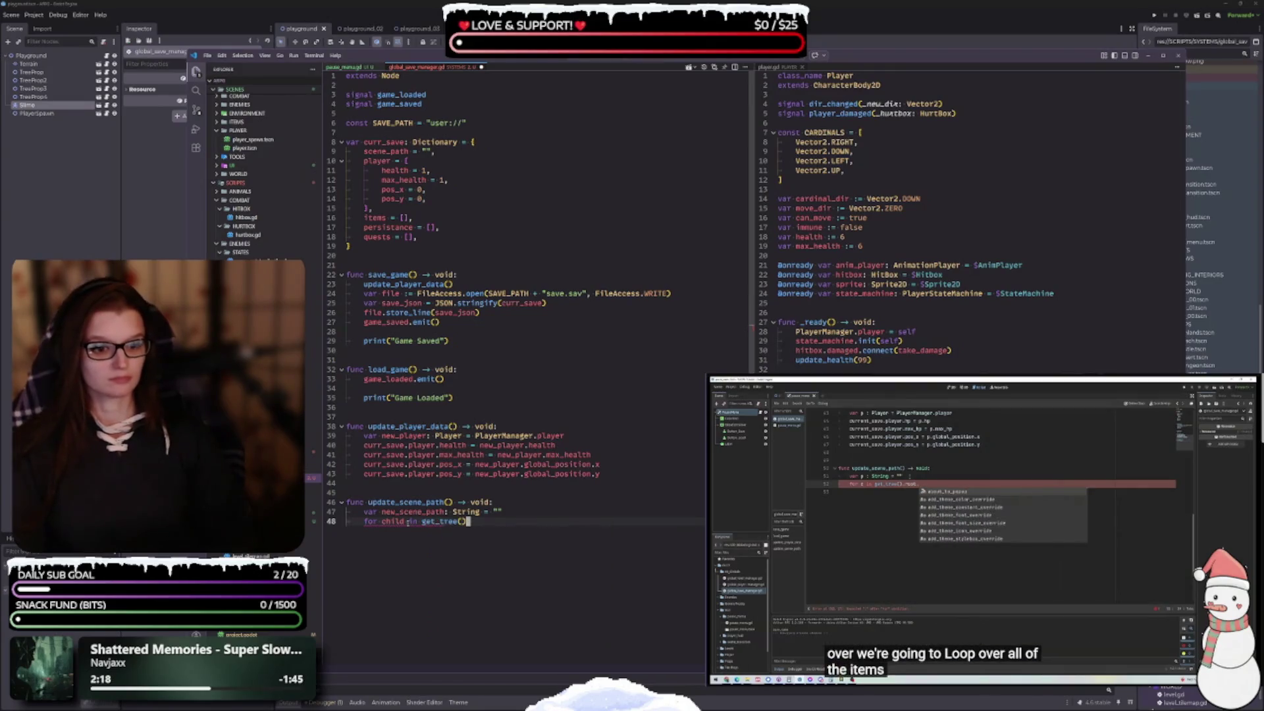
pyautogui.write('.root')
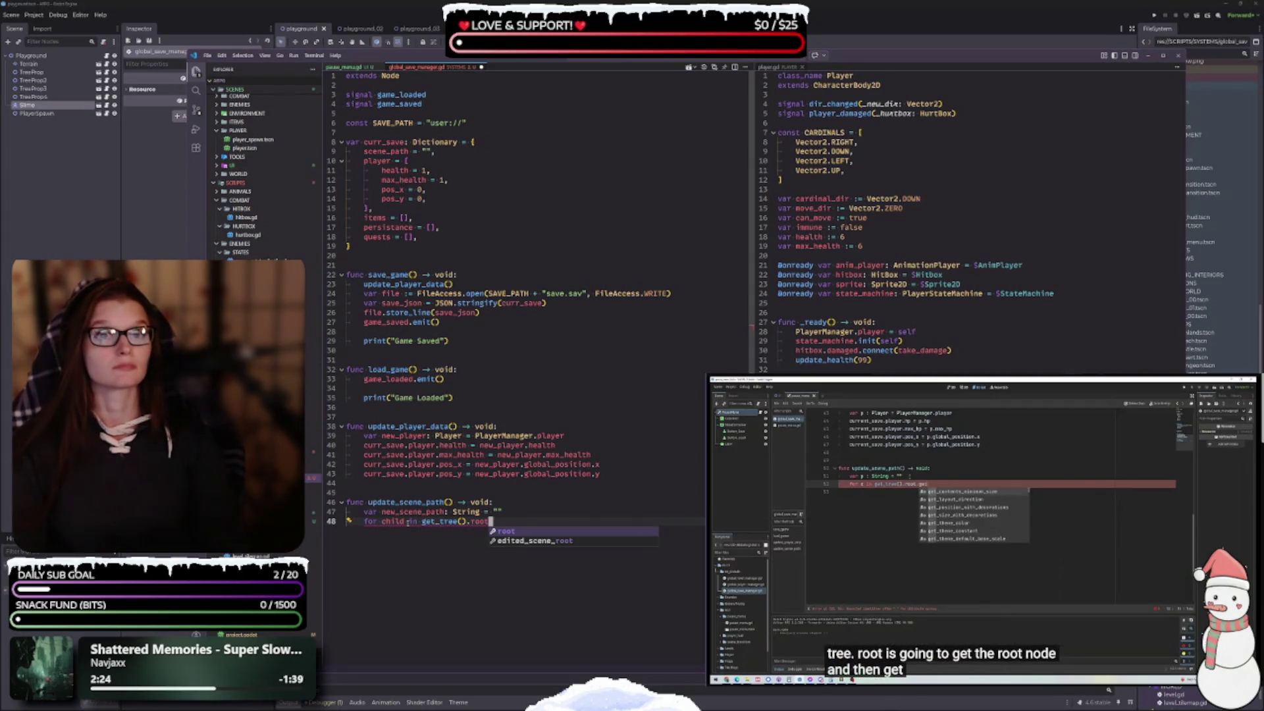
pyautogui.write('.get')
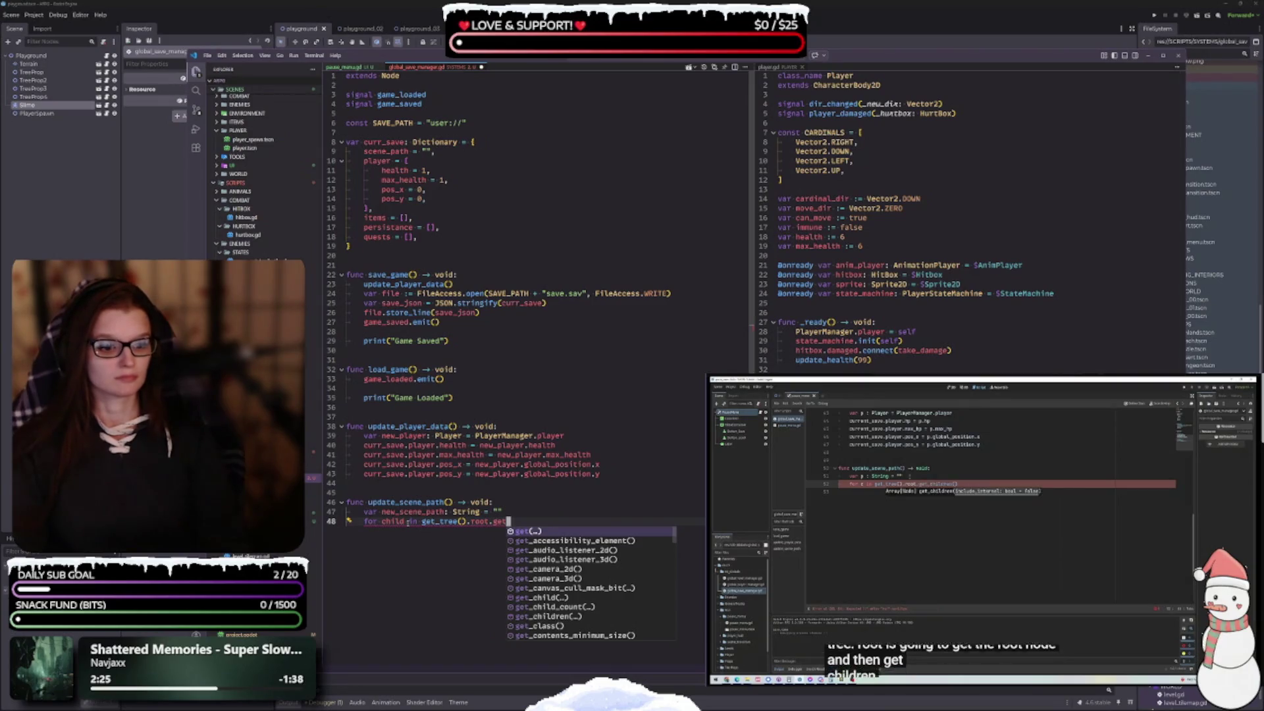
pyautogui.write('_')
pyautogui.press('Down')
pyautogui.press('Down')
pyautogui.press('Down')
pyautogui.press('Return')
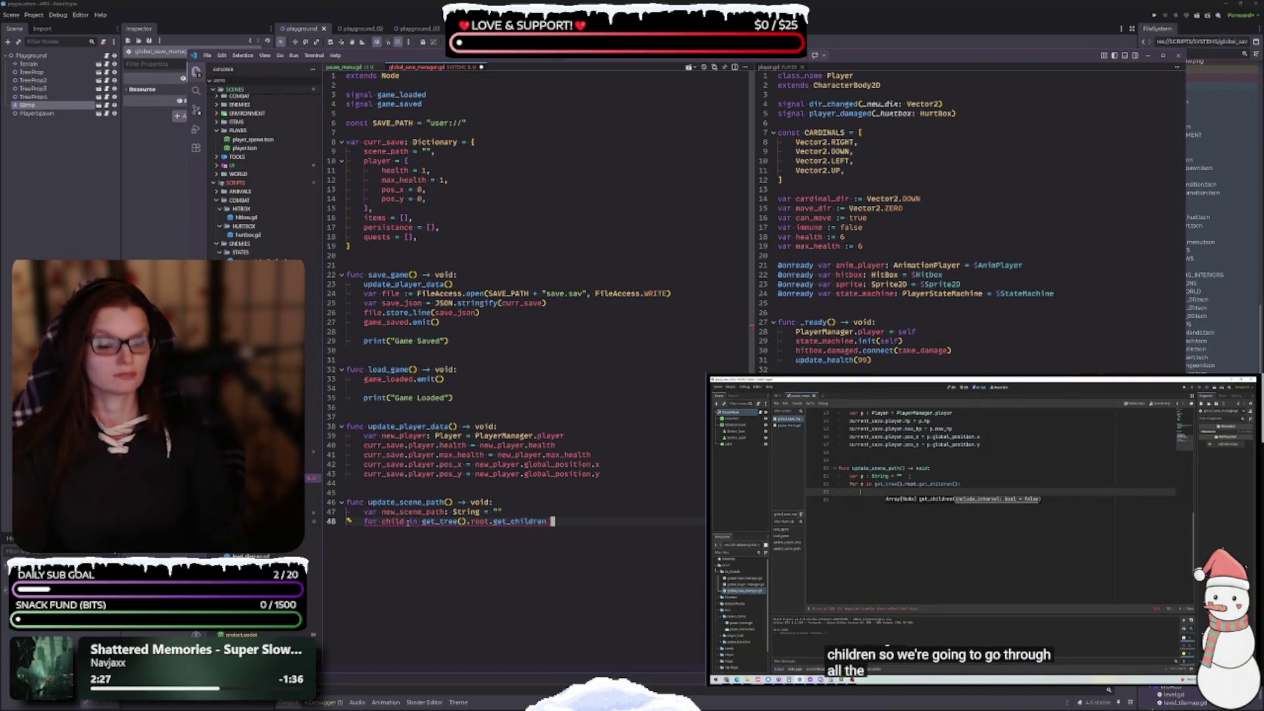
pyautogui.write('():')
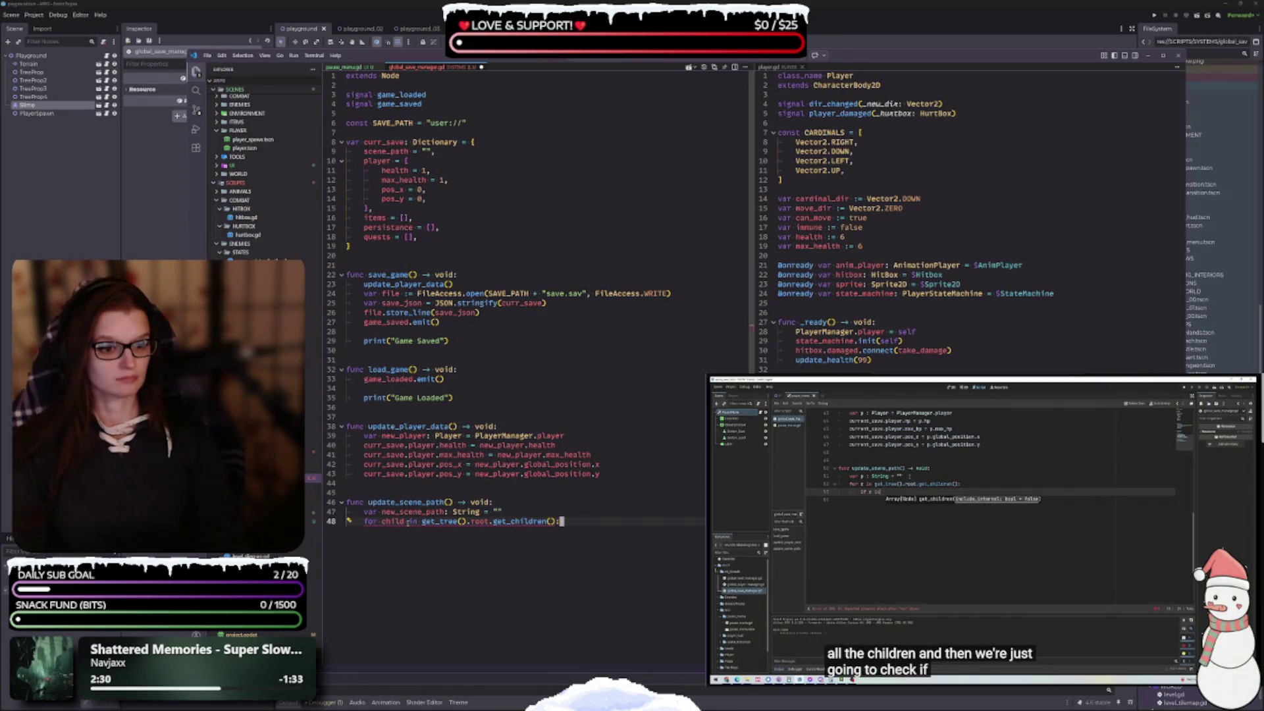
pyautogui.press('Return')
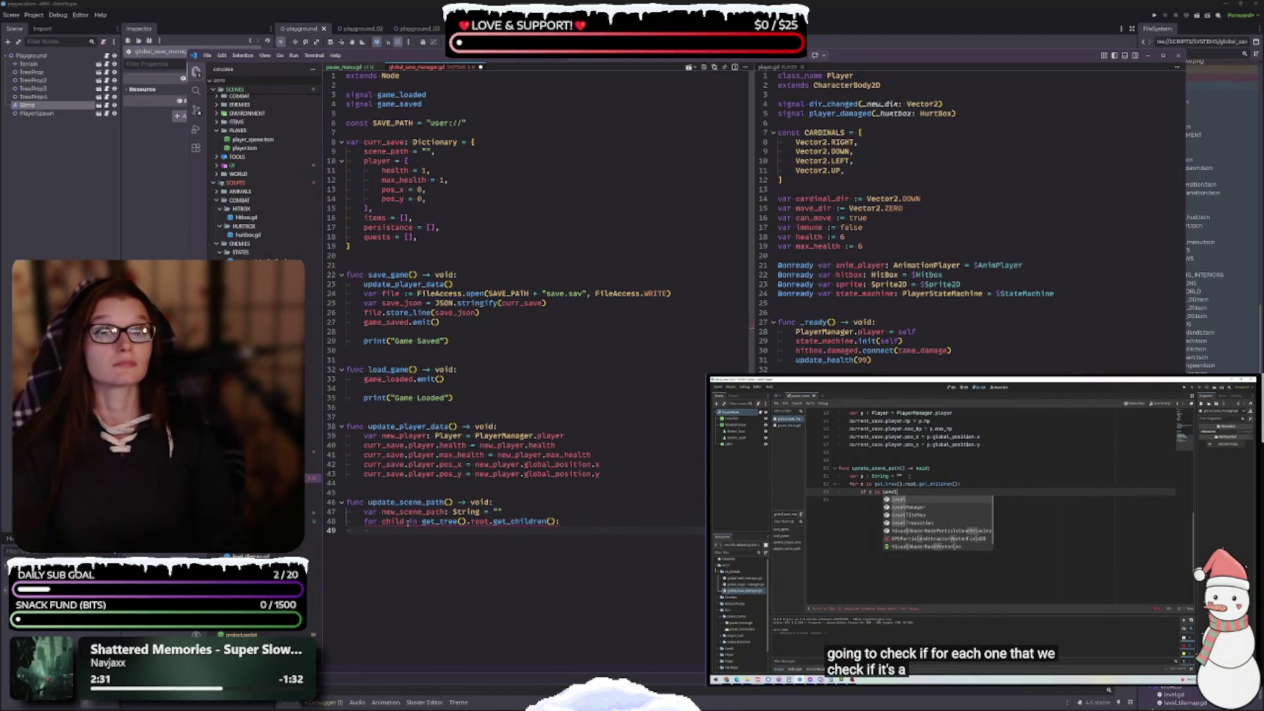
pyautogui.write('if child')
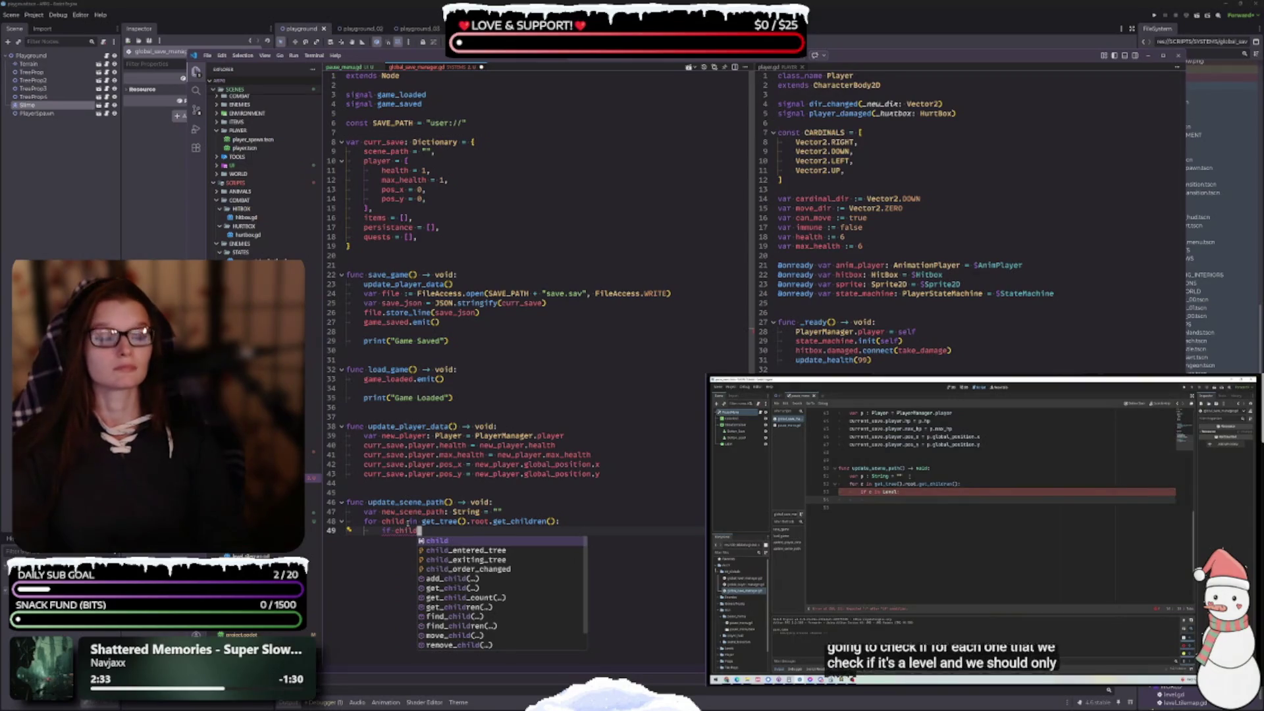
pyautogui.write(' is Level')
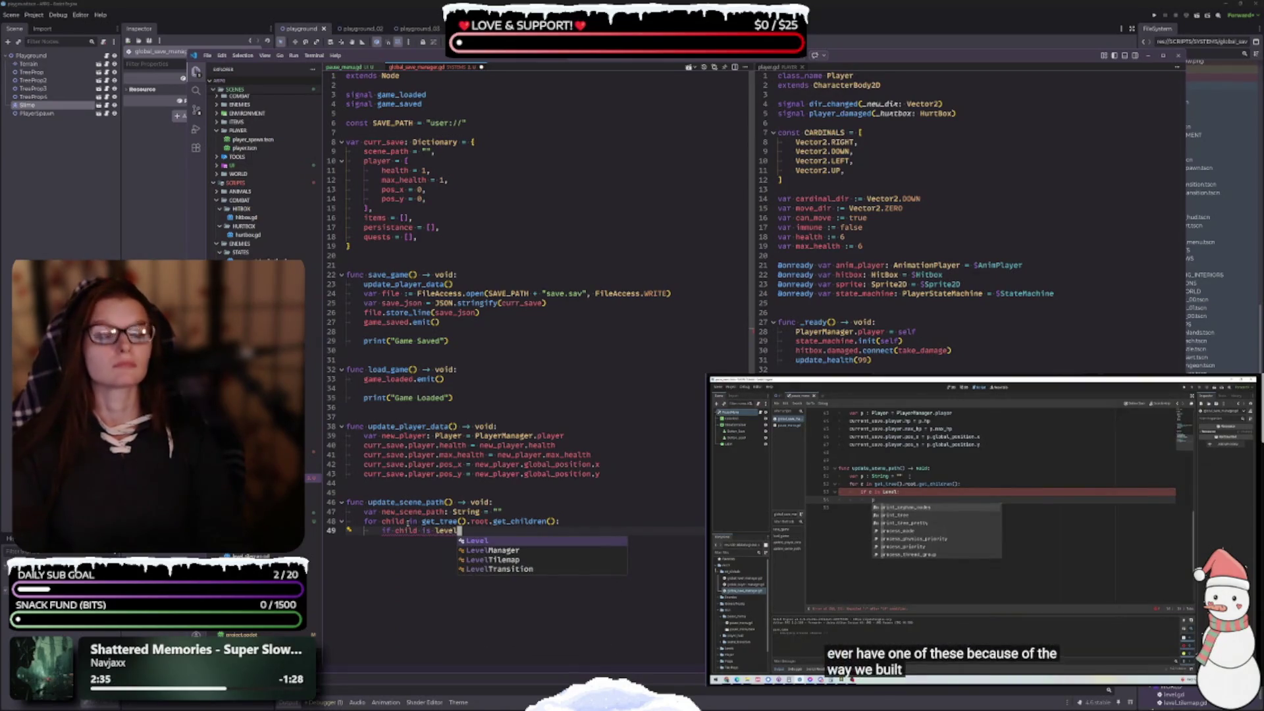
pyautogui.write(':')
pyautogui.press('Return')
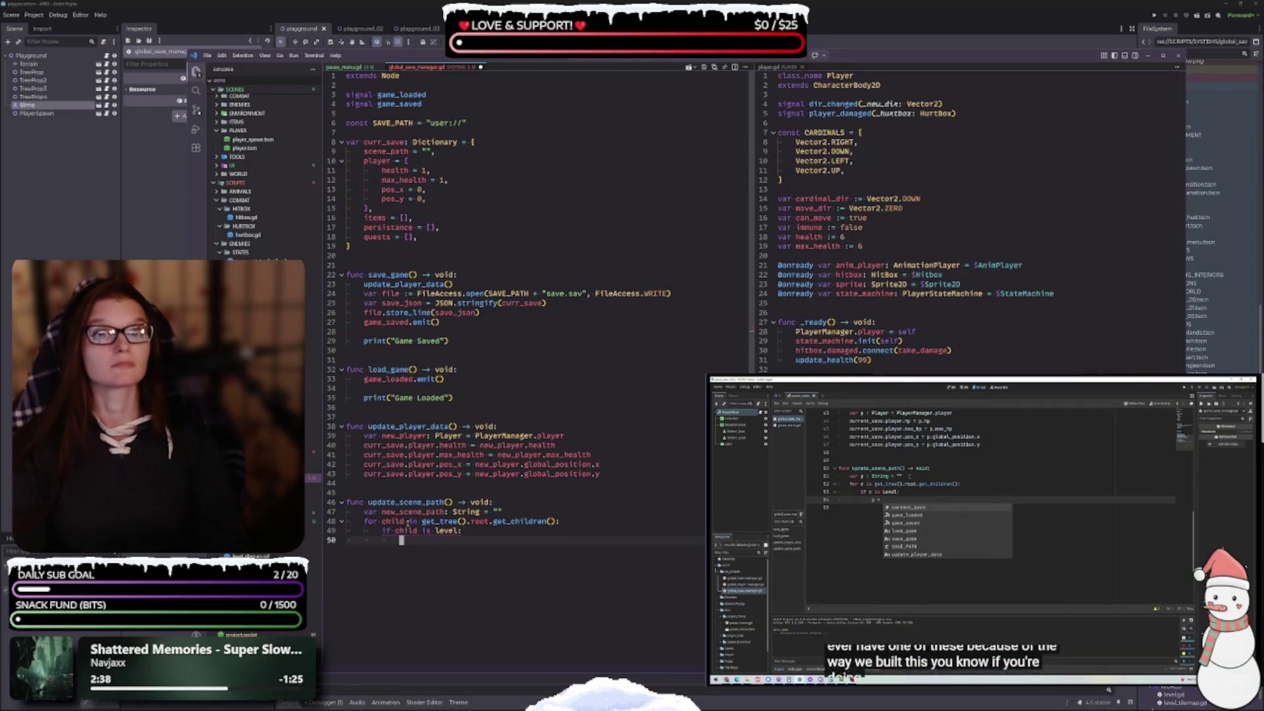
# - Inside the check, assign new_scene_path = child.scene_file_path
pyautogui.write('new')
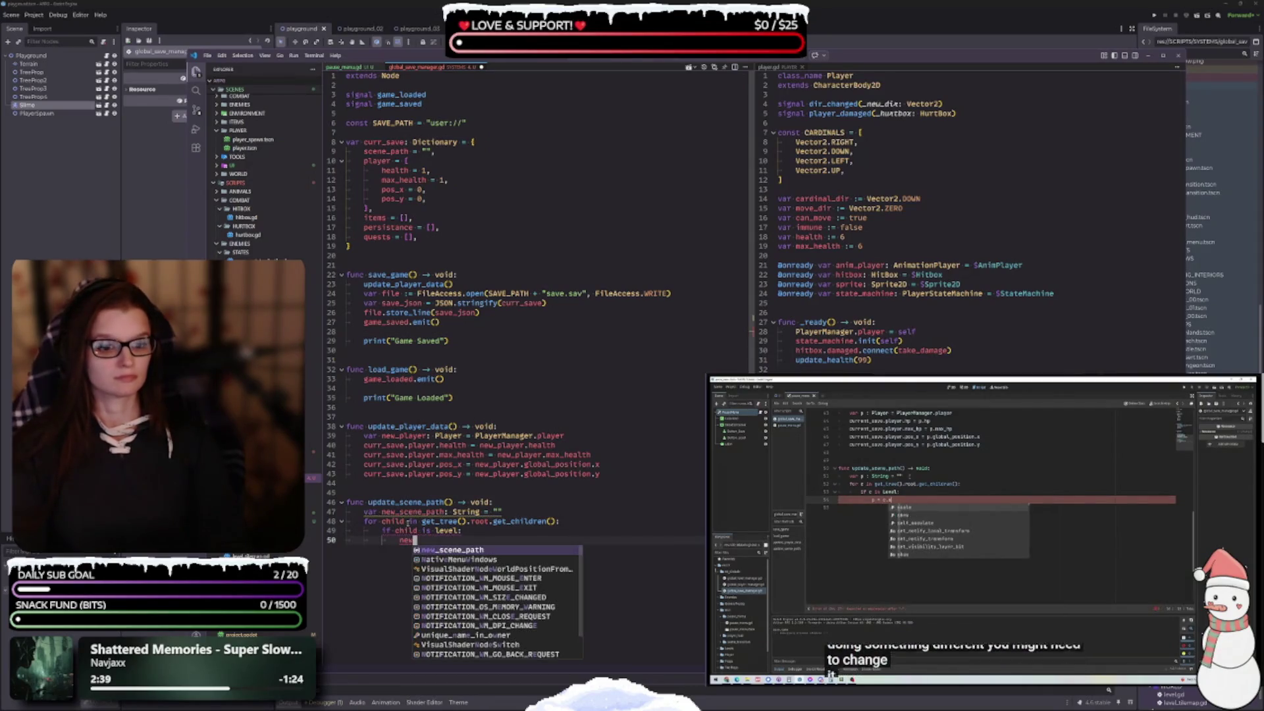
pyautogui.press('Return')
pyautogui.write('=')
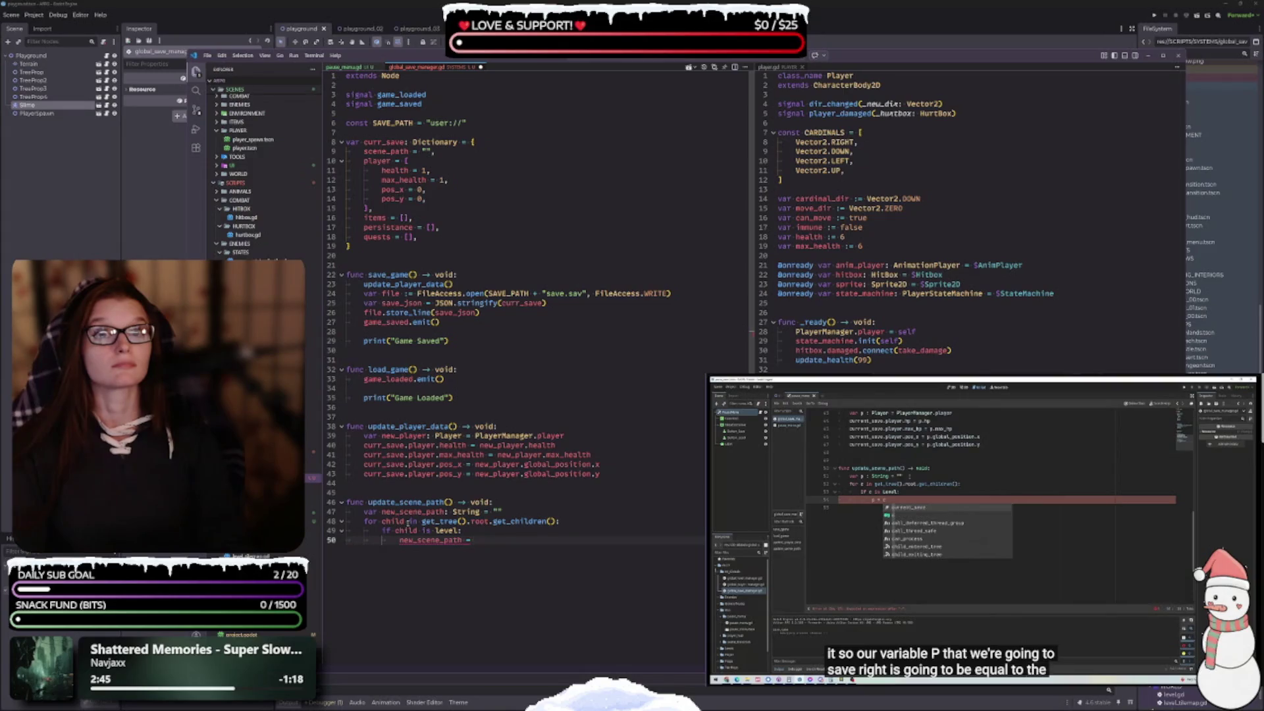
pyautogui.write(' child')
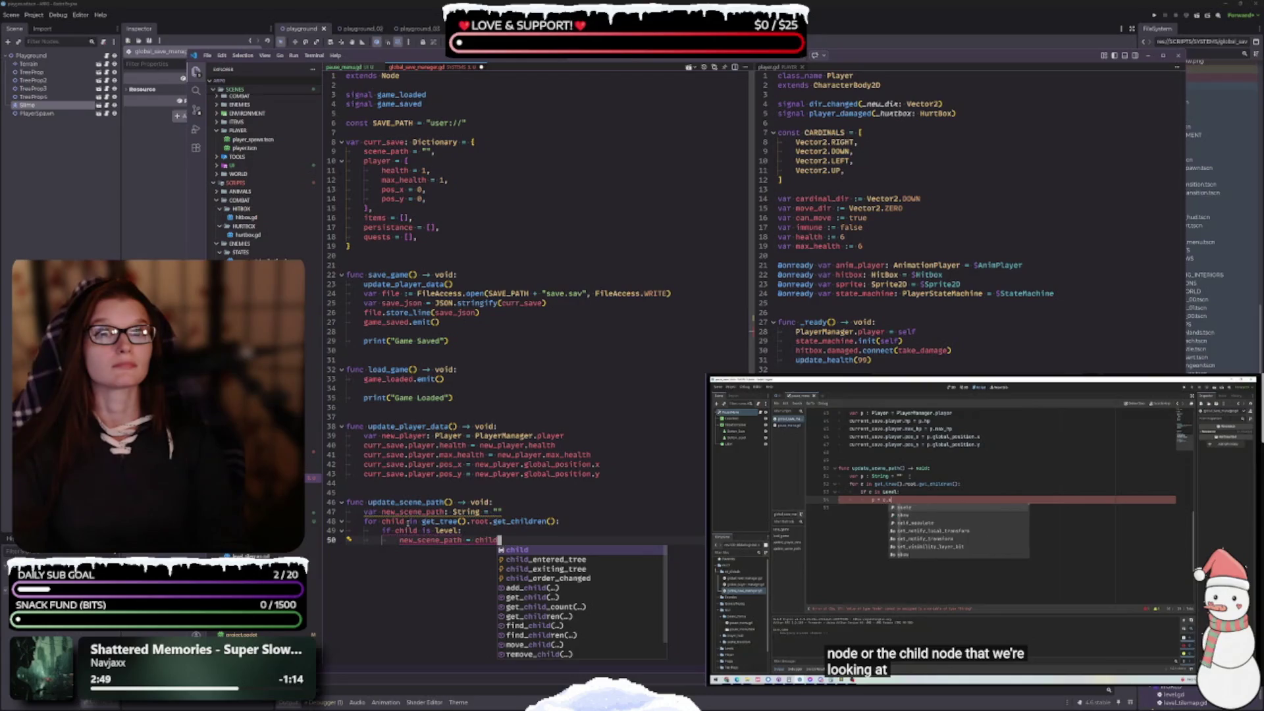
pyautogui.write('.sce')
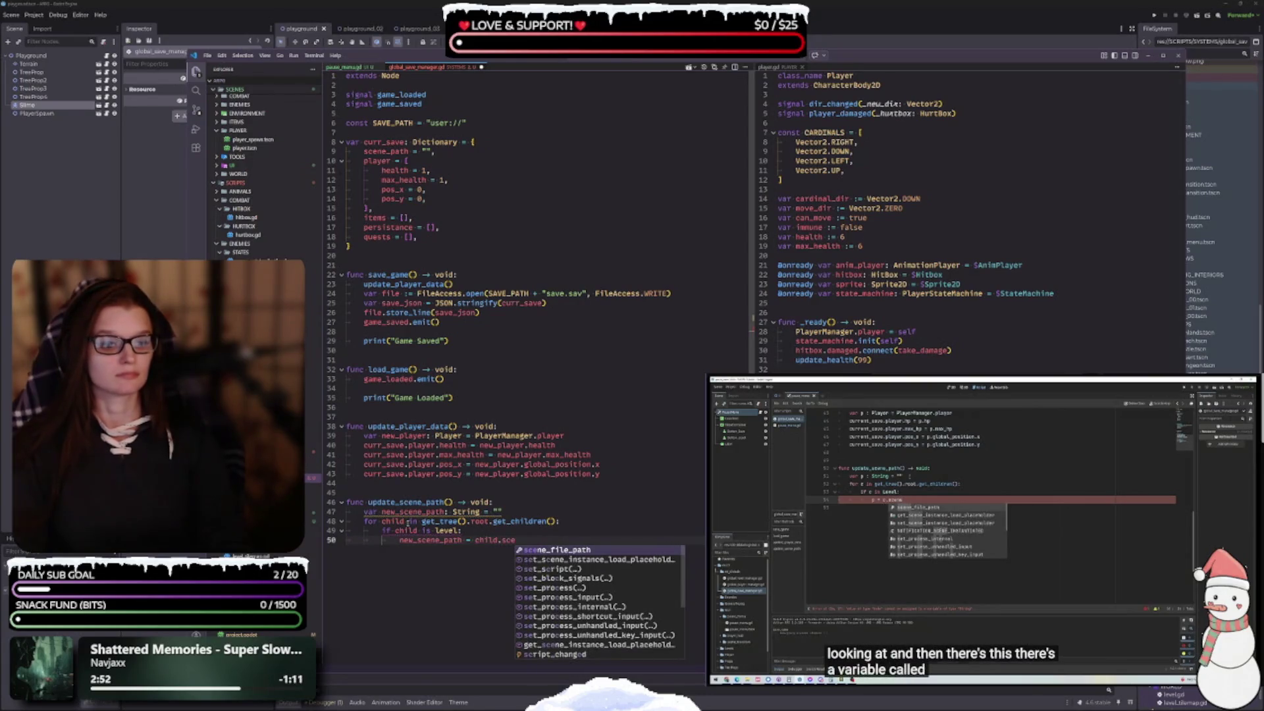
pyautogui.press('Return')
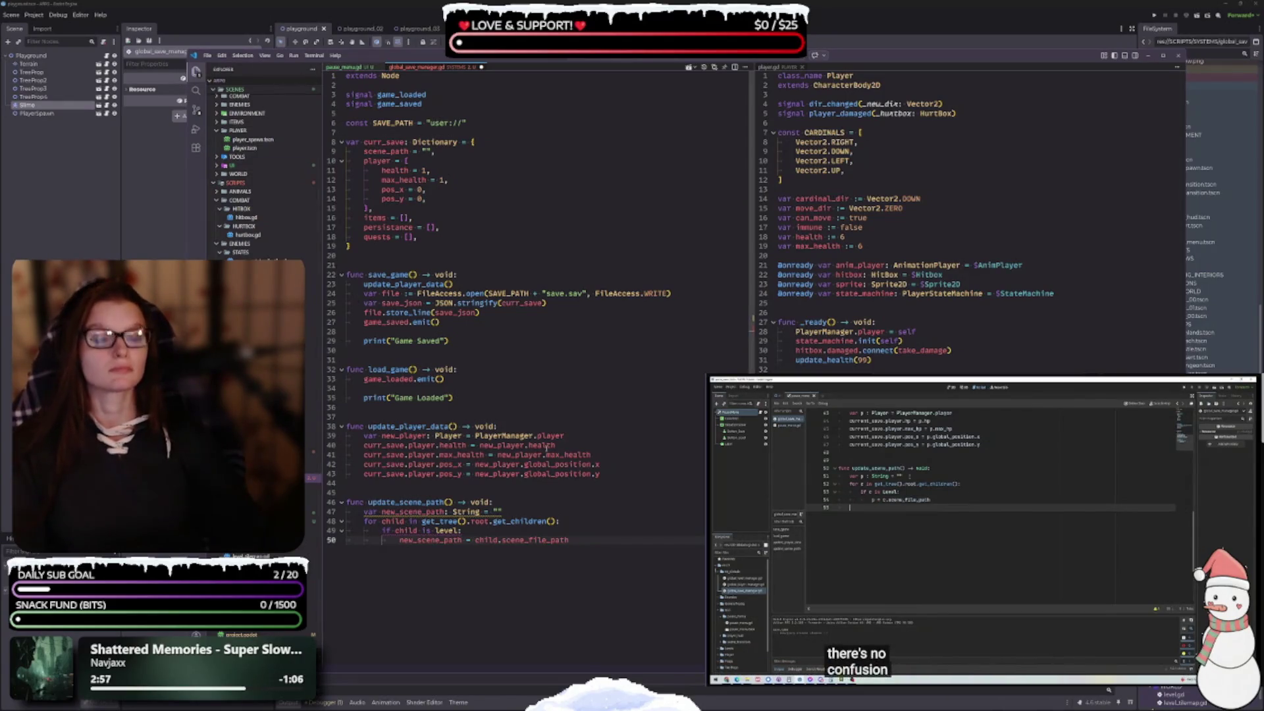
pyautogui.scroll(-1, 570, 540)
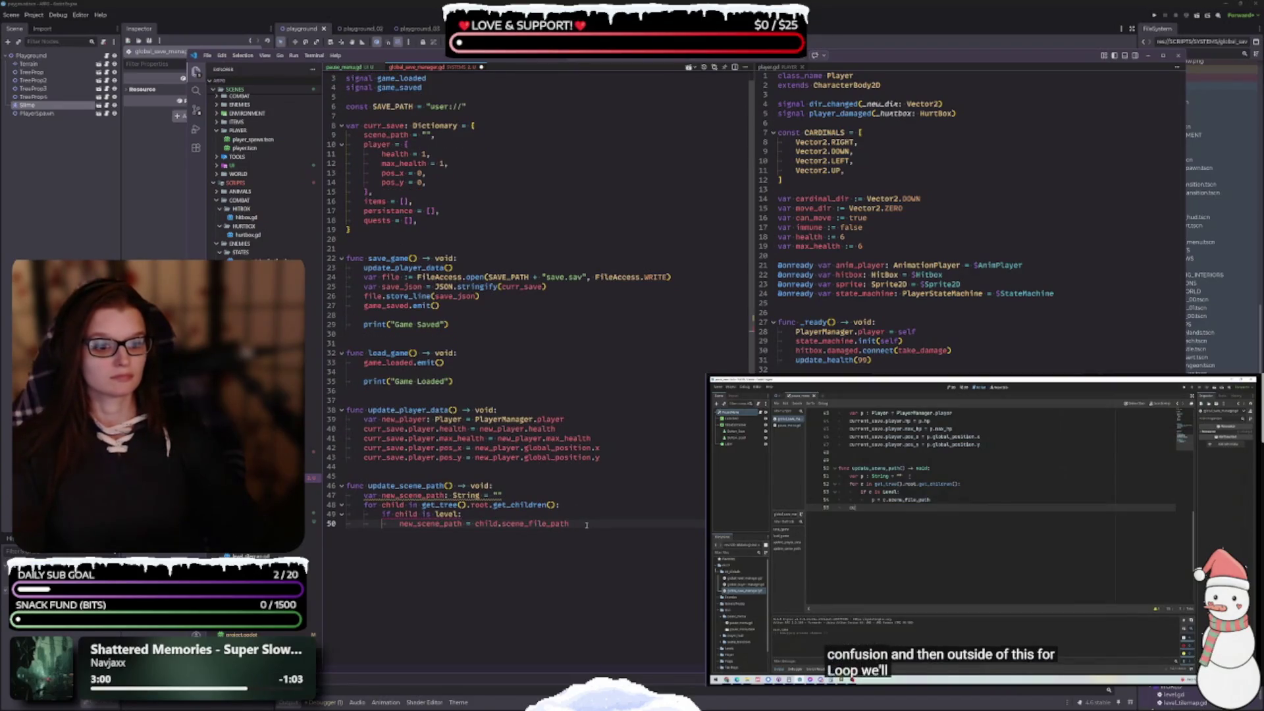
pyautogui.press('Return')
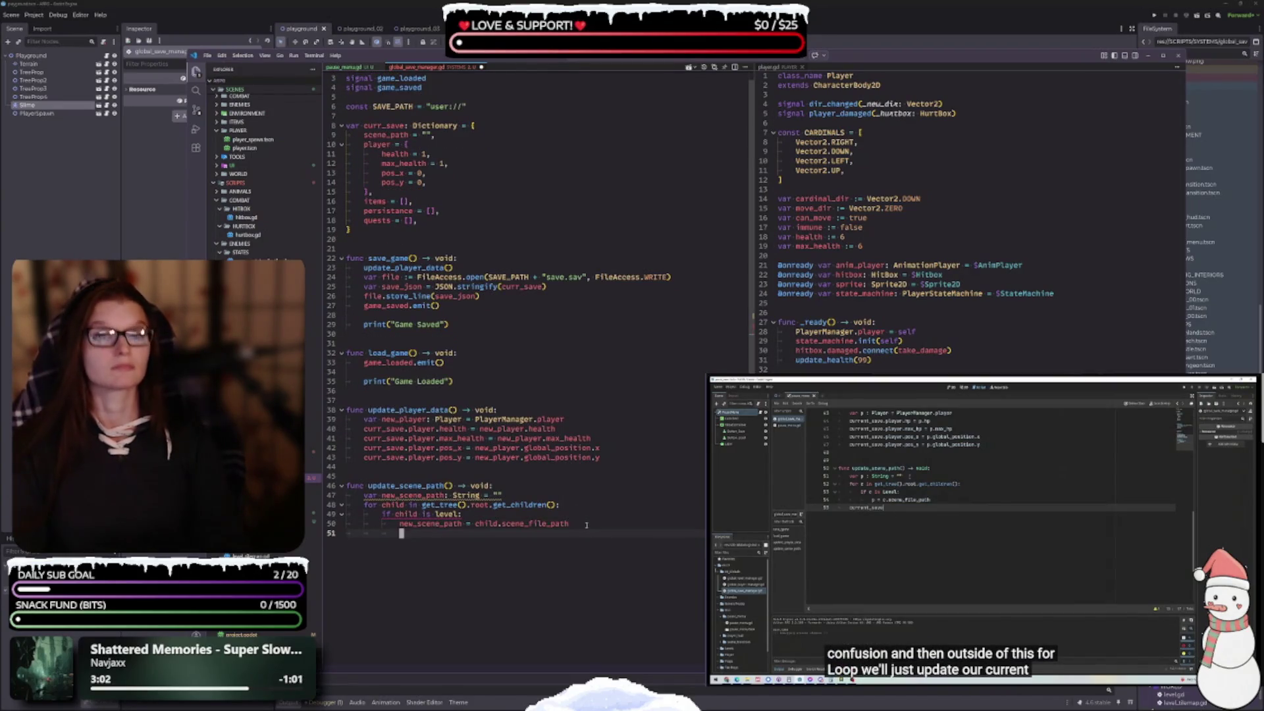
pyautogui.press('BackSpace')
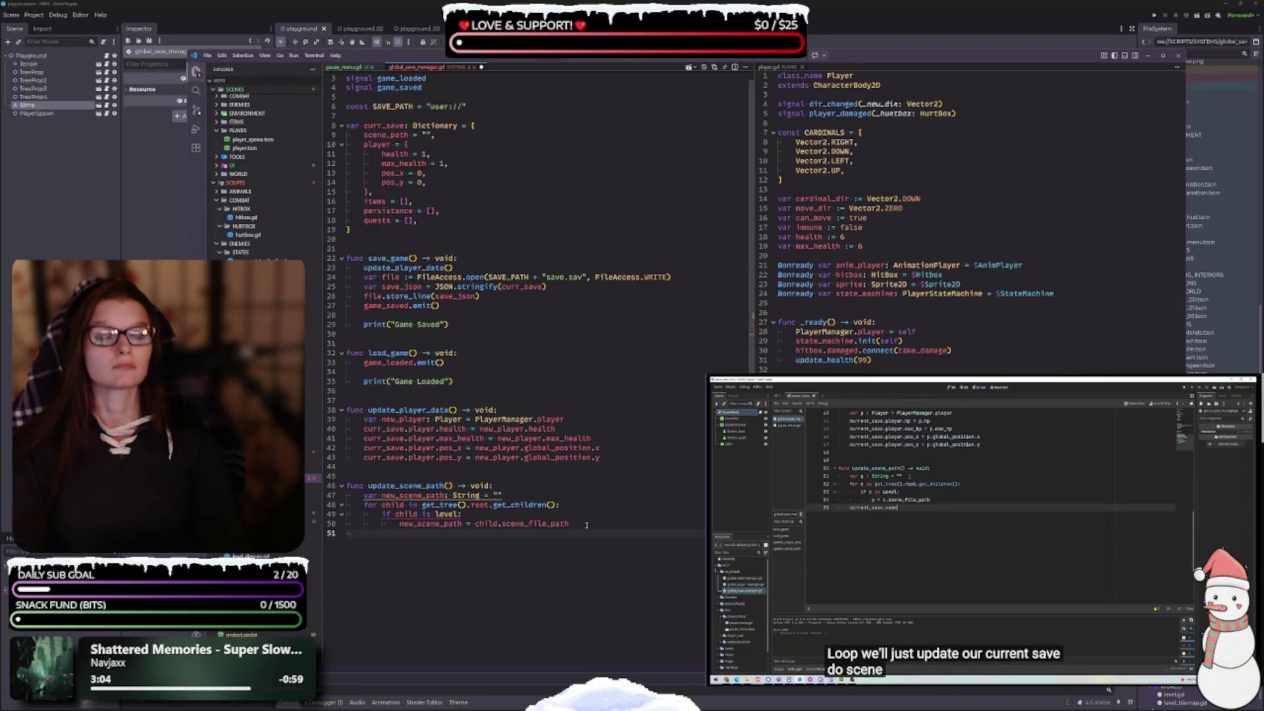
# - After the loop, add curr_save.scene_path = new_scene_path on line 51
pyautogui.write('curr')
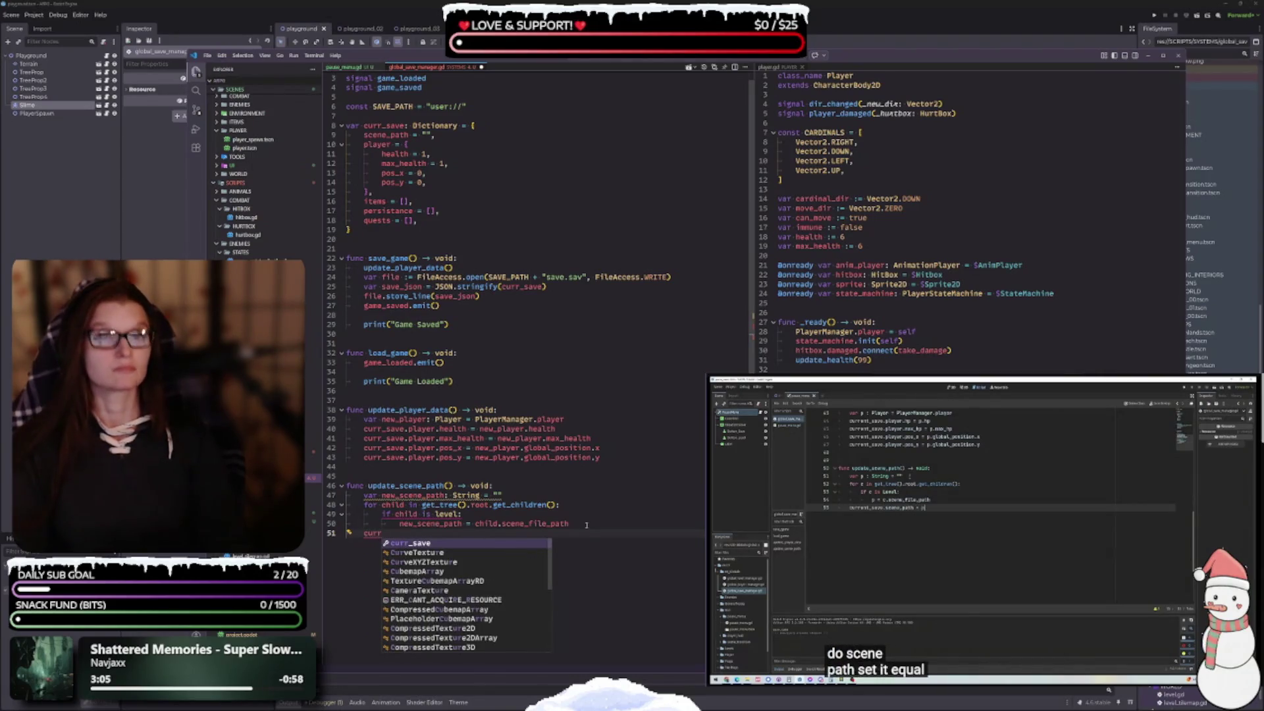
pyautogui.write('_save.sc')
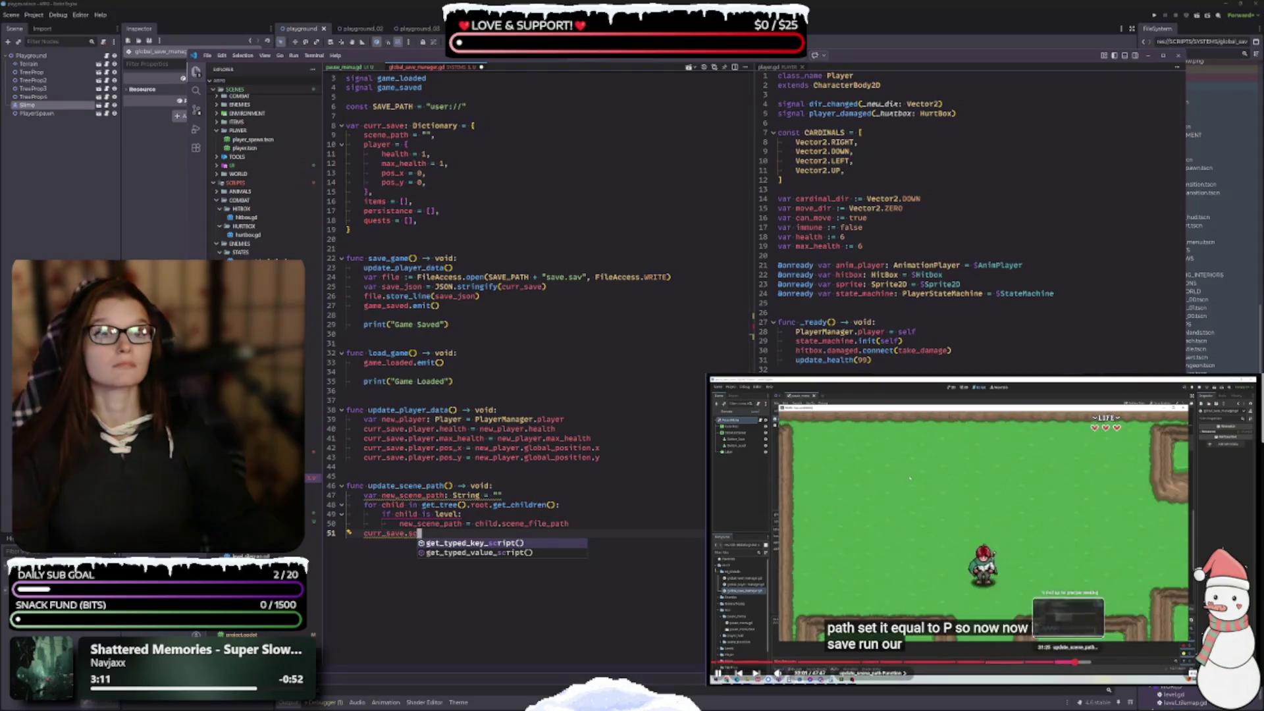
pyautogui.press('Left')
pyautogui.click(966, 586)
pyautogui.click(447, 538)
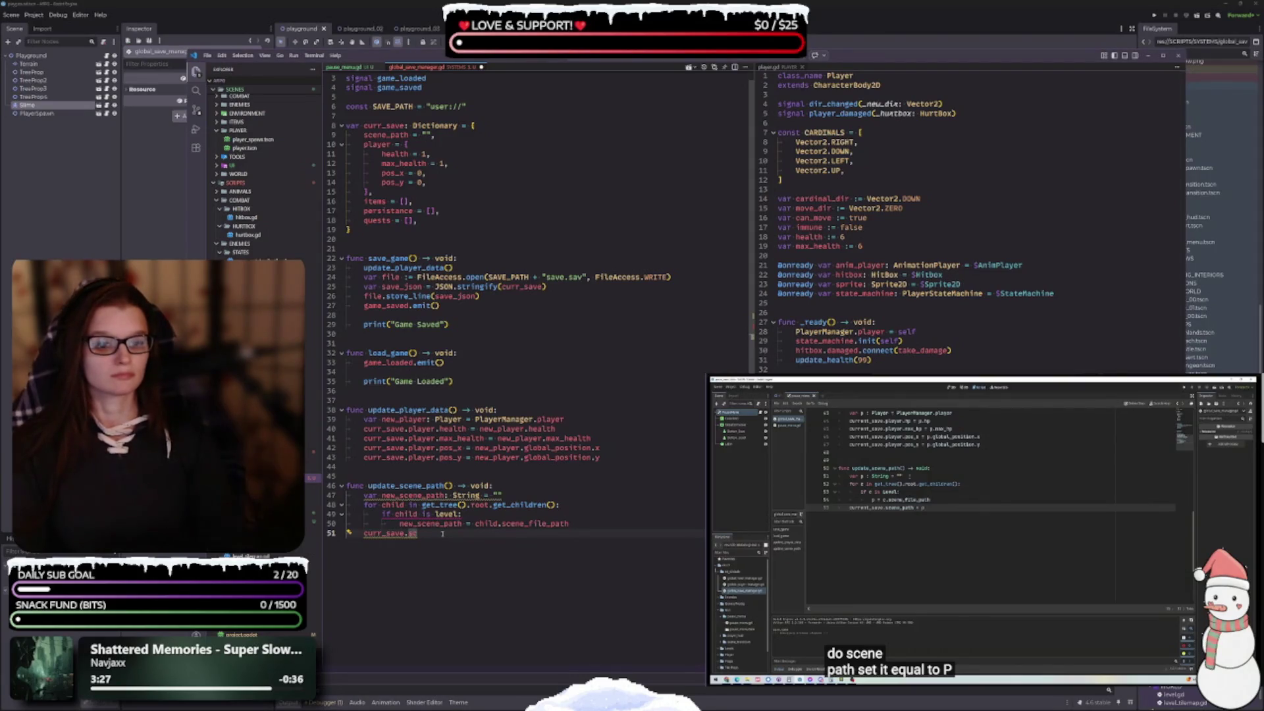
pyautogui.write('.sc')
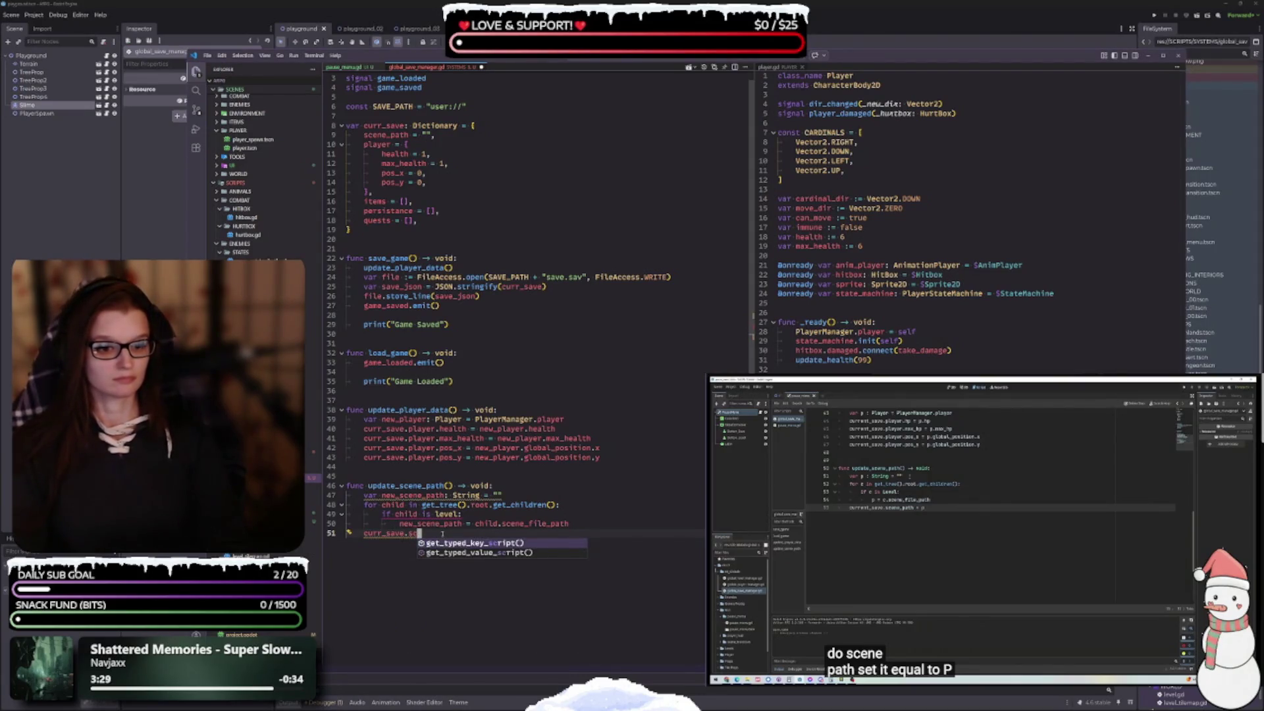
pyautogui.write('ene')
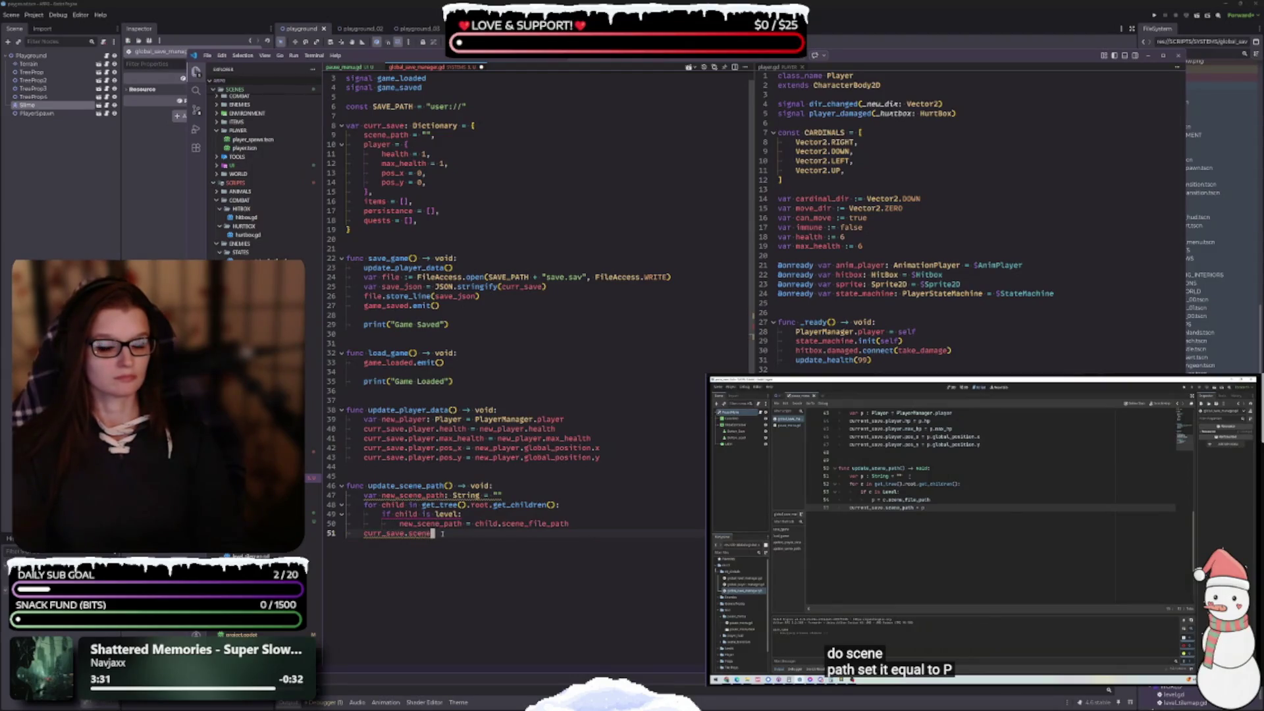
pyautogui.press('BackSpace')
pyautogui.press('BackSpace')
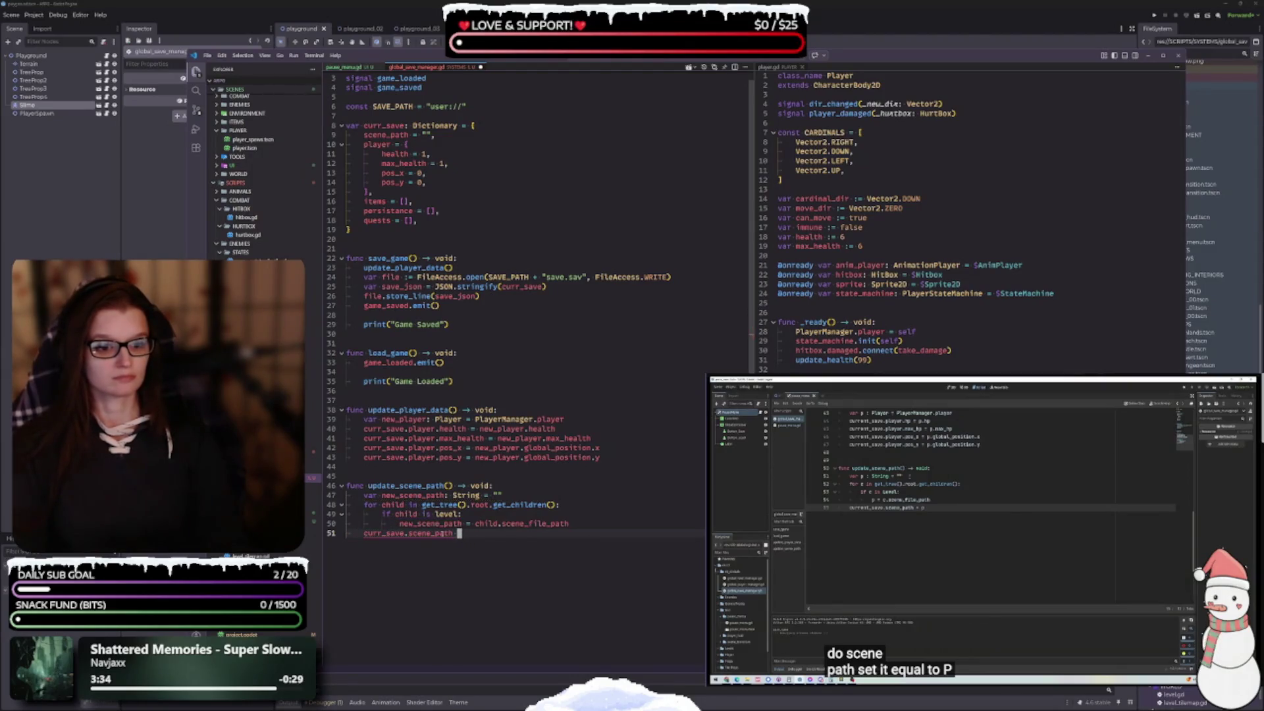
pyautogui.press('Return')
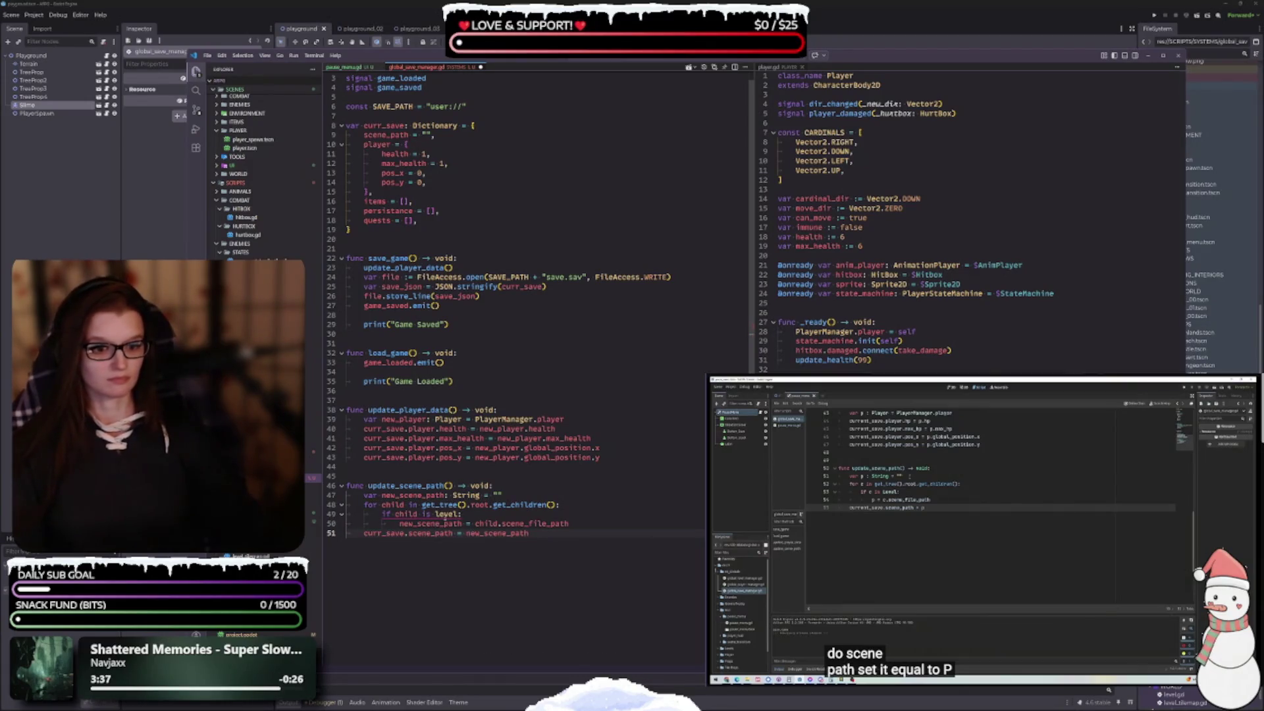
# - Correct the type check on line 49 to 'Level:' and save the script
pyautogui.moveTo(453, 514)
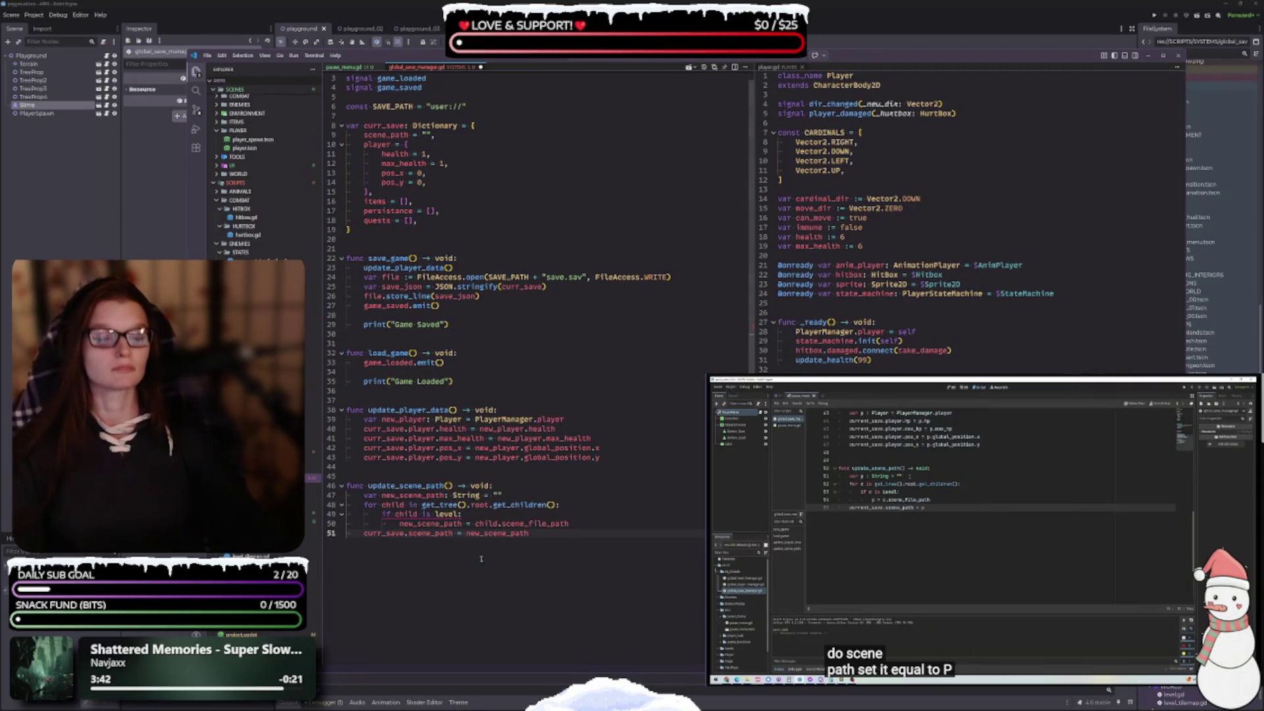
pyautogui.press('Up')
pyautogui.press('Up')
pyautogui.moveTo(530, 526)
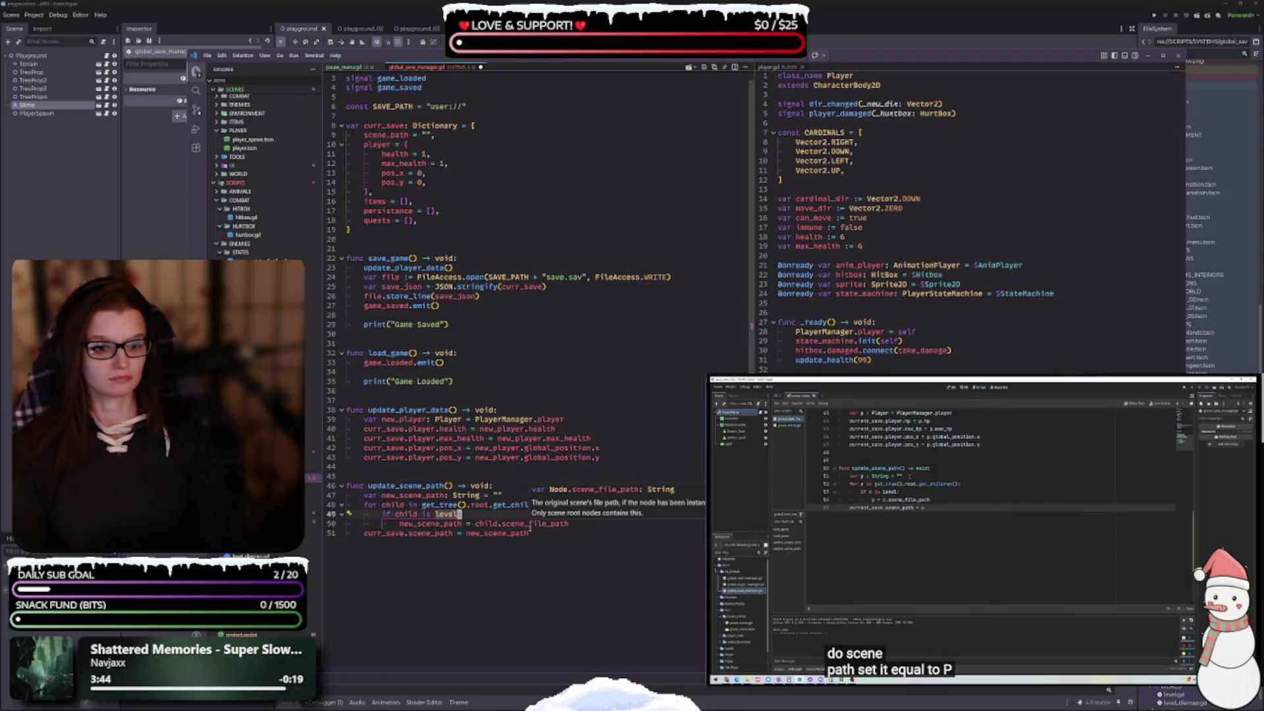
pyautogui.write(':')
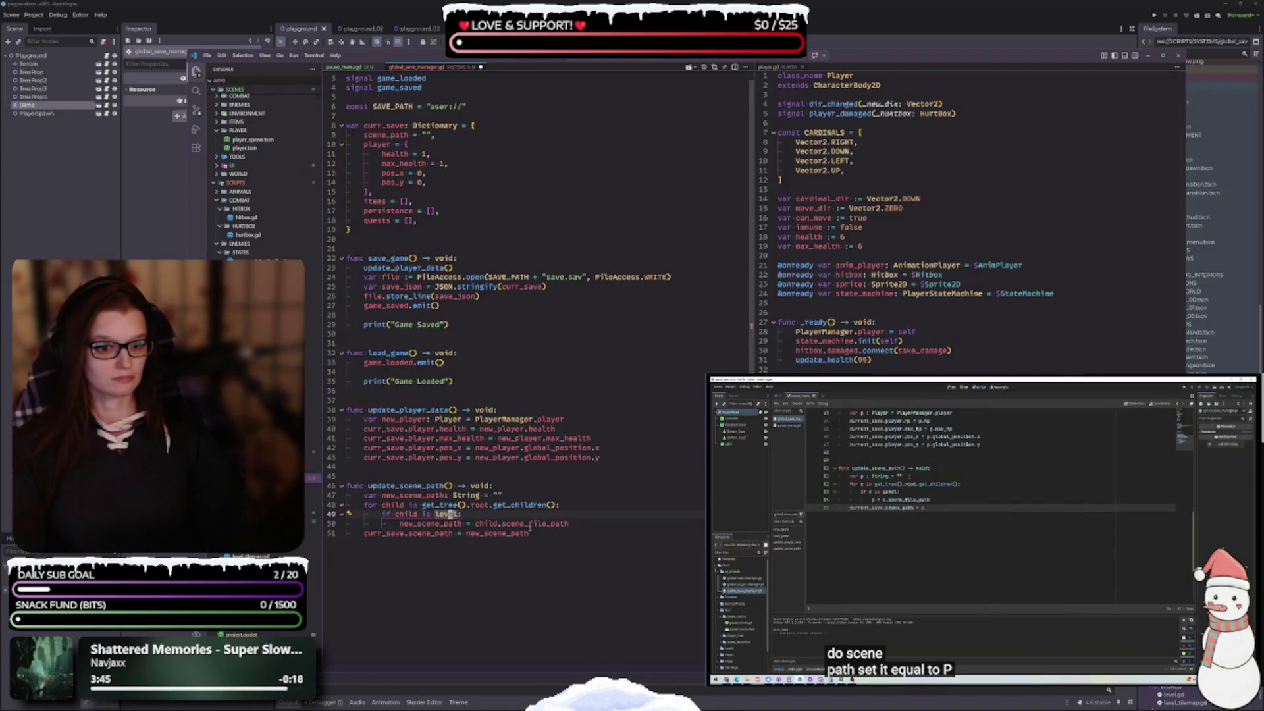
pyautogui.write('L')
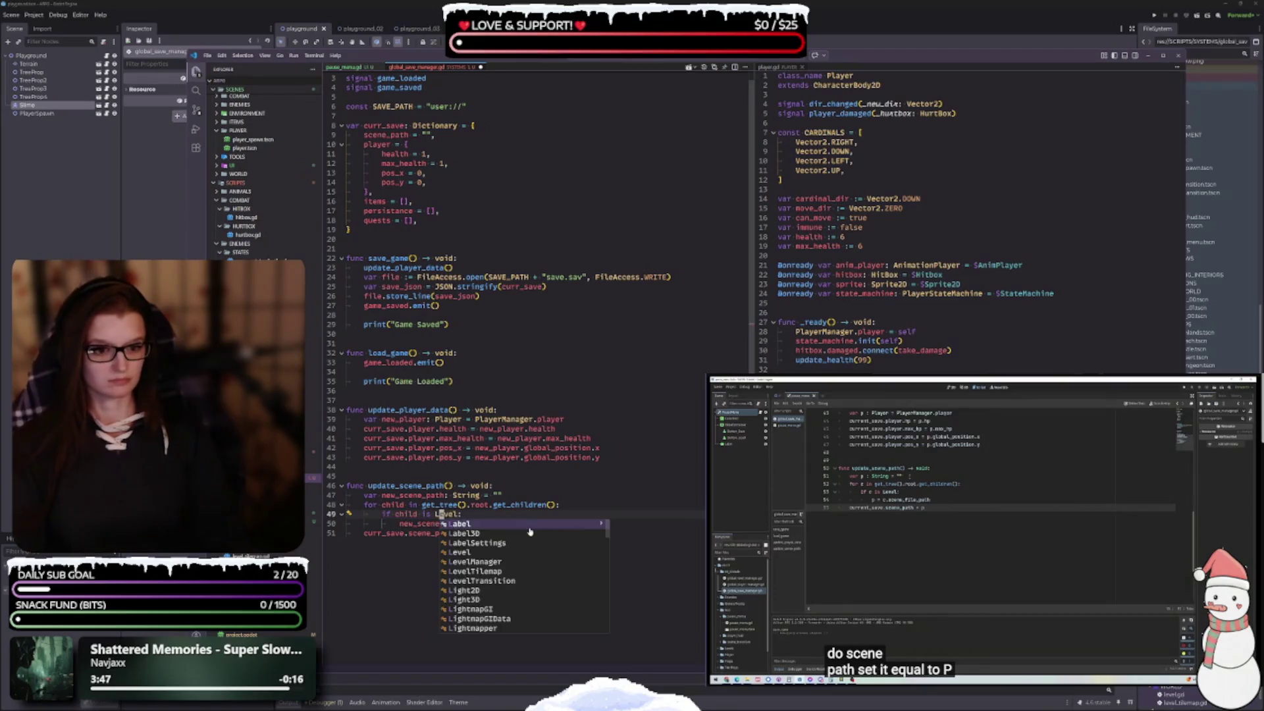
pyautogui.click(509, 487)
pyautogui.click(567, 542)
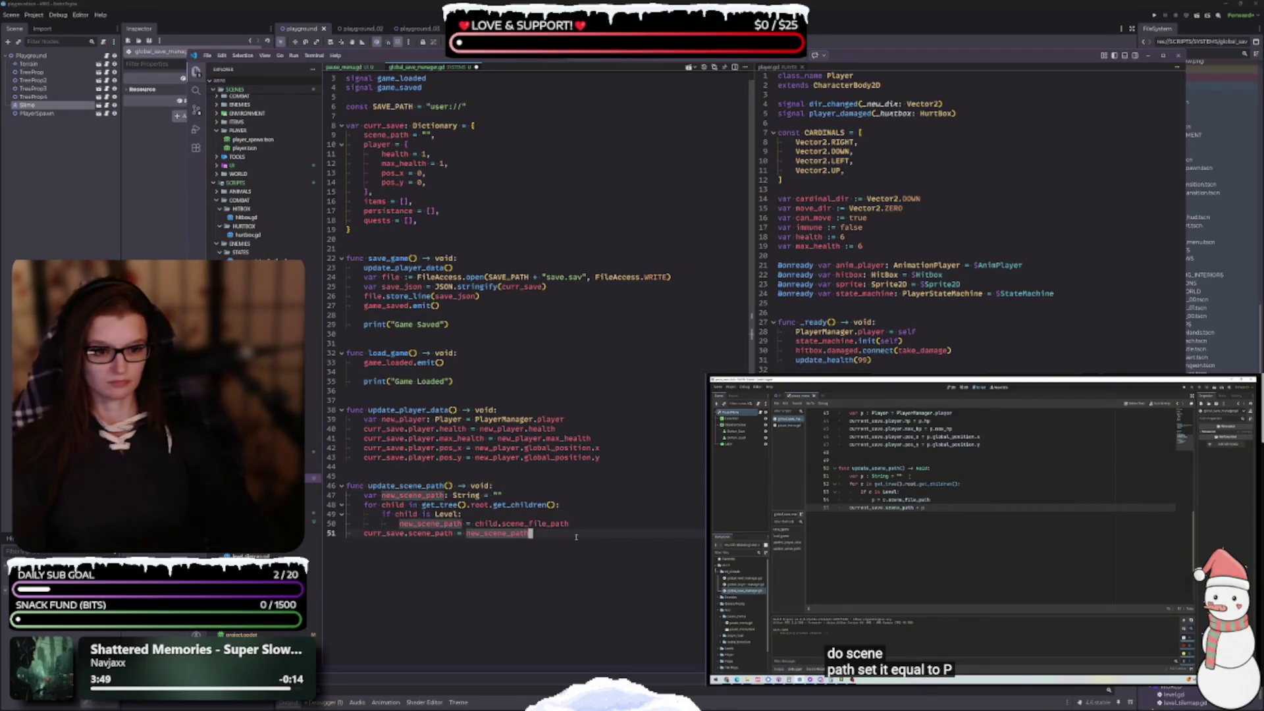
pyautogui.press('Return')
pyautogui.hotkey('ctrl', 's')
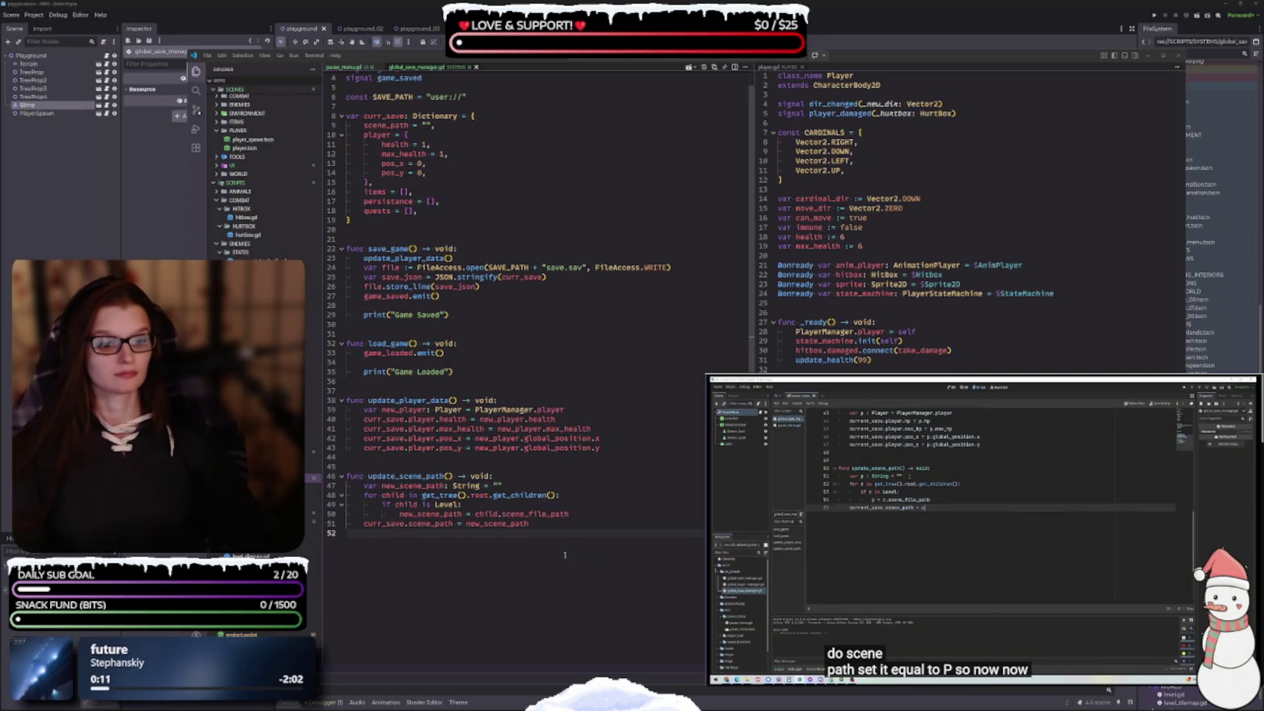
pyautogui.click(538, 523)
pyautogui.scroll(-2, 538, 500)
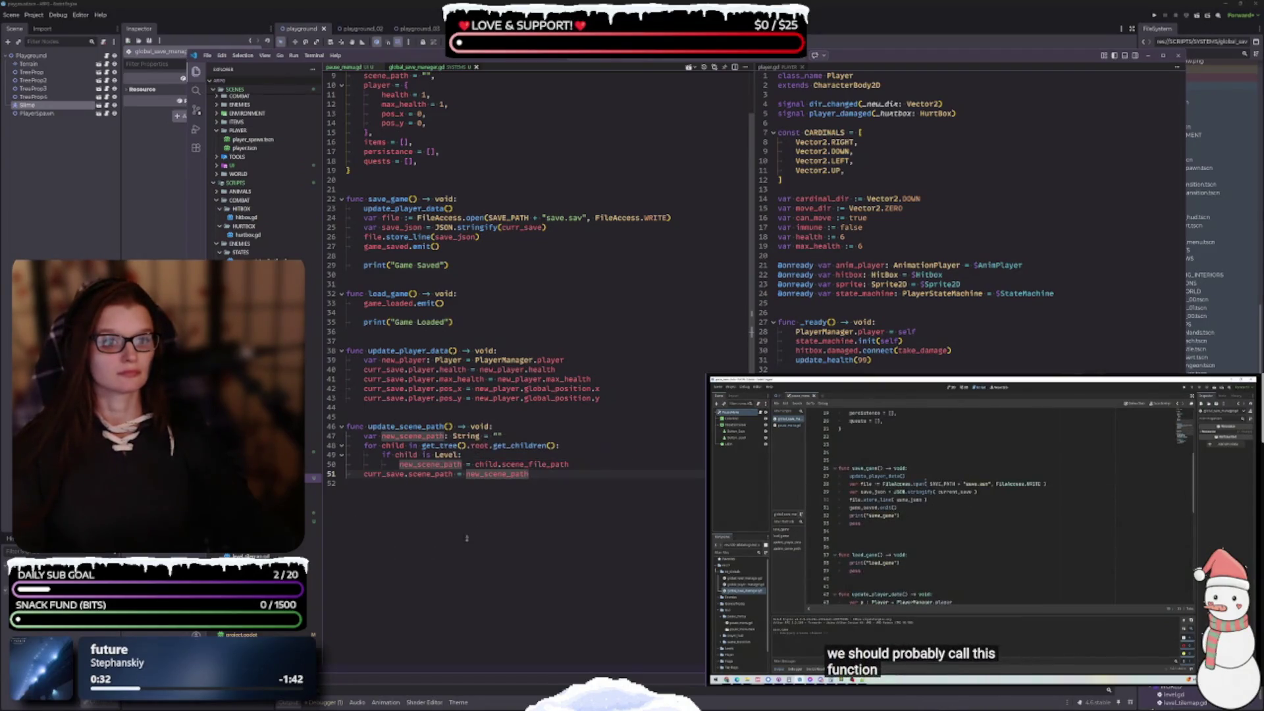
# - Add an update_scene_path() call directly below update_player_data() in save_game
pyautogui.scroll(3, 519, 491)
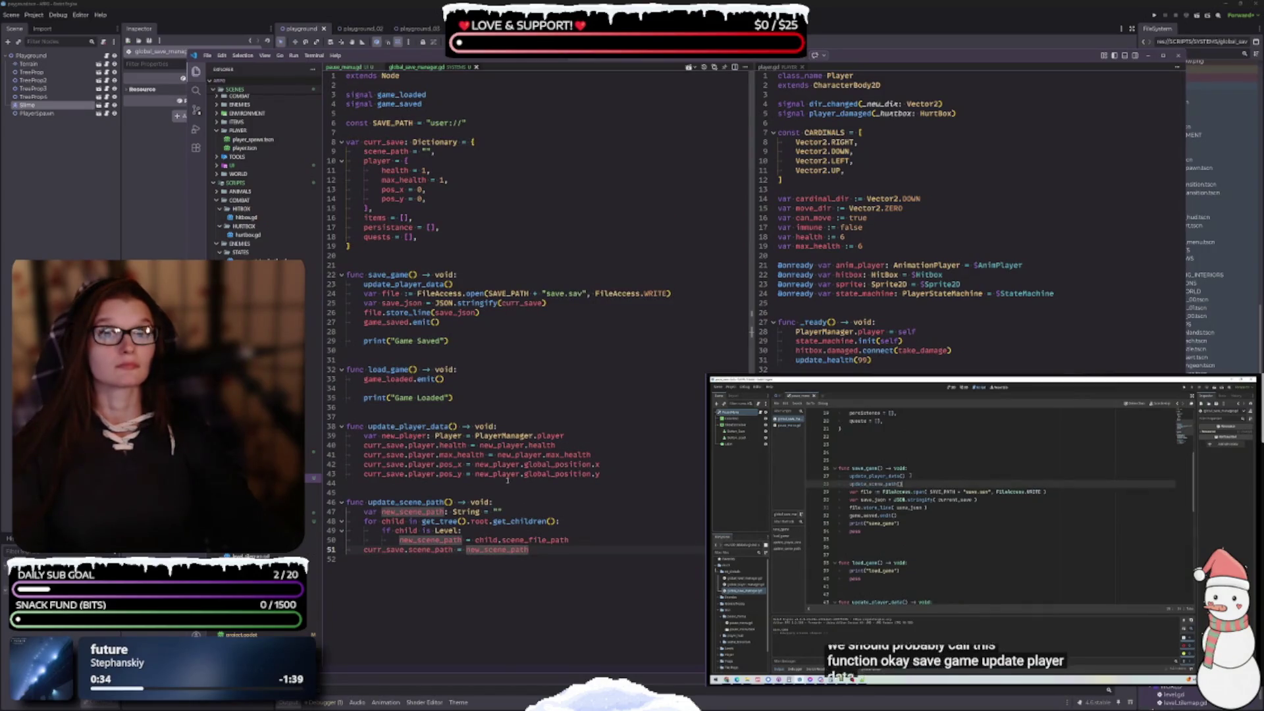
pyautogui.click(467, 285)
pyautogui.press('Return')
pyautogui.write('update')
pyautogui.press('Down')
pyautogui.press('Down')
pyautogui.press('Return')
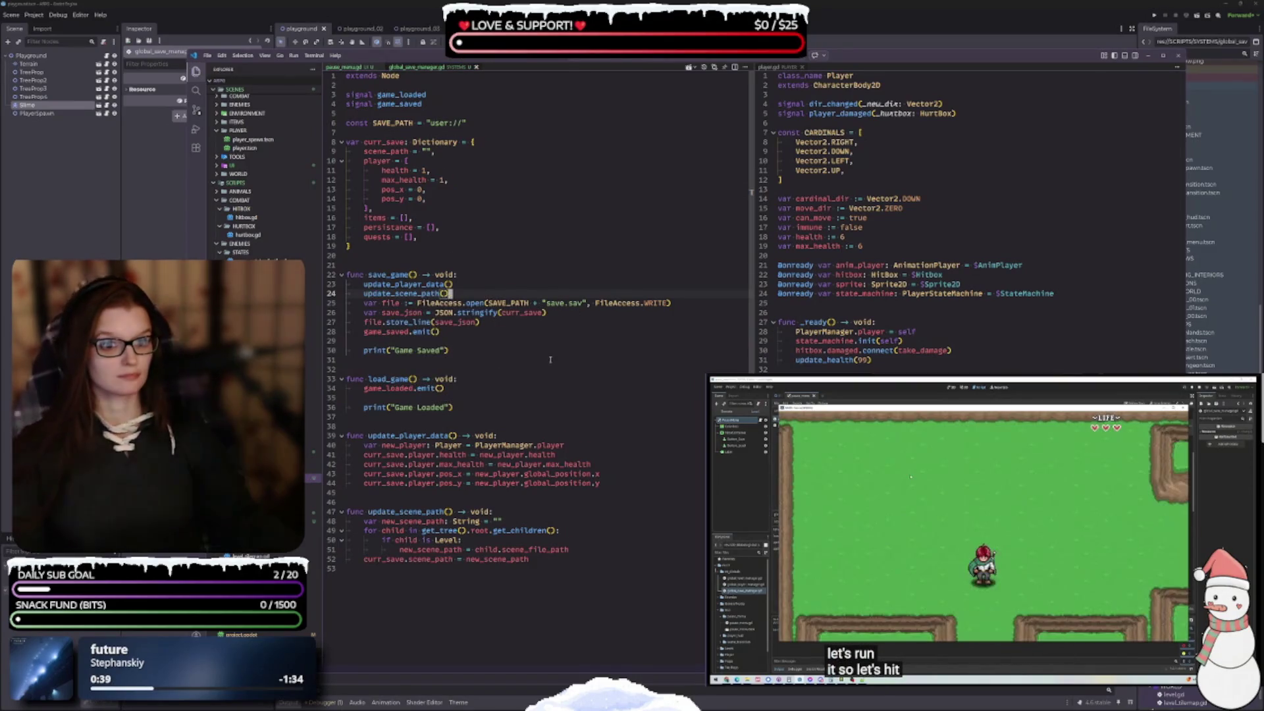
# - Review the script, then press Ctrl+F1 to show the Playground map in 2D
pyautogui.scroll(-1, 532, 376)
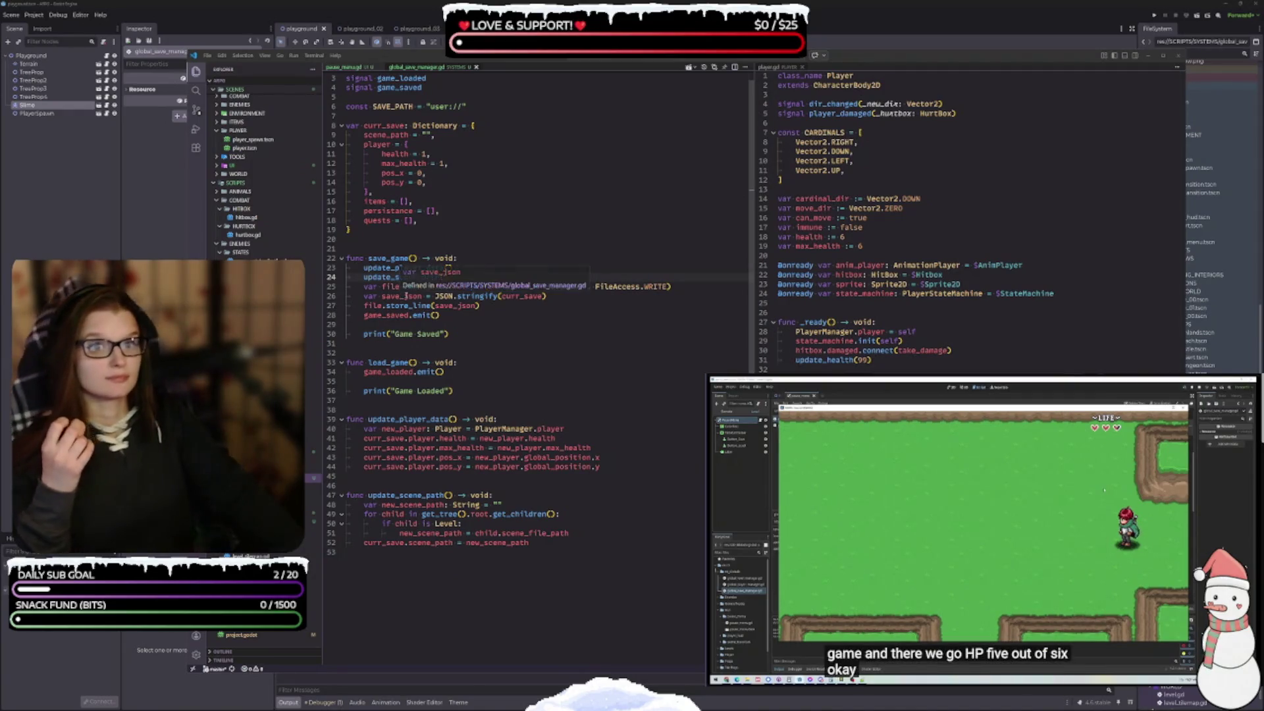
pyautogui.scroll(1, 695, 412)
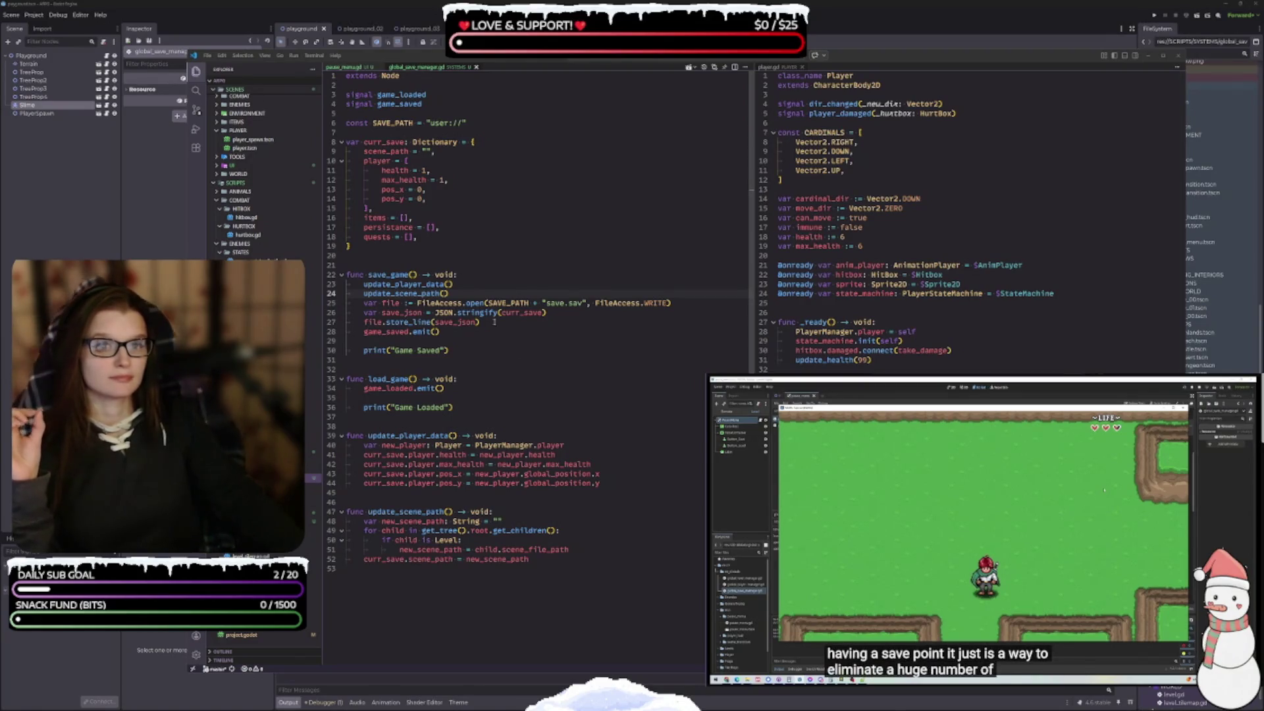
pyautogui.hotkey('ctrl', 'F1')
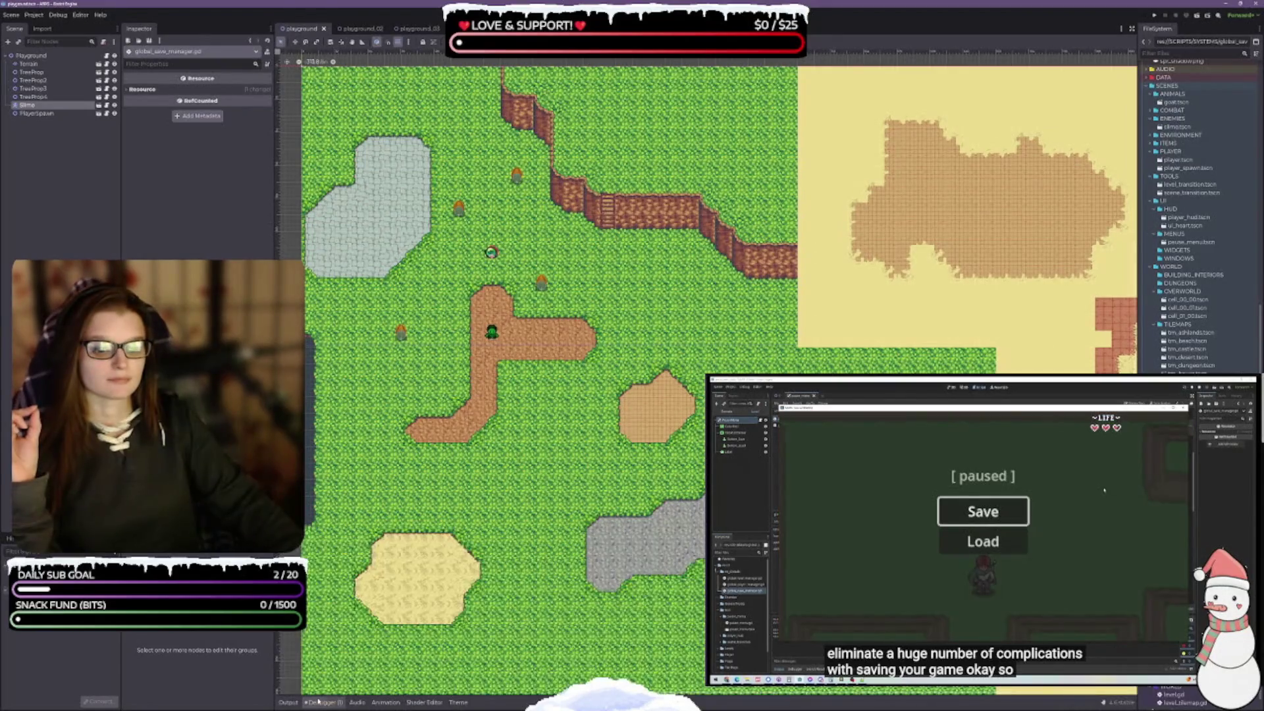
# - Check the Debugger Errors list, collapse the bottom panel, and return to the script editor
pyautogui.click(320, 702)
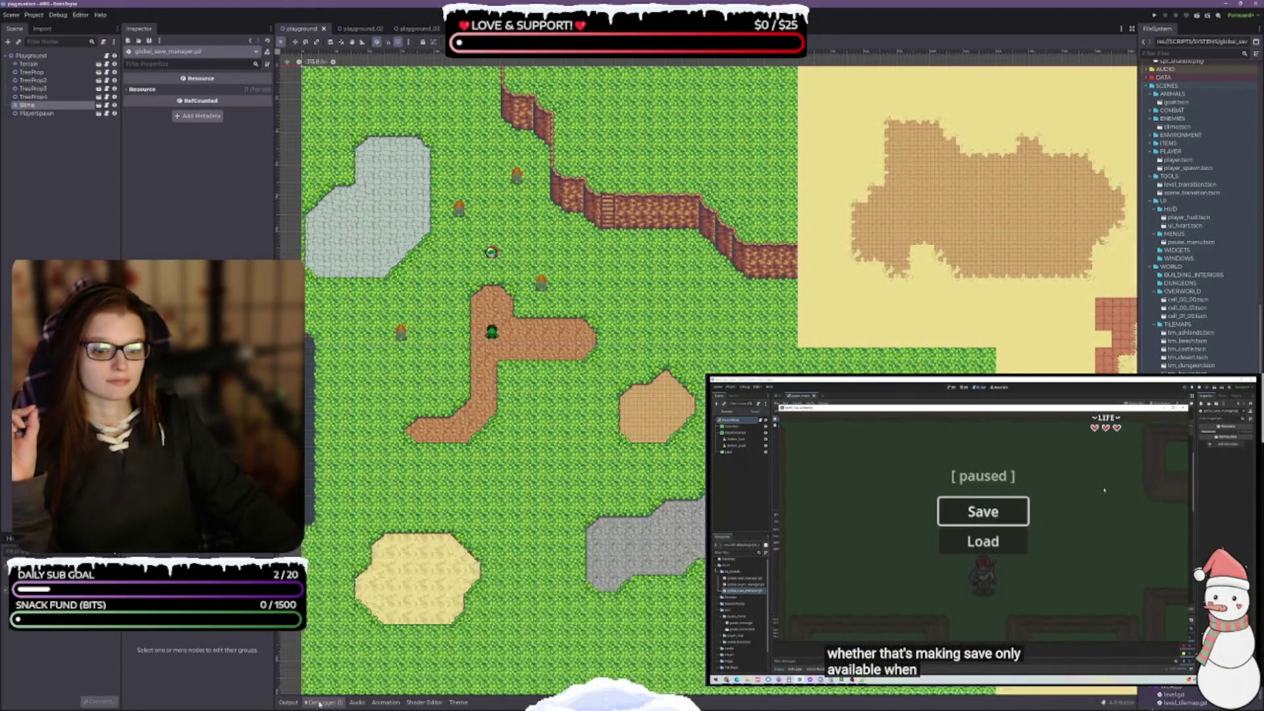
pyautogui.click(320, 702)
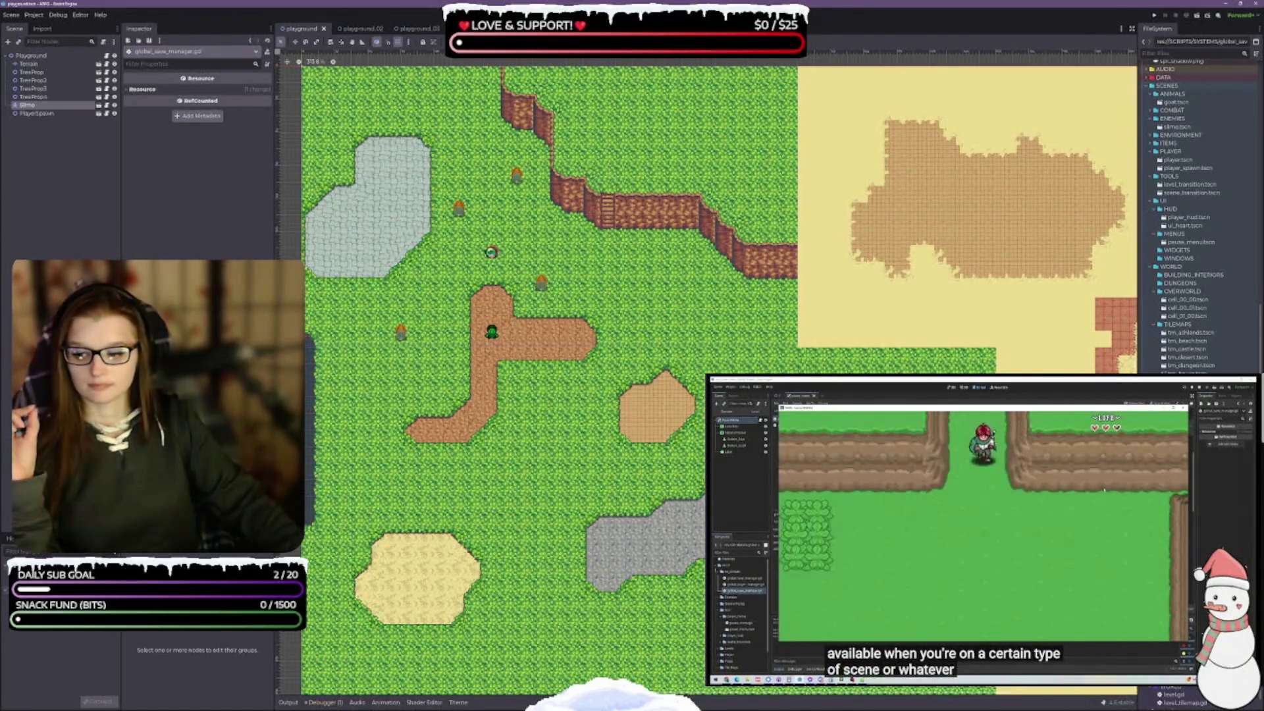
pyautogui.hotkey('alt', 'Tab')
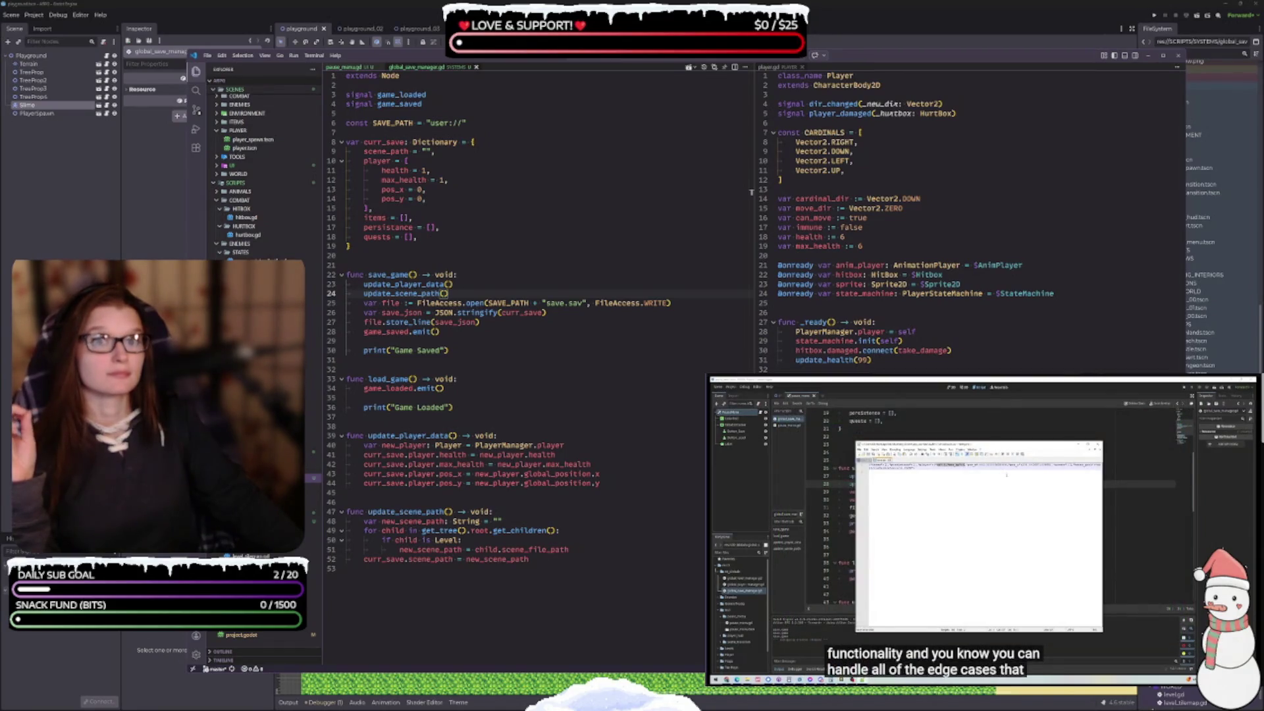
pyautogui.moveTo(1001, 446)
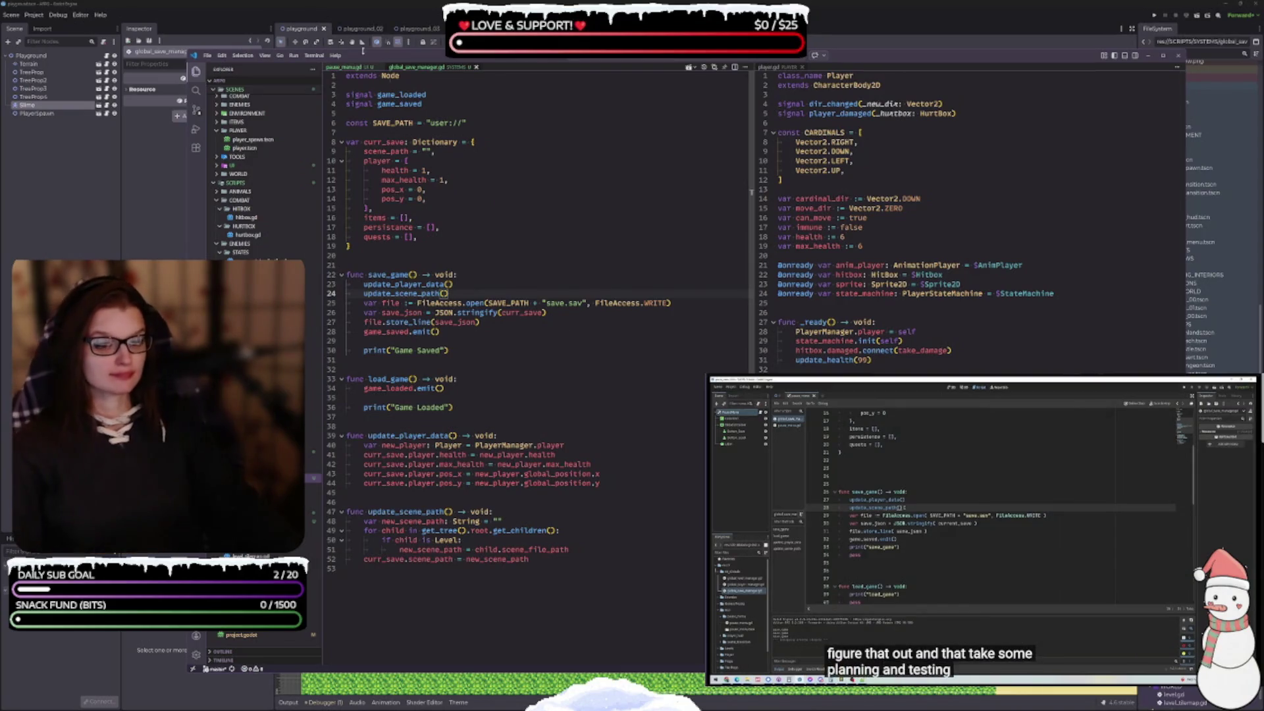
# - Switch to the pause_menu.gd tab in the script editor
pyautogui.click(343, 66)
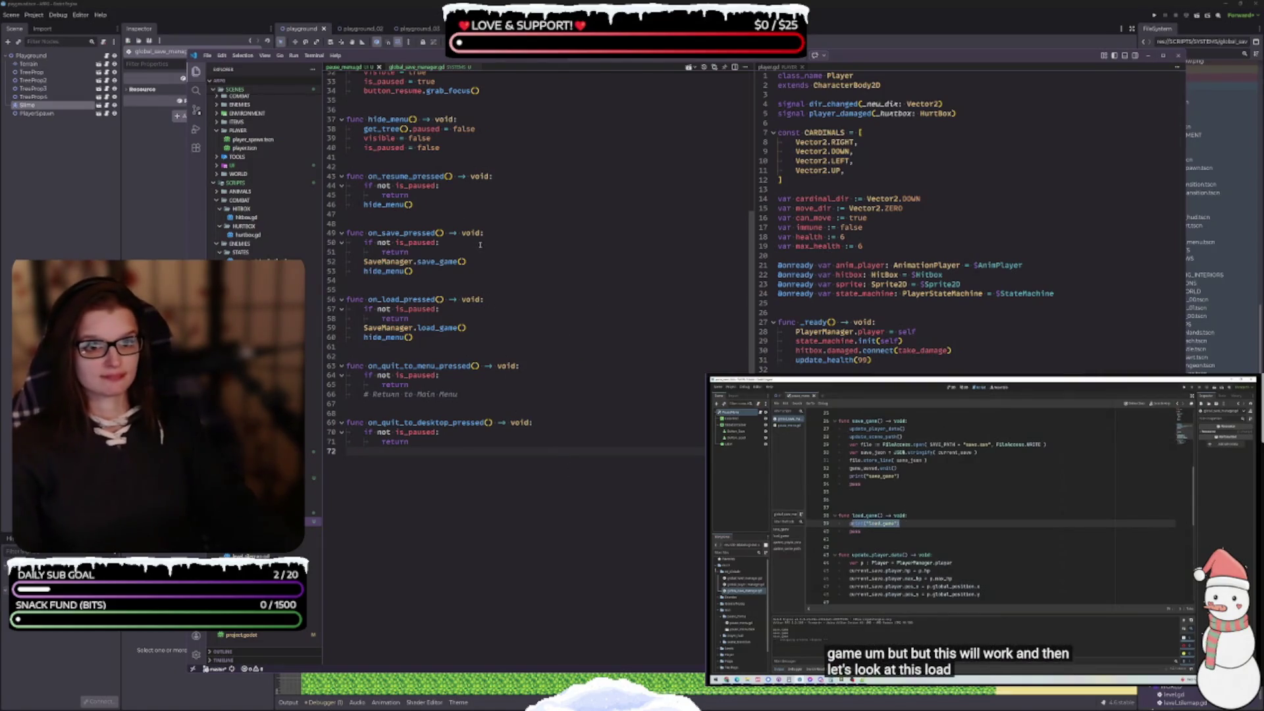
# - In global_save_manager.gd, delete the 'Game Saved' print line and leftover blank lines in save_game
pyautogui.click(417, 66)
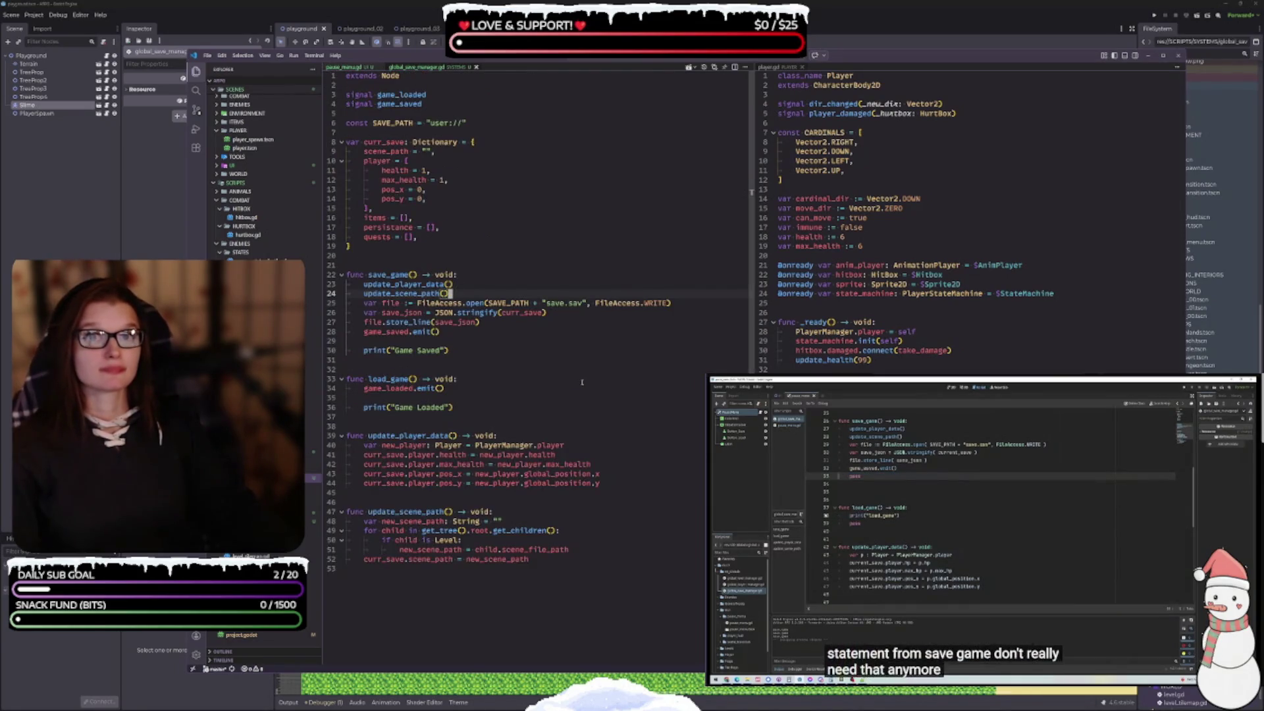
pyautogui.scroll(-1, 463, 331)
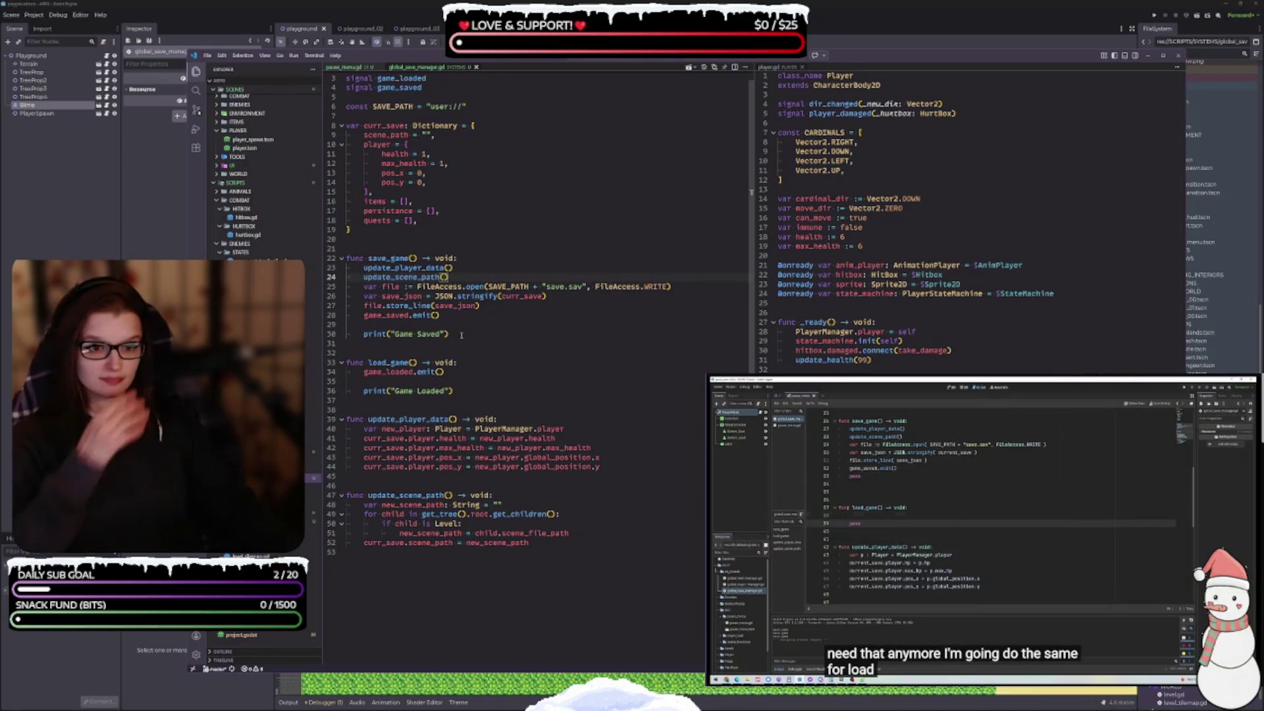
pyautogui.click(365, 325)
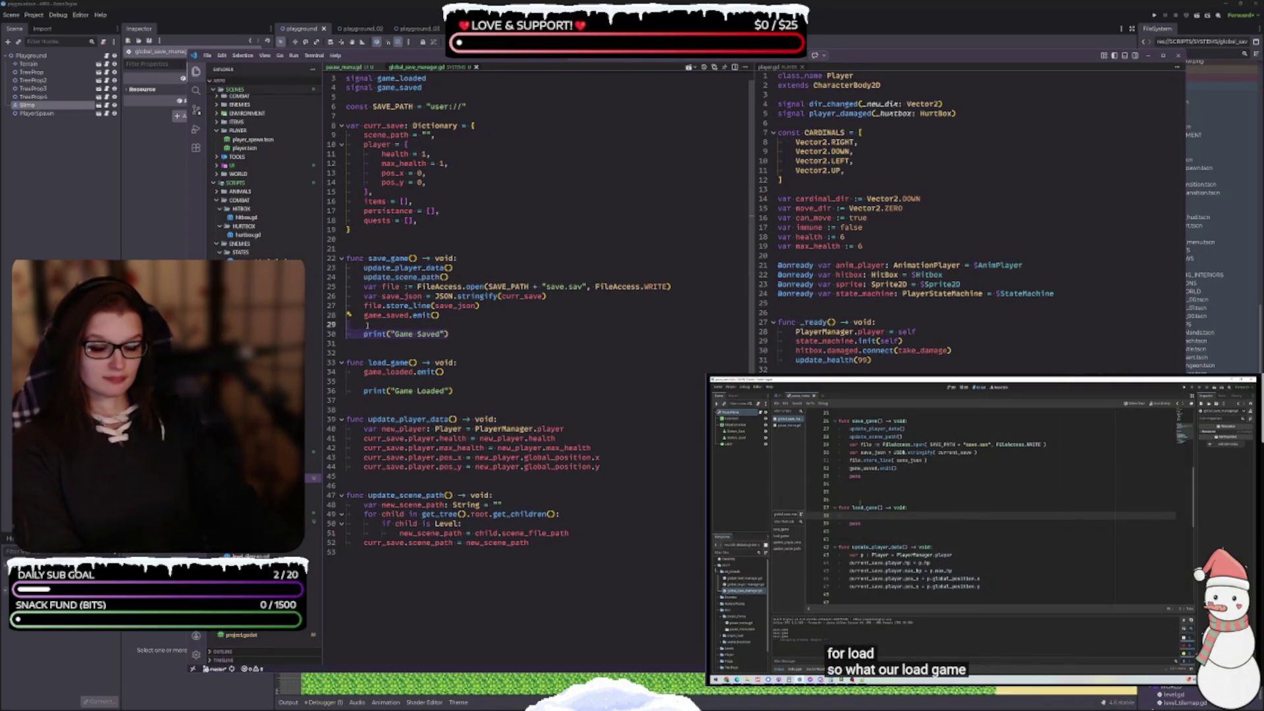
pyautogui.click(388, 333)
pyautogui.hotkey('ctrl', 'shift', 'k')
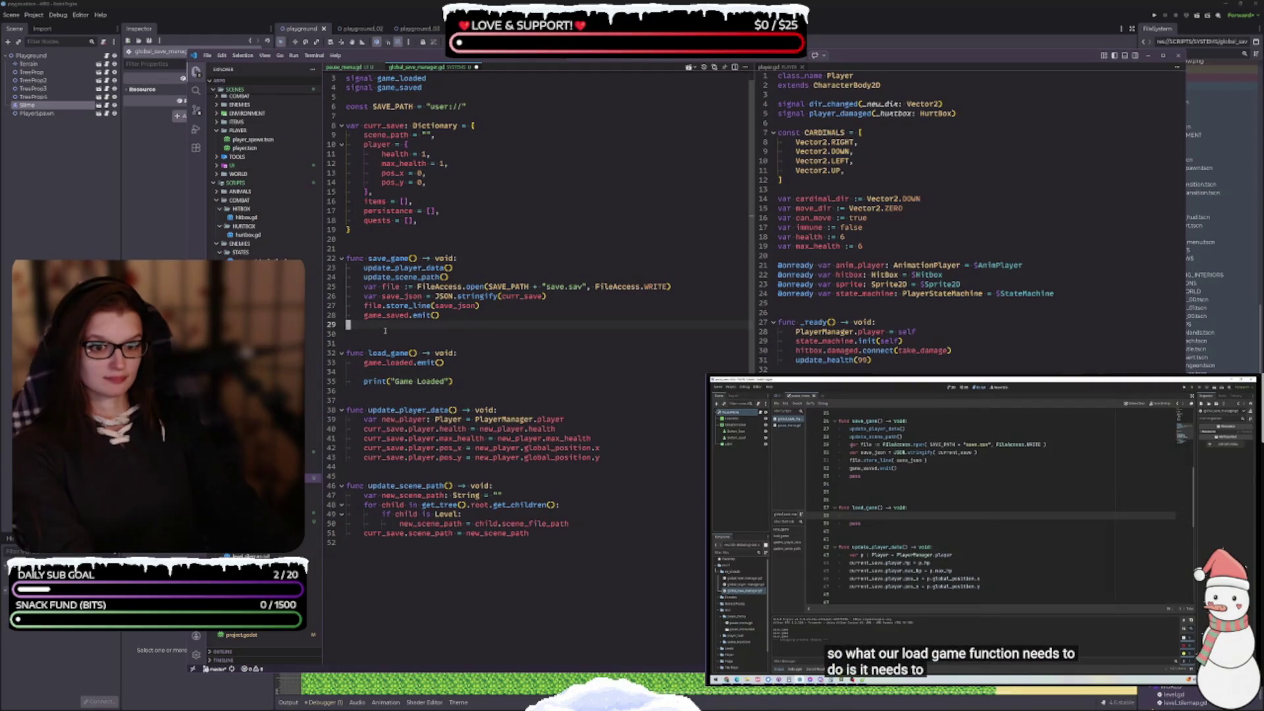
pyautogui.press('BackSpace')
pyautogui.press('BackSpace')
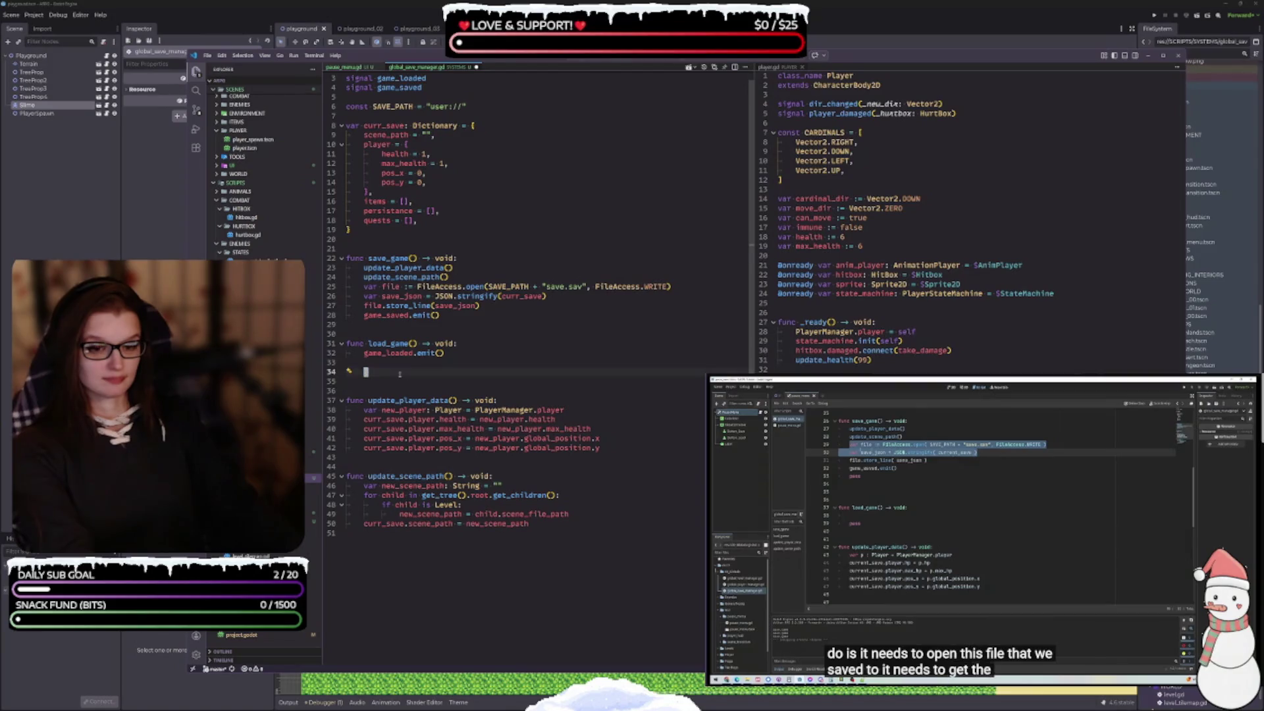
# - Remove load_game's empty lines and open a blank line above game_loaded.emit()
pyautogui.press('BackSpace')
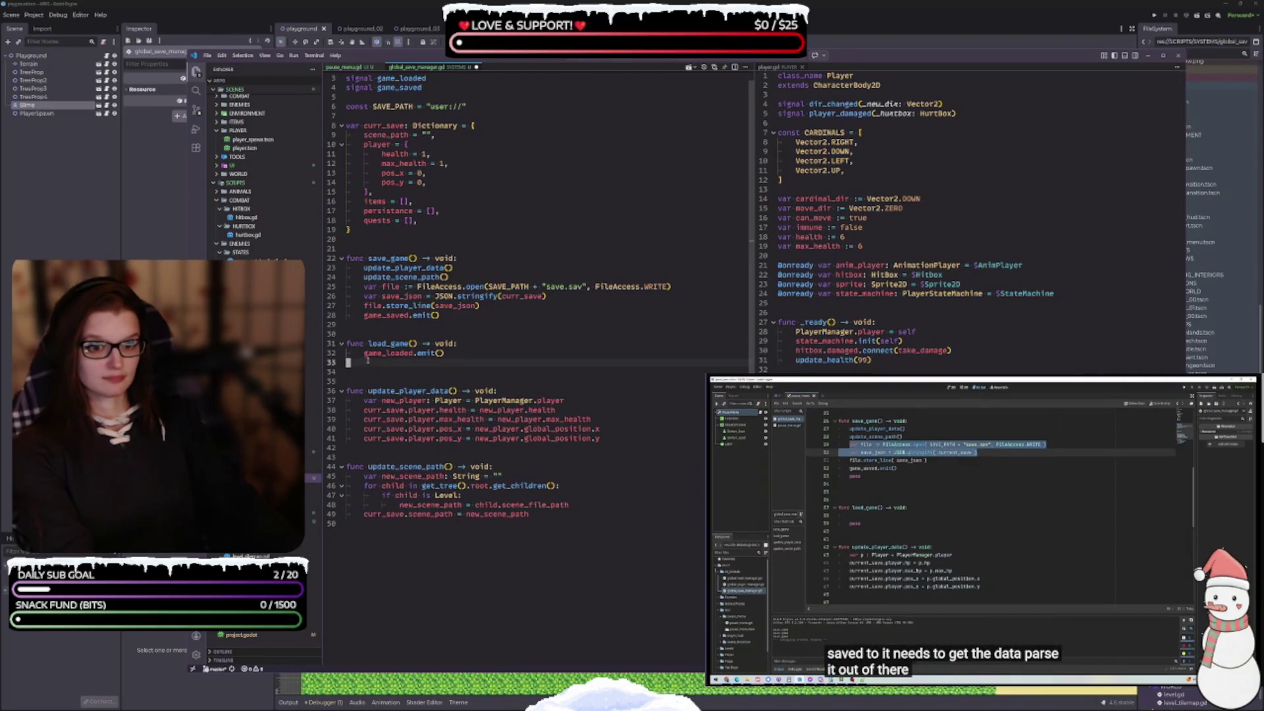
pyautogui.press('BackSpace')
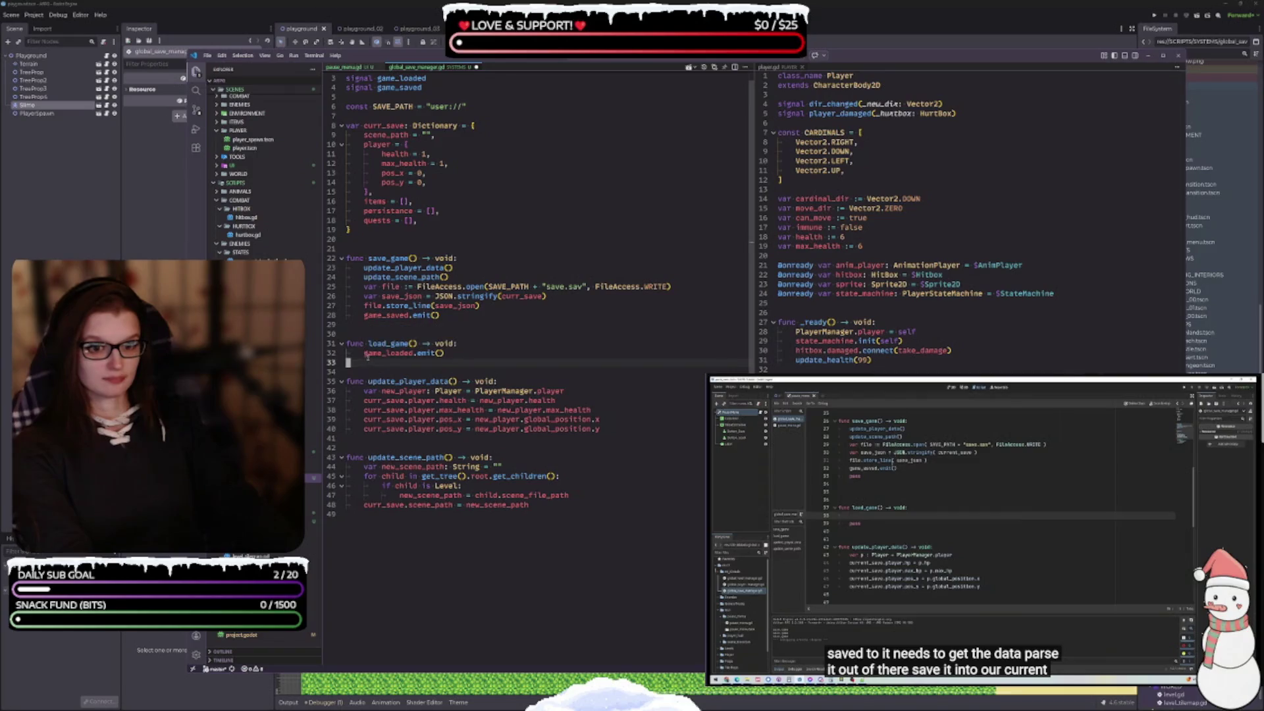
pyautogui.click(365, 354)
pyautogui.press('Return')
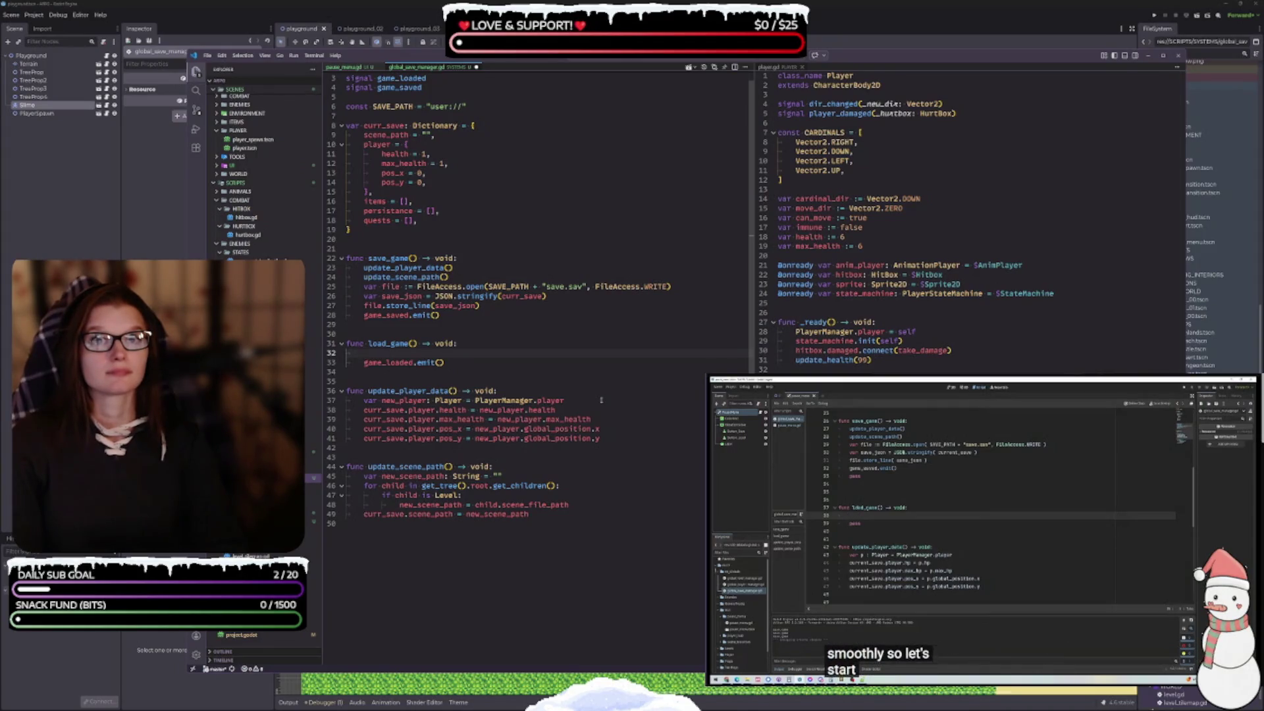
# - Add var file := FileAccess.open(SAVE_PATH + "save.sav", FileAccess.READ) as load_game's first line
pyautogui.write('var ')
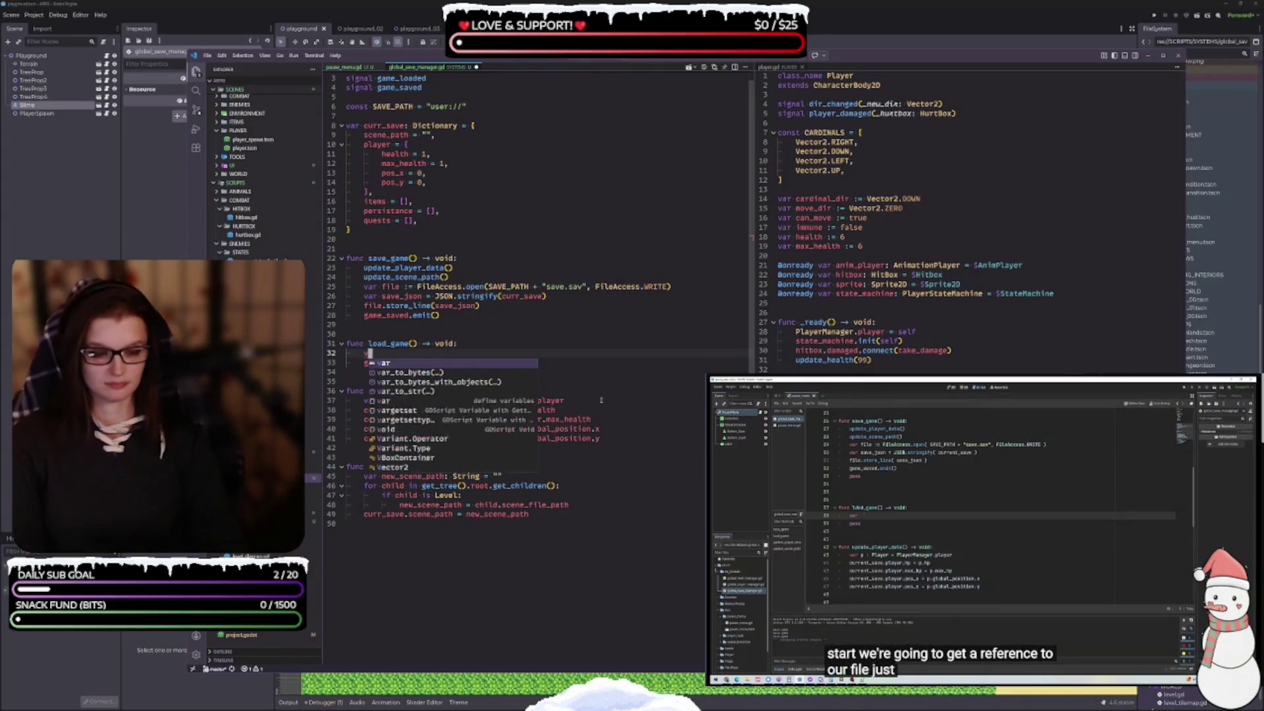
pyautogui.write('file =')
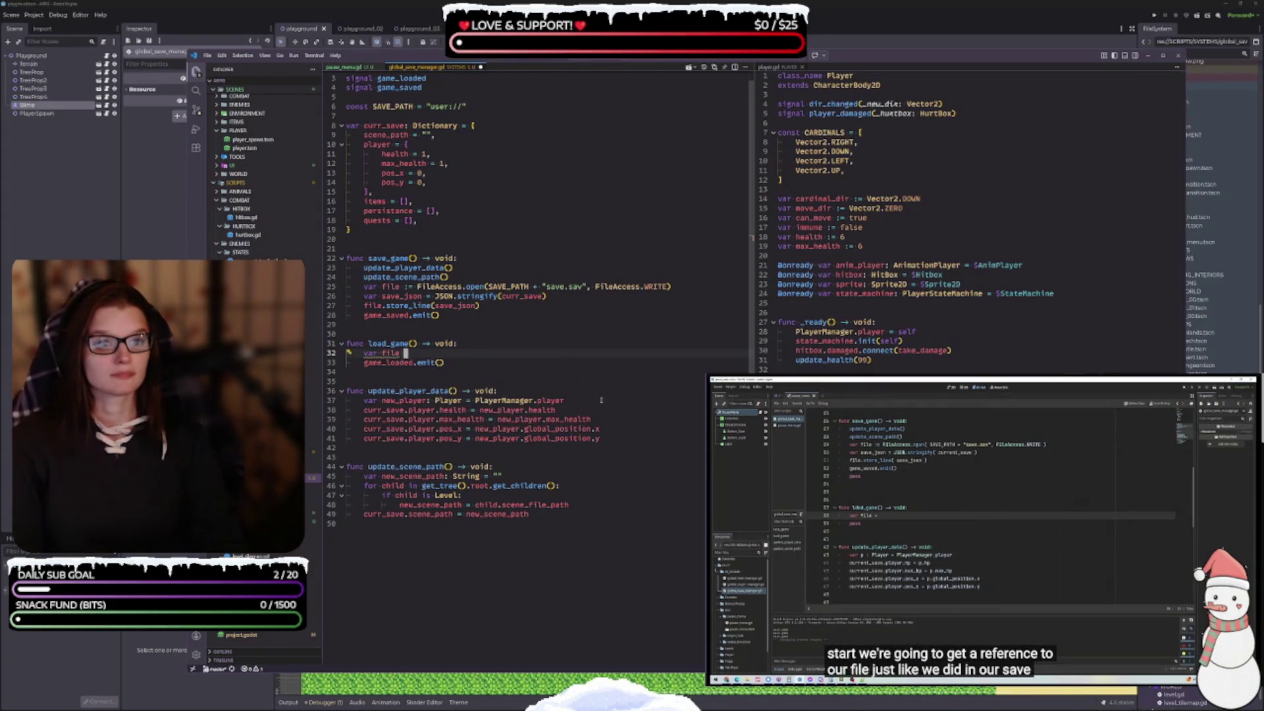
pyautogui.press('BackSpace')
pyautogui.write('=')
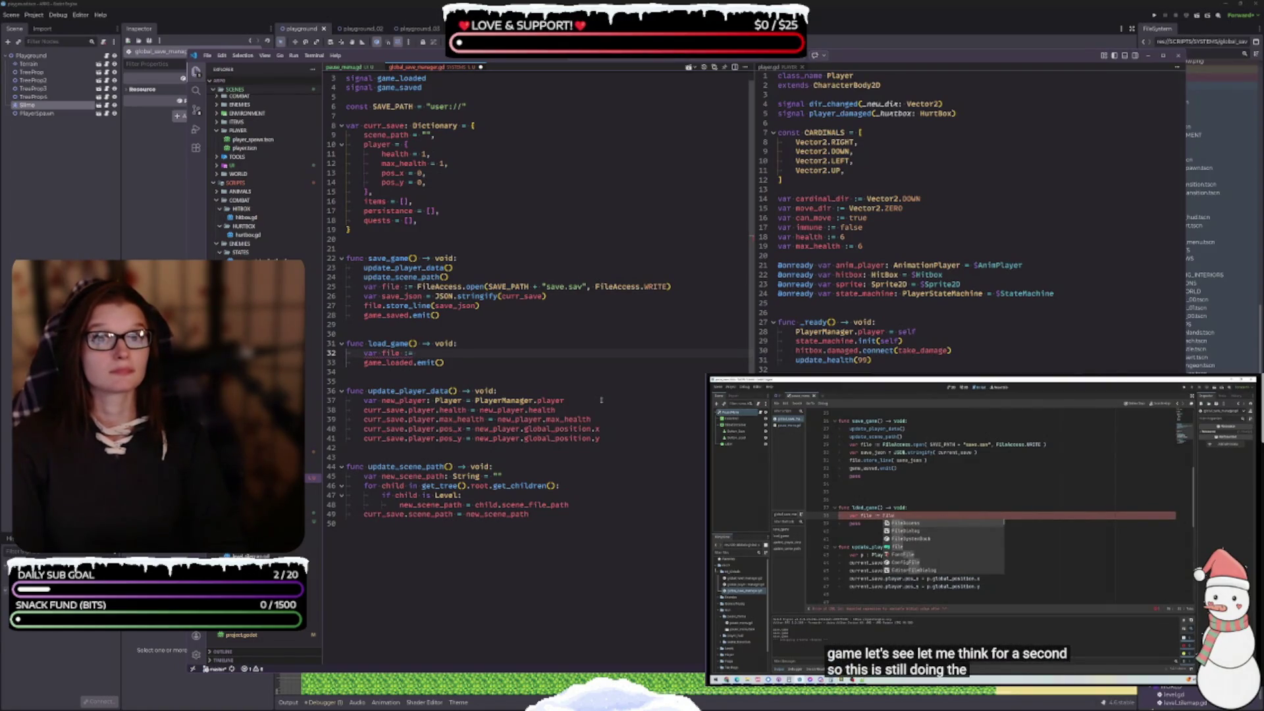
pyautogui.write(' FileA')
pyautogui.press('Return')
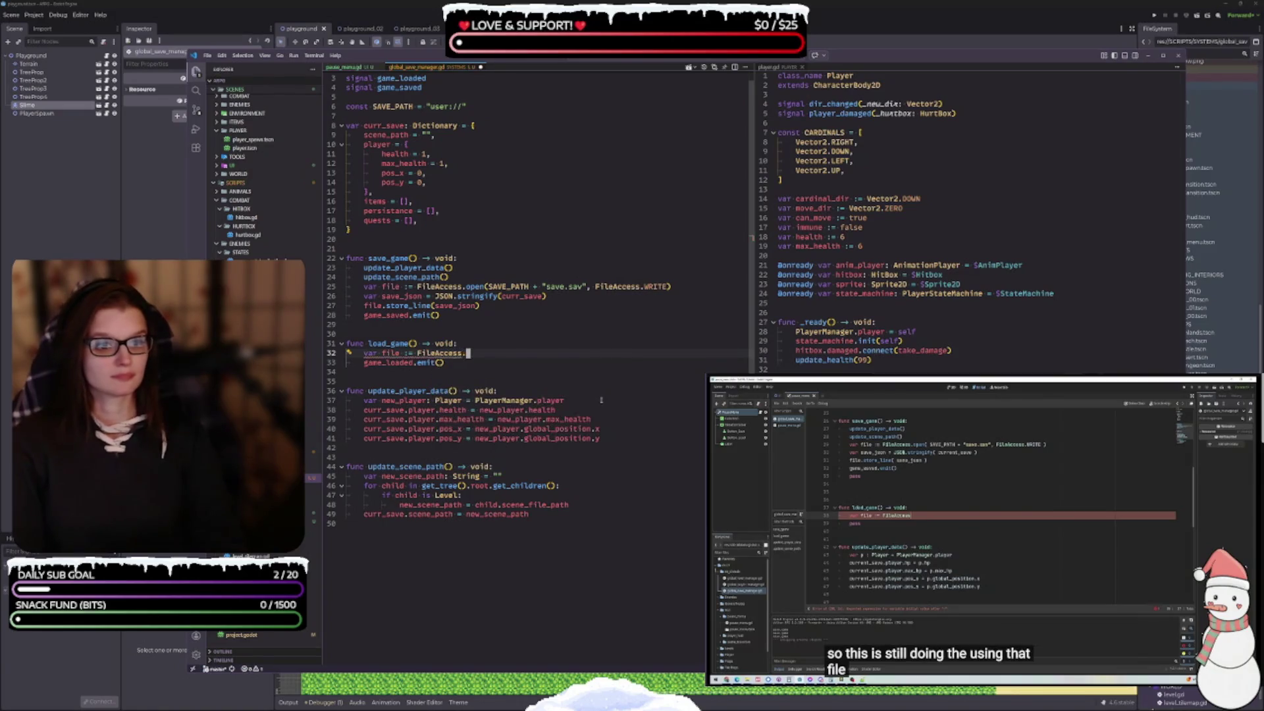
pyautogui.write('op')
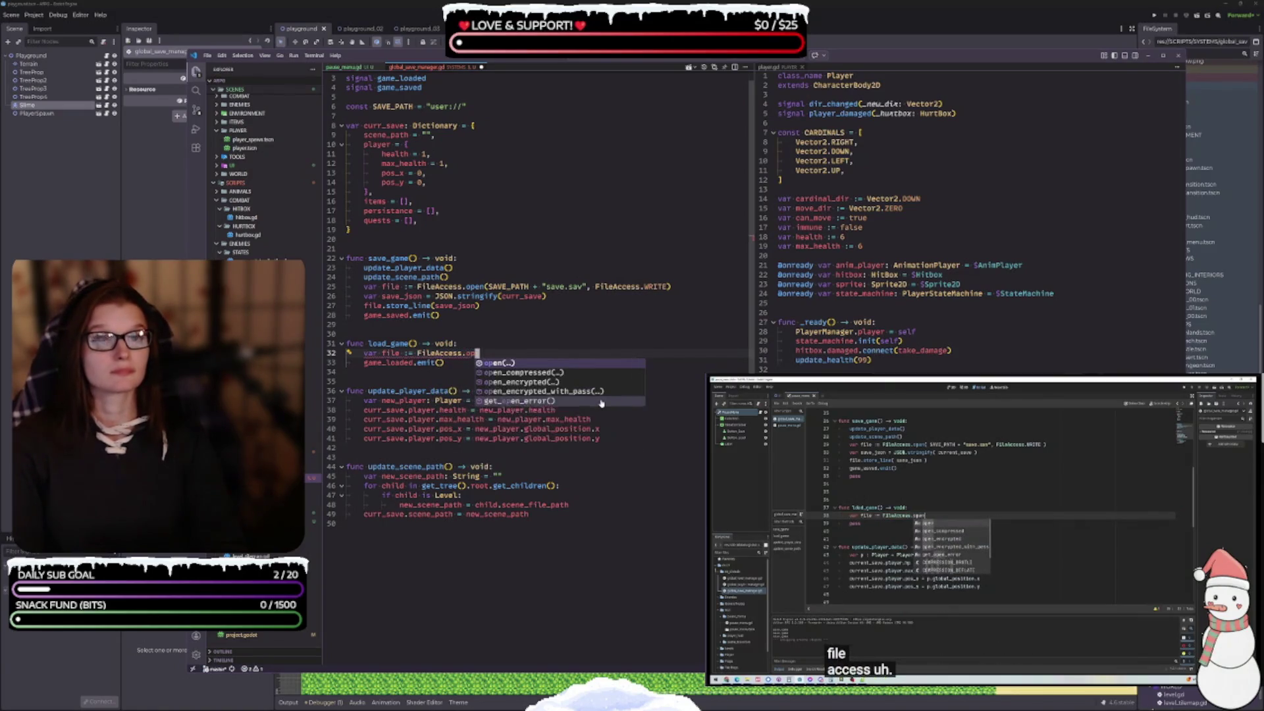
pyautogui.write('en(')
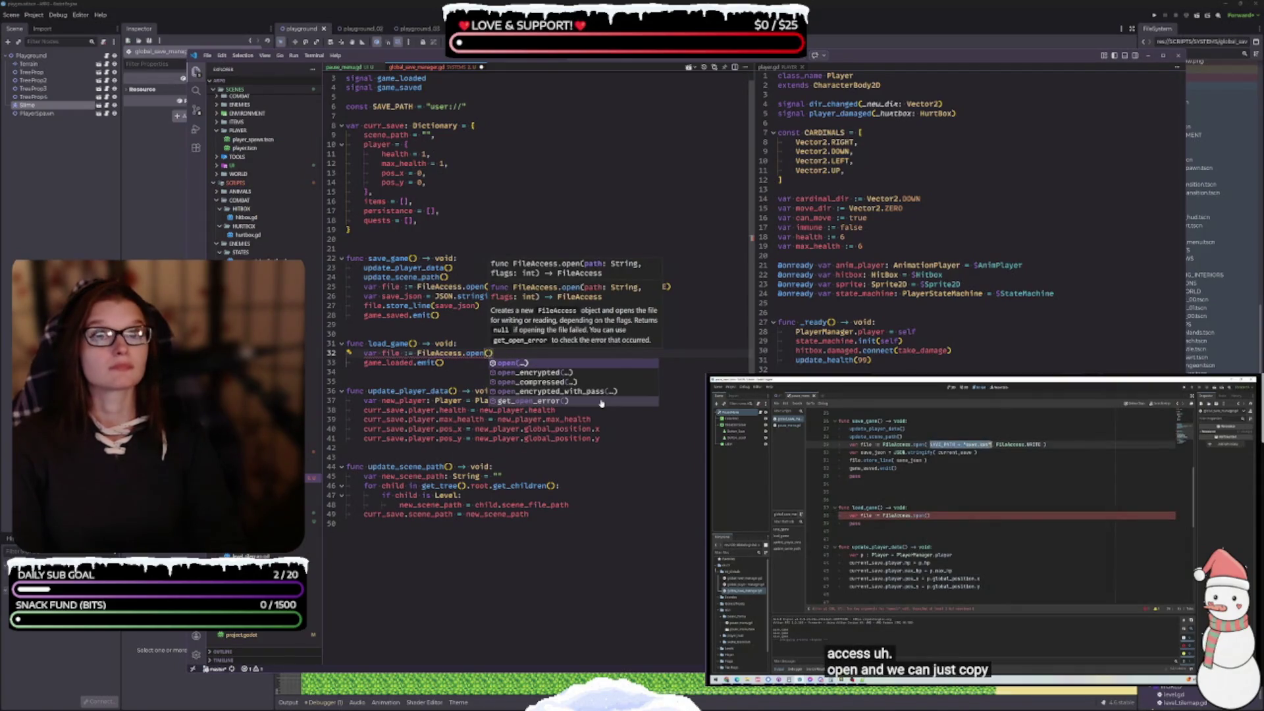
pyautogui.write('S')
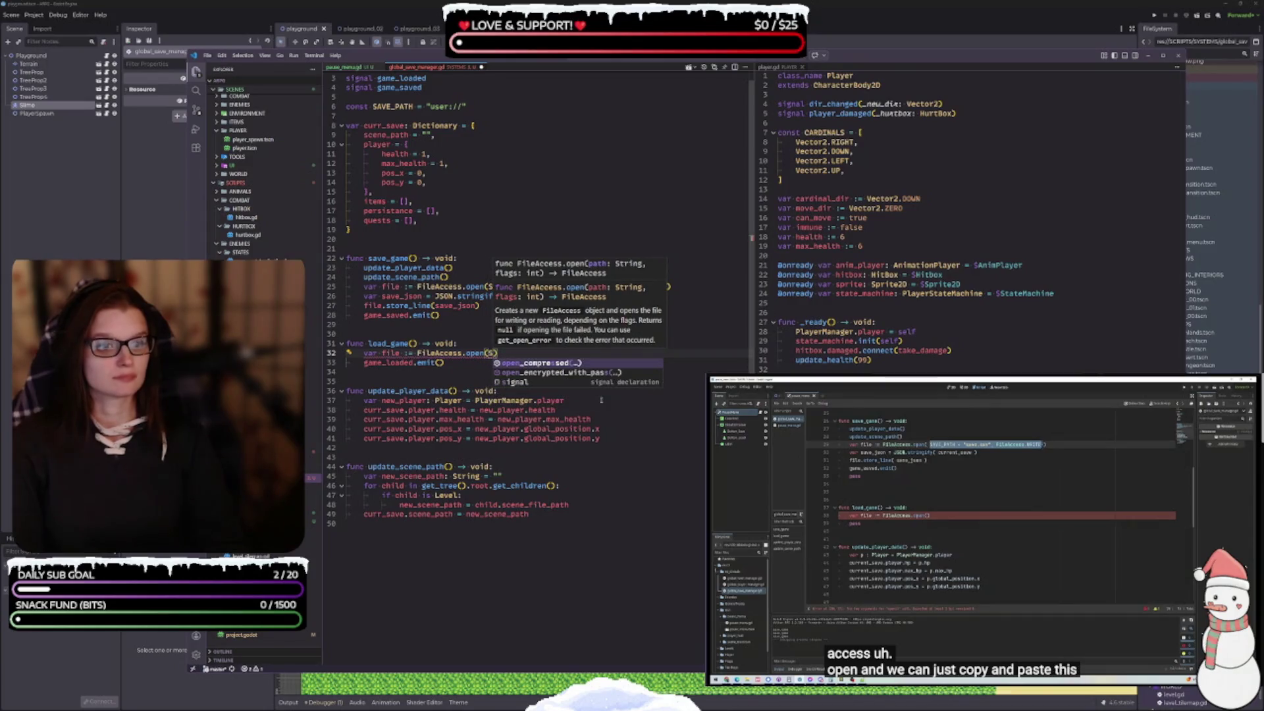
pyautogui.write('ave')
pyautogui.write('_')
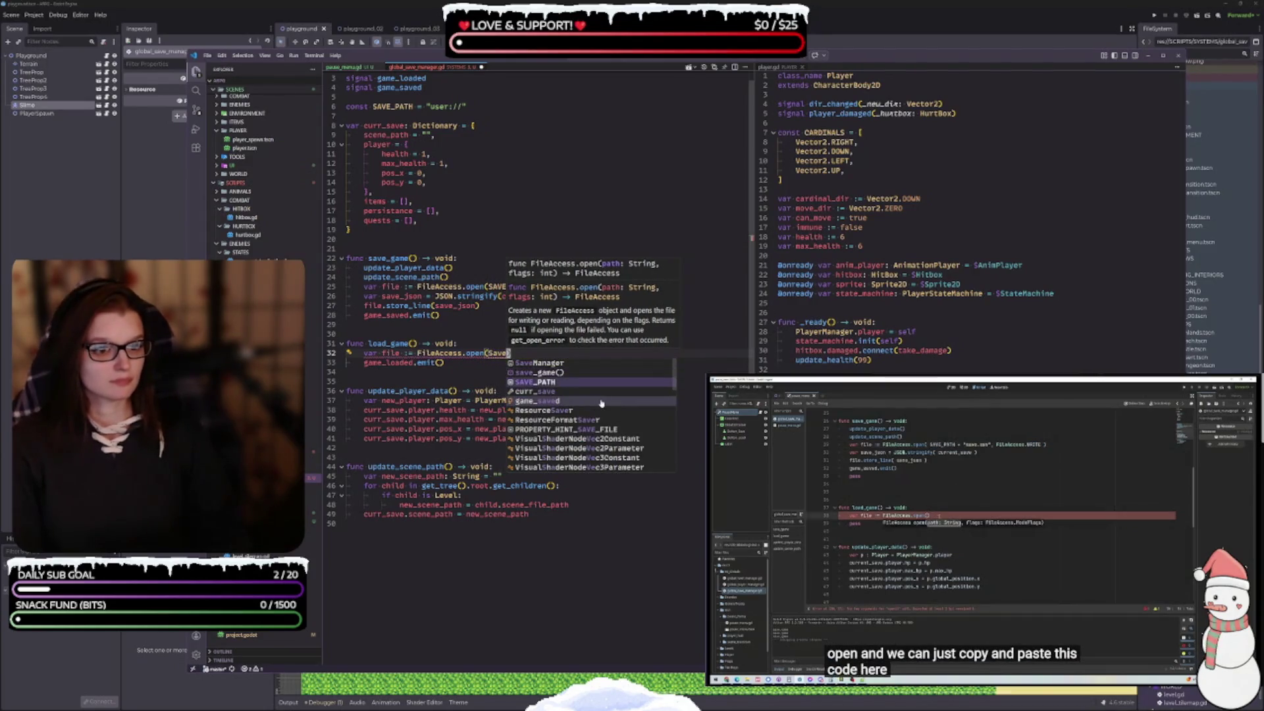
pyautogui.press('Return')
pyautogui.write('+ "')
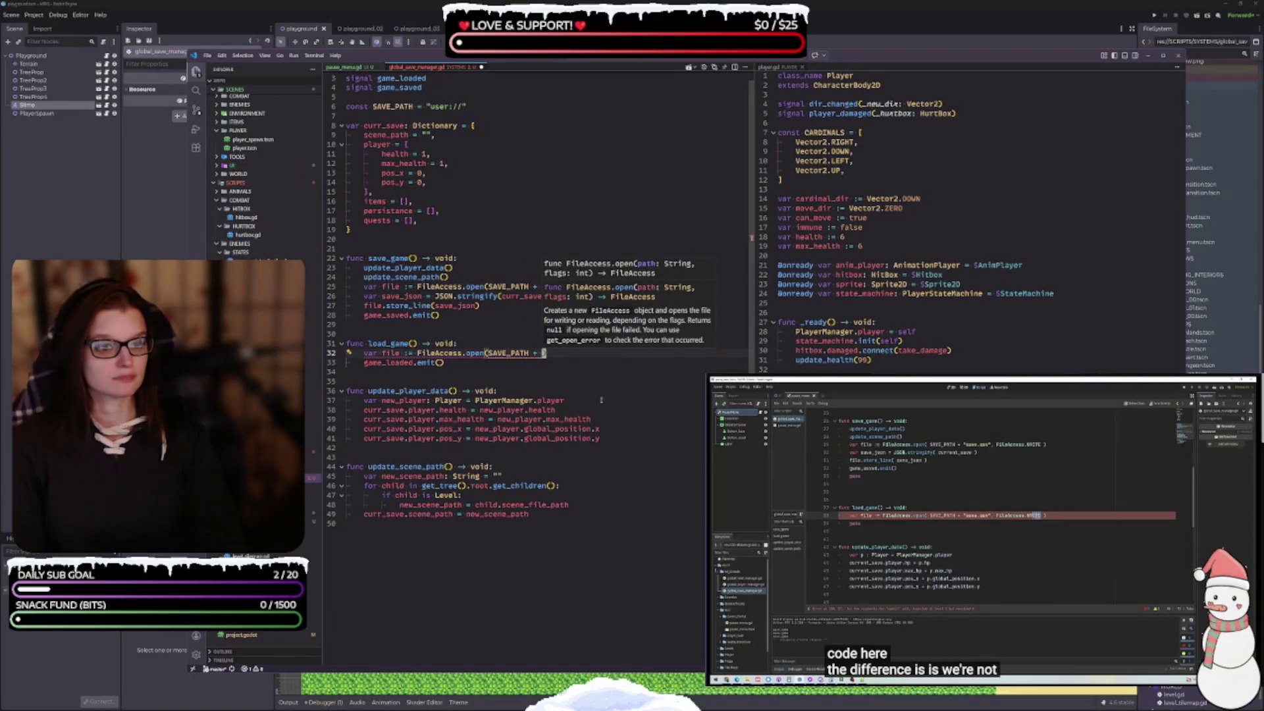
pyautogui.write('save.sav')
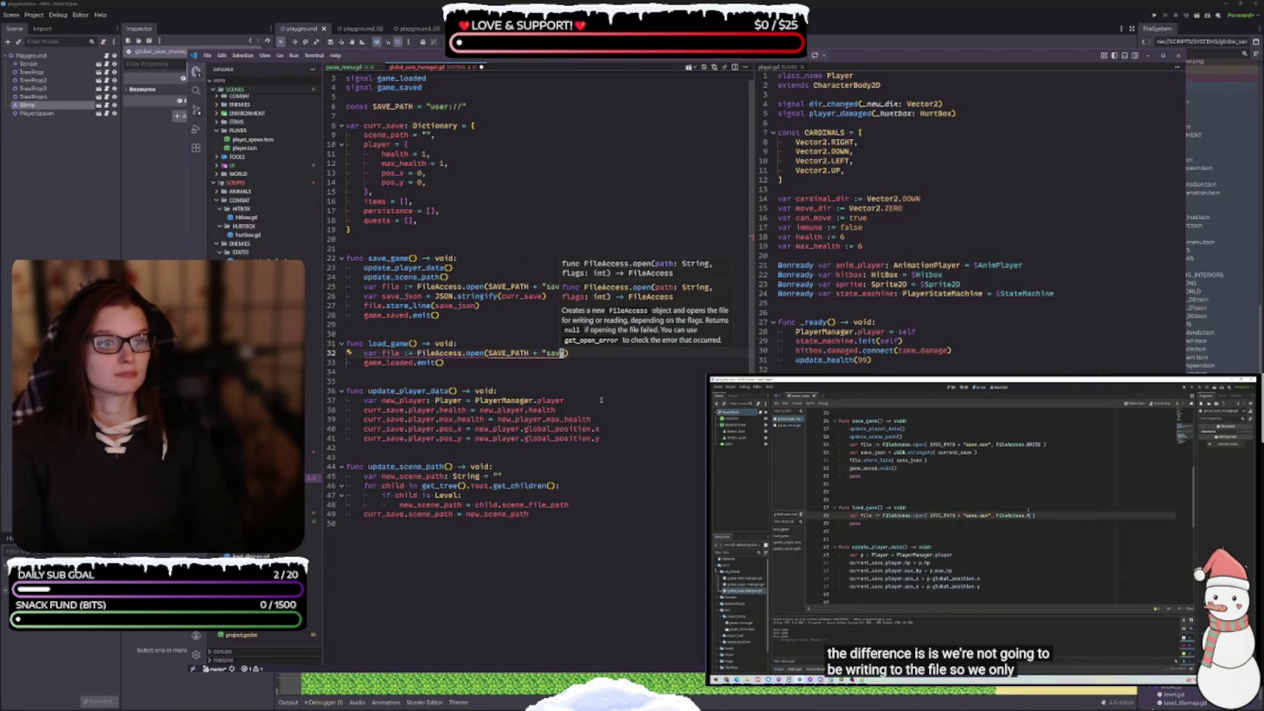
pyautogui.write('"')
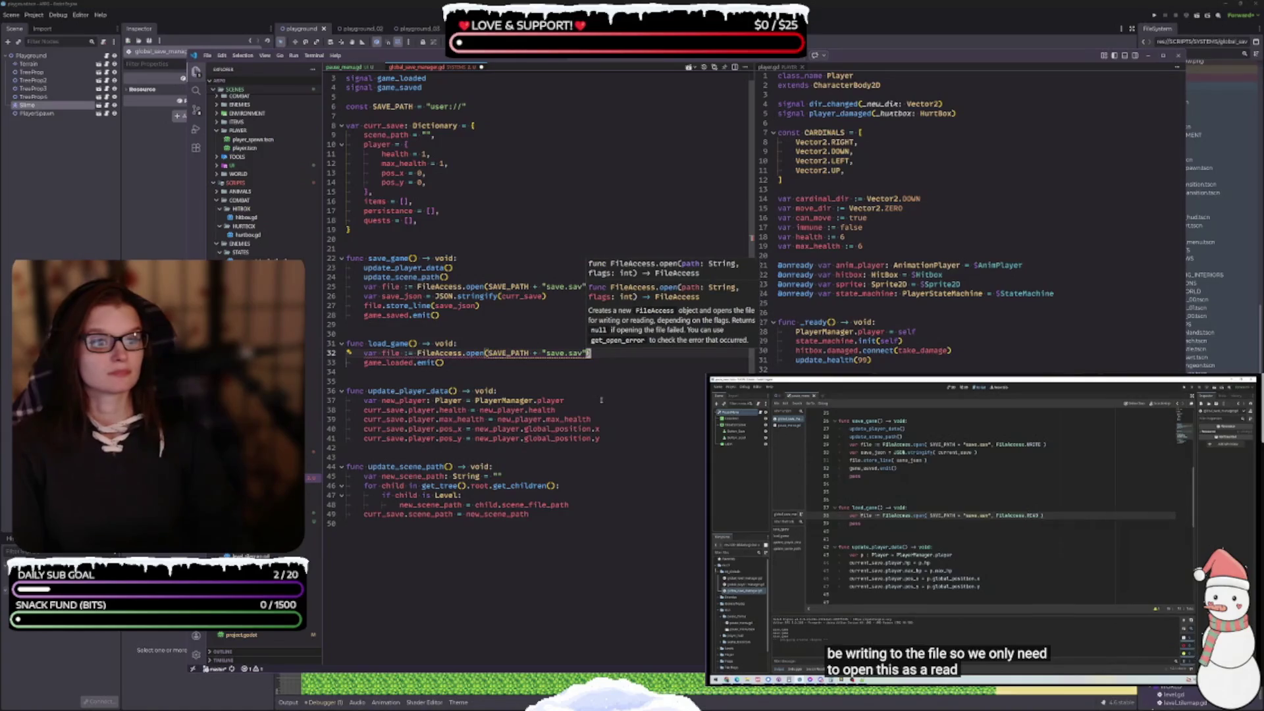
pyautogui.write(', file')
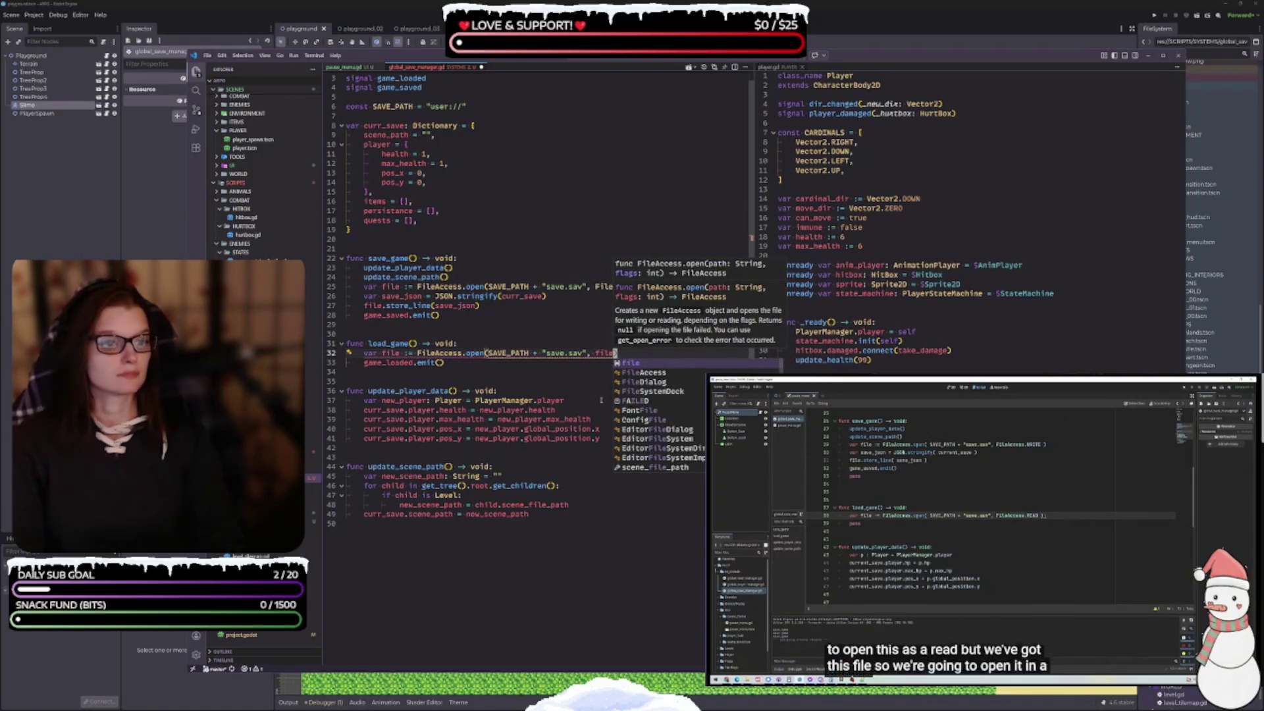
pyautogui.press('Return')
pyautogui.write('.REA')
pyautogui.press('Return')
pyautogui.write(')')
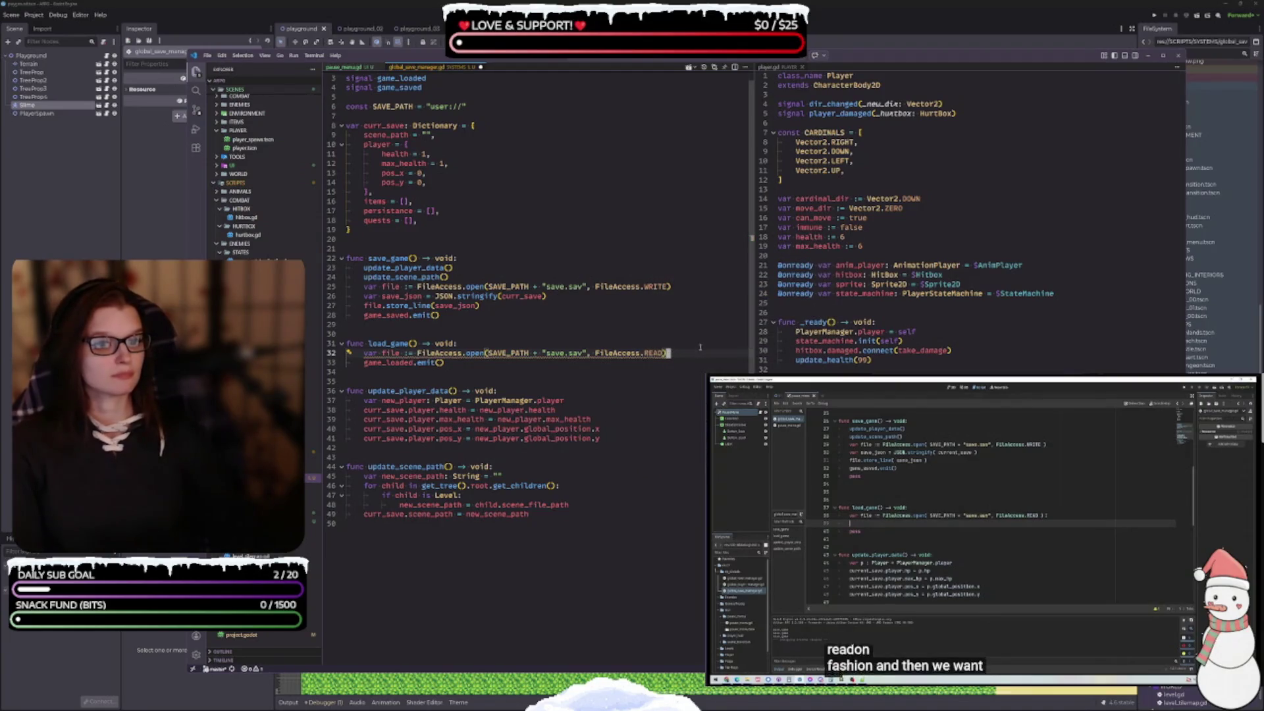
pyautogui.press('Return')
# - Declare var json := JSON.new() in load_game
pyautogui.write('var')
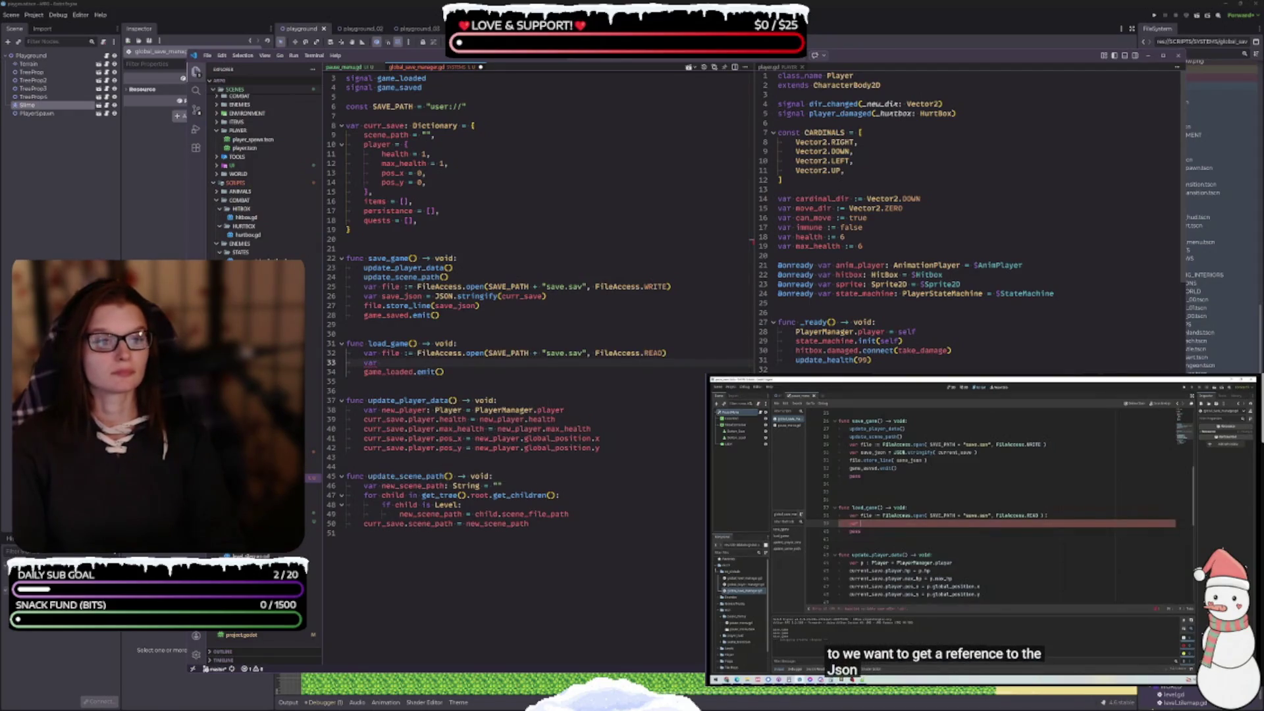
pyautogui.write(' json_')
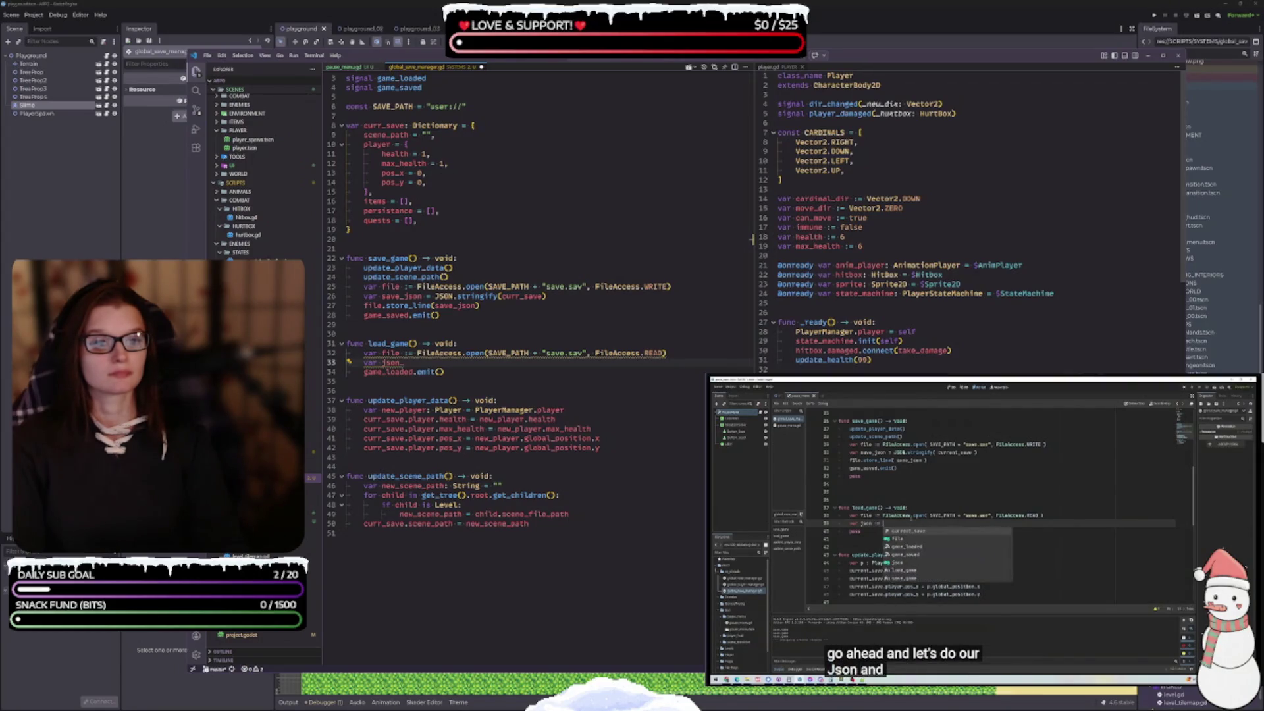
pyautogui.write(':= ')
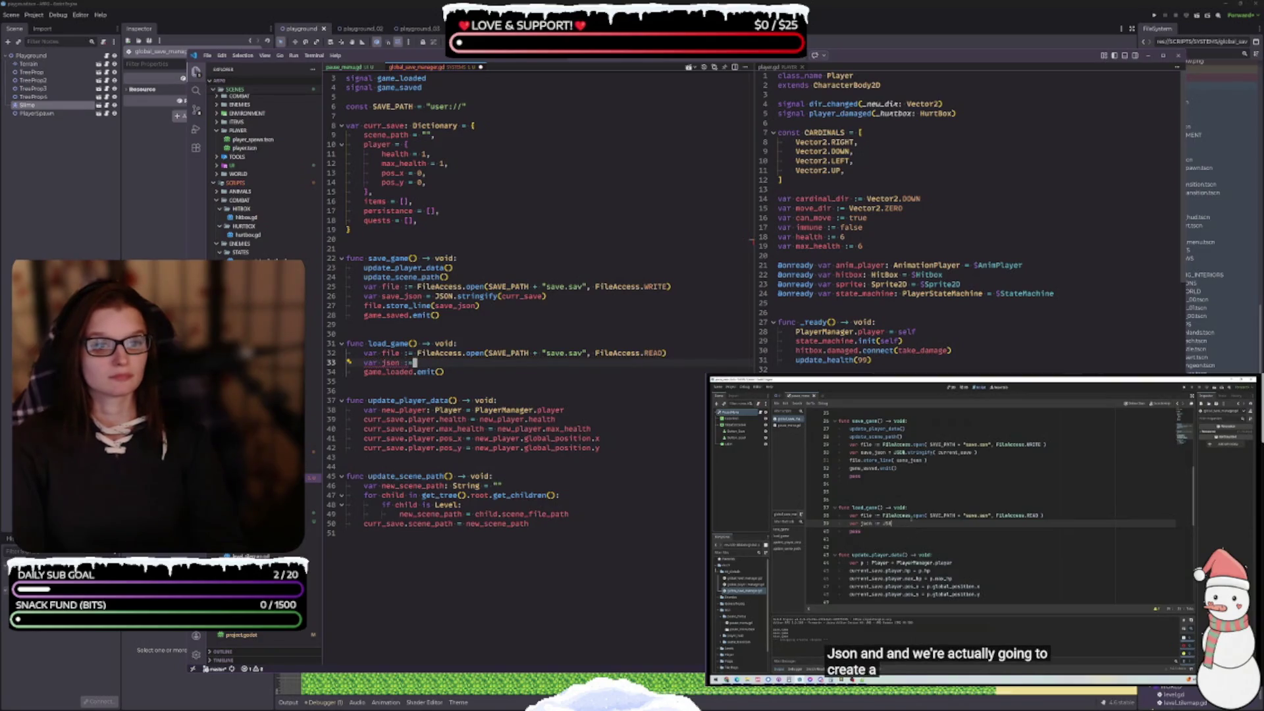
pyautogui.write('JSON')
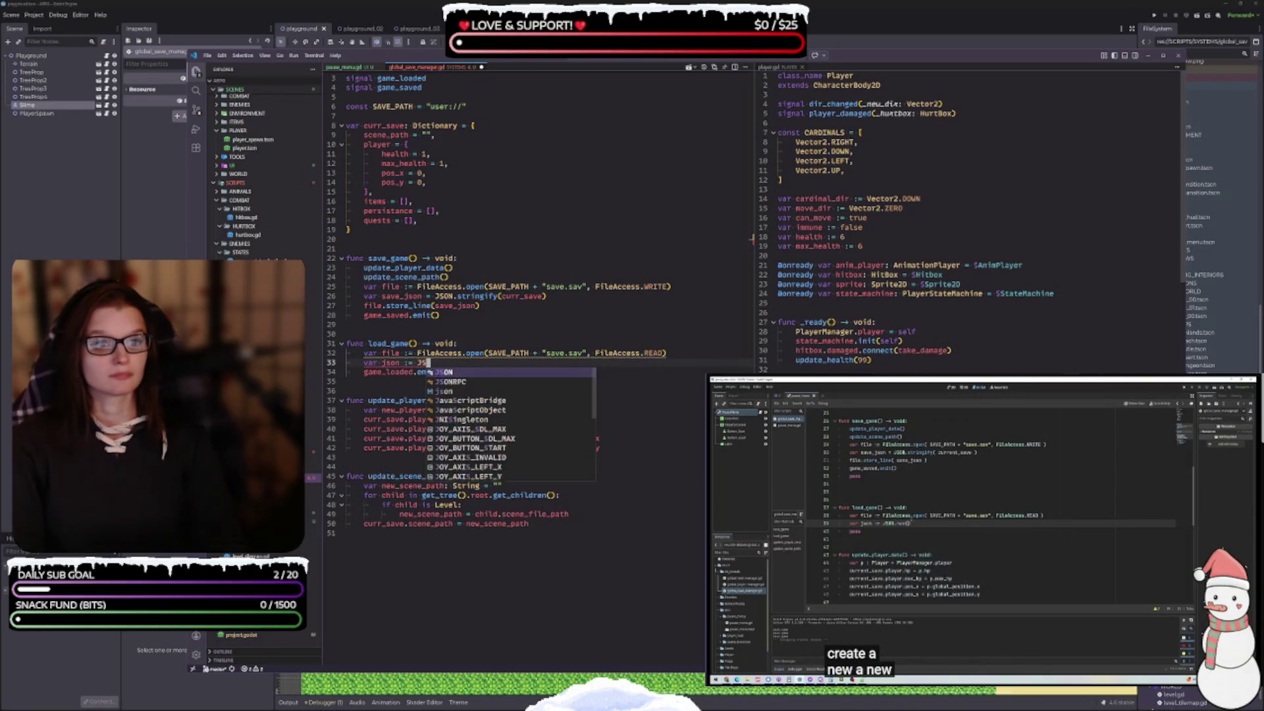
pyautogui.write('.new')
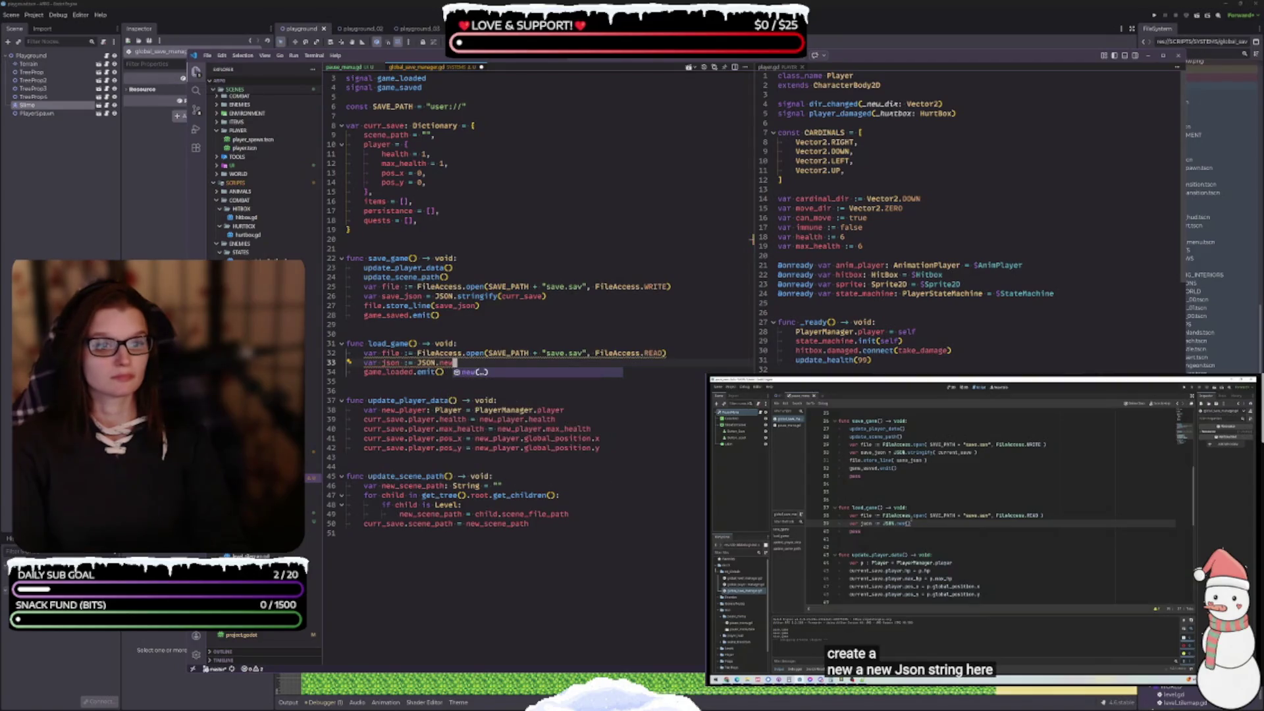
pyautogui.write('(')
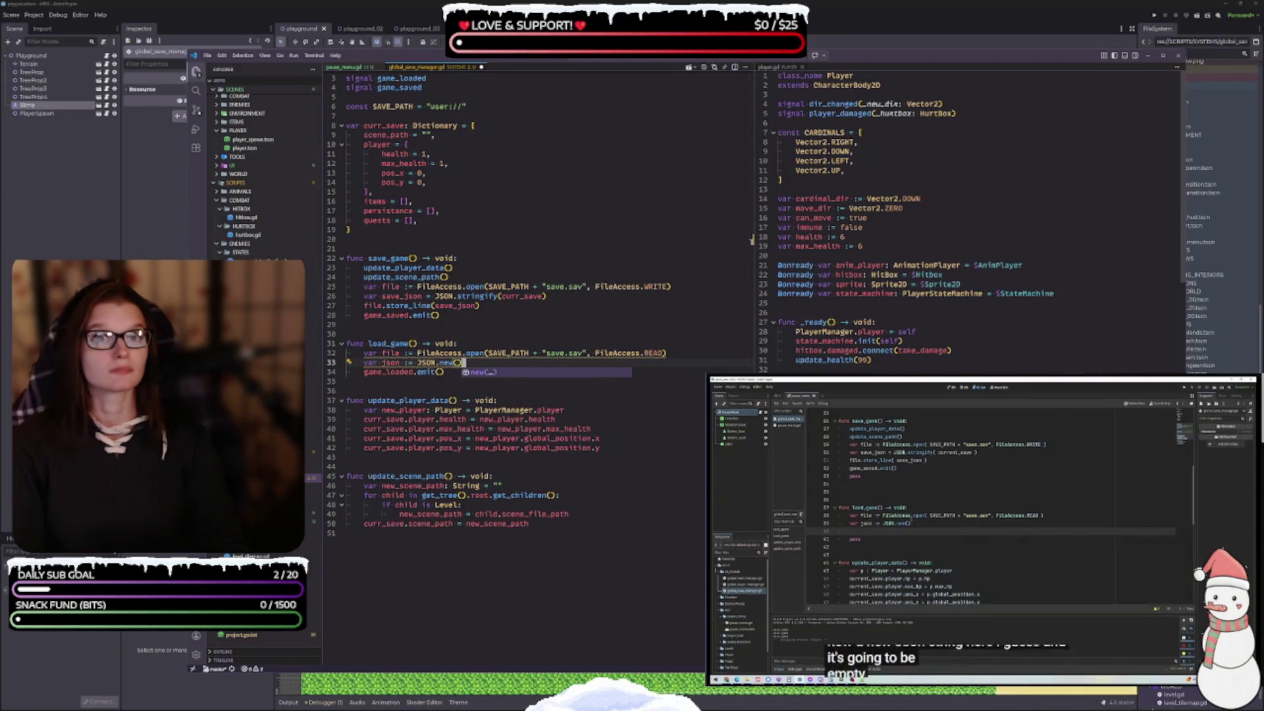
pyautogui.write(')')
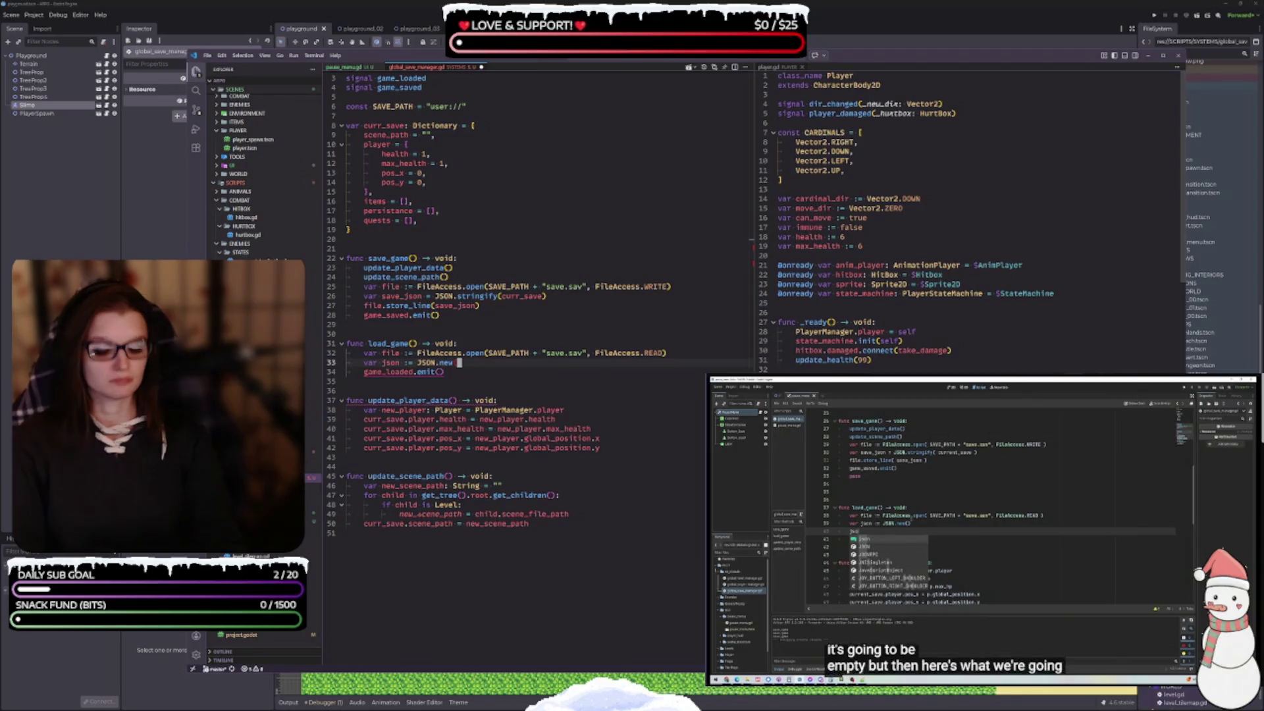
pyautogui.press('Return')
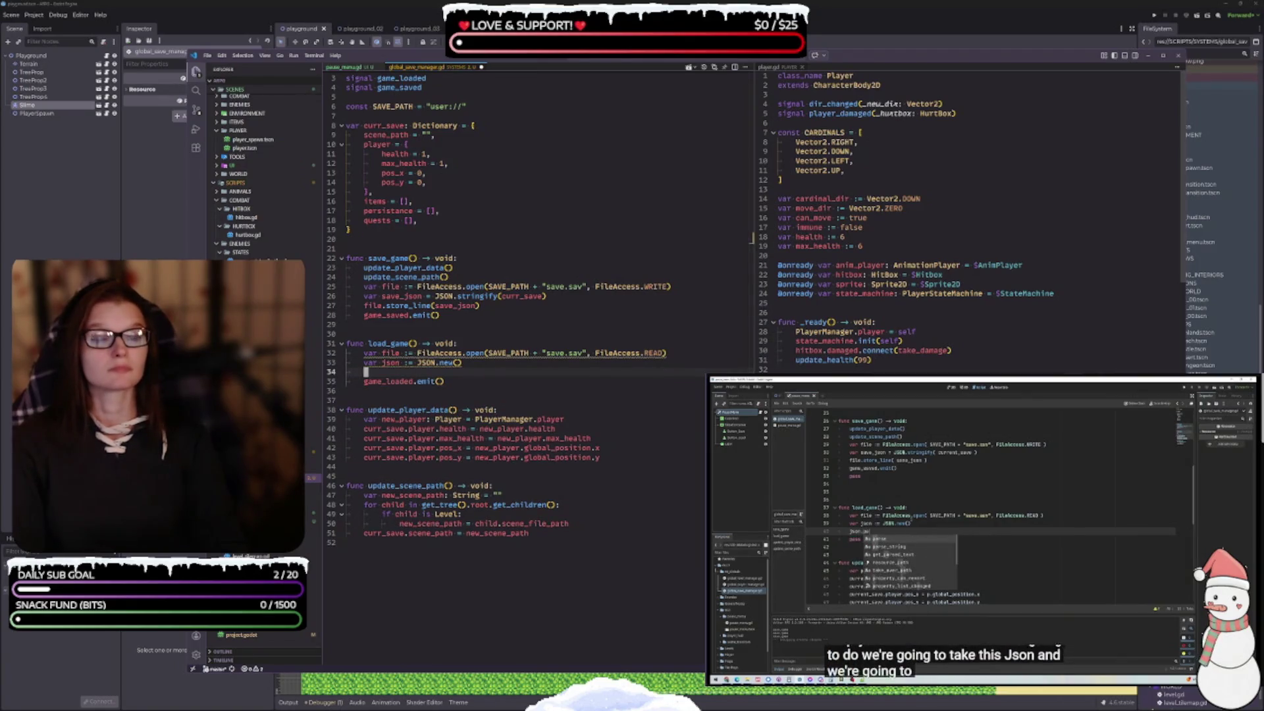
# - Add json.parse(file.get_line()) on the next line and save the script
pyautogui.write('json.parse(')
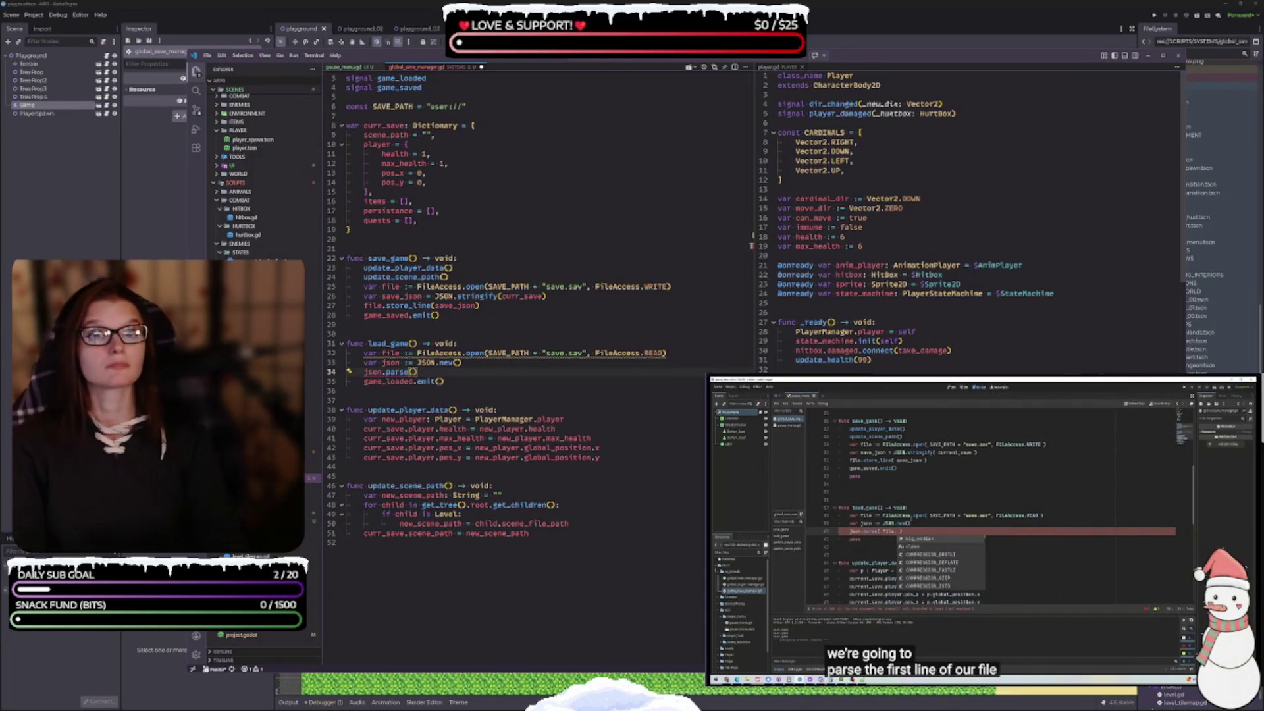
pyautogui.write('file.')
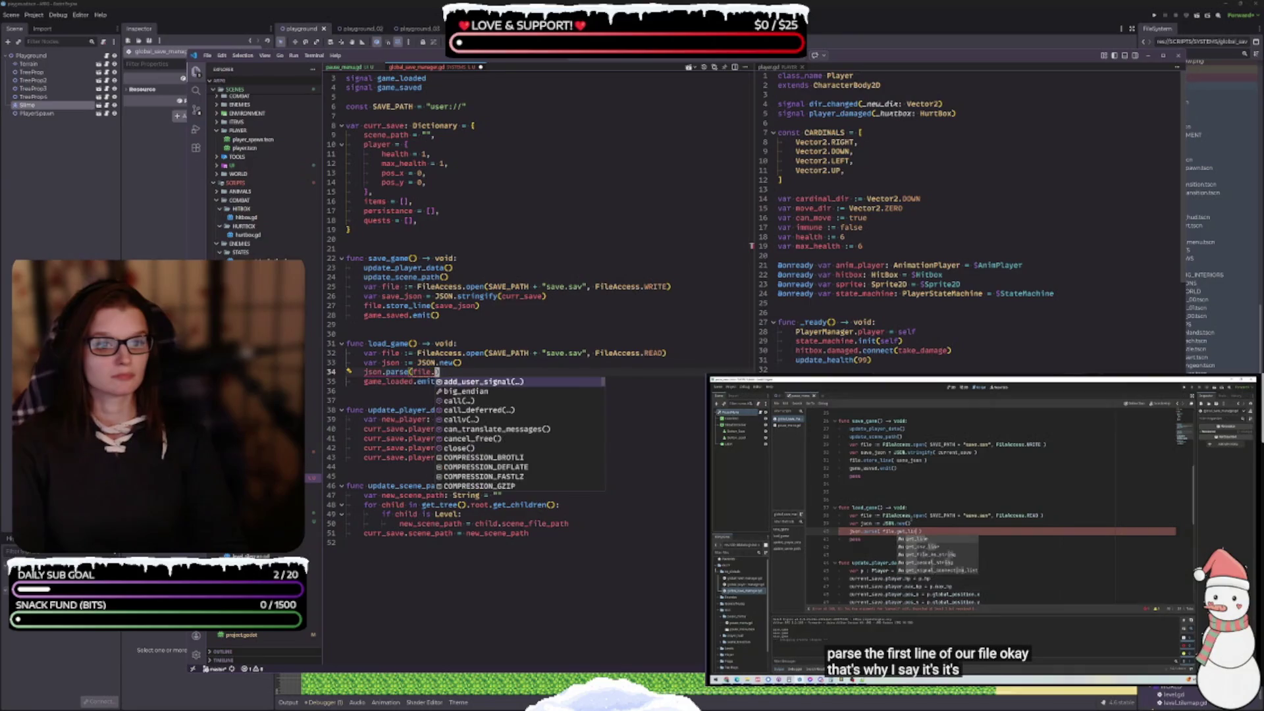
pyautogui.write('get')
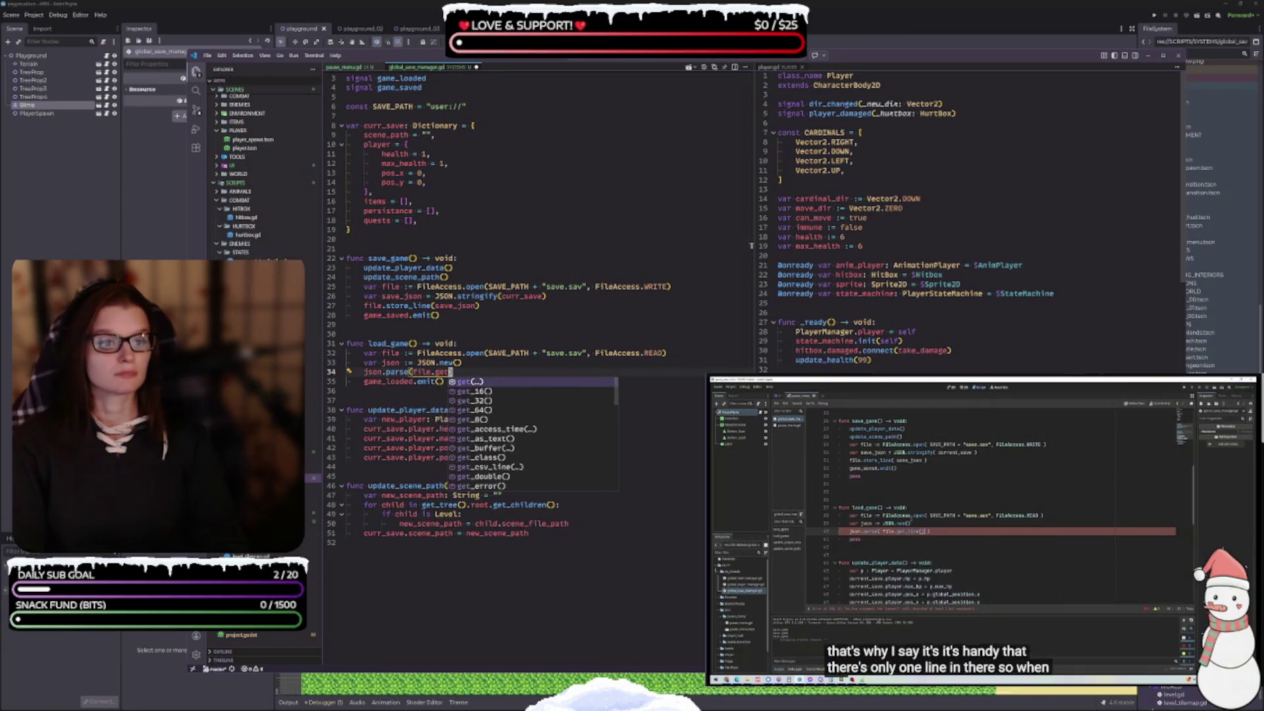
pyautogui.write('_lin')
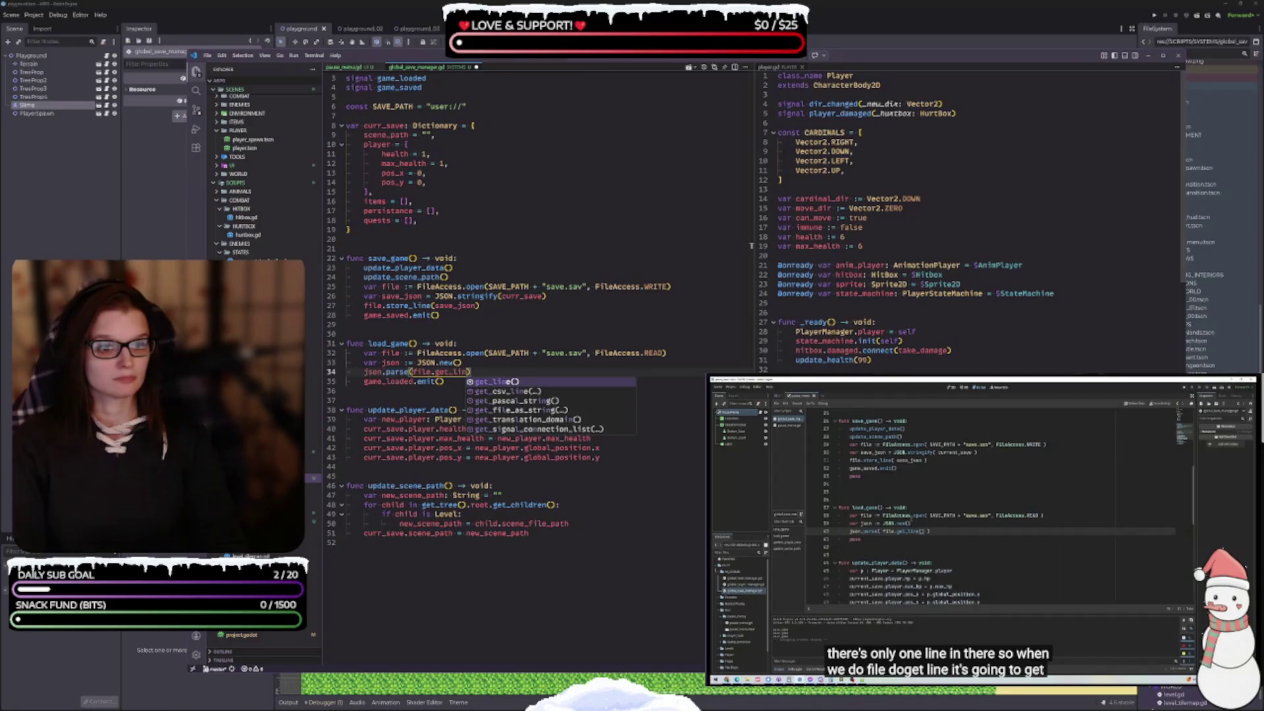
pyautogui.press('Return')
pyautogui.press('Right')
pyautogui.hotkey('ctrl', 's')
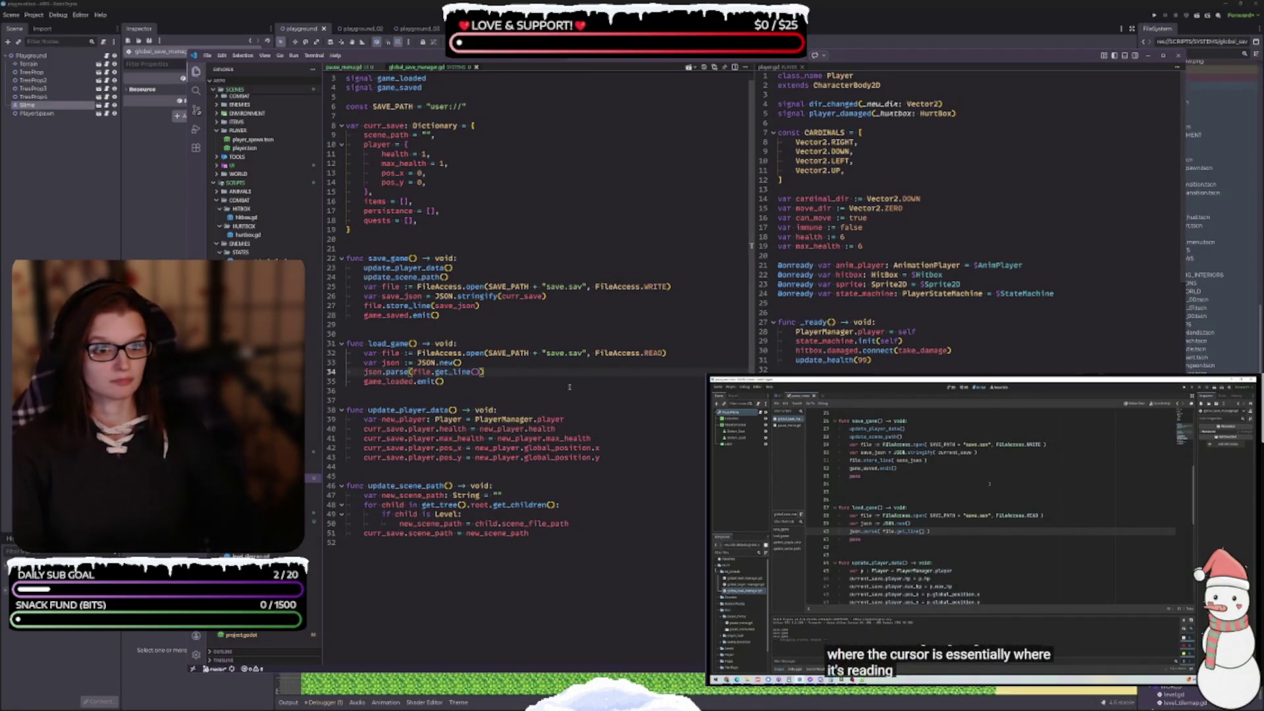
pyautogui.click(489, 393)
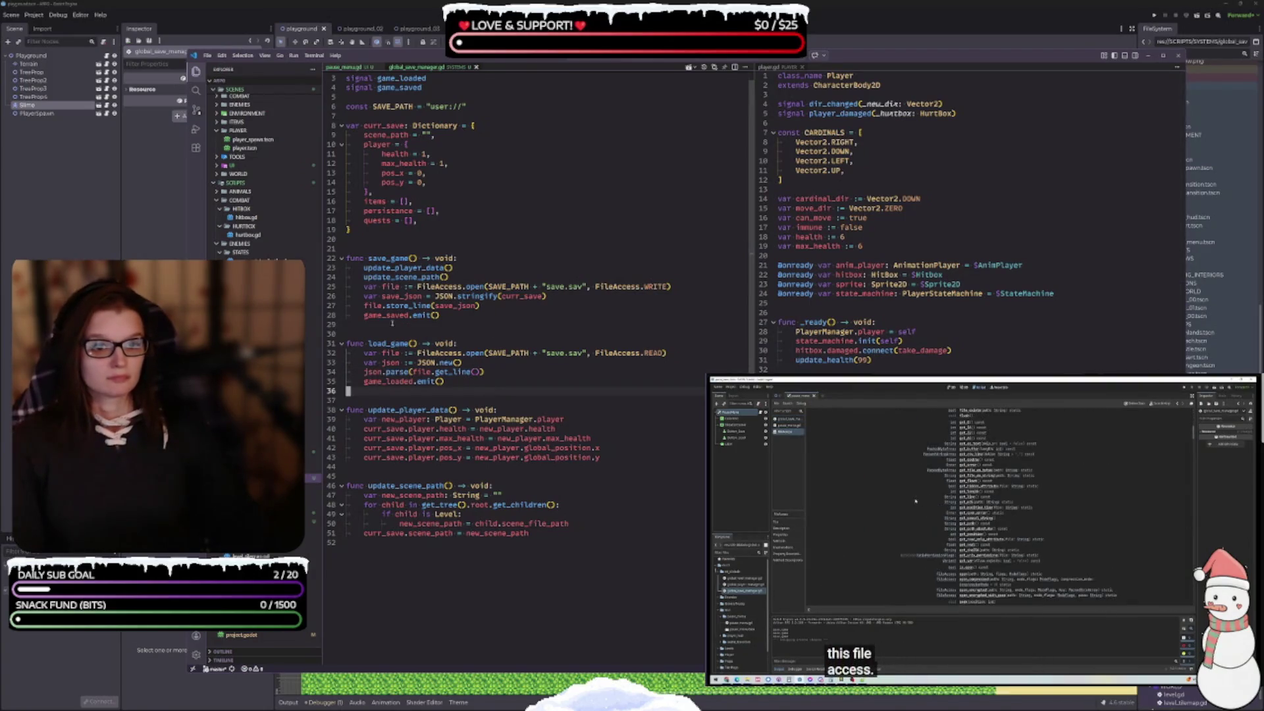
pyautogui.moveTo(387, 297)
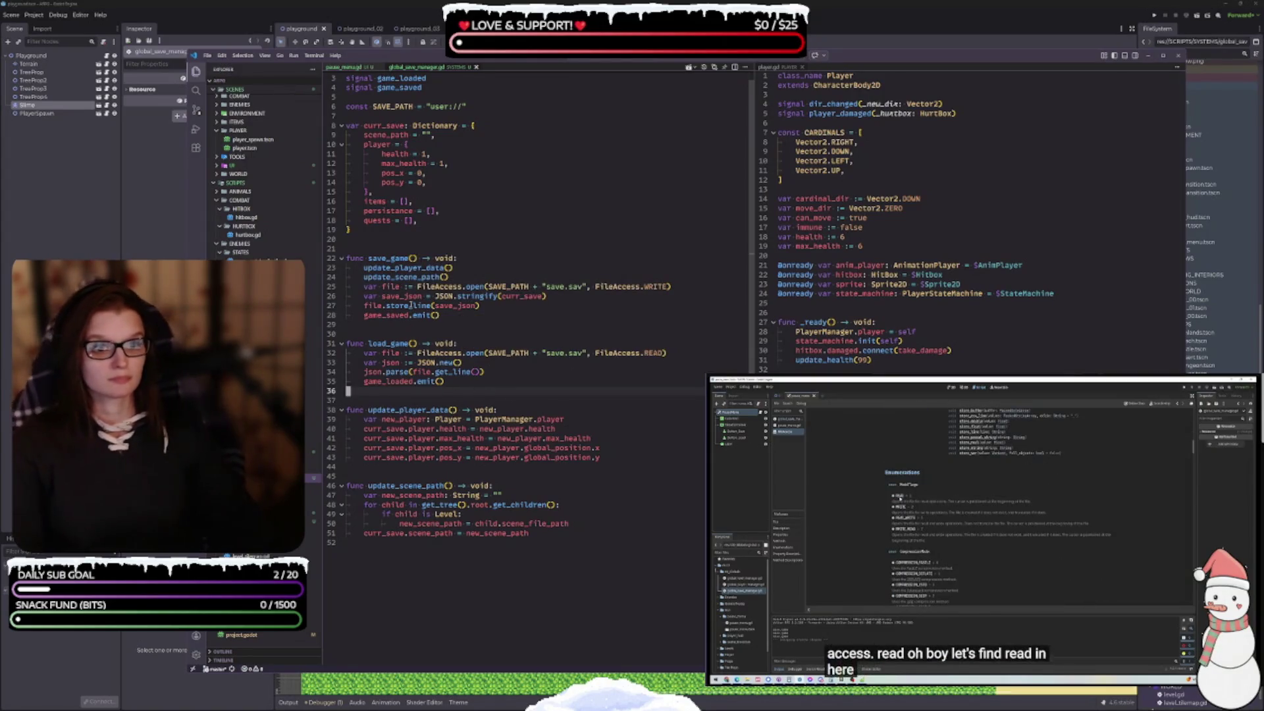
# - Rename save_json to json on lines 26 and 27
pyautogui.click(404, 296)
pyautogui.press('BackSpace')
pyautogui.press('BackSpace')
pyautogui.press('BackSpace')
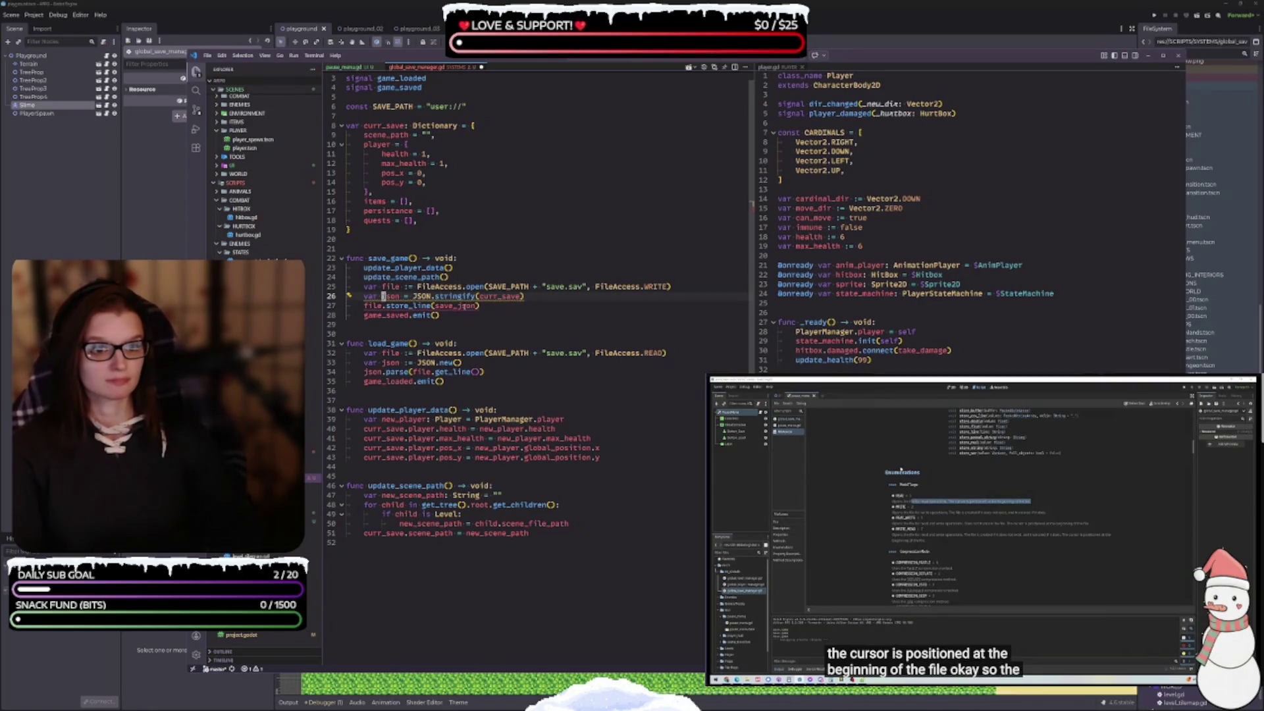
pyautogui.click(454, 306)
pyautogui.press('BackSpace')
pyautogui.press('BackSpace')
pyautogui.press('BackSpace')
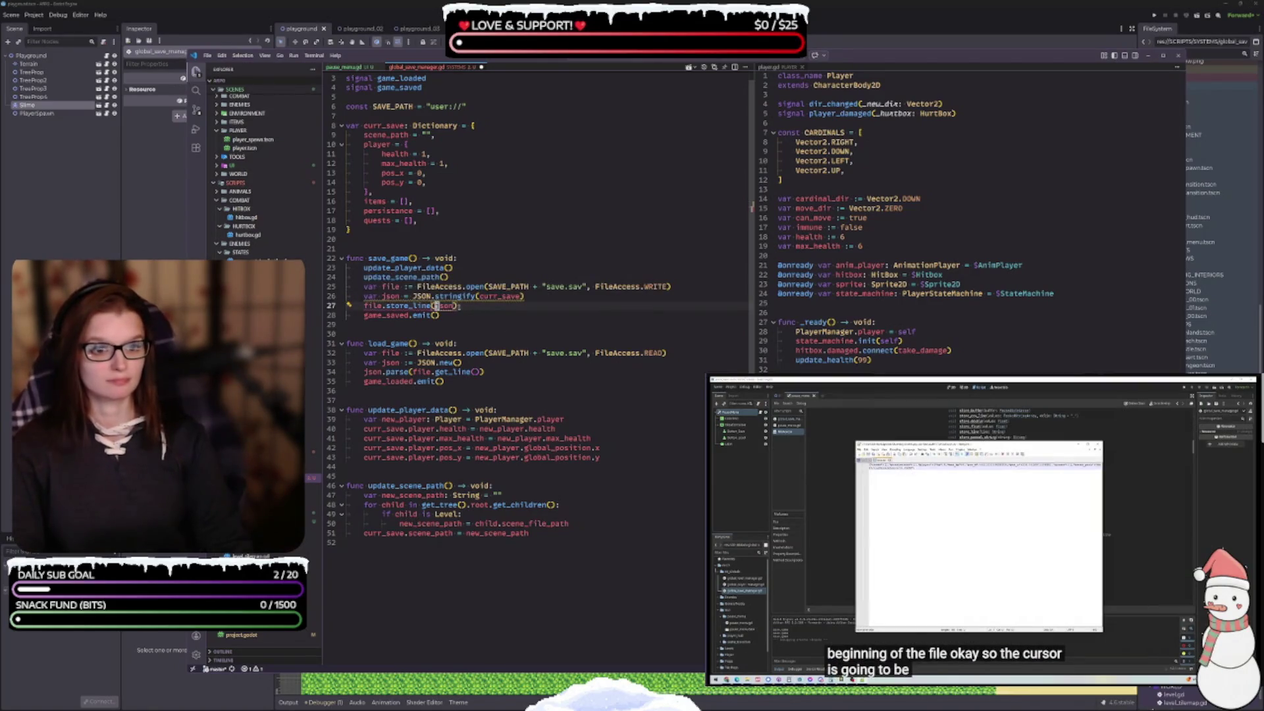
# - Insert a new line after the json.parse(file.get_line()) call
pyautogui.click(482, 381)
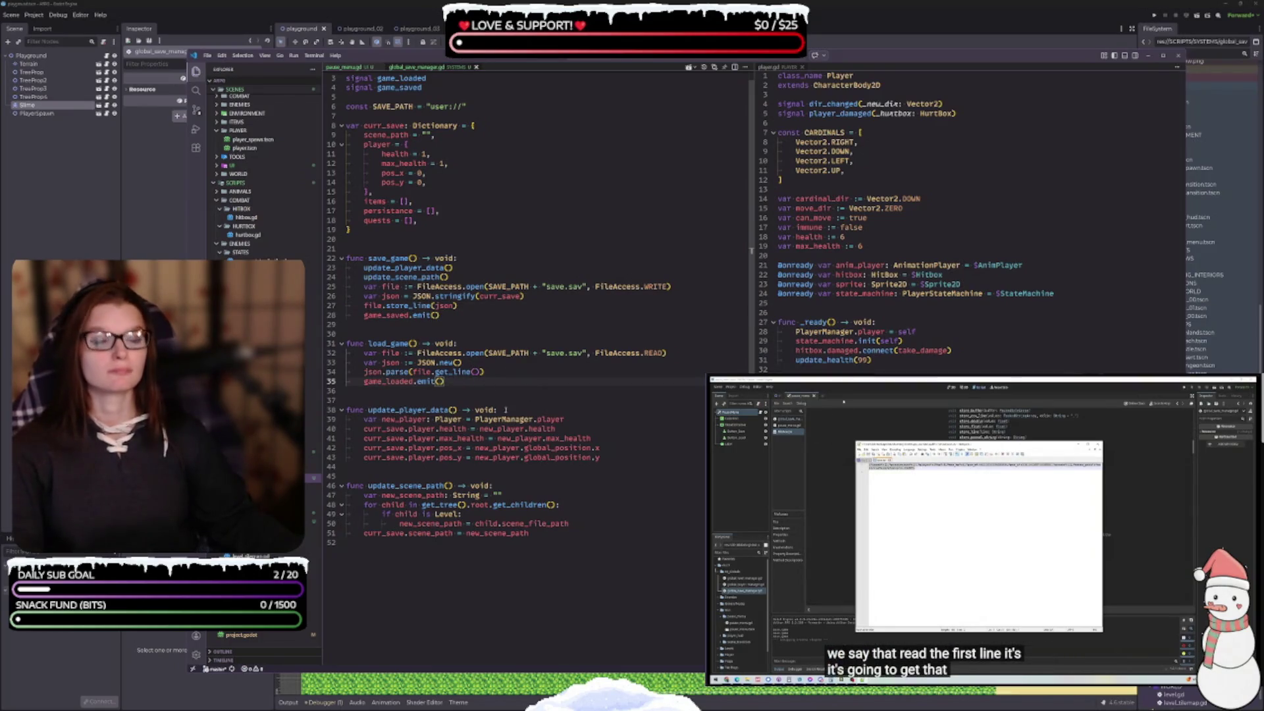
pyautogui.click(495, 372)
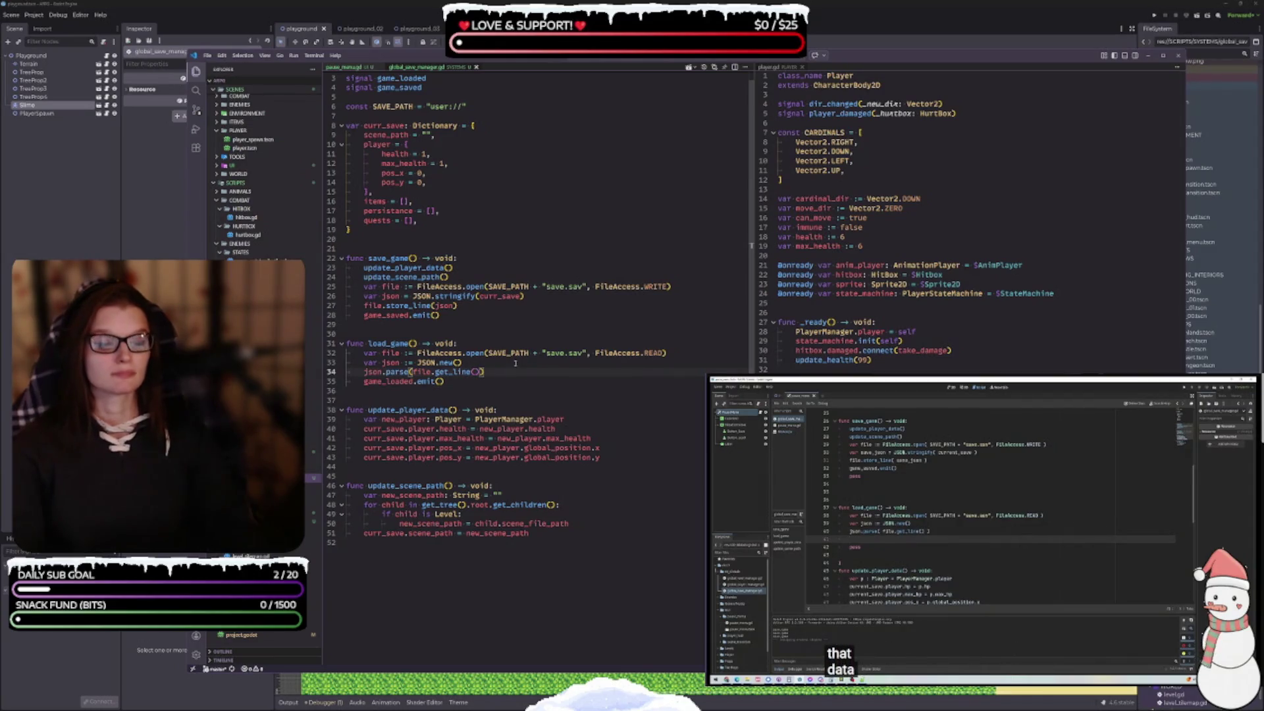
pyautogui.press('Return')
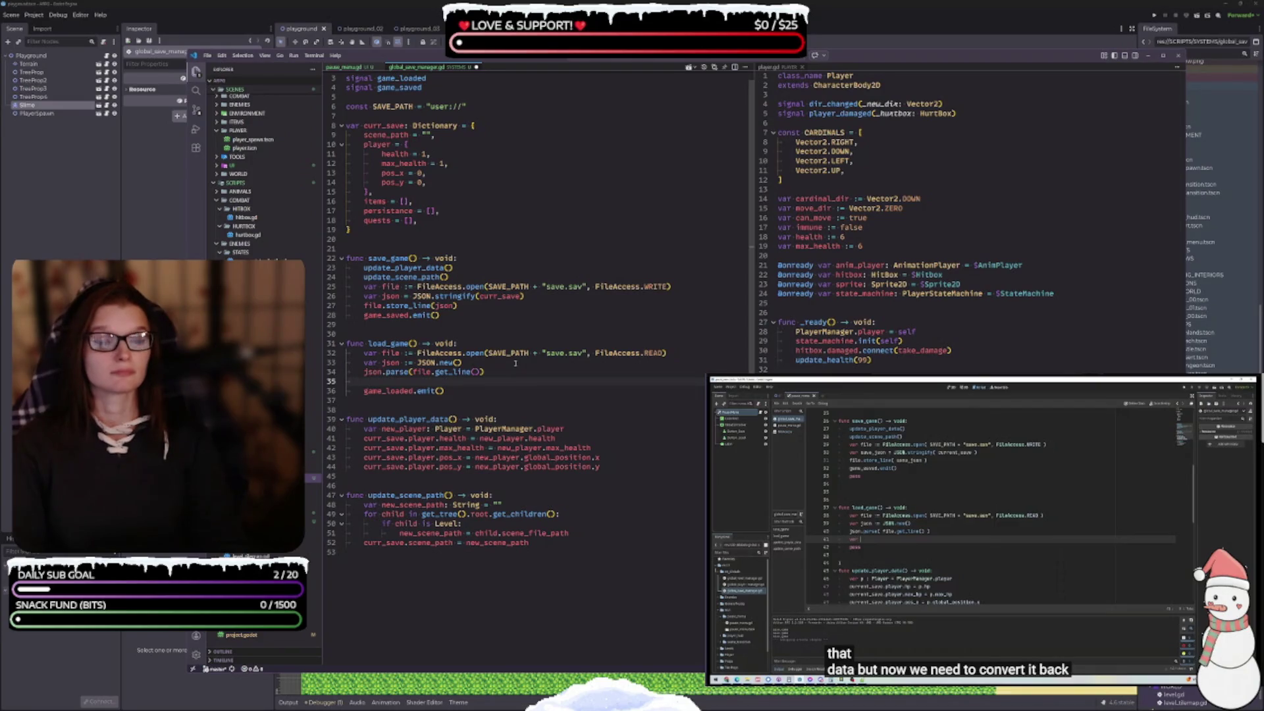
# - Declare var save_dict := json.get_data() as Dictionary in load_game
pyautogui.write('var')
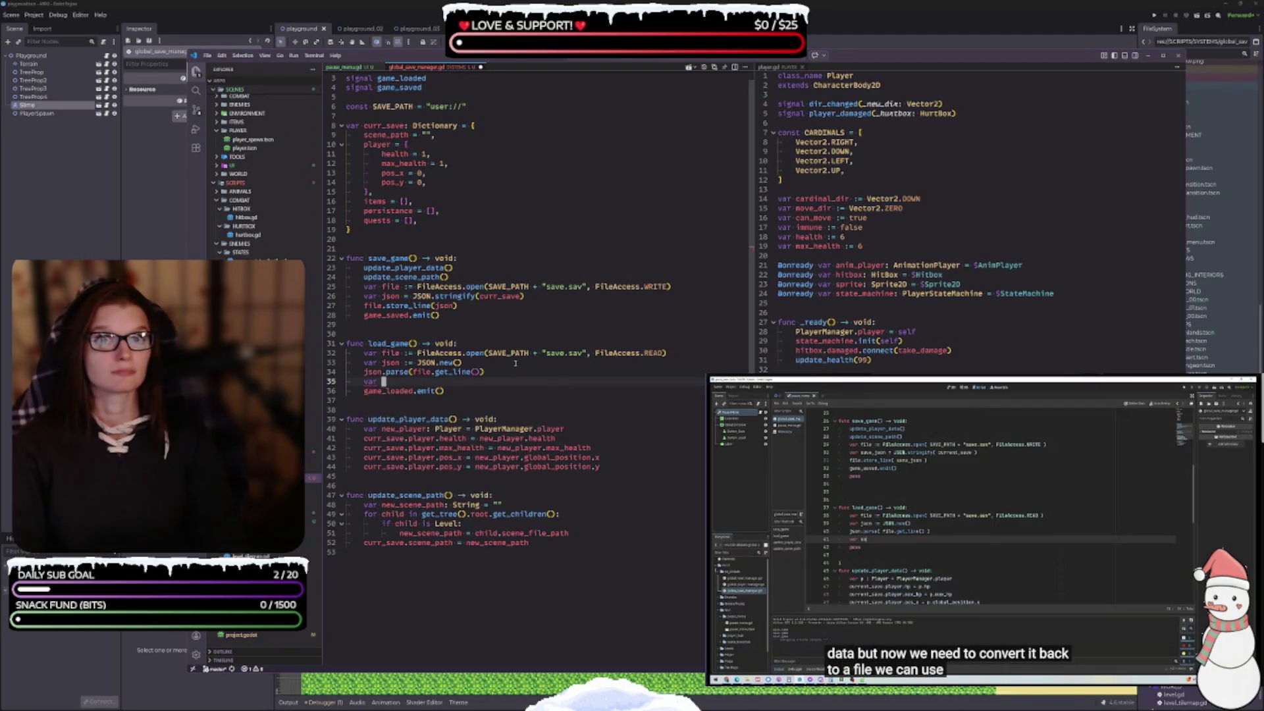
pyautogui.write(' save')
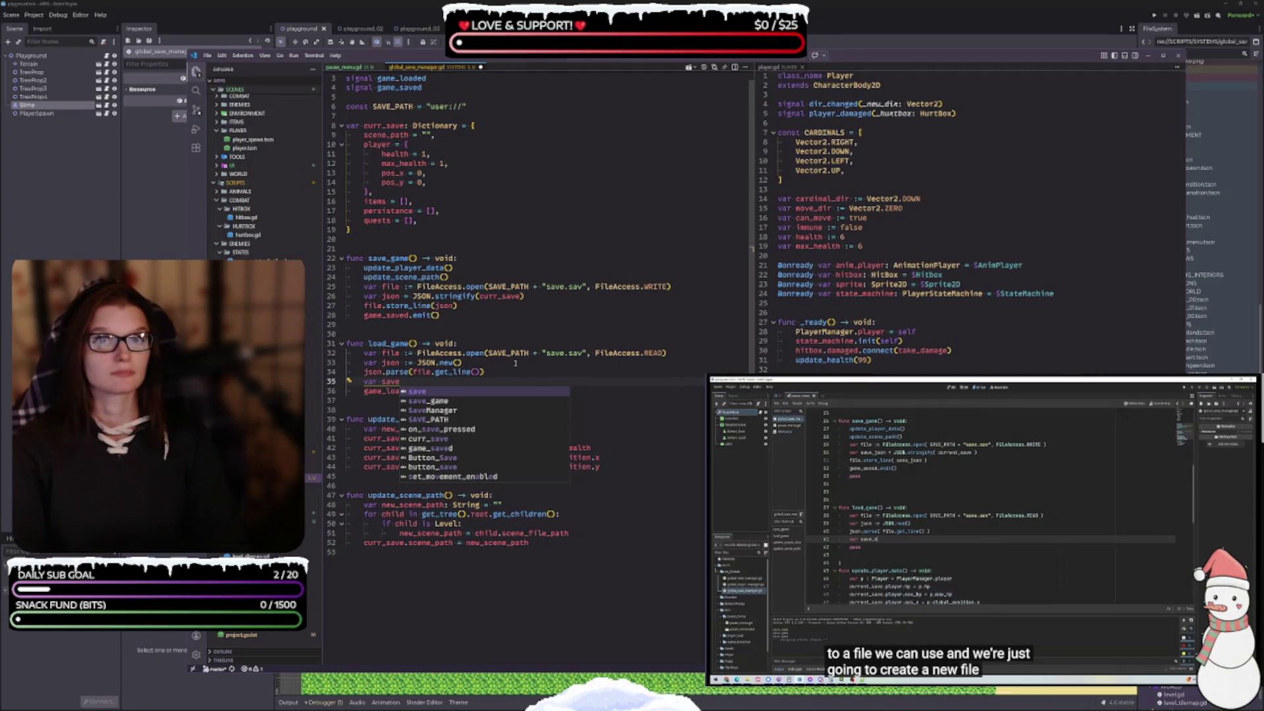
pyautogui.write('_')
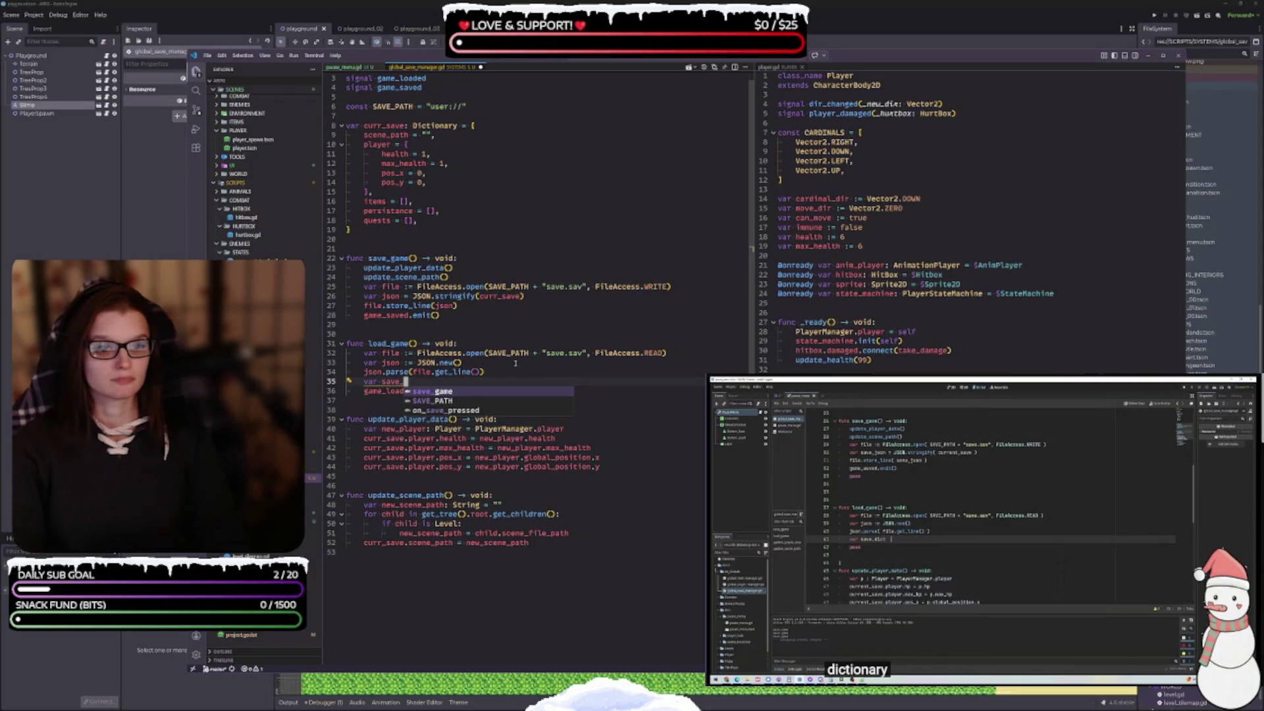
pyautogui.write('dict :=')
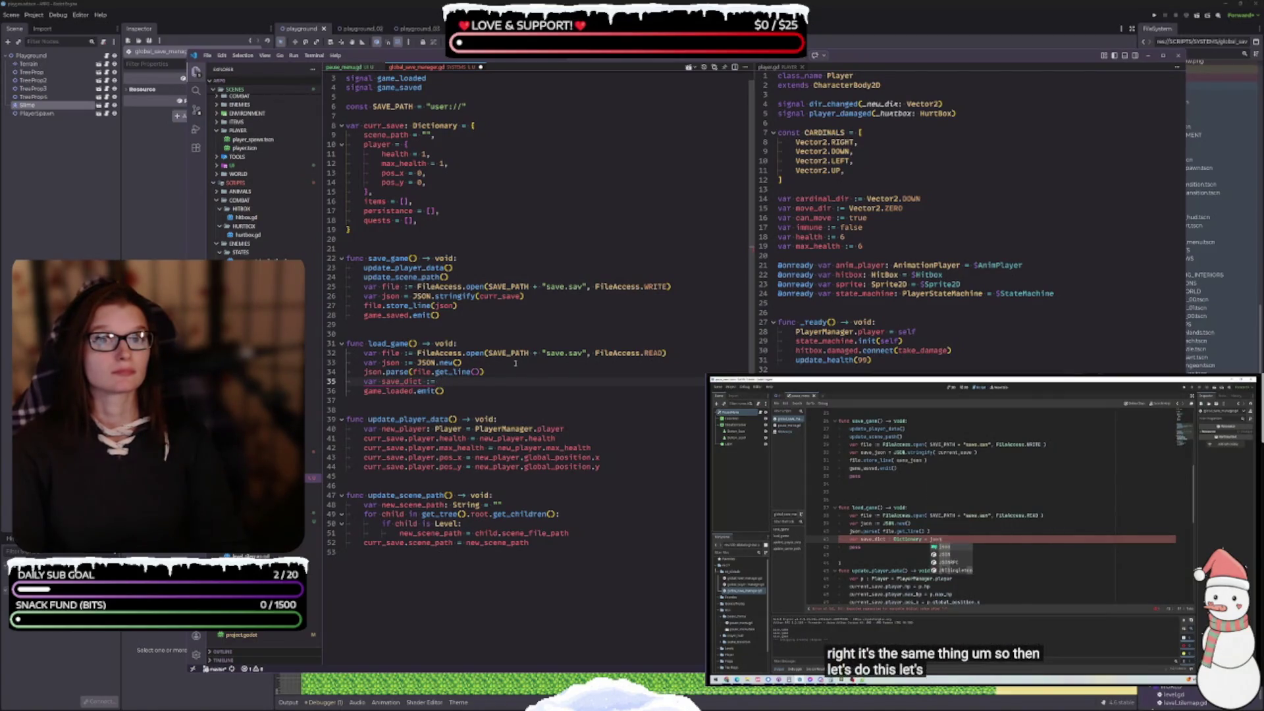
pyautogui.write('json')
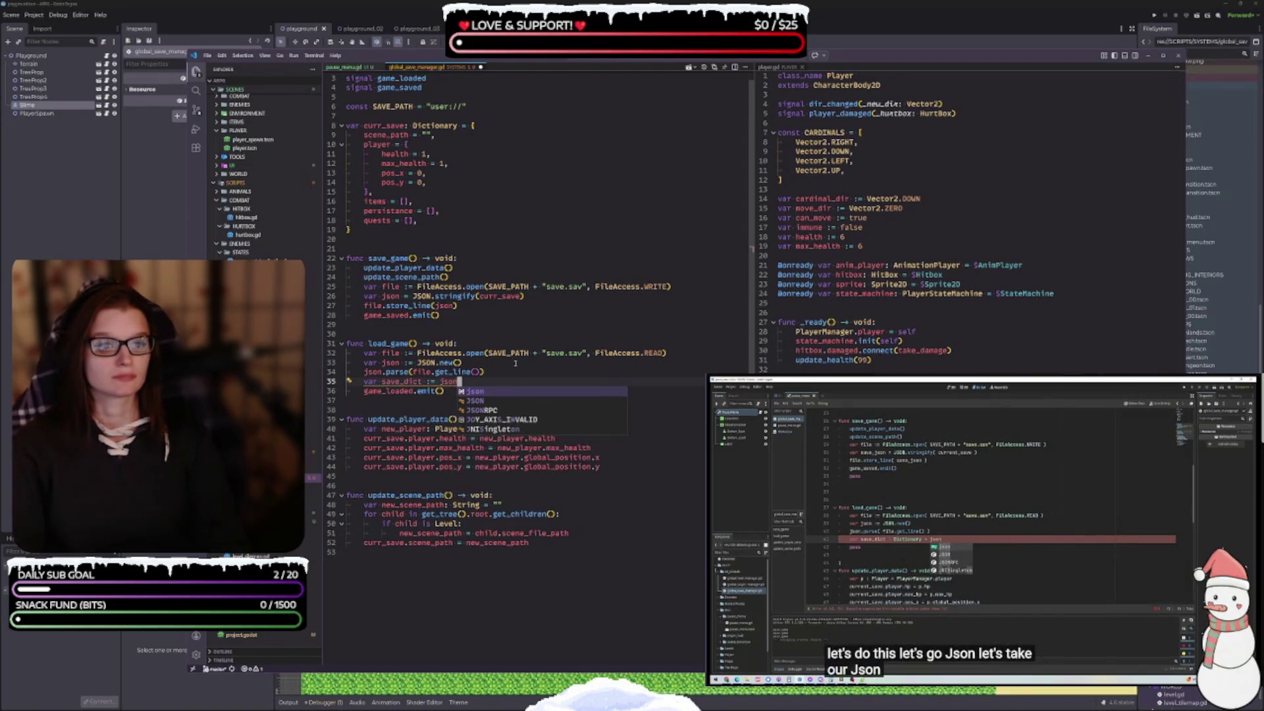
pyautogui.write('.get')
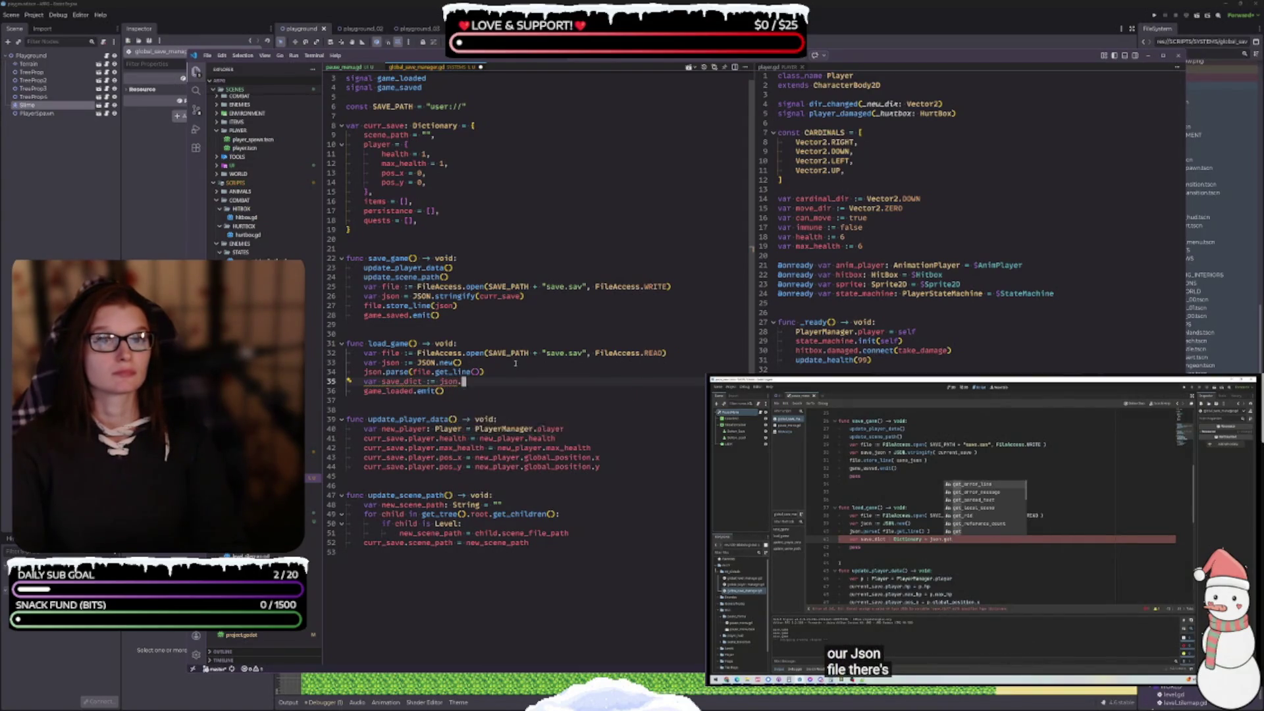
pyautogui.write('_data')
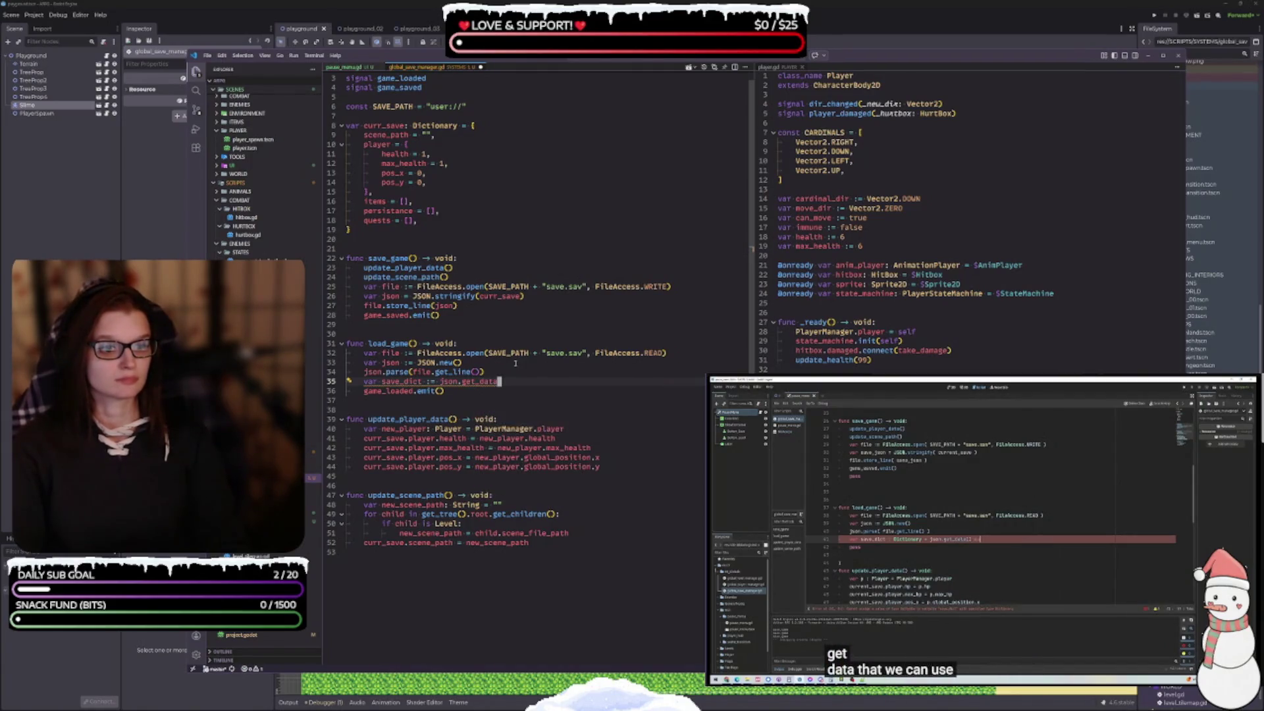
pyautogui.write('() as')
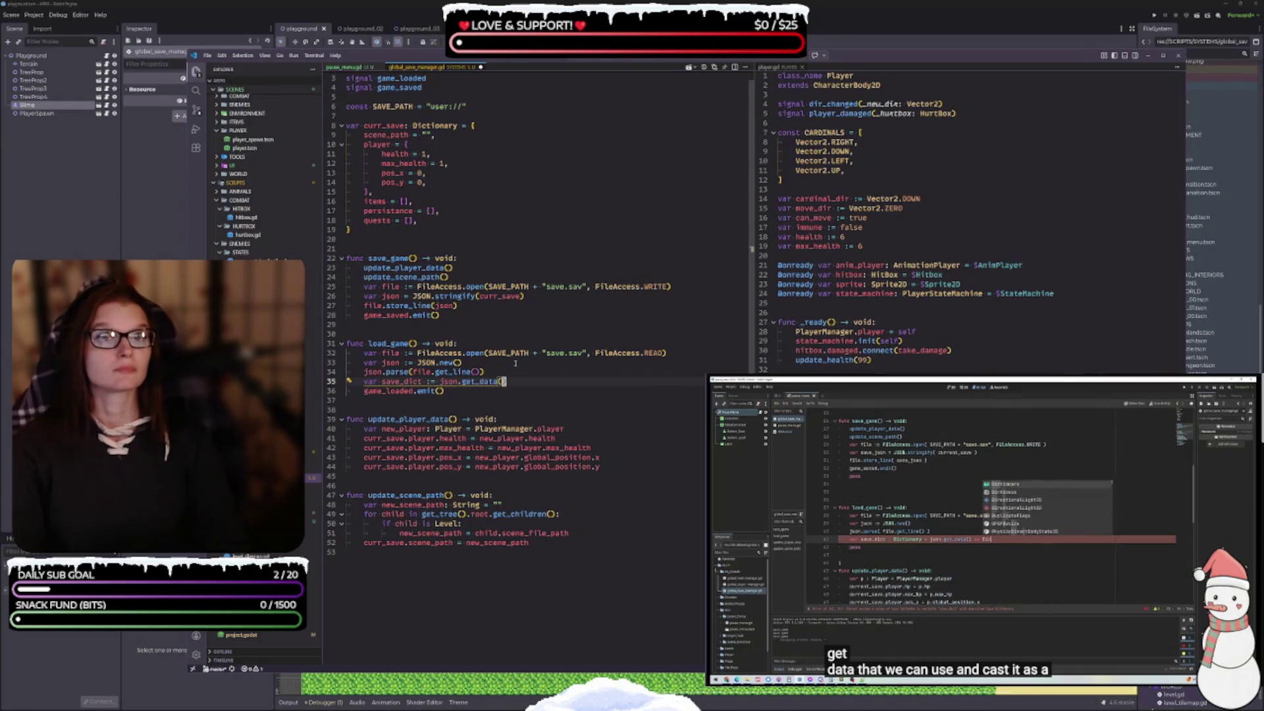
pyautogui.write(' Dictionary')
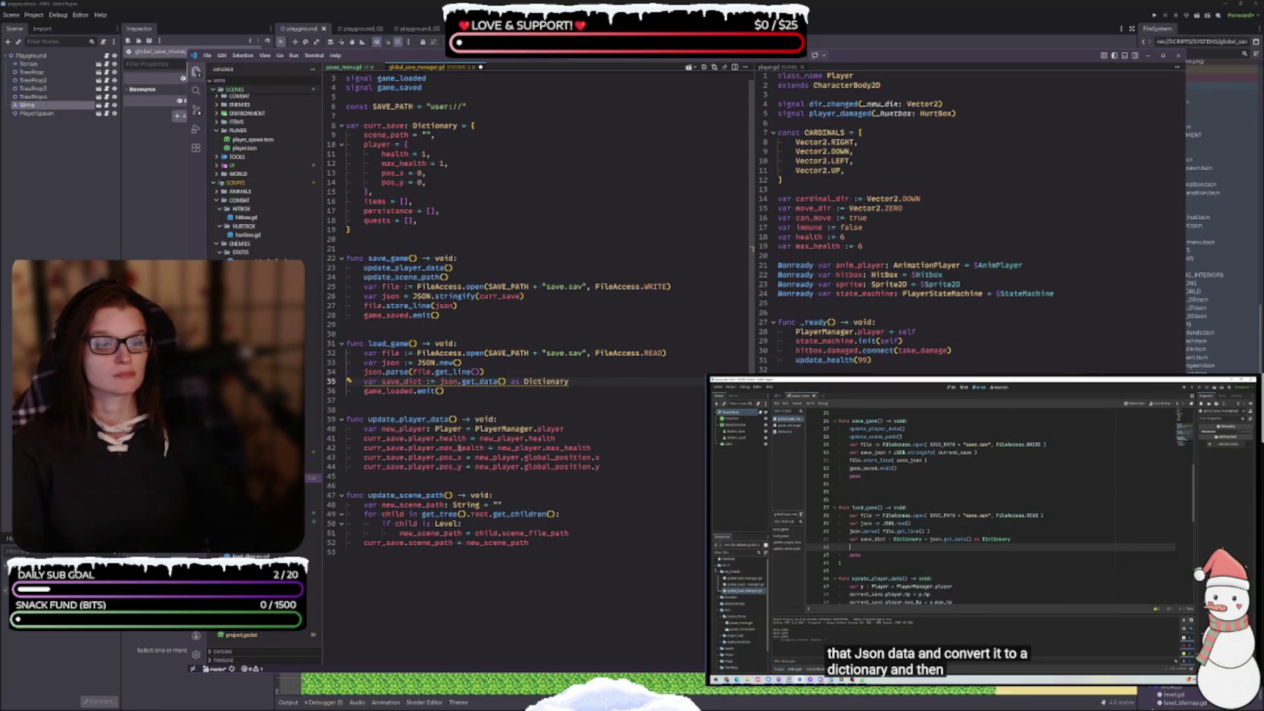
pyautogui.moveTo(442, 438)
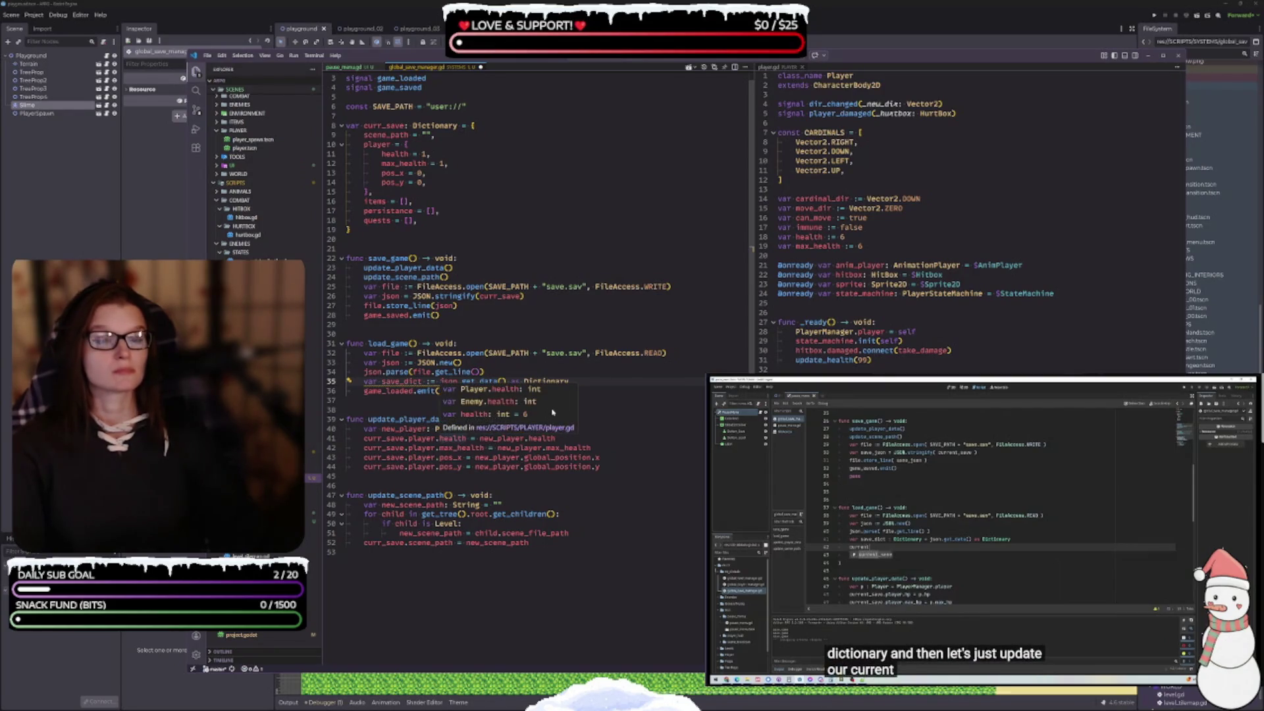
pyautogui.press('Return')
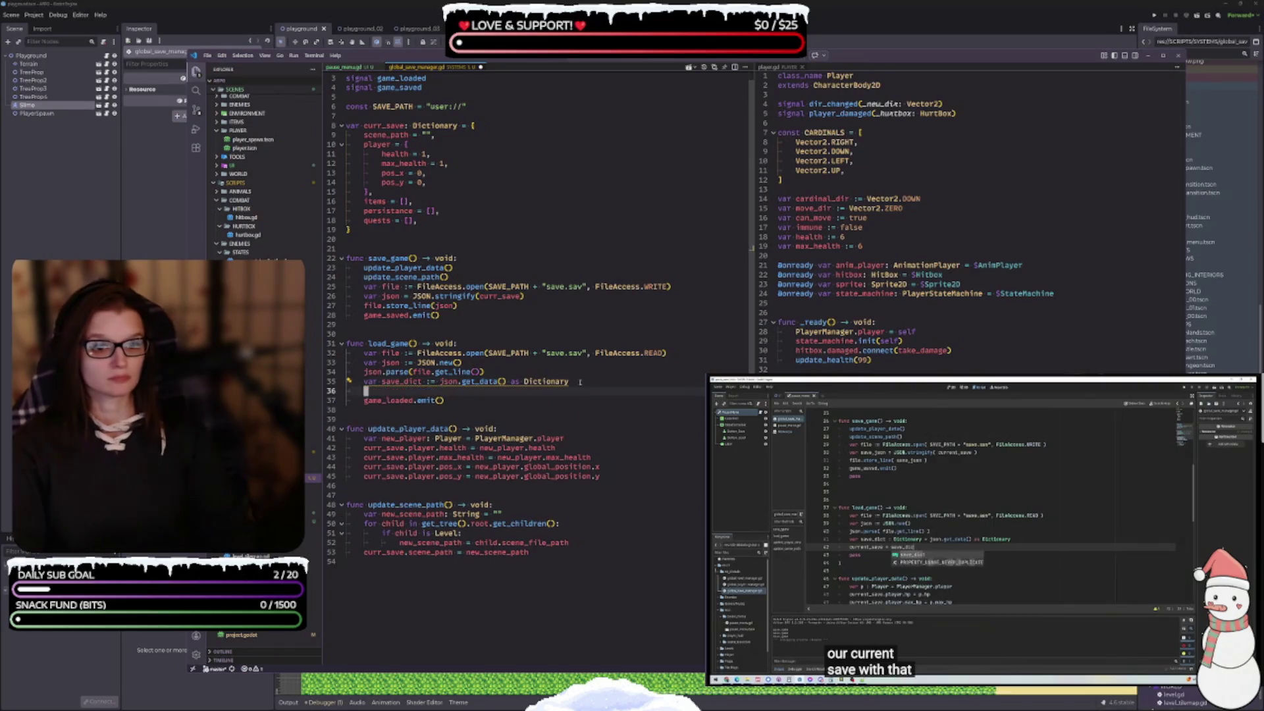
# - Assign curr_save = save_dict and save the script
pyautogui.write('curr_save = sav')
pyautogui.press('Return')
pyautogui.hotkey('ctrl', 's')
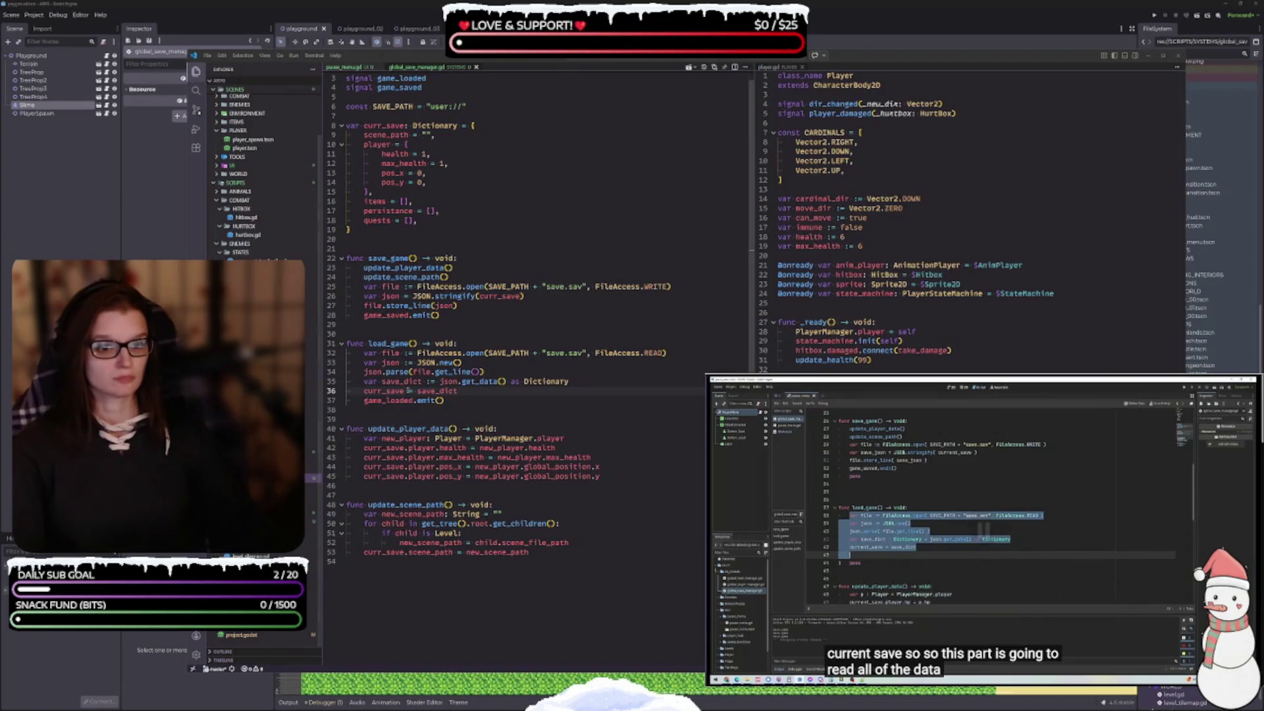
# - Replace save_dict with loaded_save in the declaration and curr_save assignment, then add a line below
pyautogui.doubleClick(400, 381)
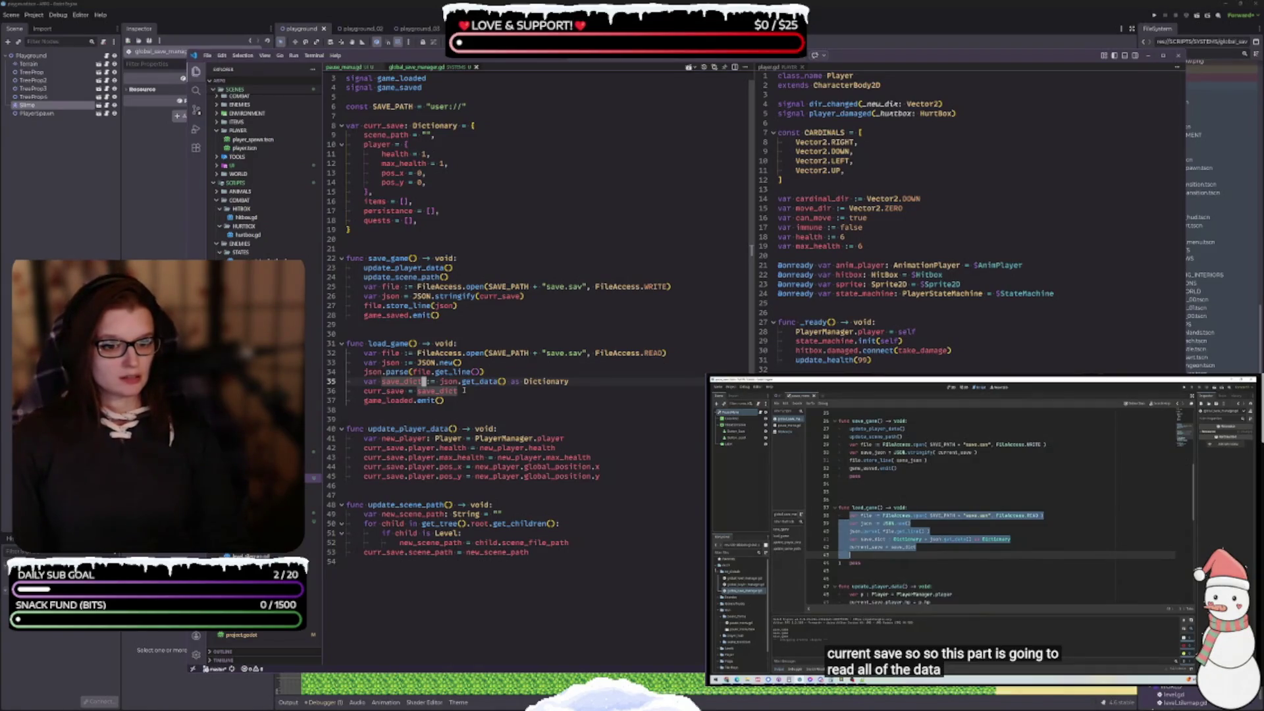
pyautogui.press('Right')
pyautogui.press('BackSpace')
pyautogui.press('BackSpace')
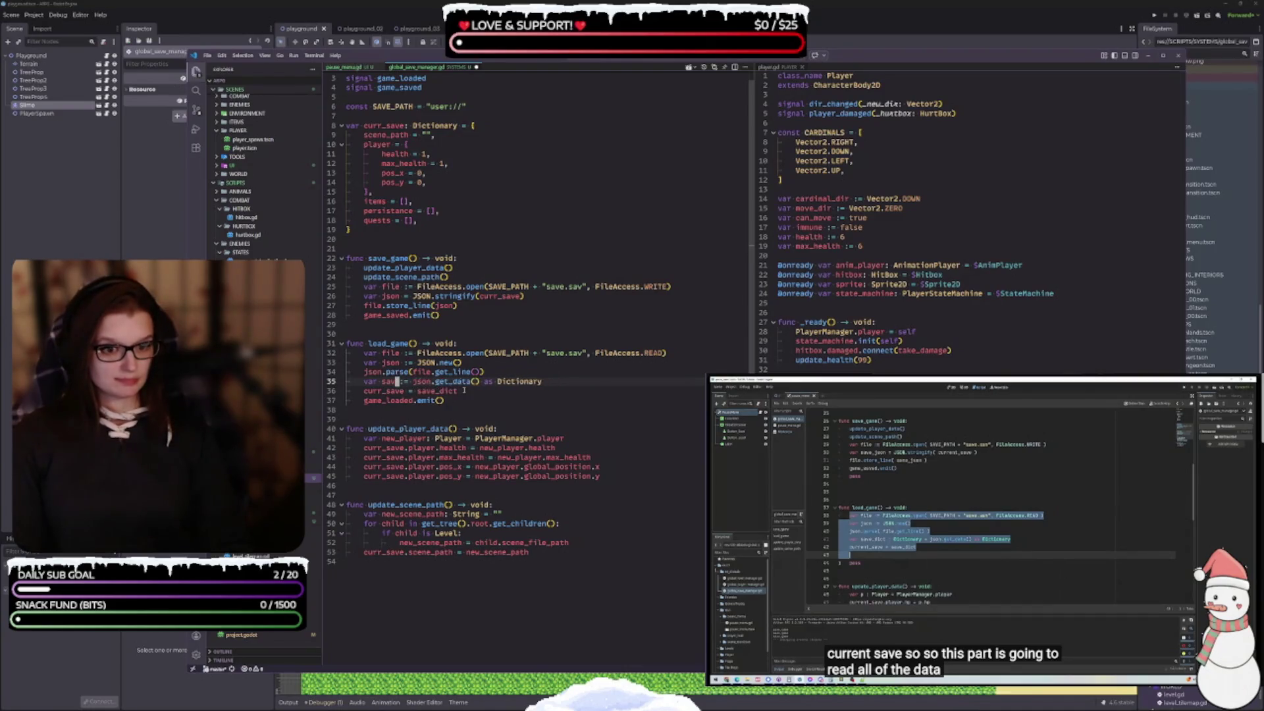
pyautogui.write('loaded_')
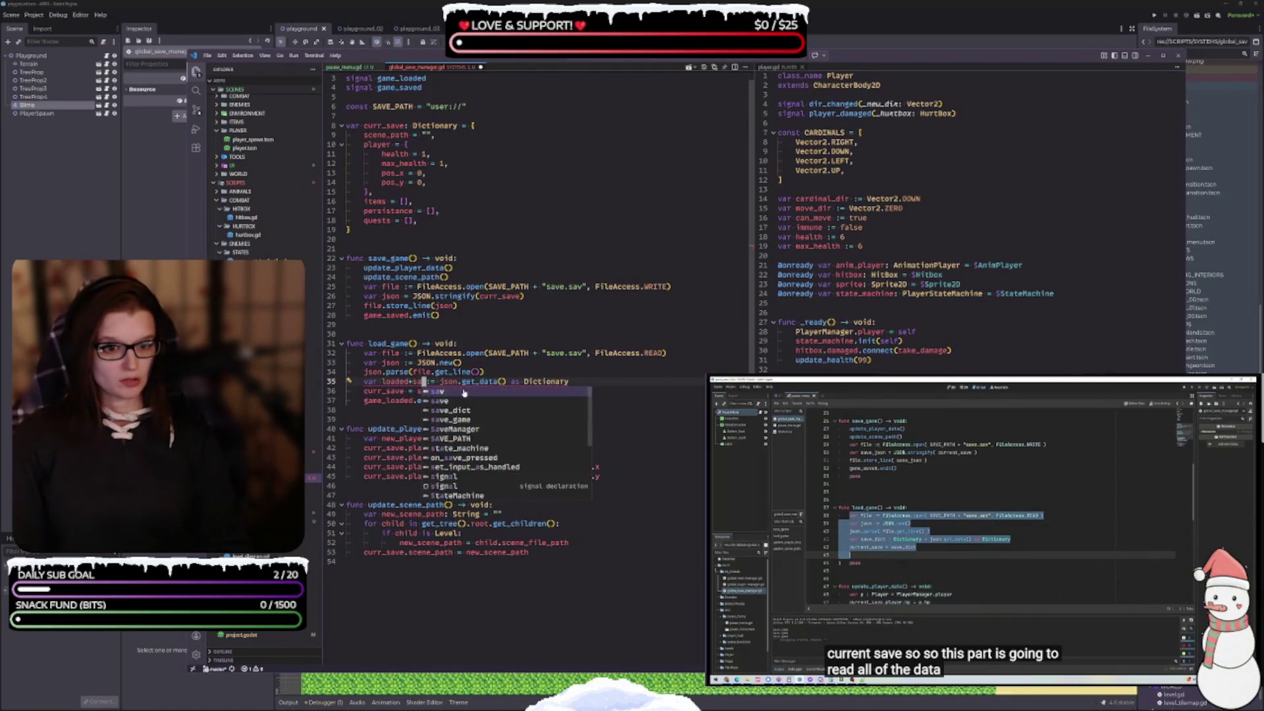
pyautogui.press('Escape')
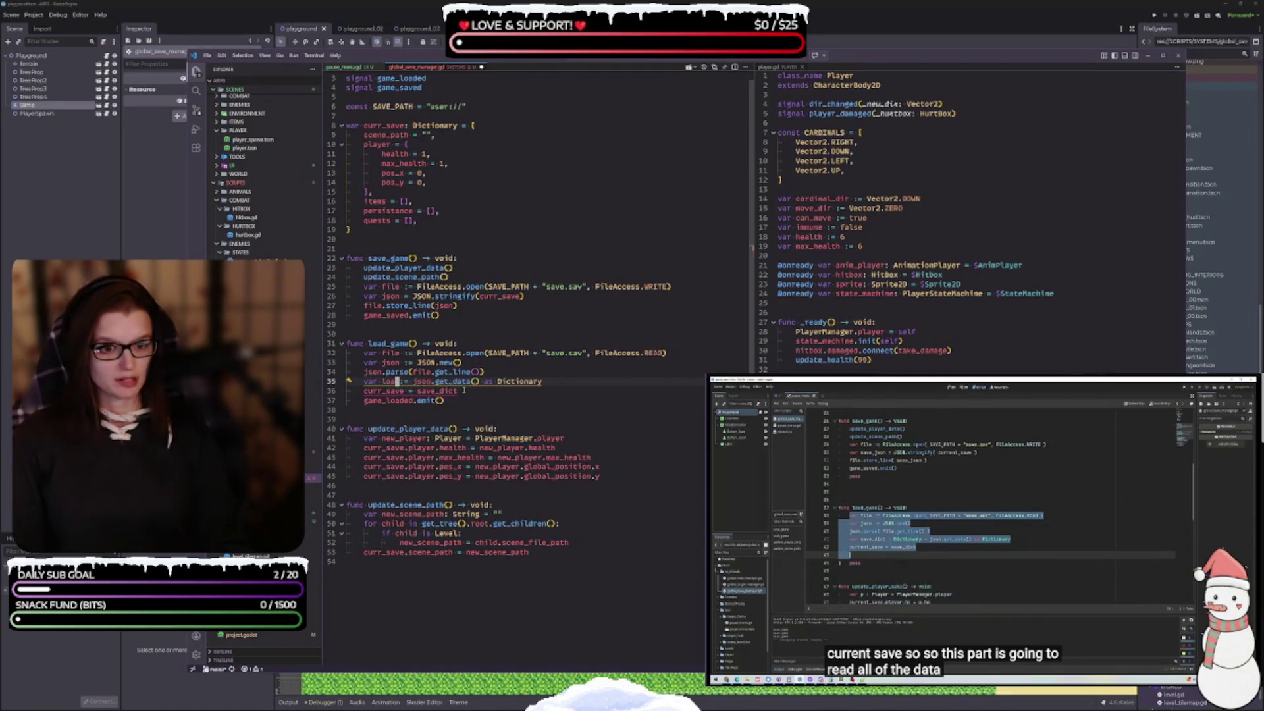
pyautogui.write('save')
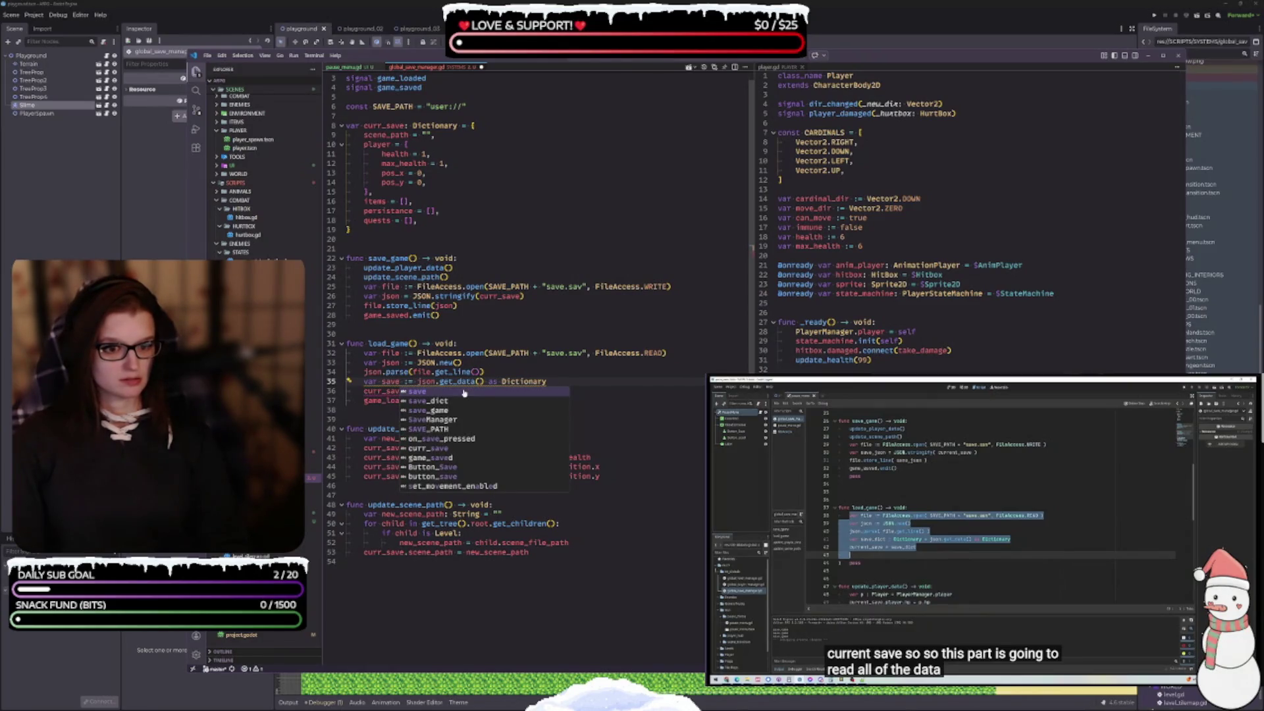
pyautogui.press('BackSpace')
pyautogui.press('BackSpace')
pyautogui.press('BackSpace')
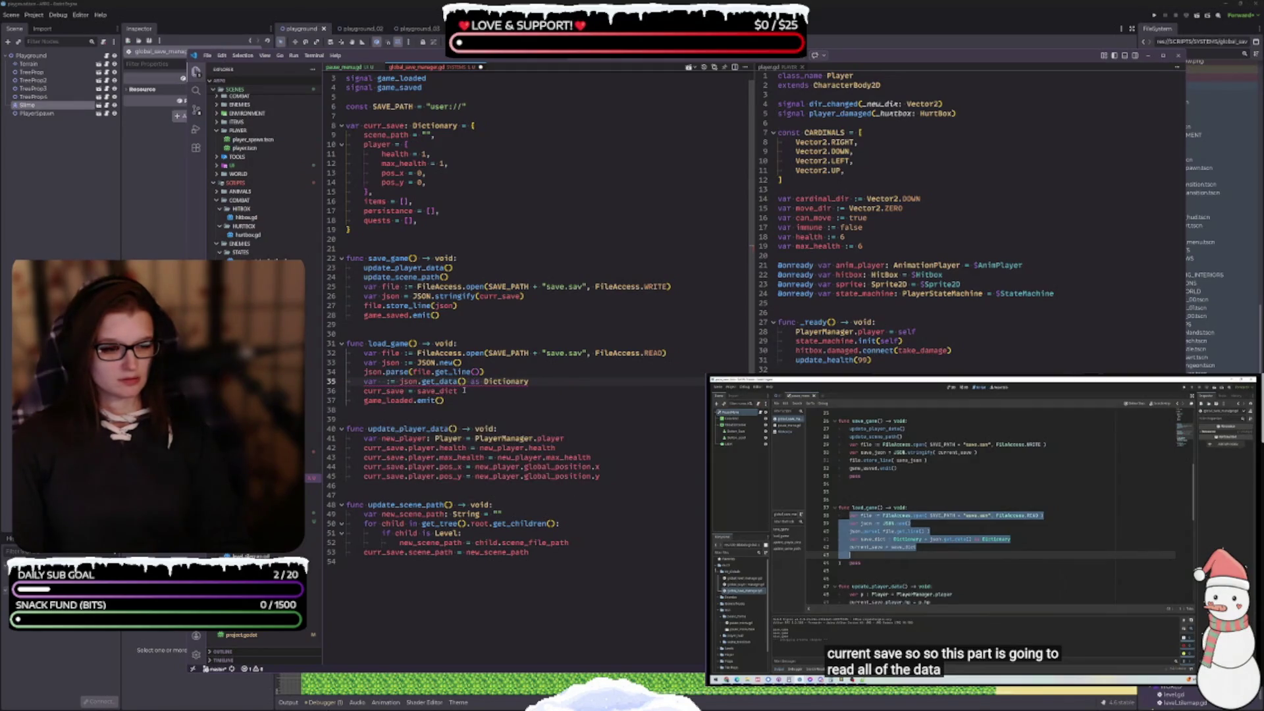
pyautogui.write('loaded_s')
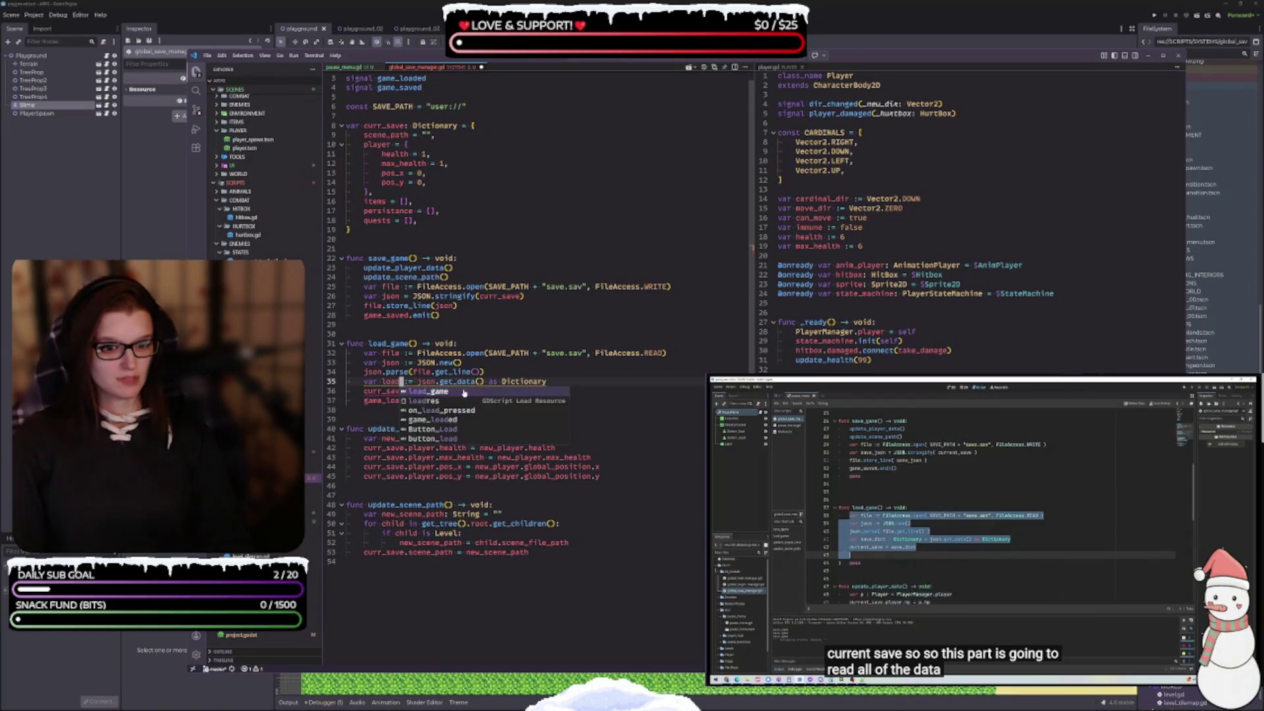
pyautogui.write('ave')
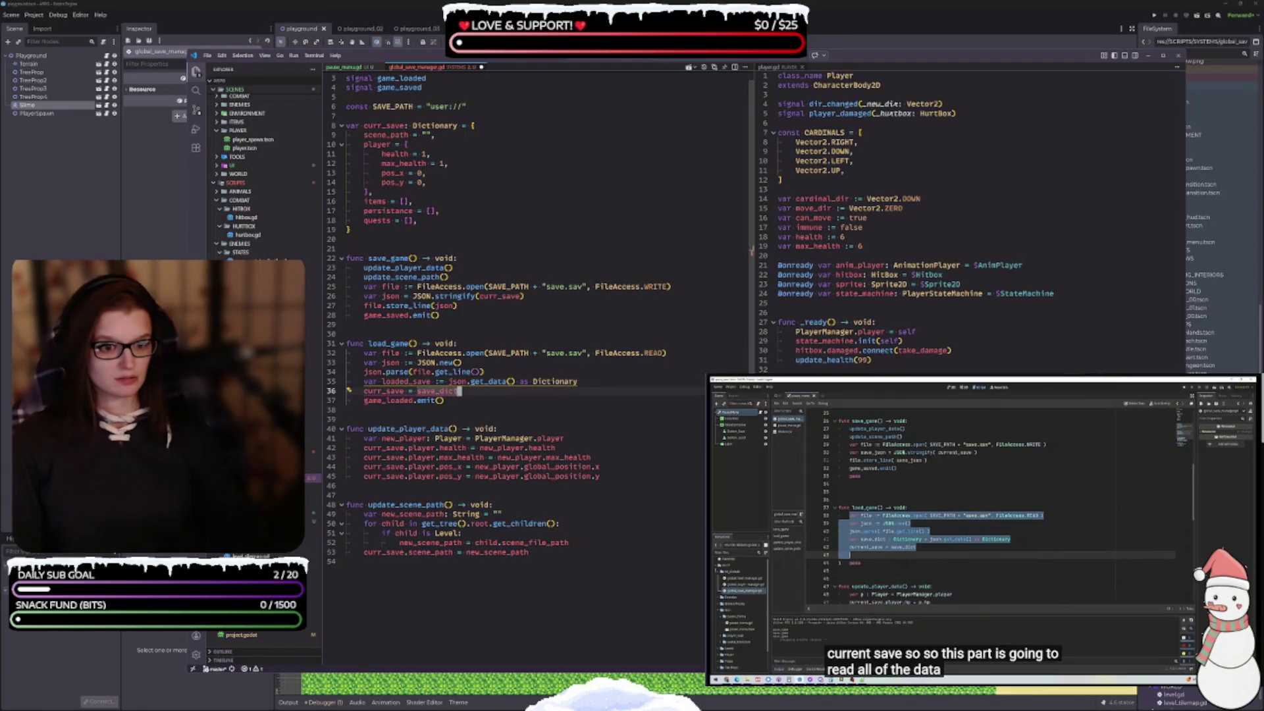
pyautogui.write('loaded_save')
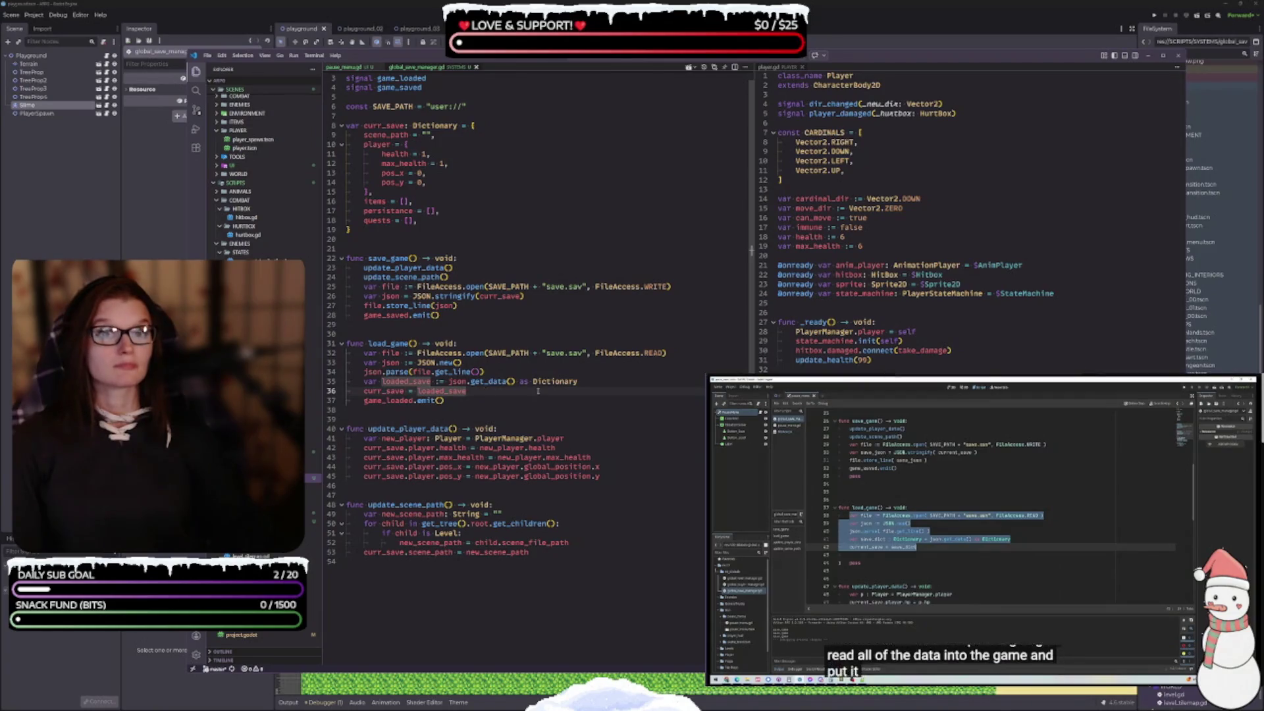
pyautogui.scroll(-1, 544, 393)
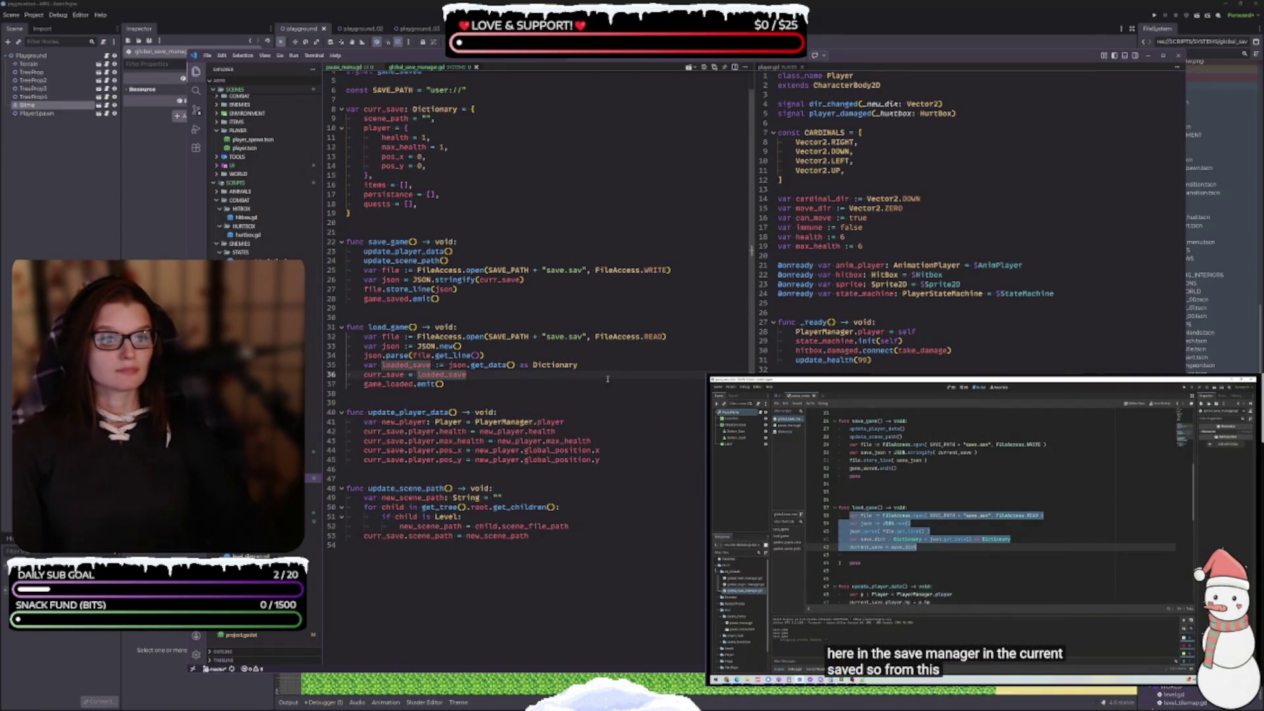
pyautogui.press('Return')
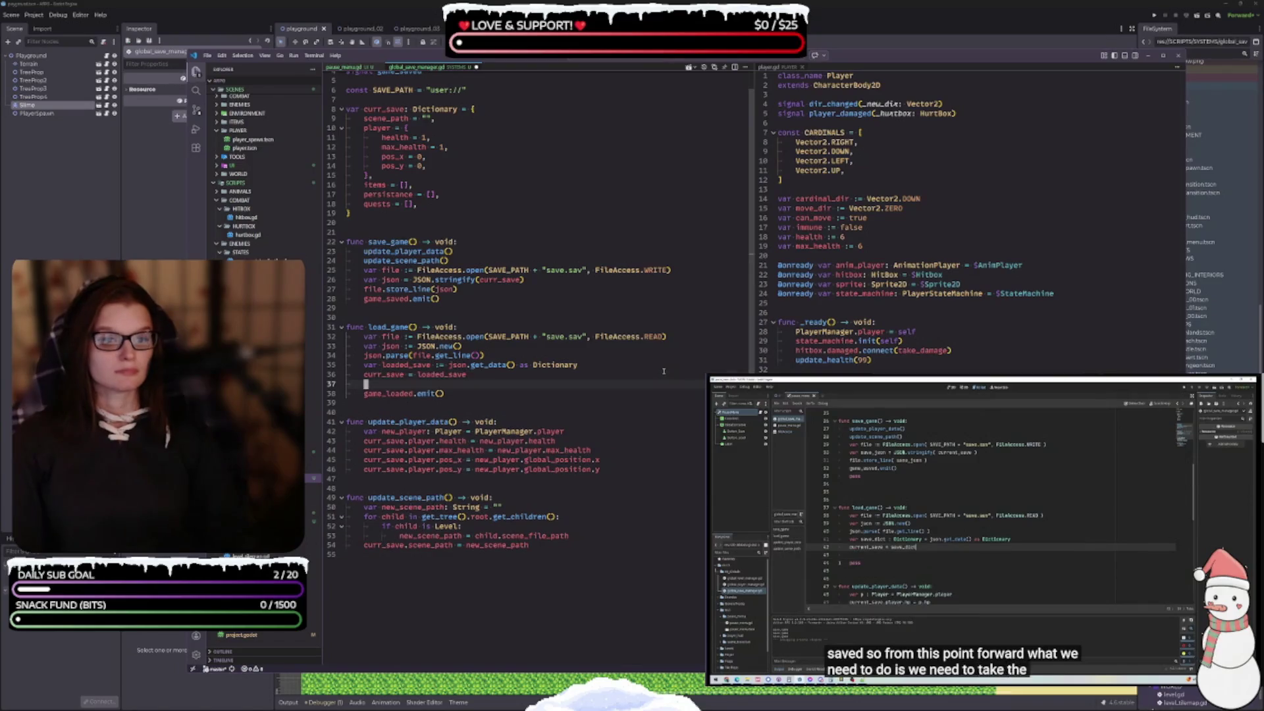
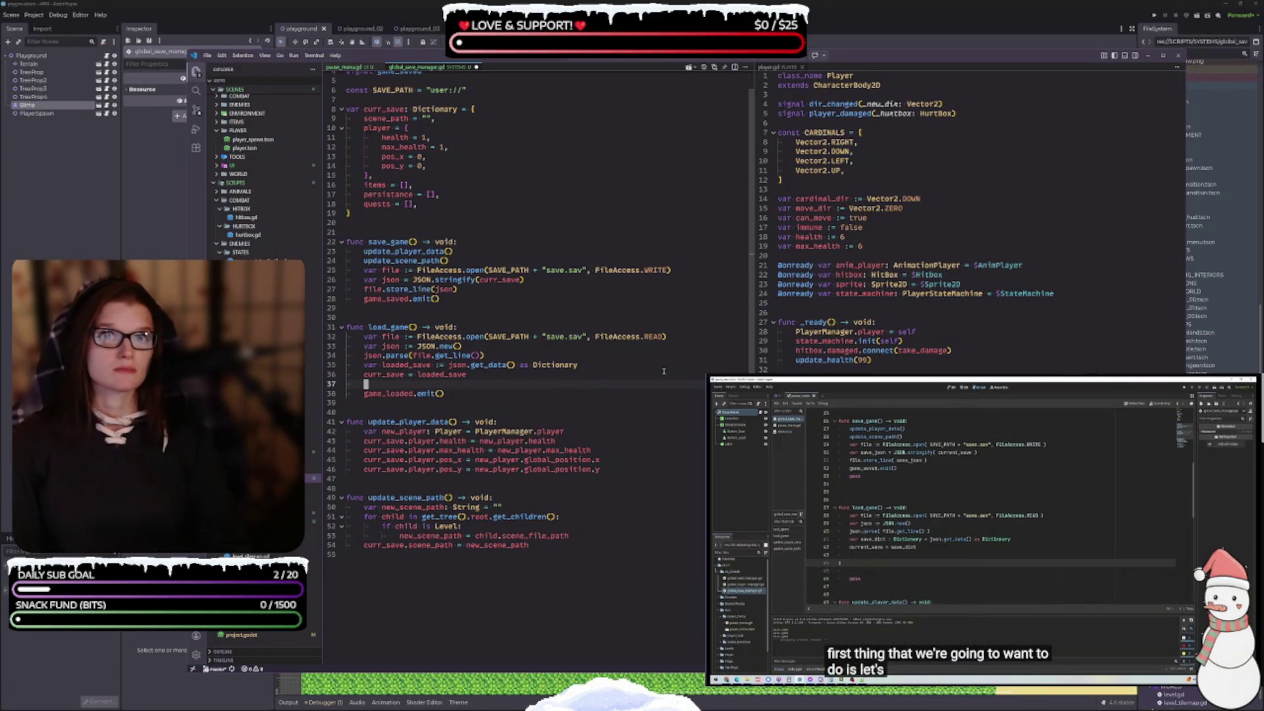
# - Below curr_save = loaded_save, add LevelManager.load_new_level(curr_save.scene_path, "", Vector2.ZERO)
pyautogui.write('Le')
pyautogui.press('BackSpace')
pyautogui.press('BackSpace')
pyautogui.press('Return')
pyautogui.press('Return')
pyautogui.write('Lev')
pyautogui.press('Return')
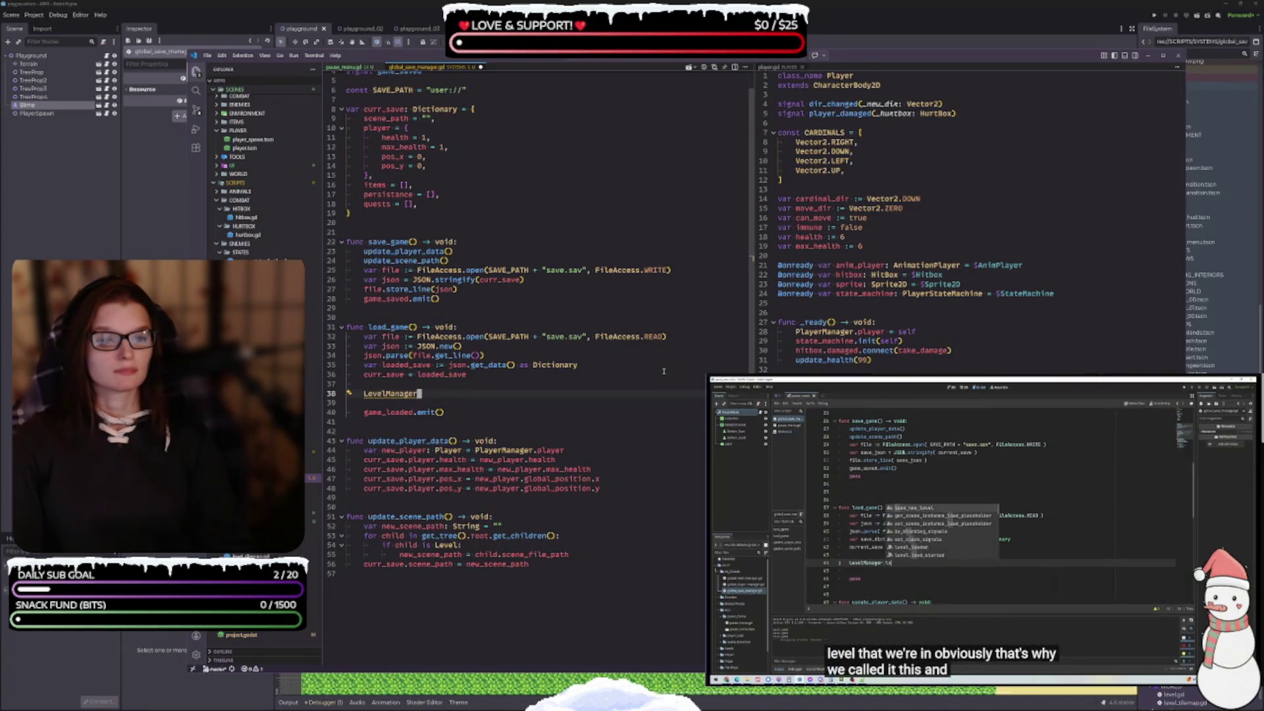
pyautogui.write('.l')
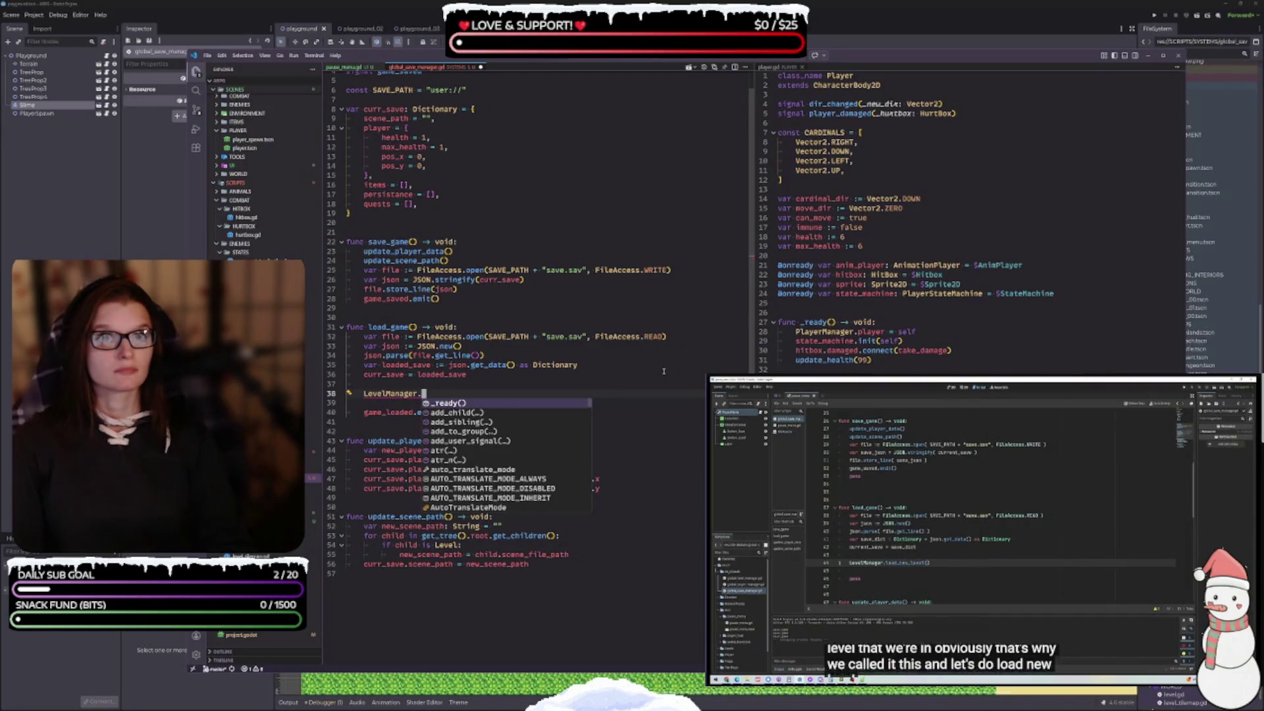
pyautogui.write('oad_new_level(')
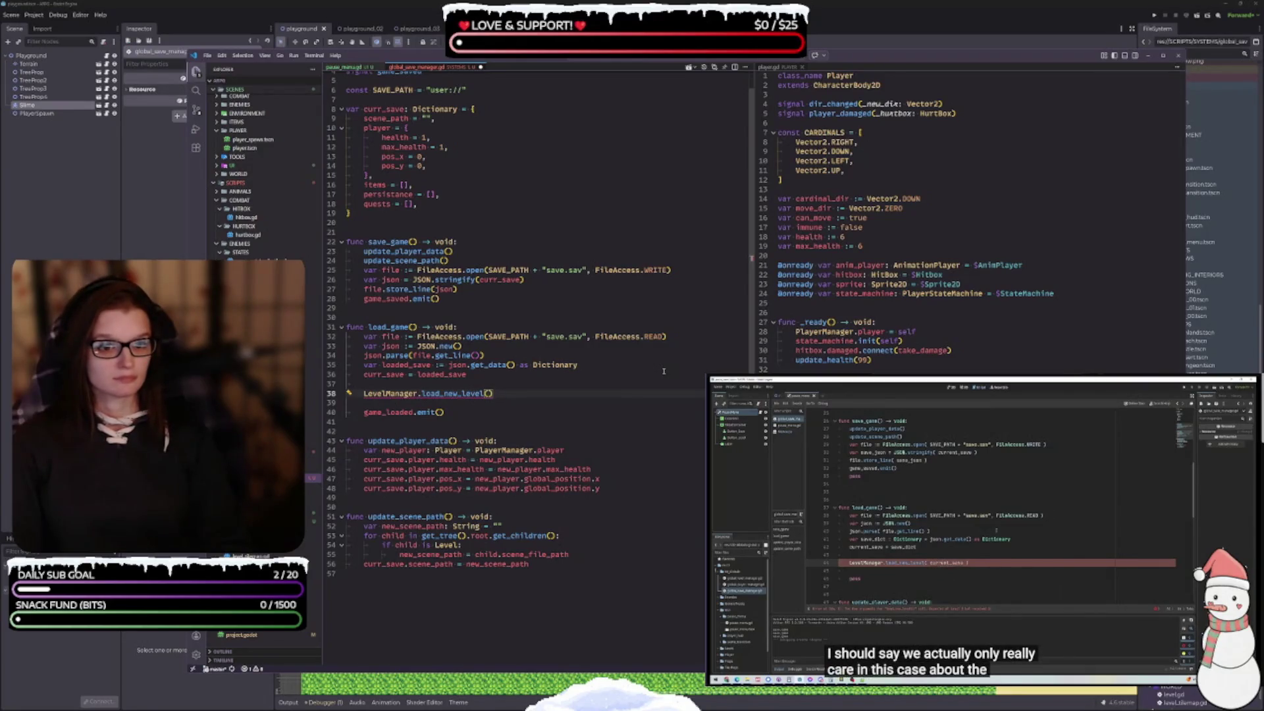
pyautogui.write('cur')
pyautogui.press('Return')
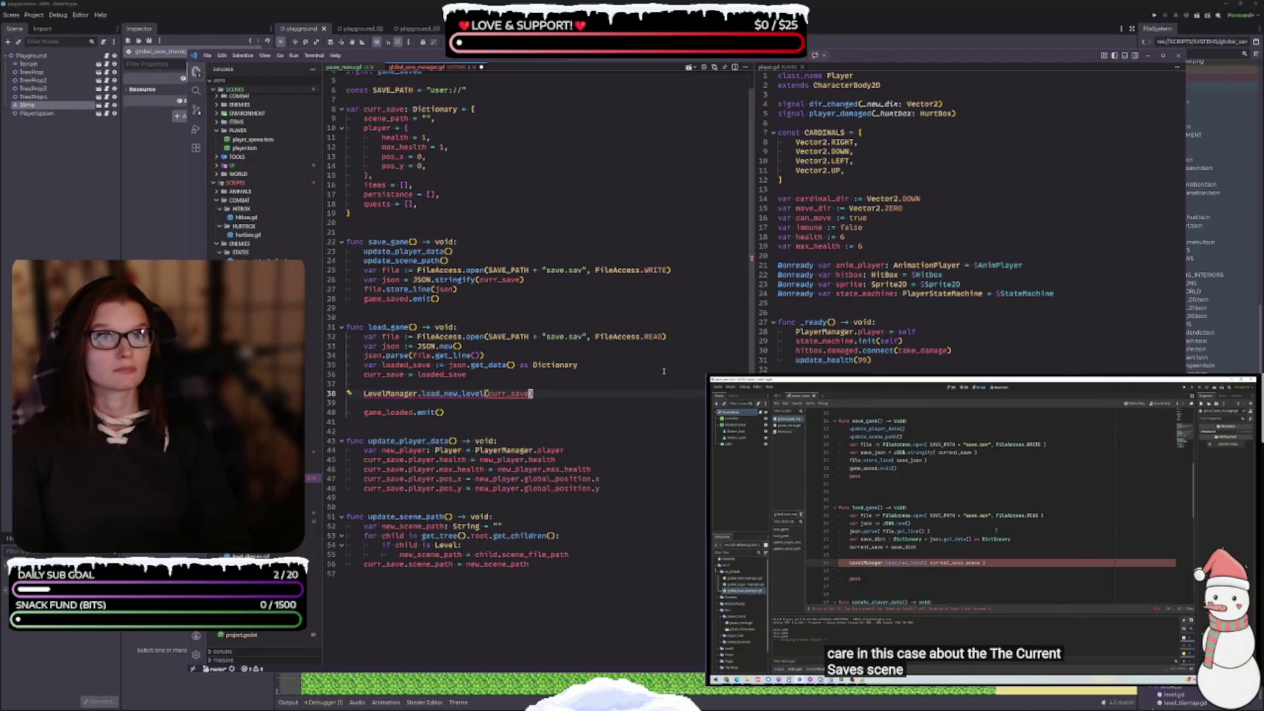
pyautogui.write('.sc')
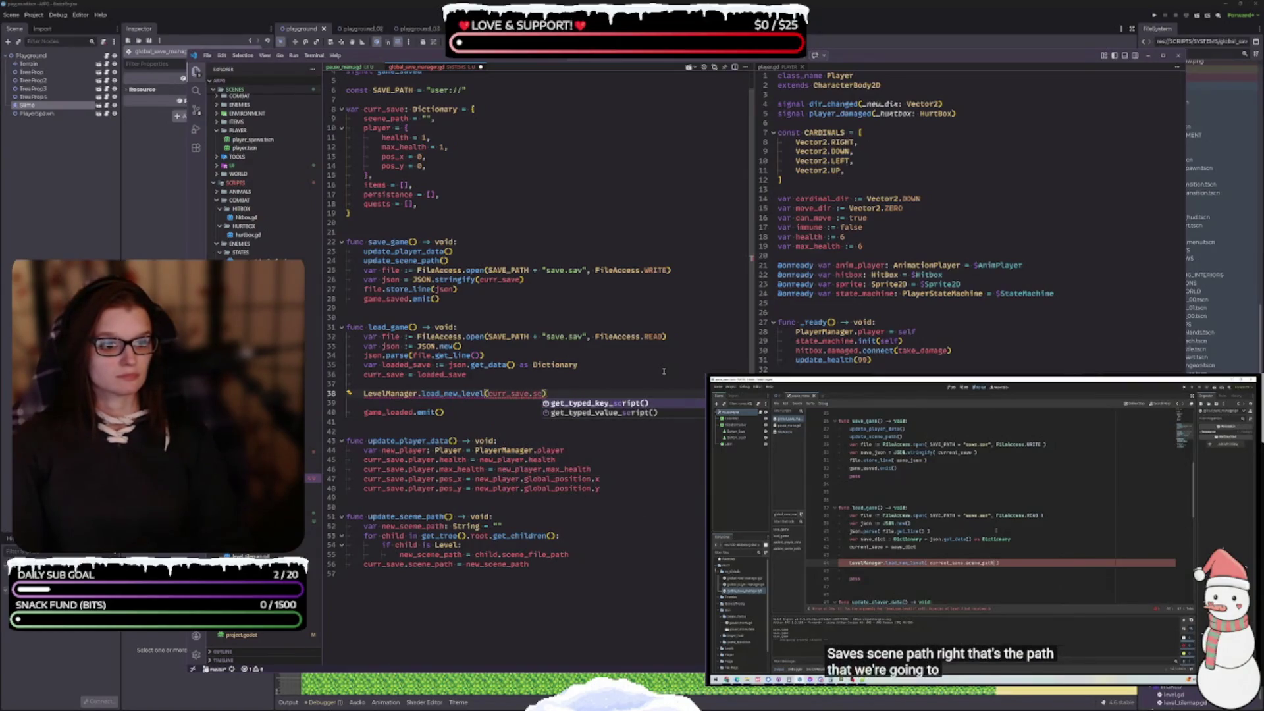
pyautogui.write('ene')
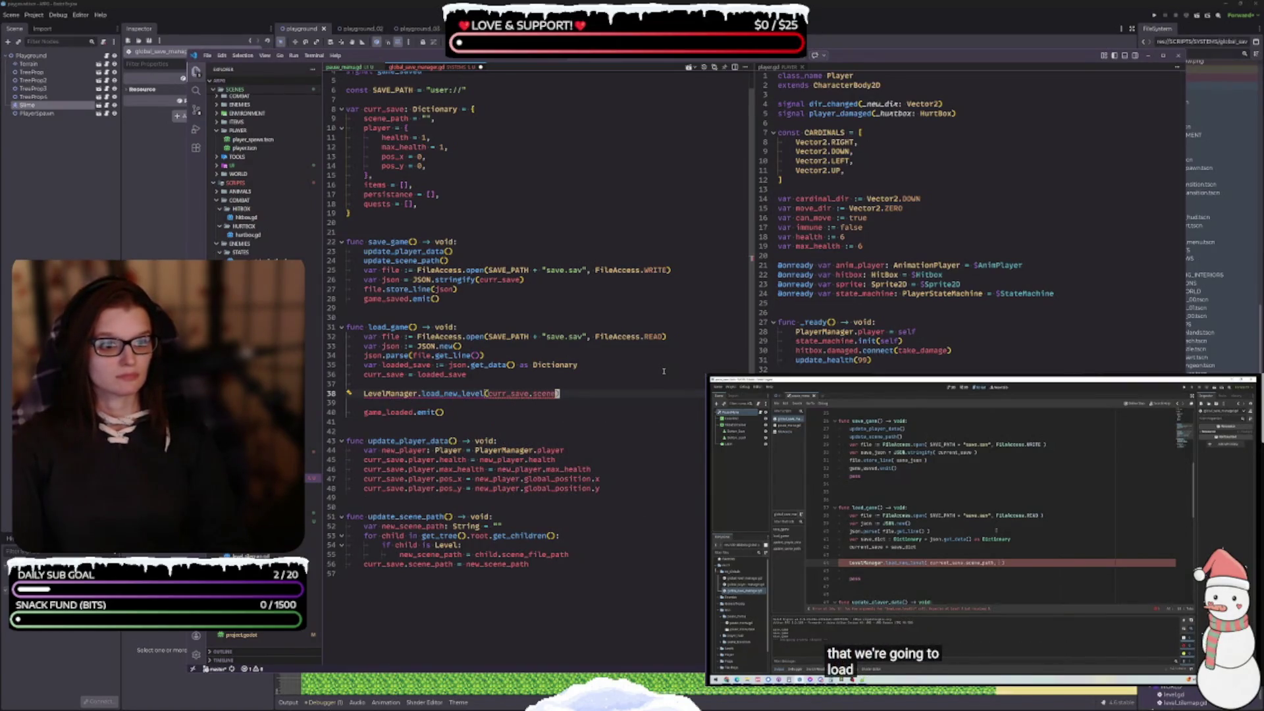
pyautogui.write('_path')
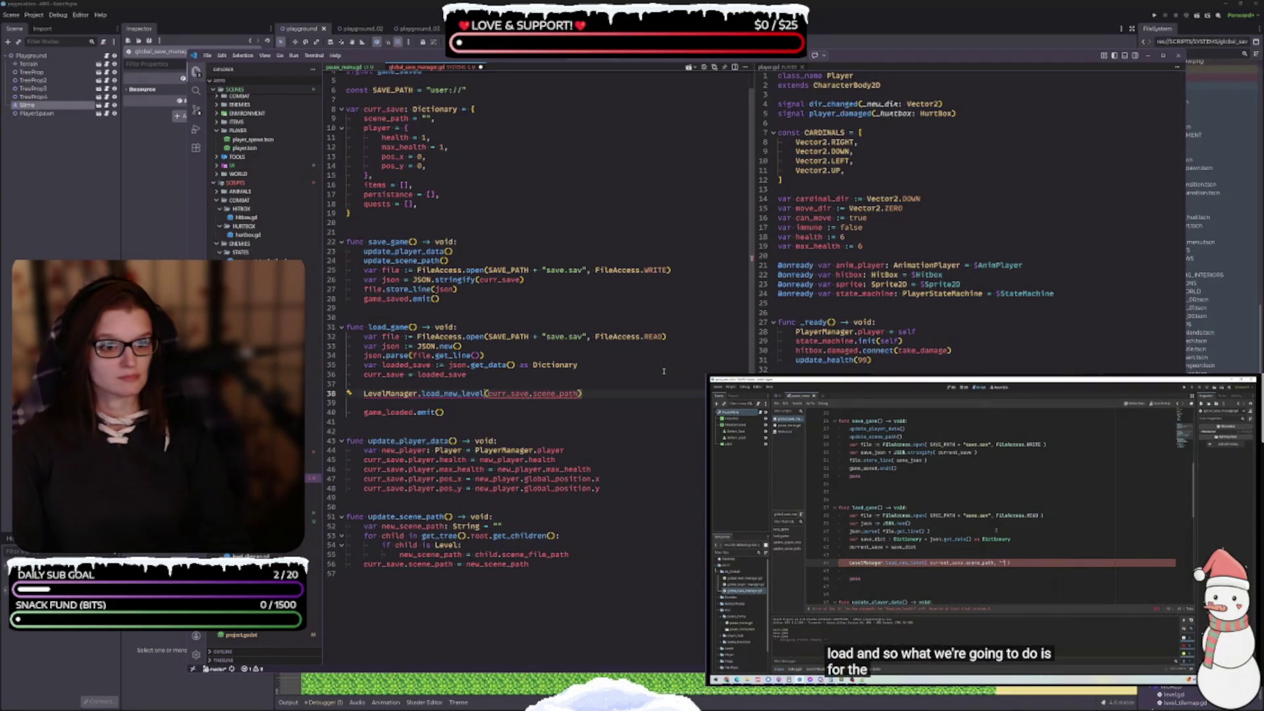
pyautogui.write(', ""')
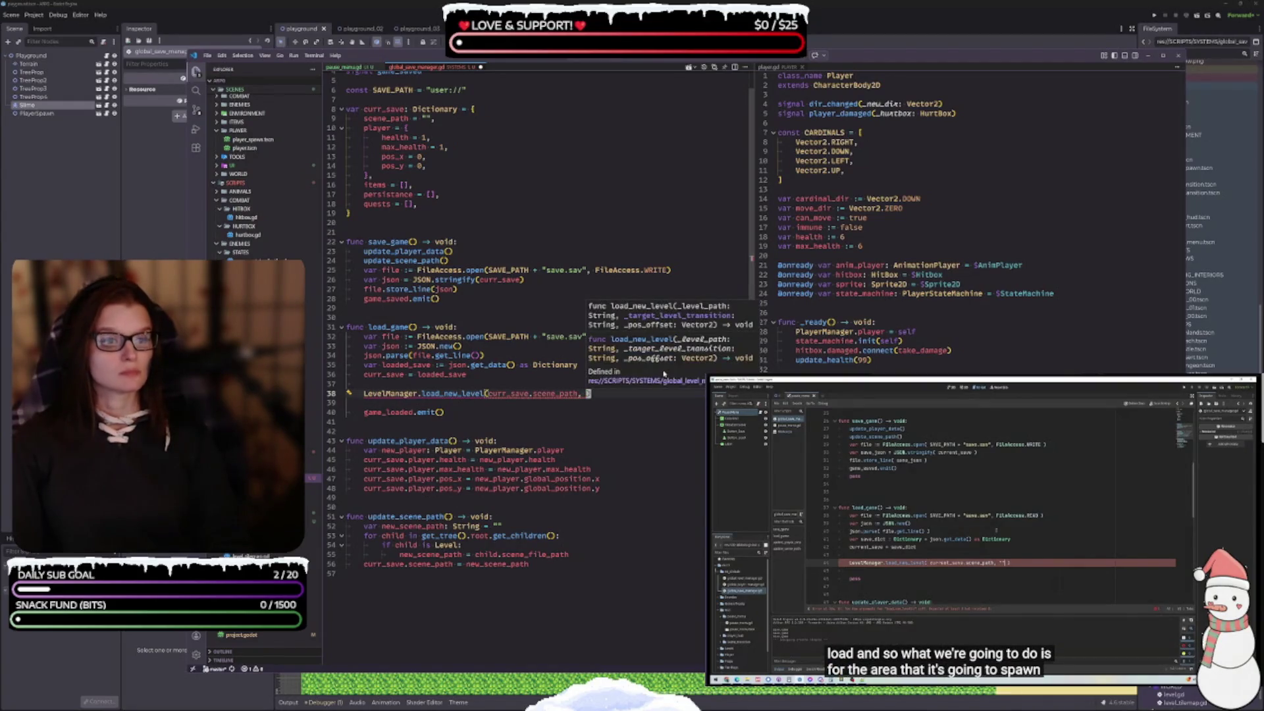
pyautogui.write('", ')
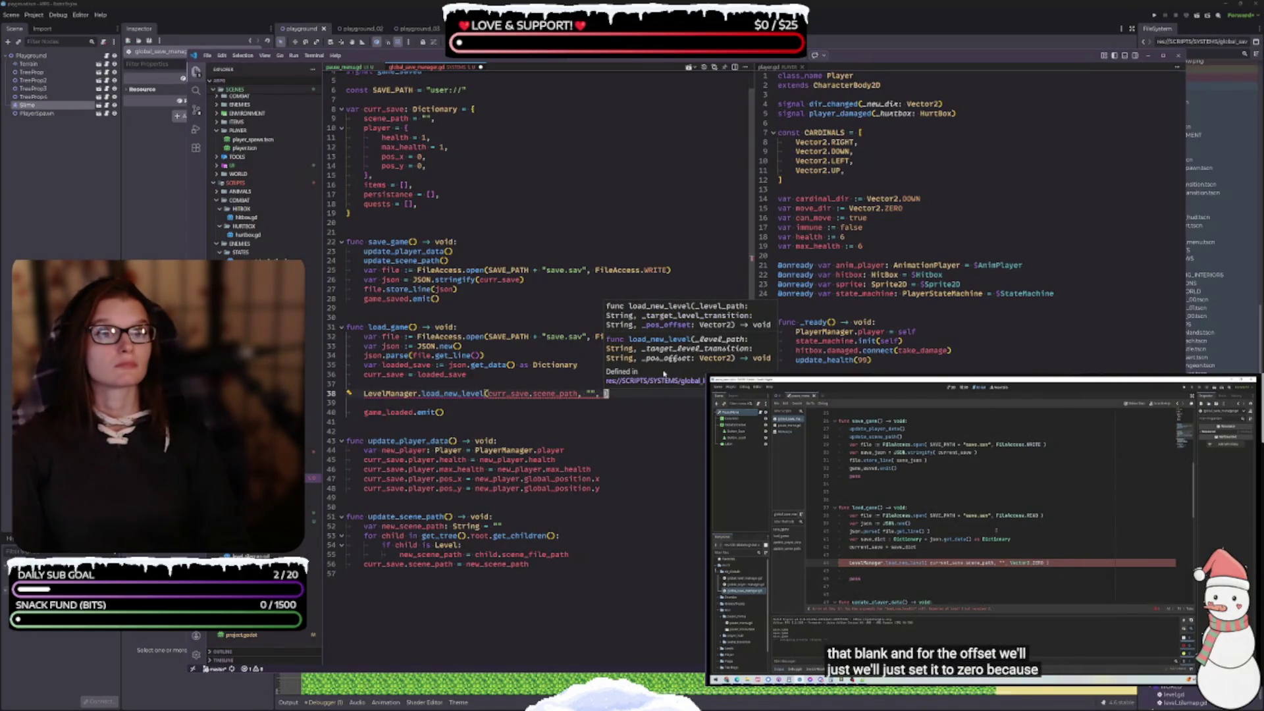
pyautogui.write(' Vector2.ZERO')
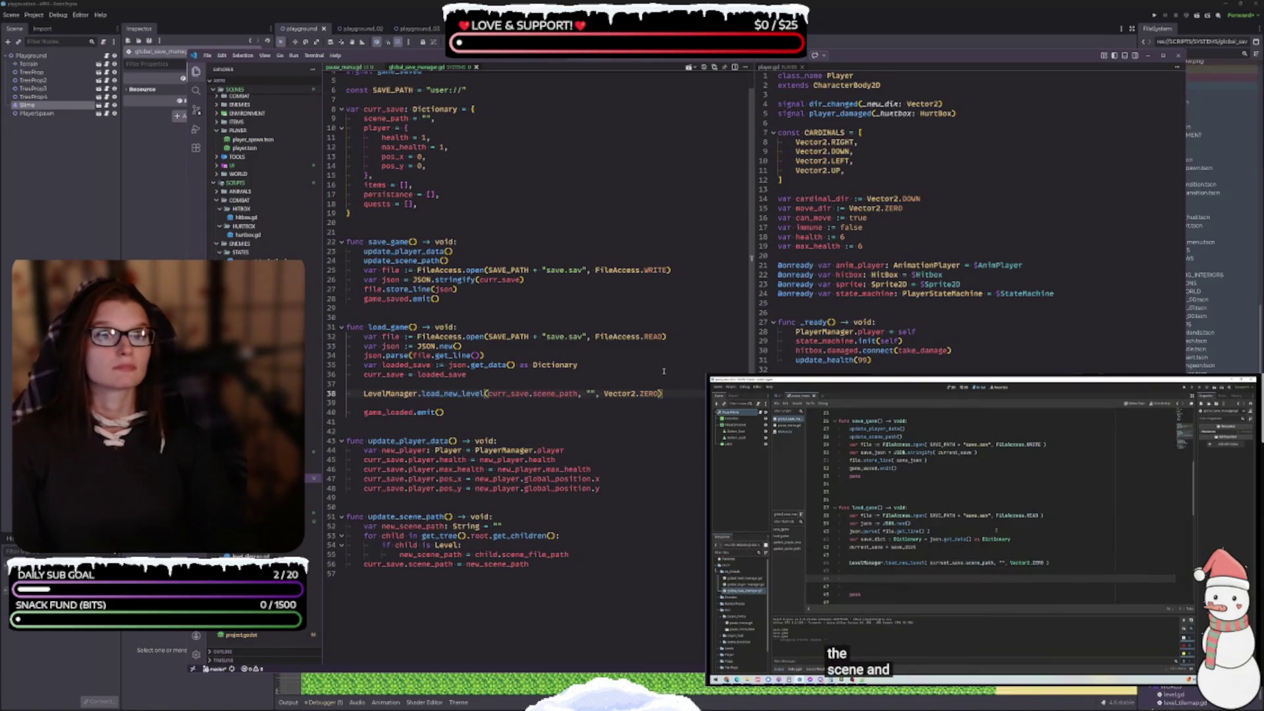
pyautogui.press('Return')
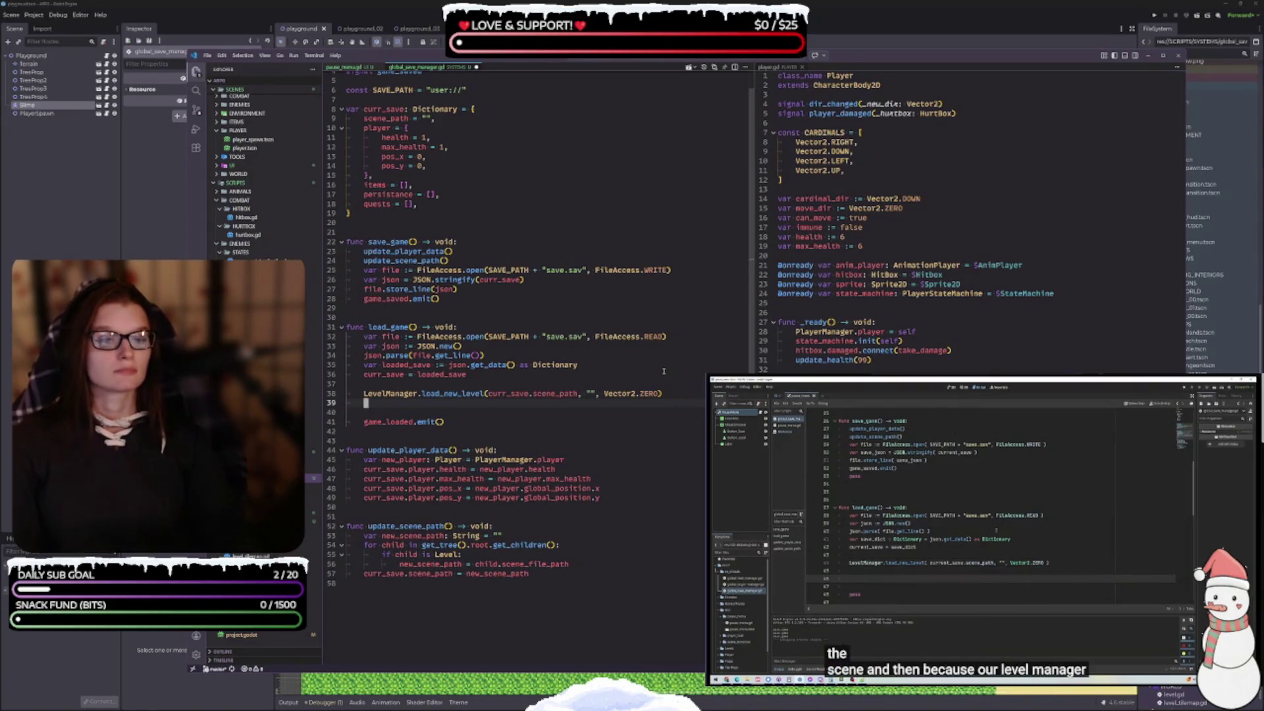
# - Add 'await LevelManager.level_load_started' on the line directly after the load_new_level call
pyautogui.press('Return')
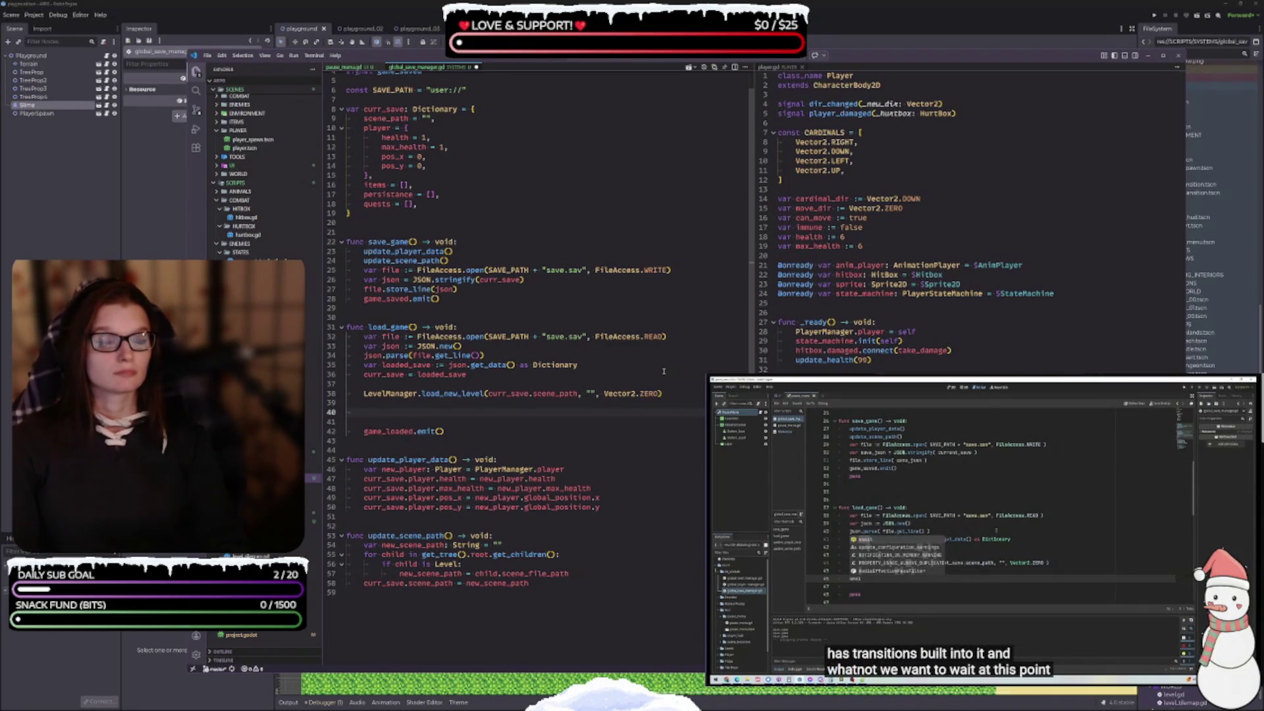
pyautogui.write('await')
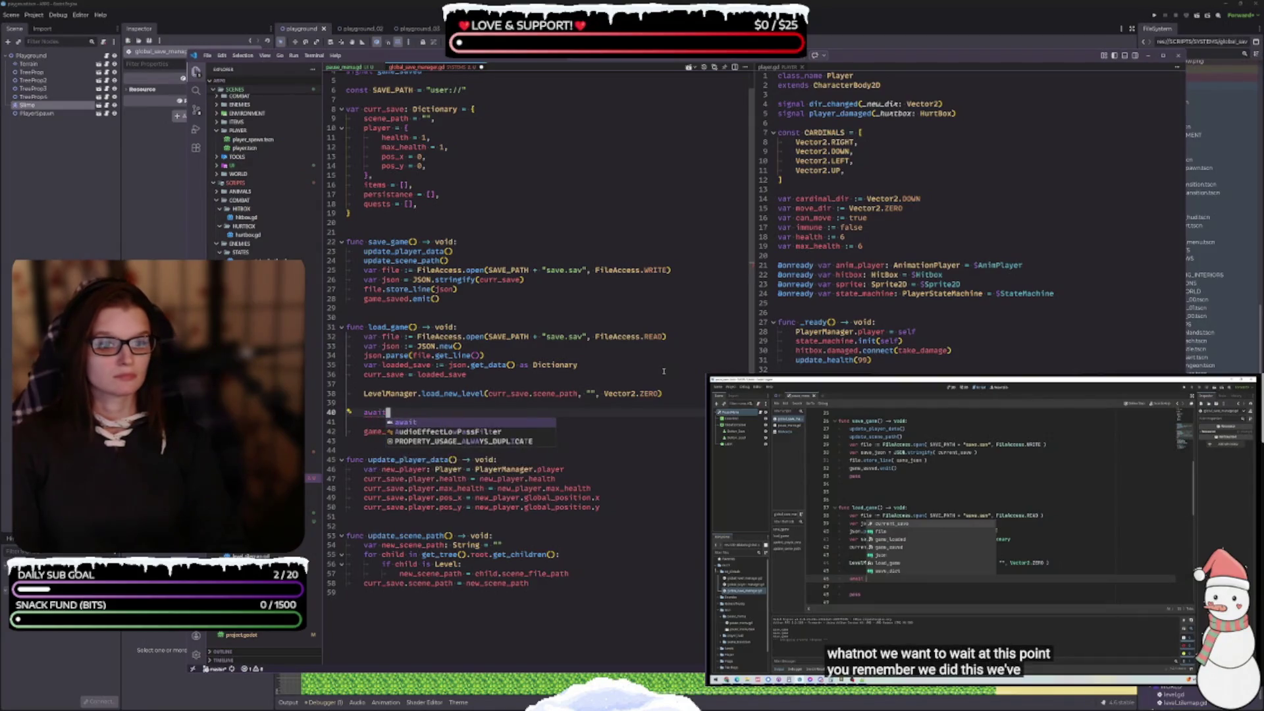
pyautogui.write(' L')
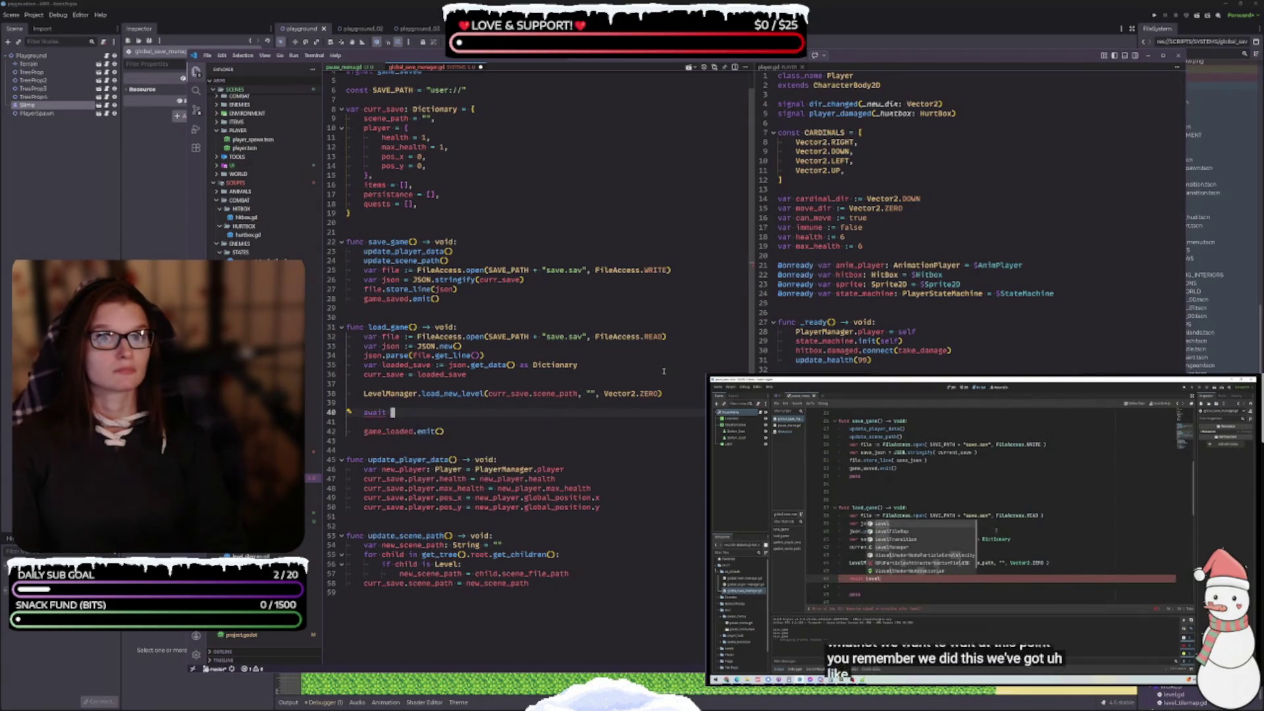
pyautogui.write('eve')
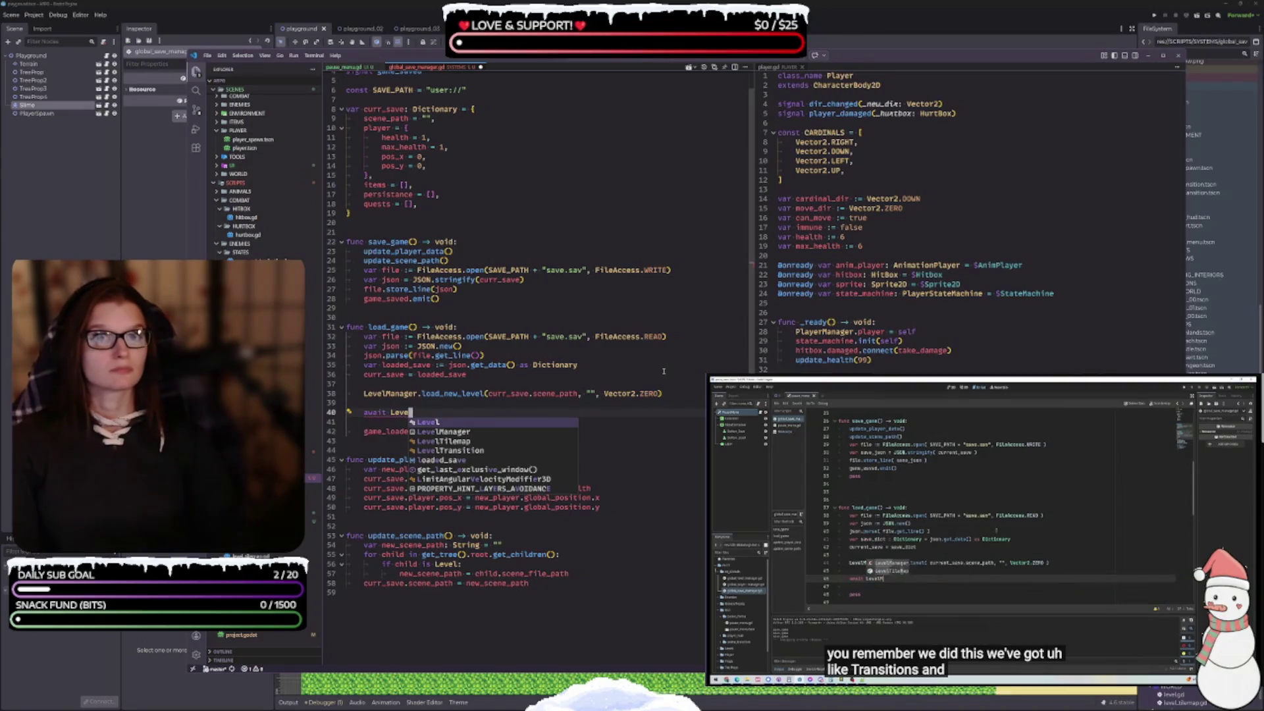
pyautogui.press('Down')
pyautogui.press('Return')
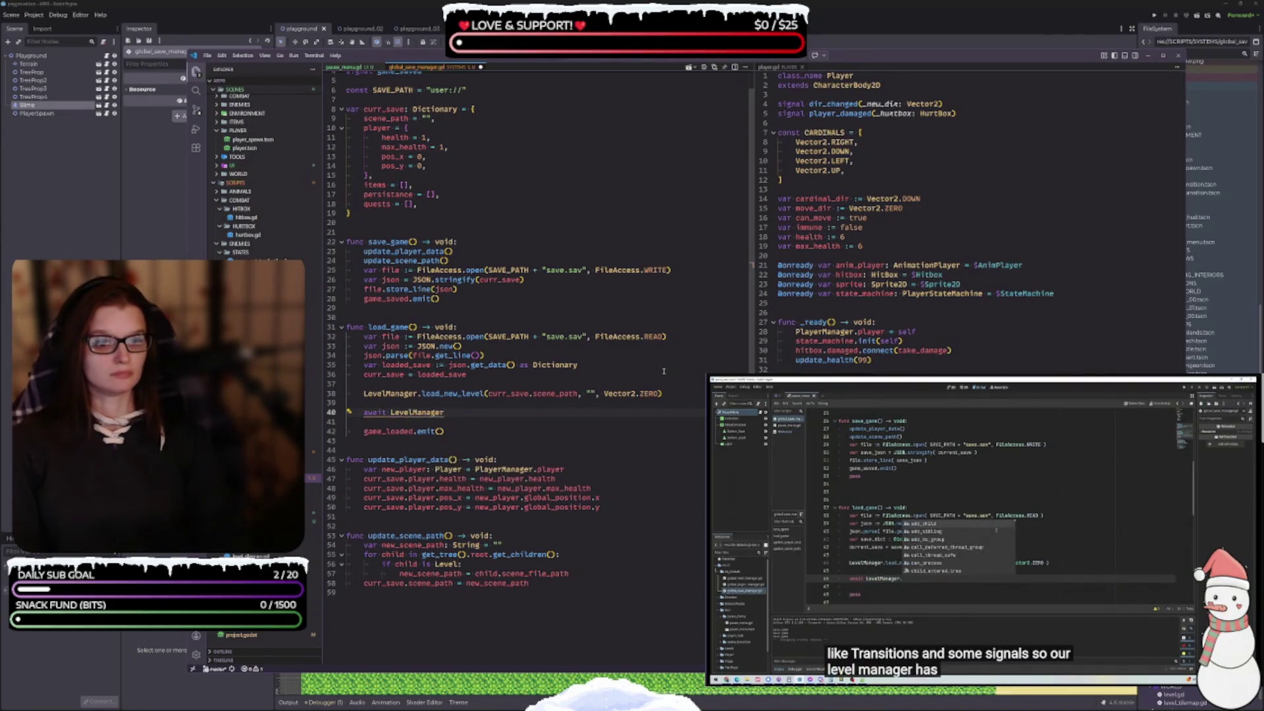
pyautogui.write('.')
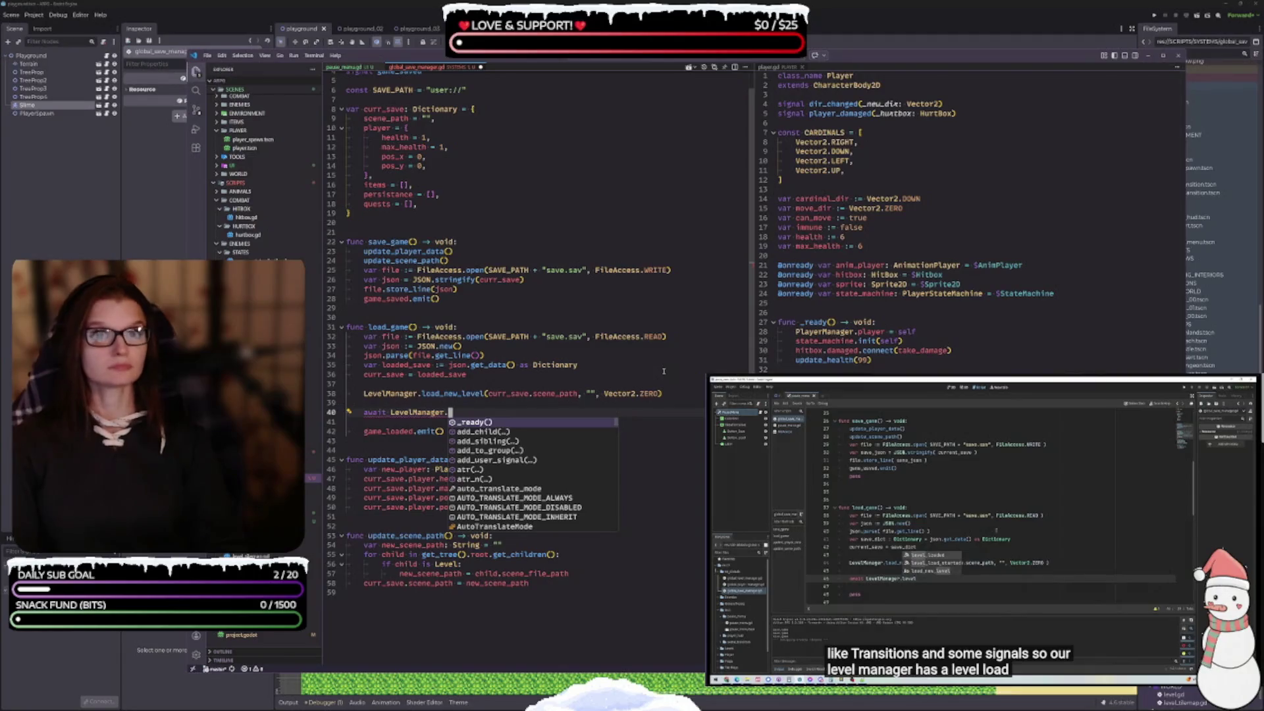
pyautogui.write('level_load_started')
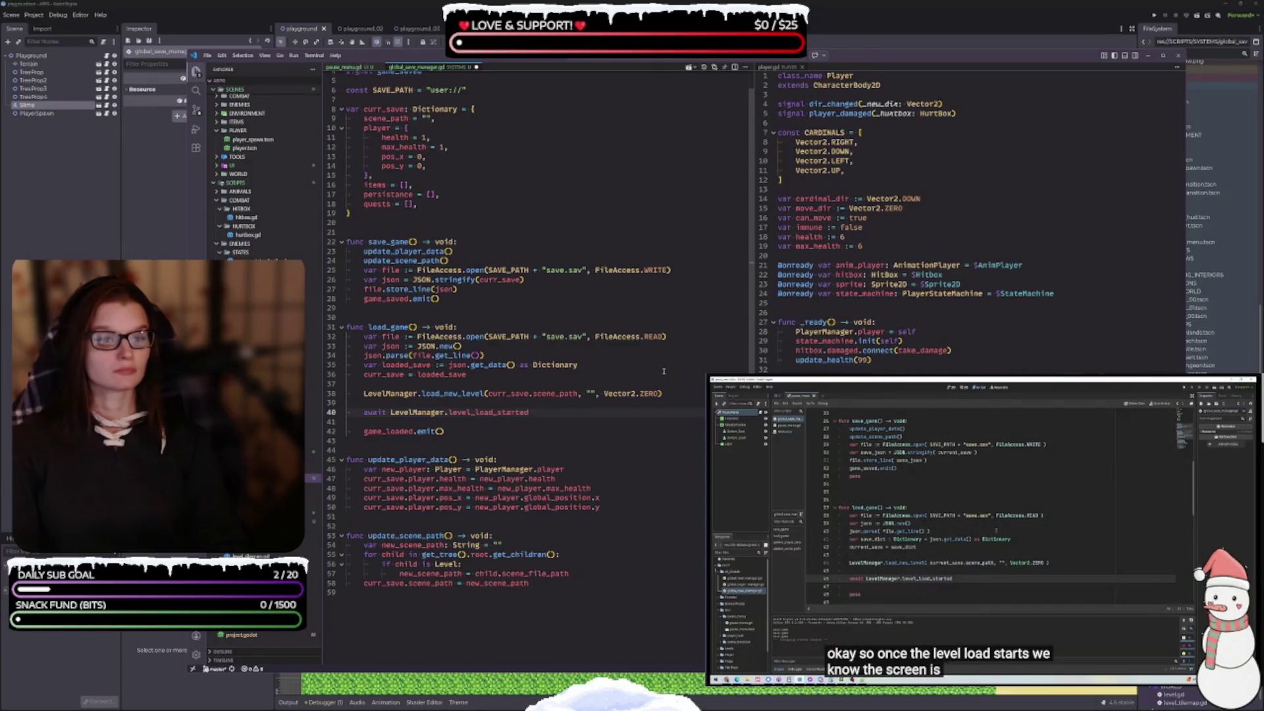
pyautogui.press('Up')
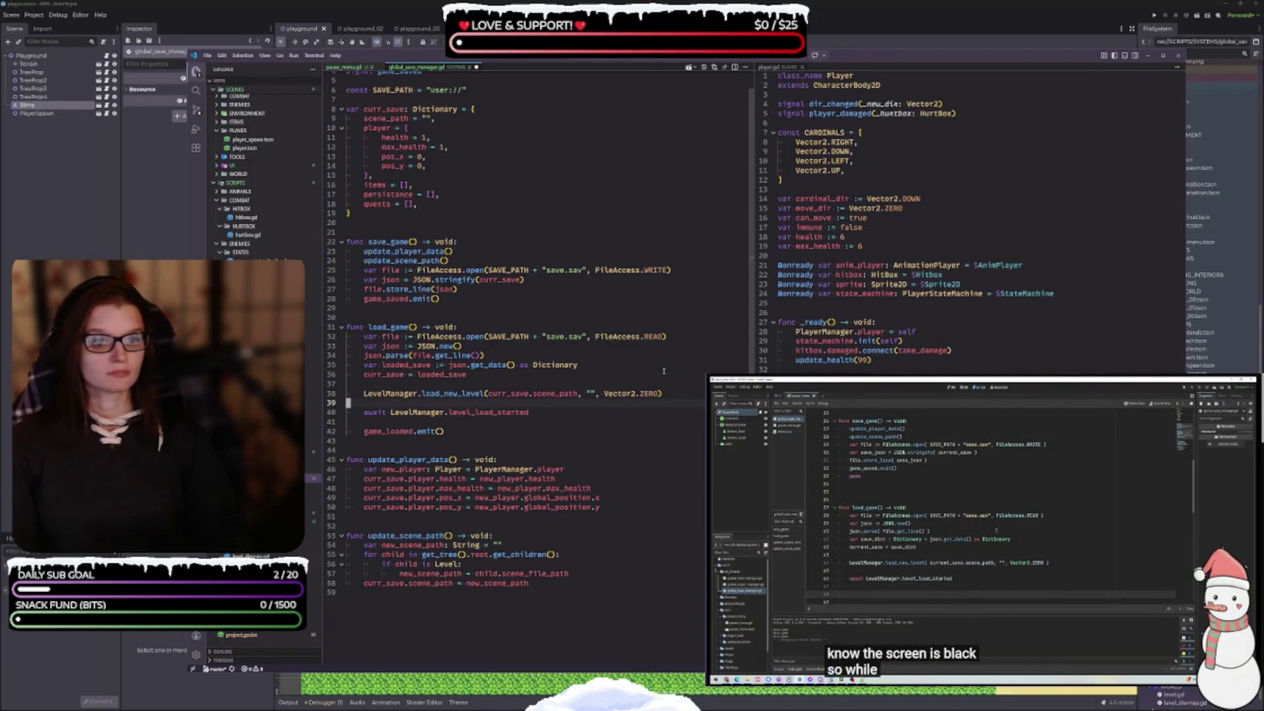
pyautogui.press('BackSpace')
pyautogui.click(588, 403)
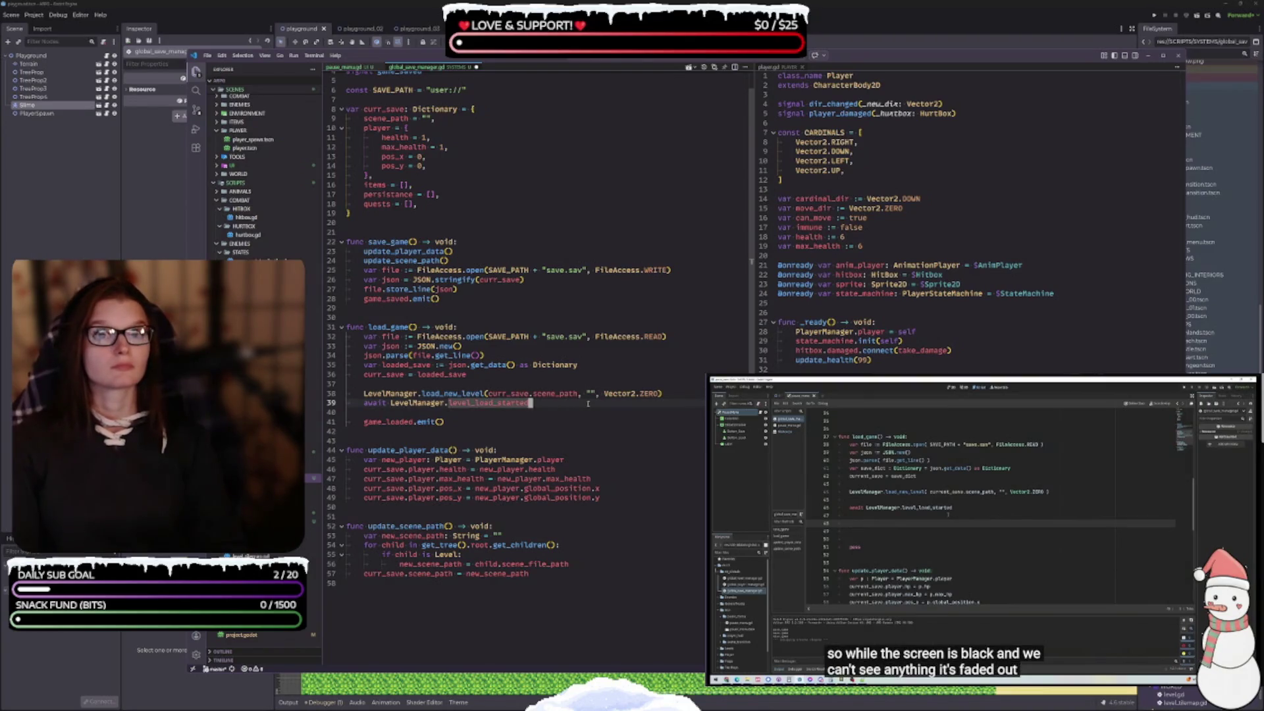
pyautogui.press('Return')
pyautogui.press('Return')
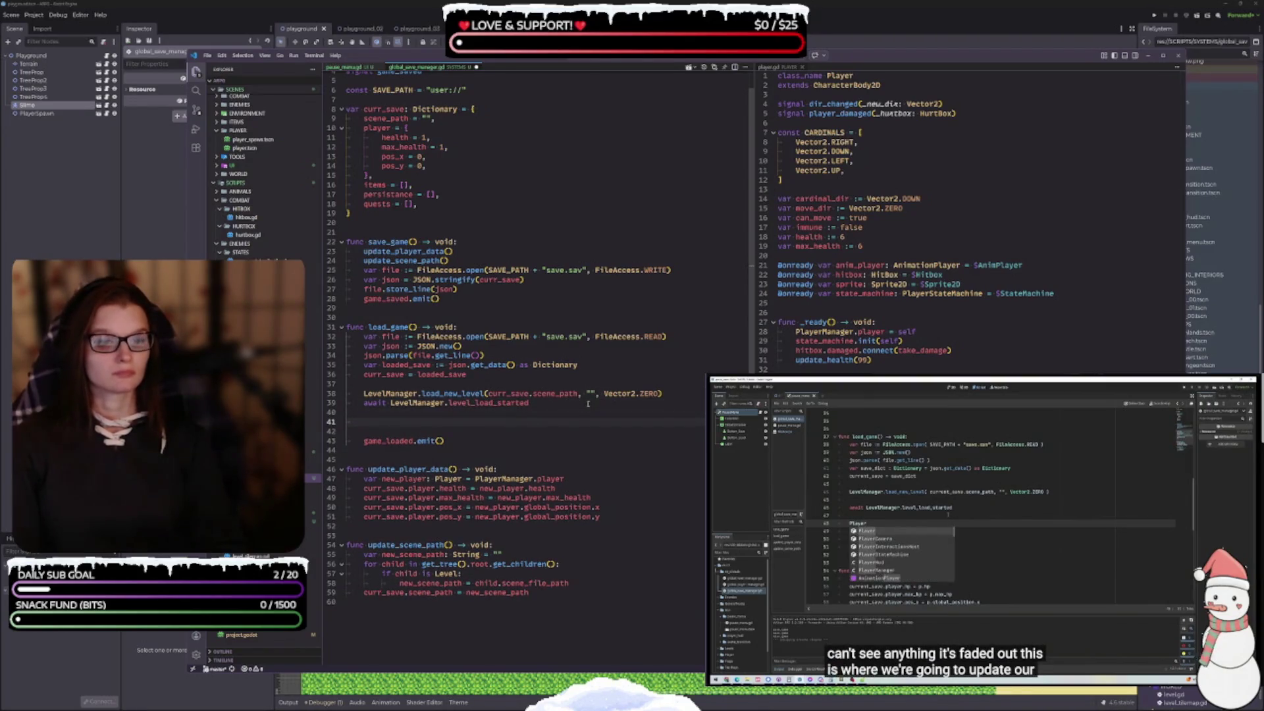
# - Add PlayerManager.set_player_pos(Vector2(curr_save.player.pos_x, curr_save.player.pos_y)) to load_game
pyautogui.write('play')
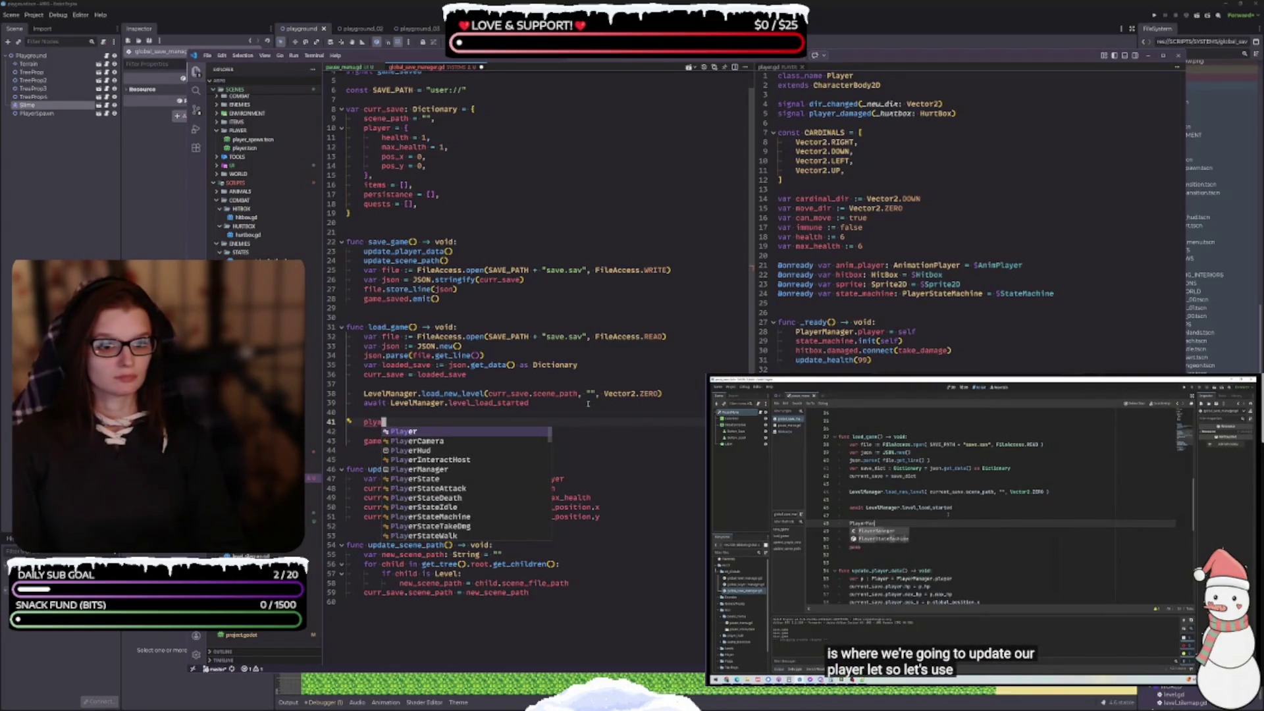
pyautogui.press('Return')
pyautogui.write('ma')
pyautogui.press('Return')
pyautogui.write('.')
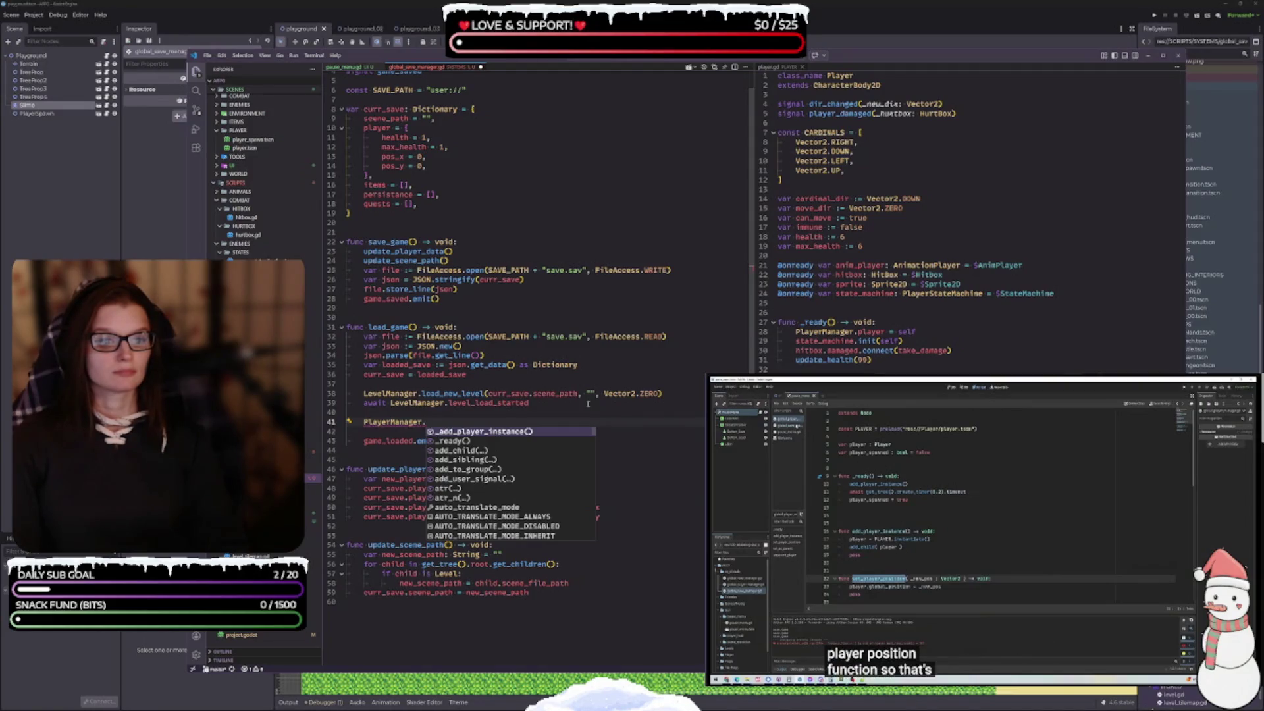
pyautogui.write('set')
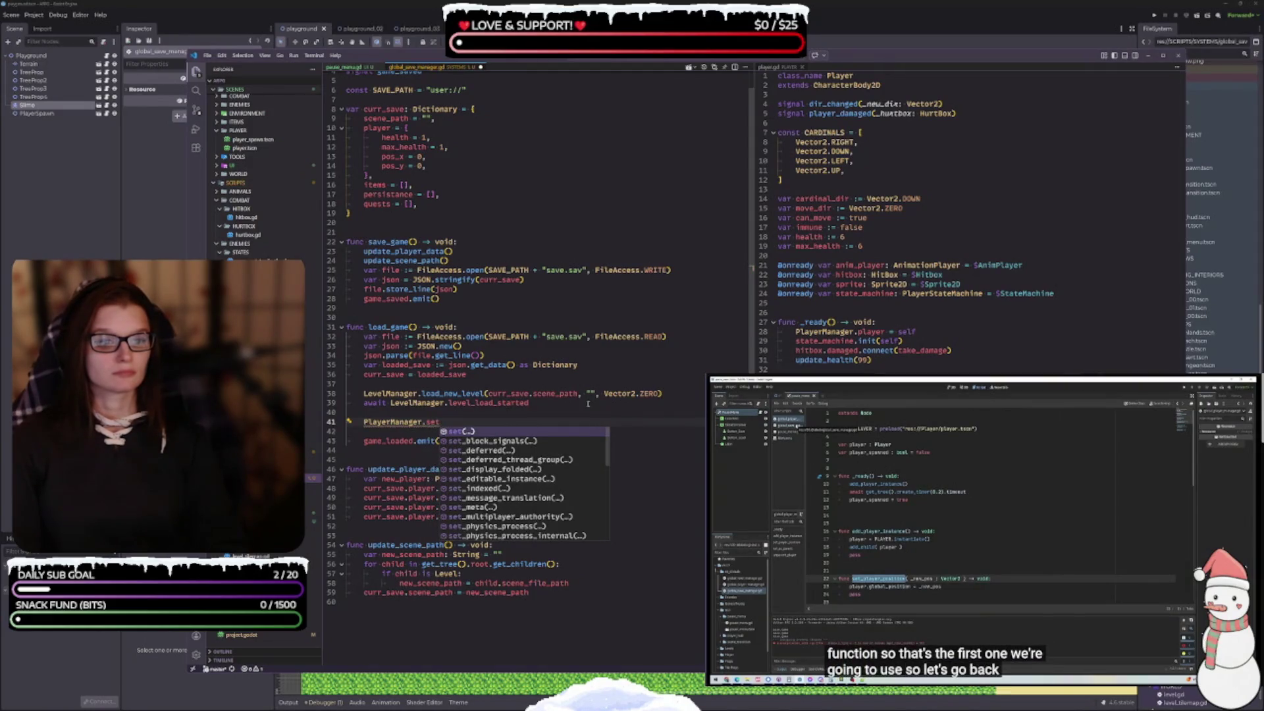
pyautogui.write('_pl')
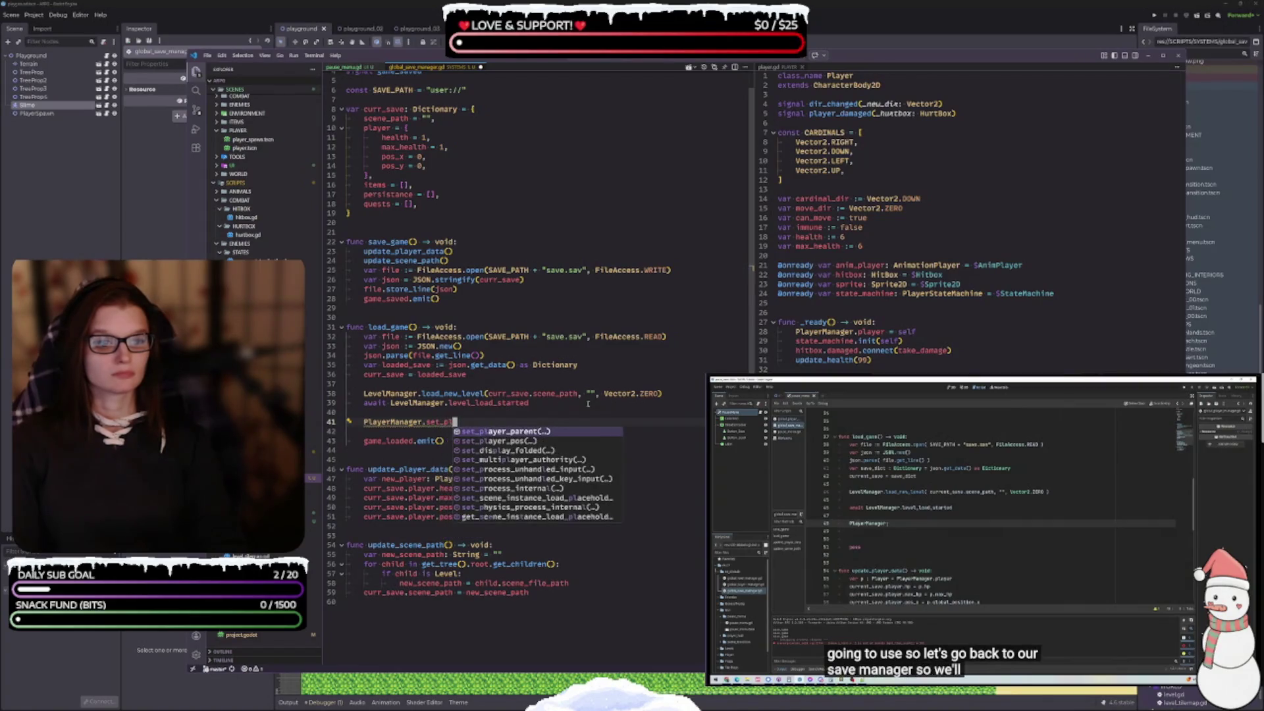
pyautogui.press('Down')
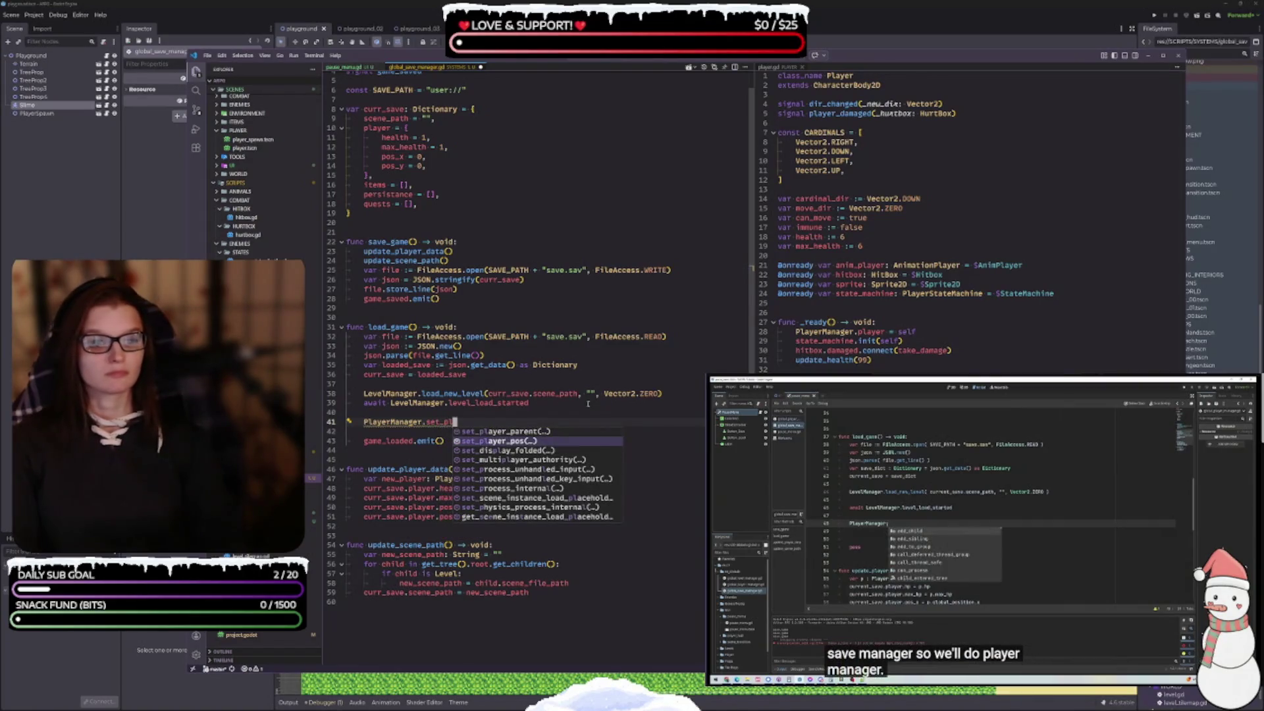
pyautogui.press('Return')
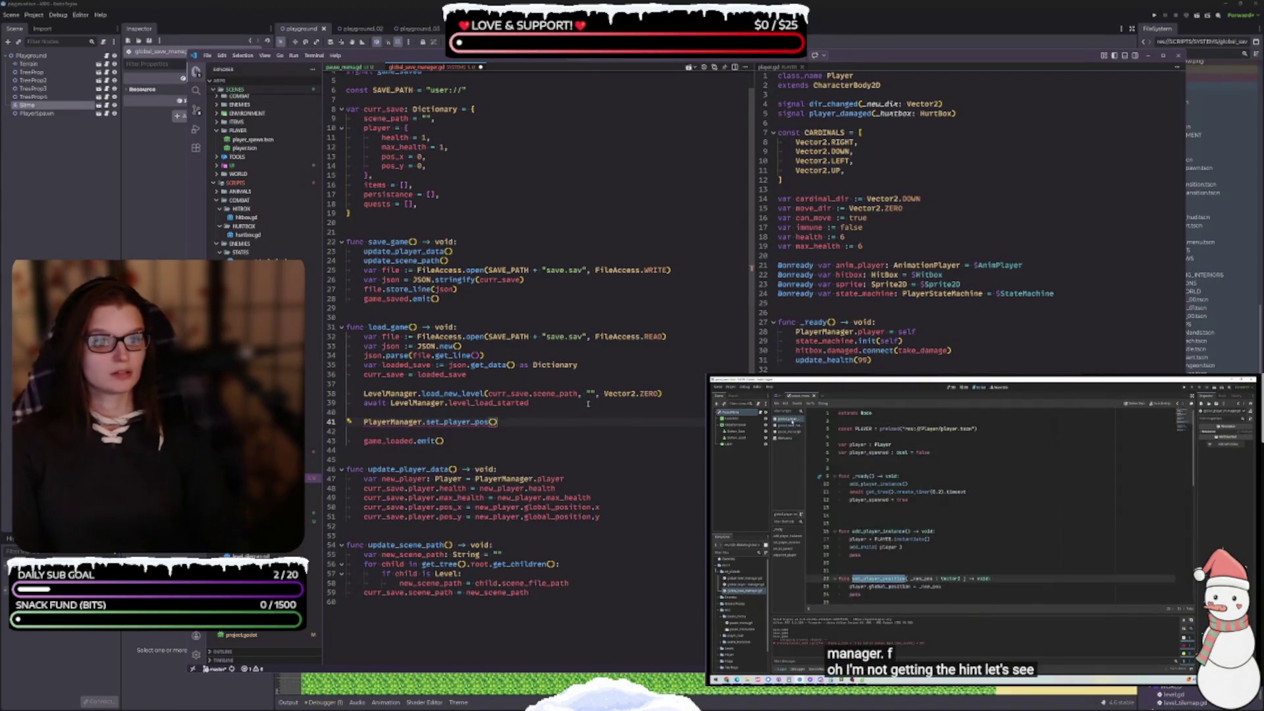
pyautogui.write('(')
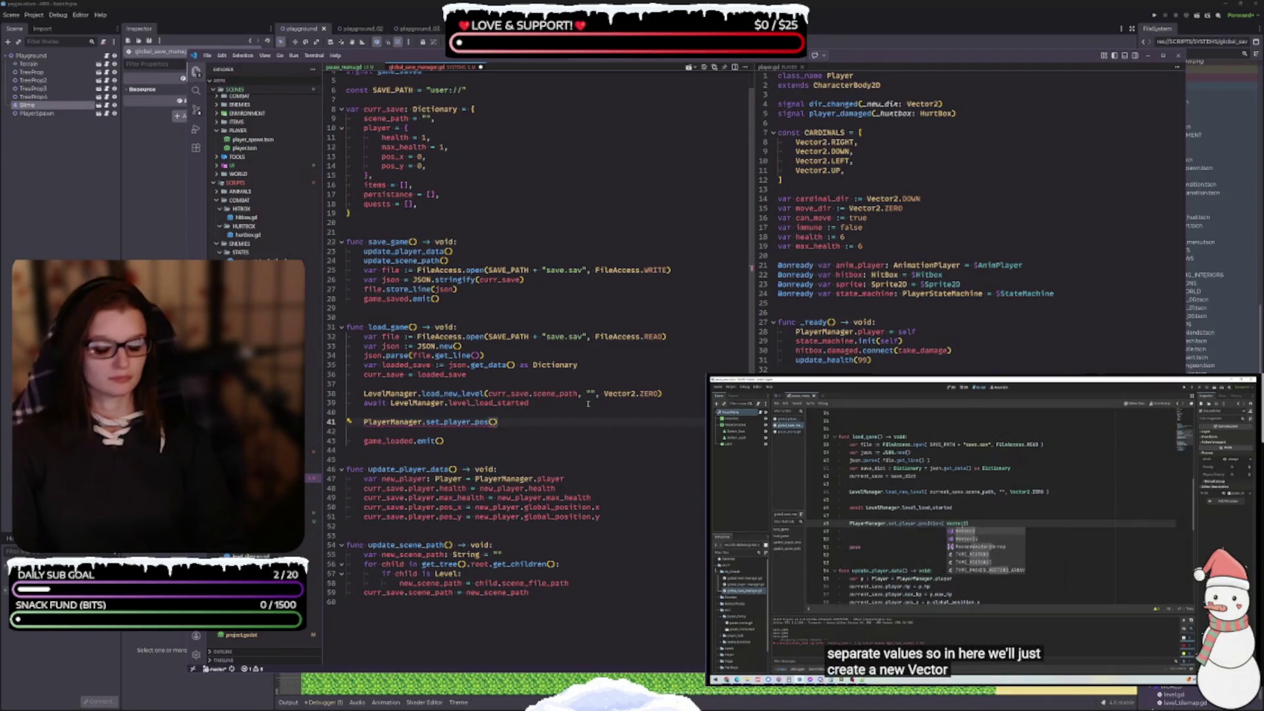
pyautogui.write('Vec')
pyautogui.press('Return')
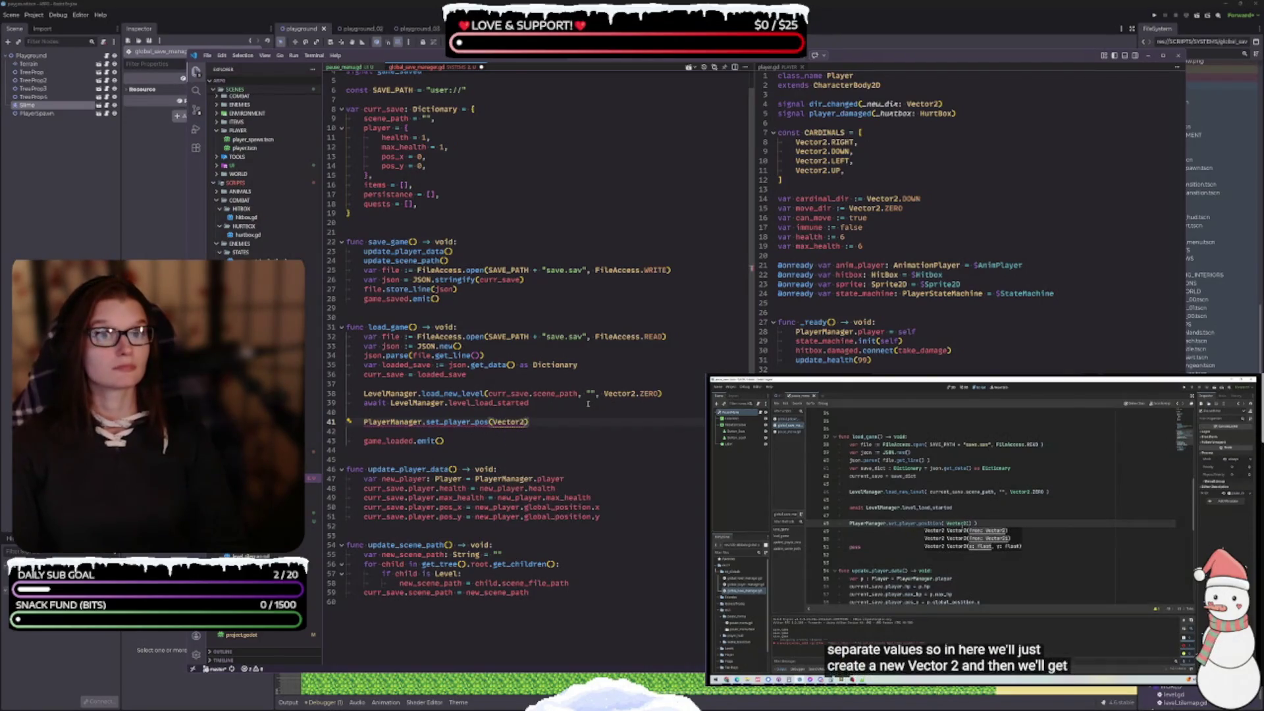
pyautogui.write('curr_save')
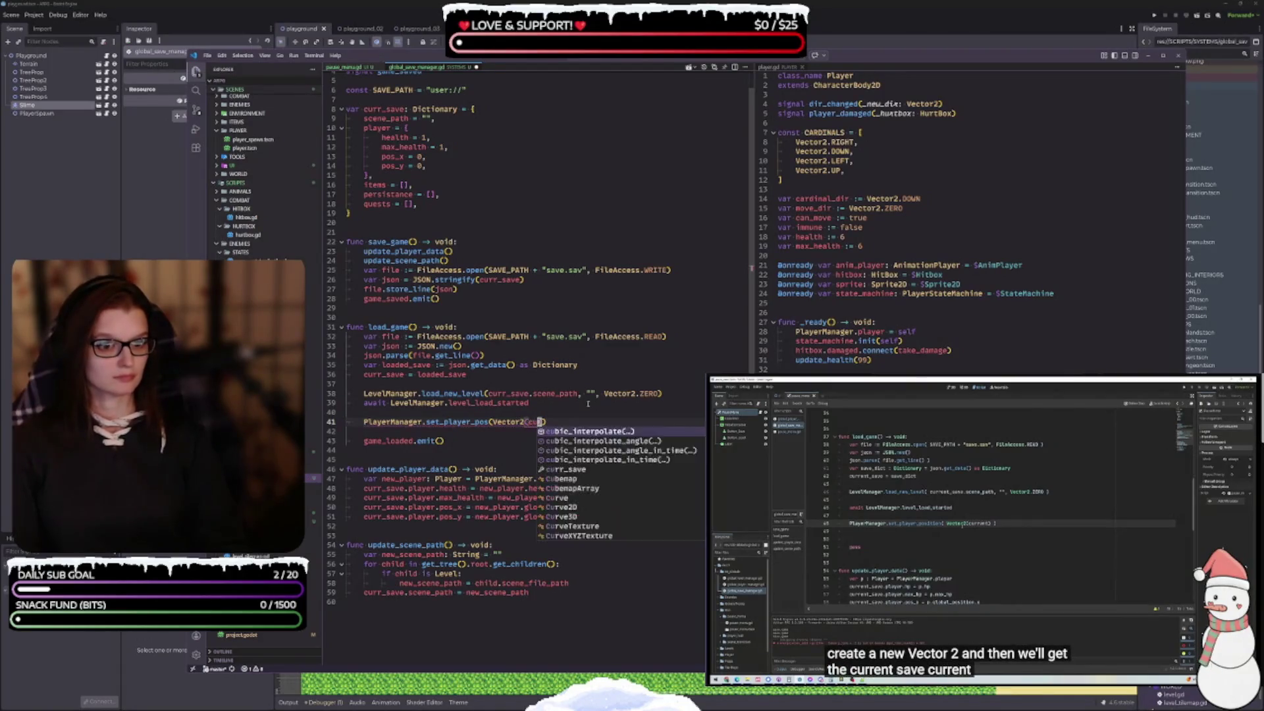
pyautogui.write('.')
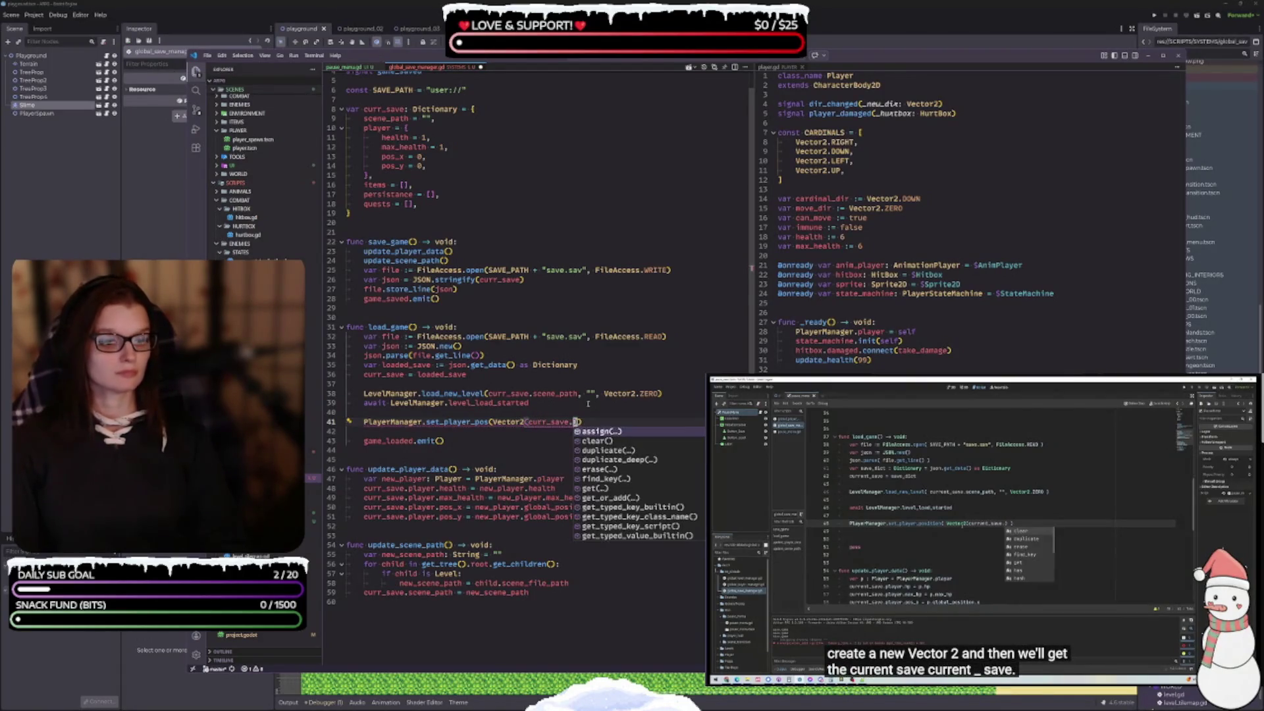
pyautogui.write('pl')
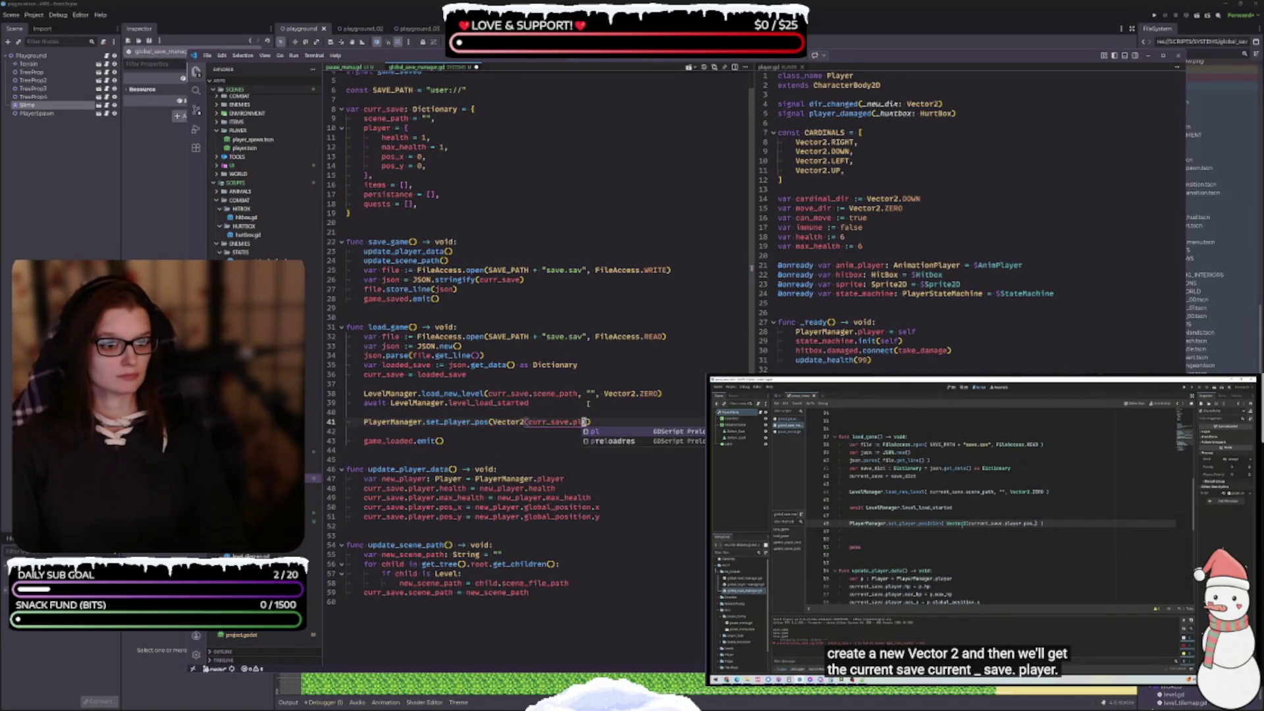
pyautogui.write('ayer.po')
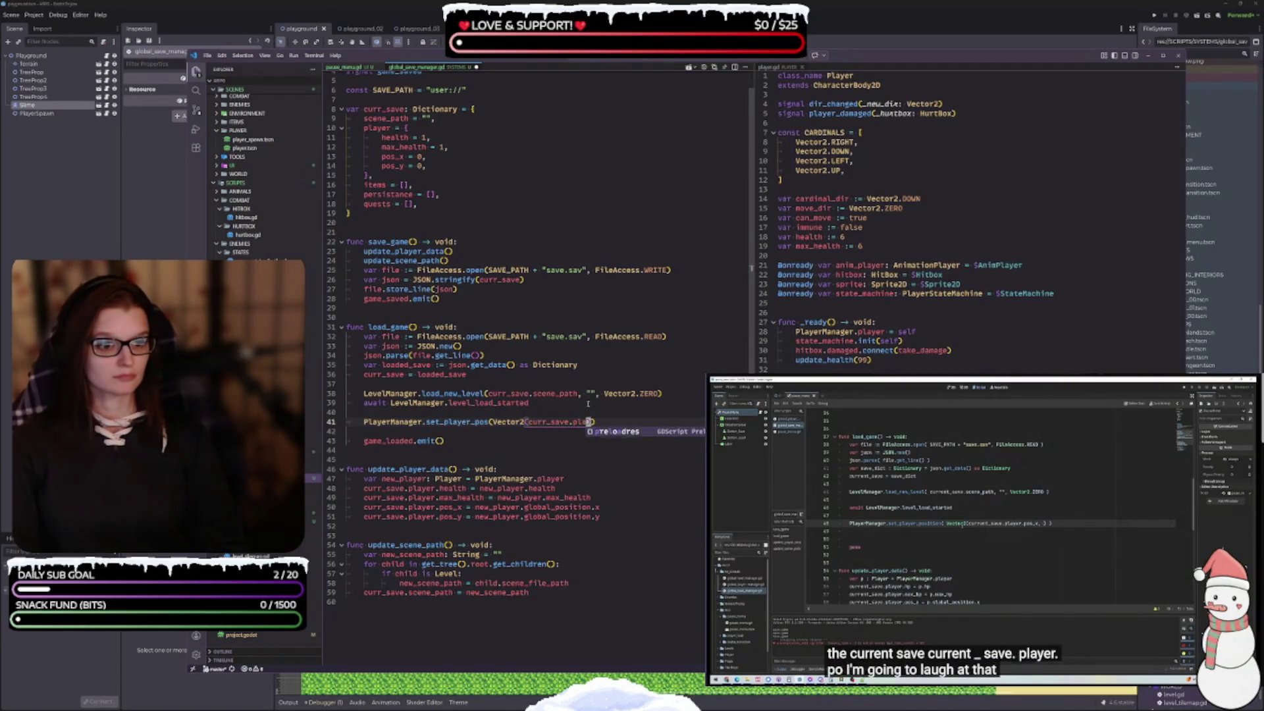
pyautogui.write('s_x,')
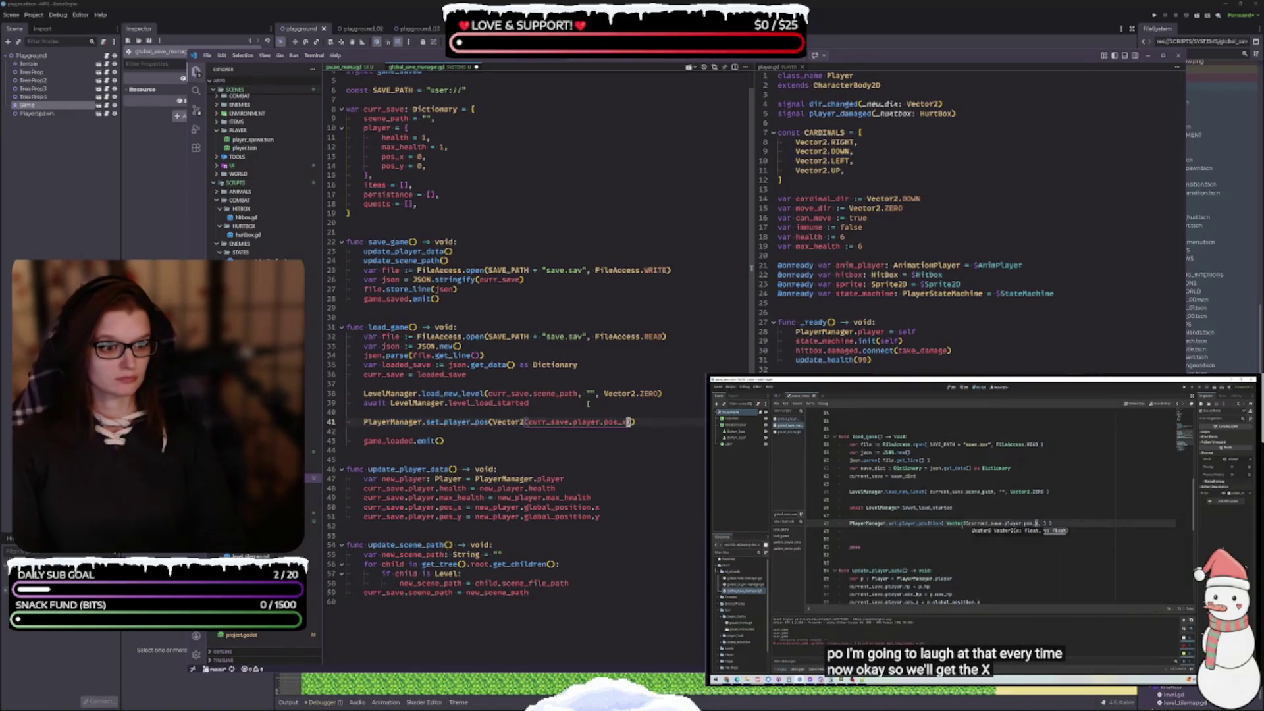
pyautogui.write('rr_save.player')
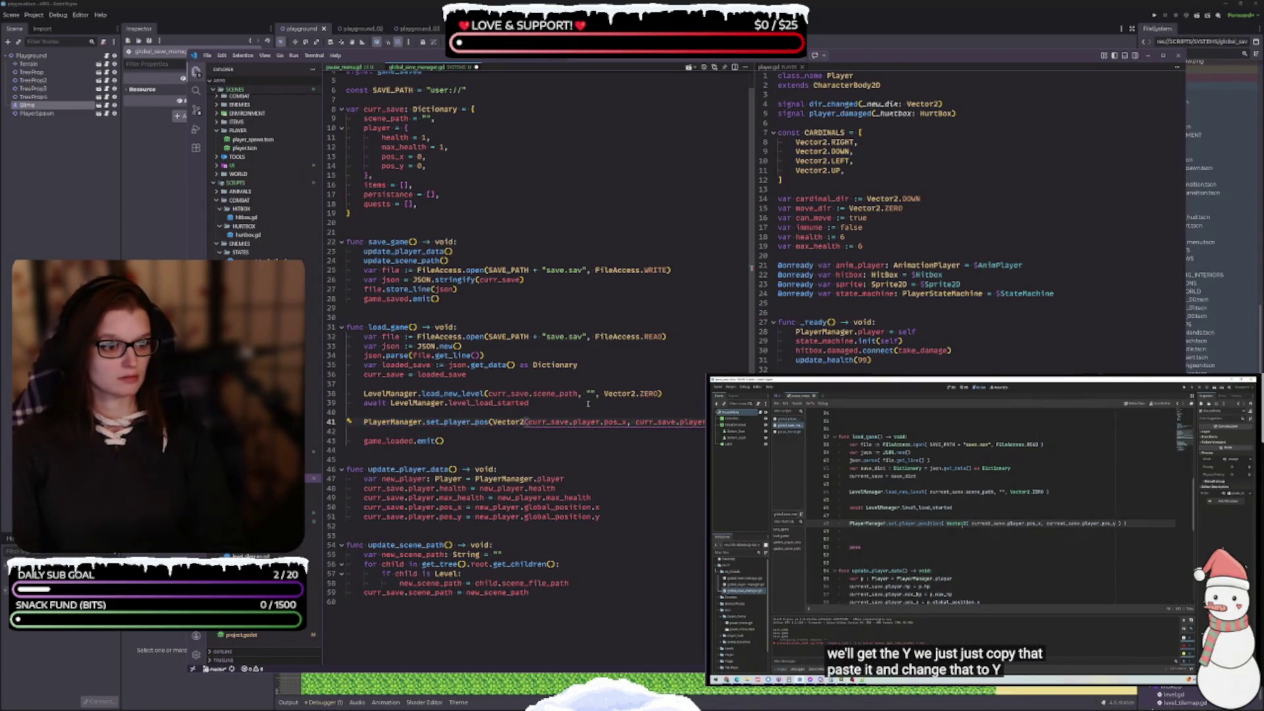
pyautogui.write('.pos_y)')
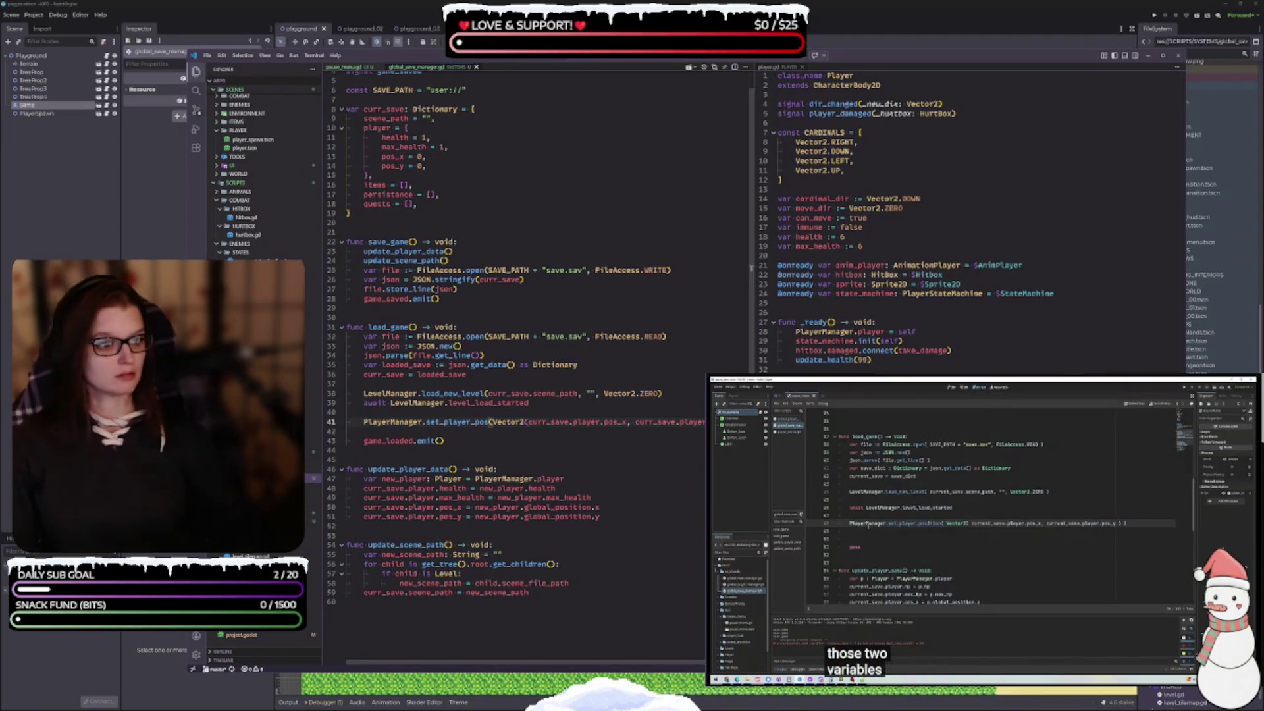
# - Break the set_player_pos call so the Vector2 arguments move onto separate indented lines
pyautogui.moveTo(753, 359); pyautogui.dragTo(777, 355)
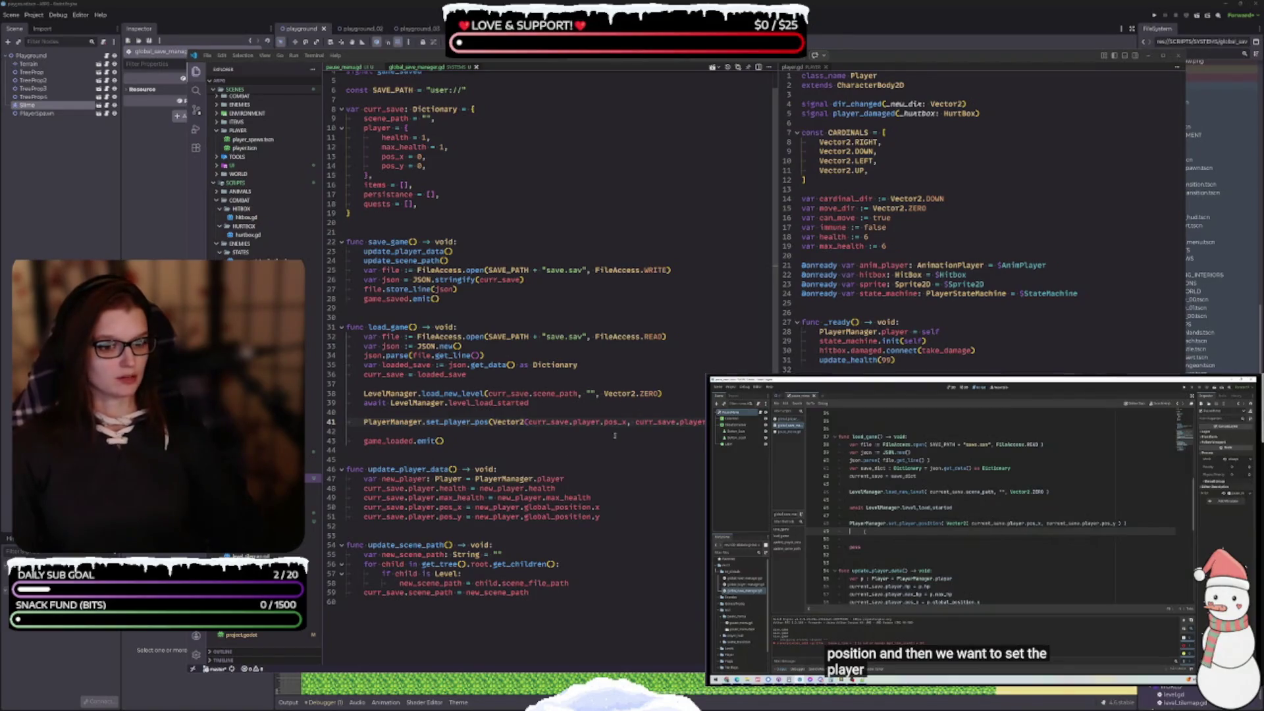
pyautogui.scroll(-2, 510, 428)
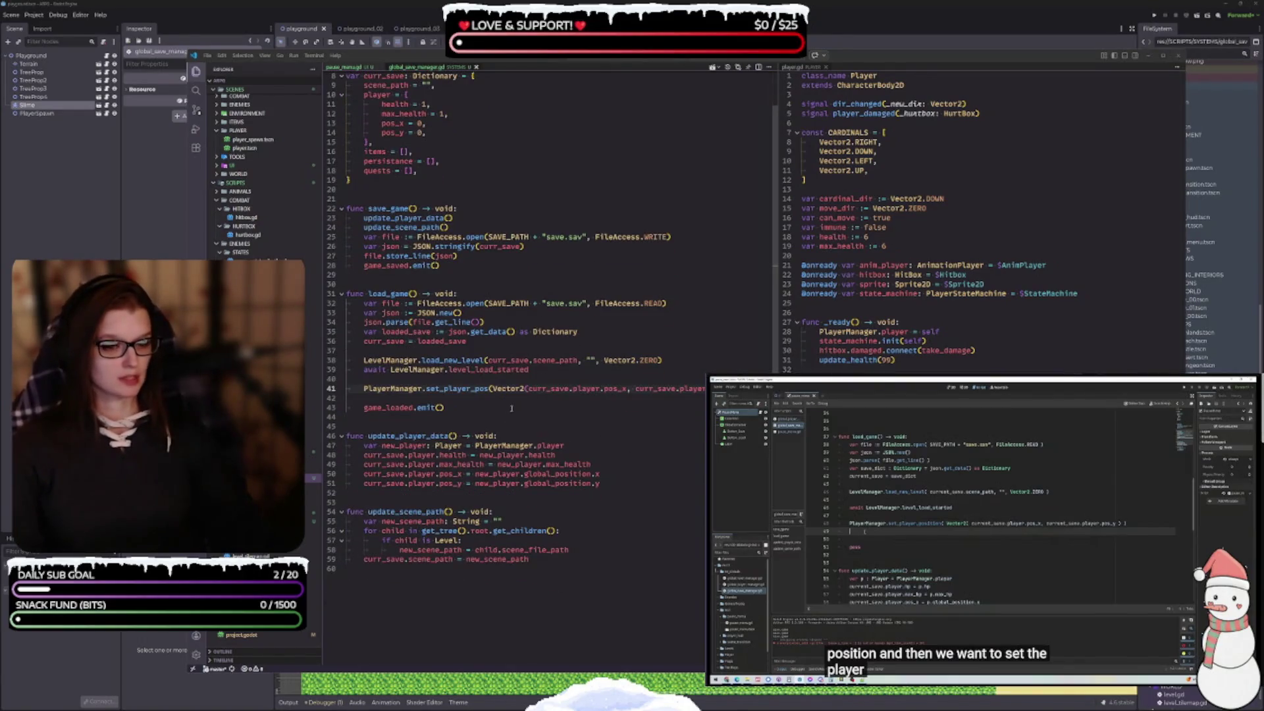
pyautogui.click(526, 390)
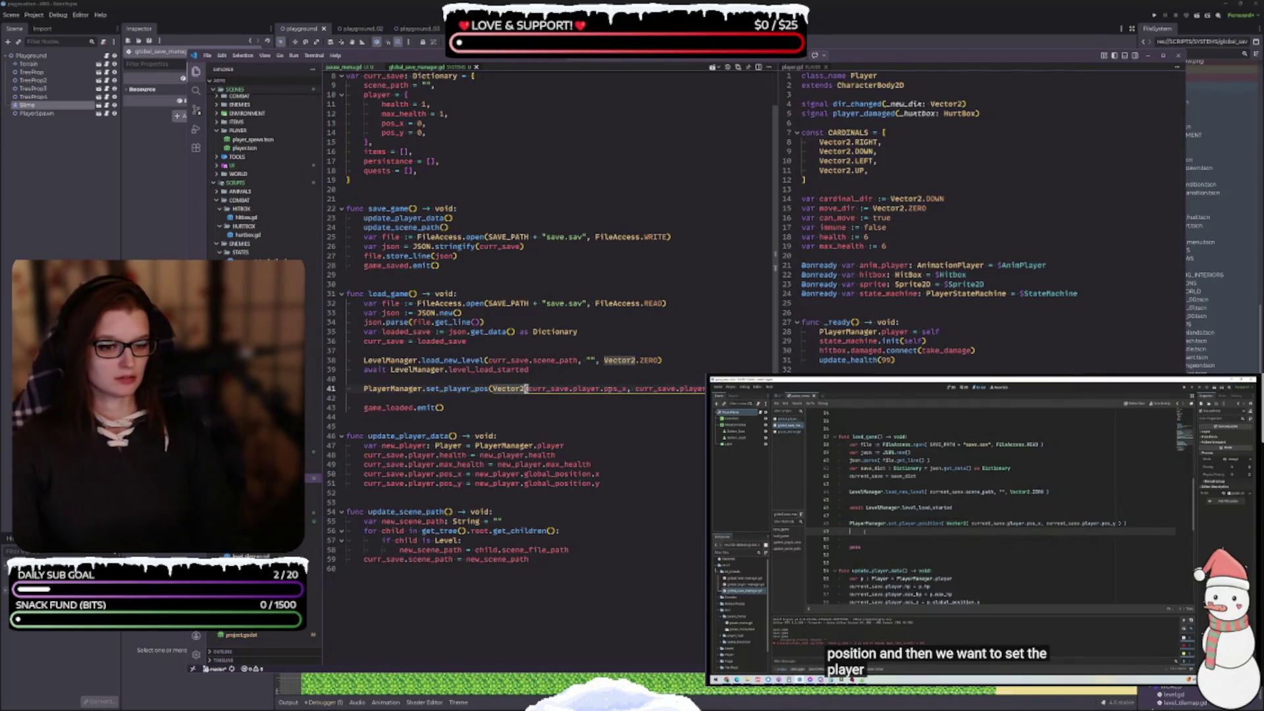
pyautogui.press('Return')
pyautogui.press('Tab')
pyautogui.press('Tab')
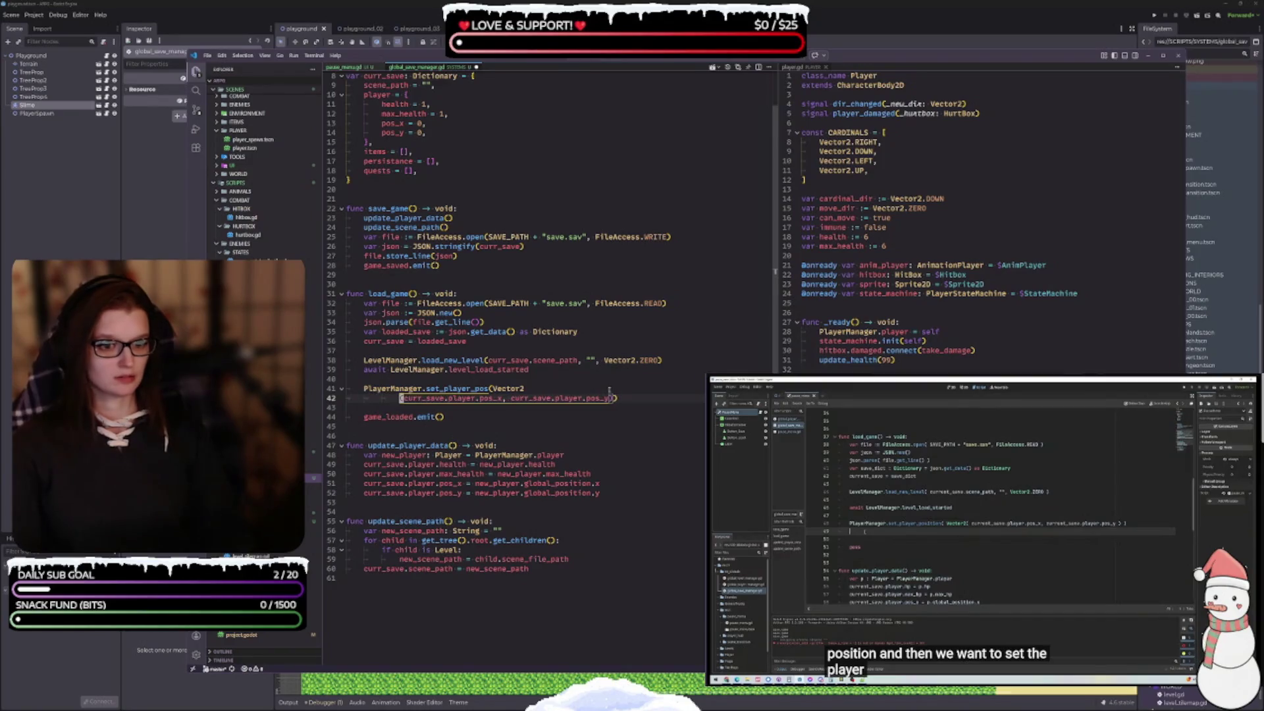
pyautogui.click(511, 398)
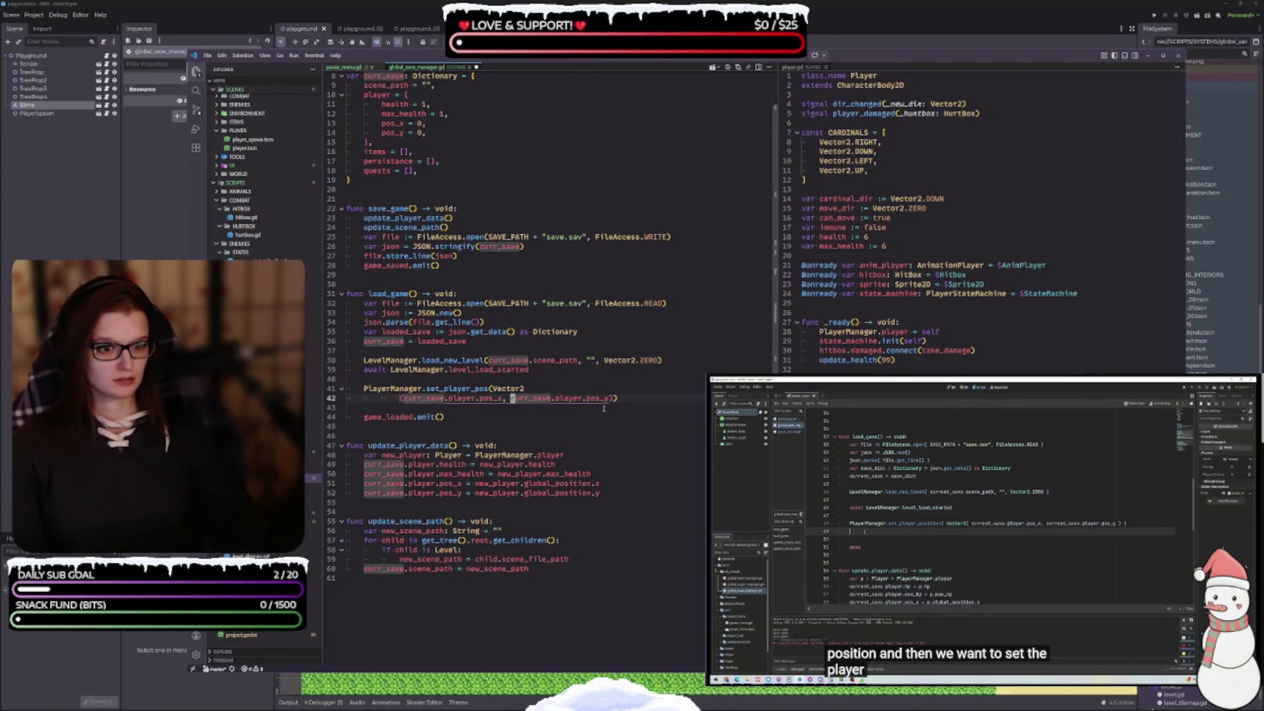
pyautogui.press('Return')
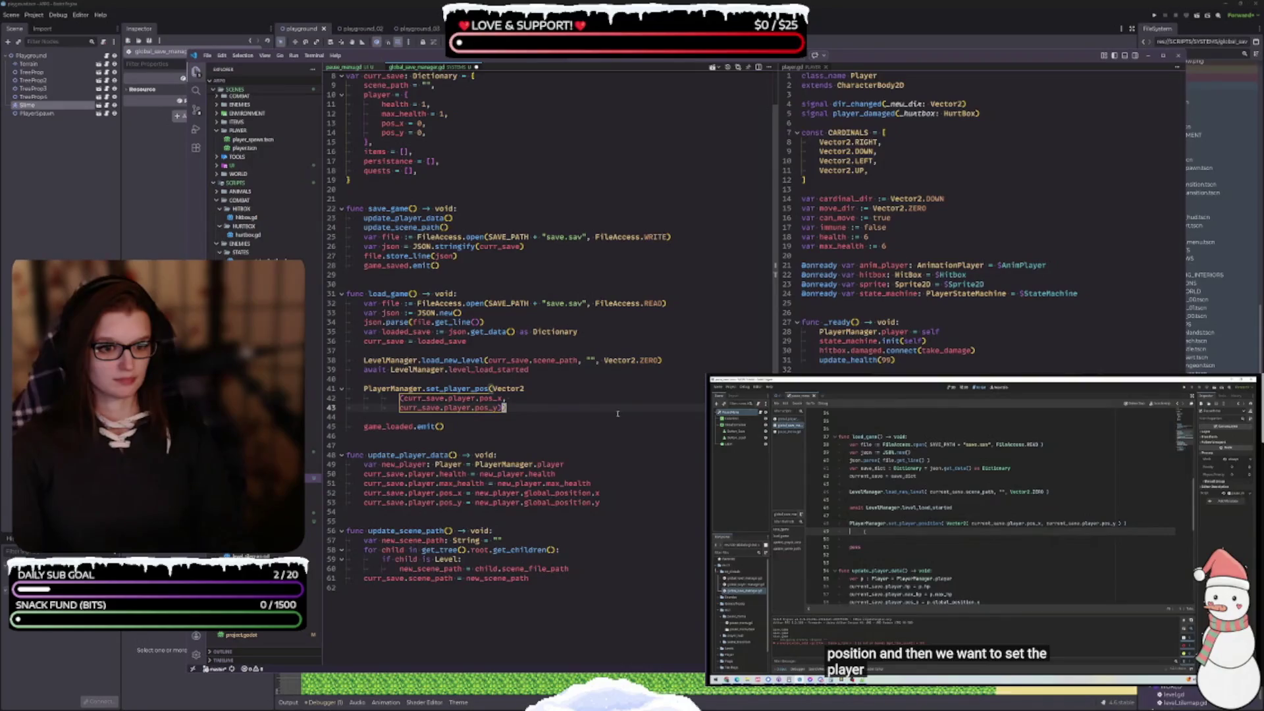
# - Put pos_x, pos_y and the closing parenthesis on their own lines, then save the script
pyautogui.press('Left')
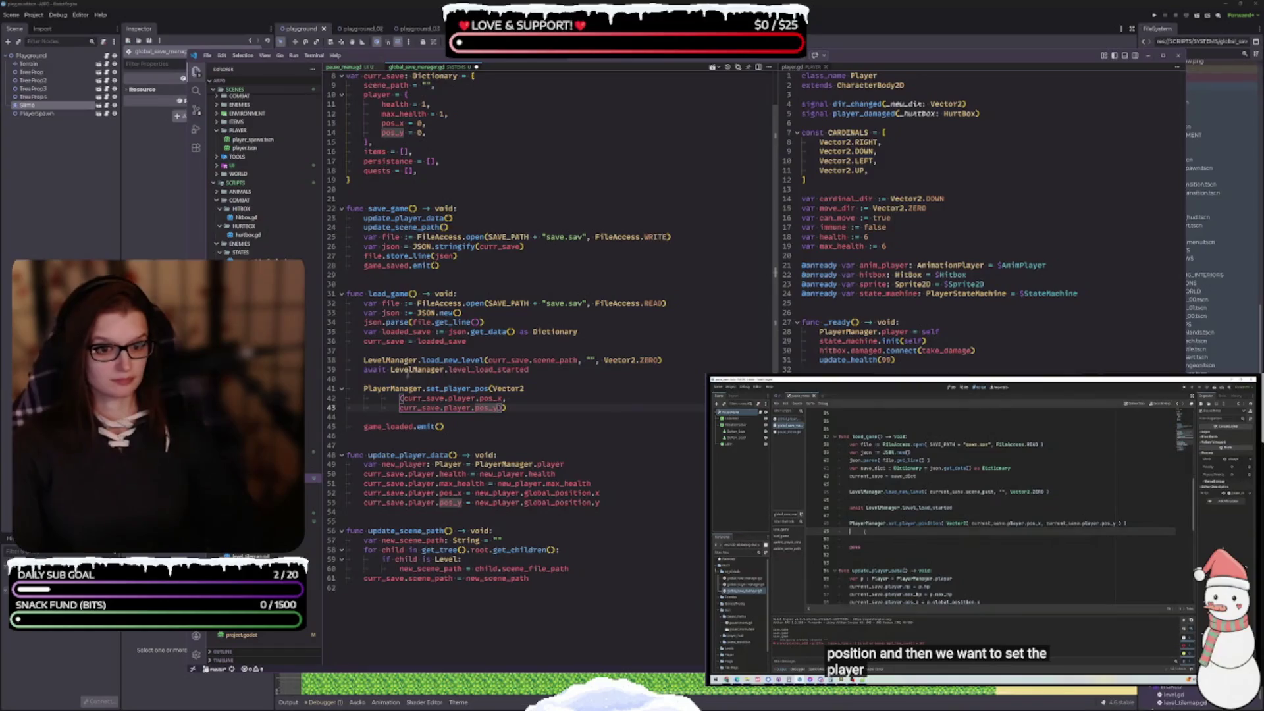
pyautogui.press('Up')
pyautogui.press('Home')
pyautogui.press('BackSpace')
pyautogui.press('BackSpace')
pyautogui.press('BackSpace')
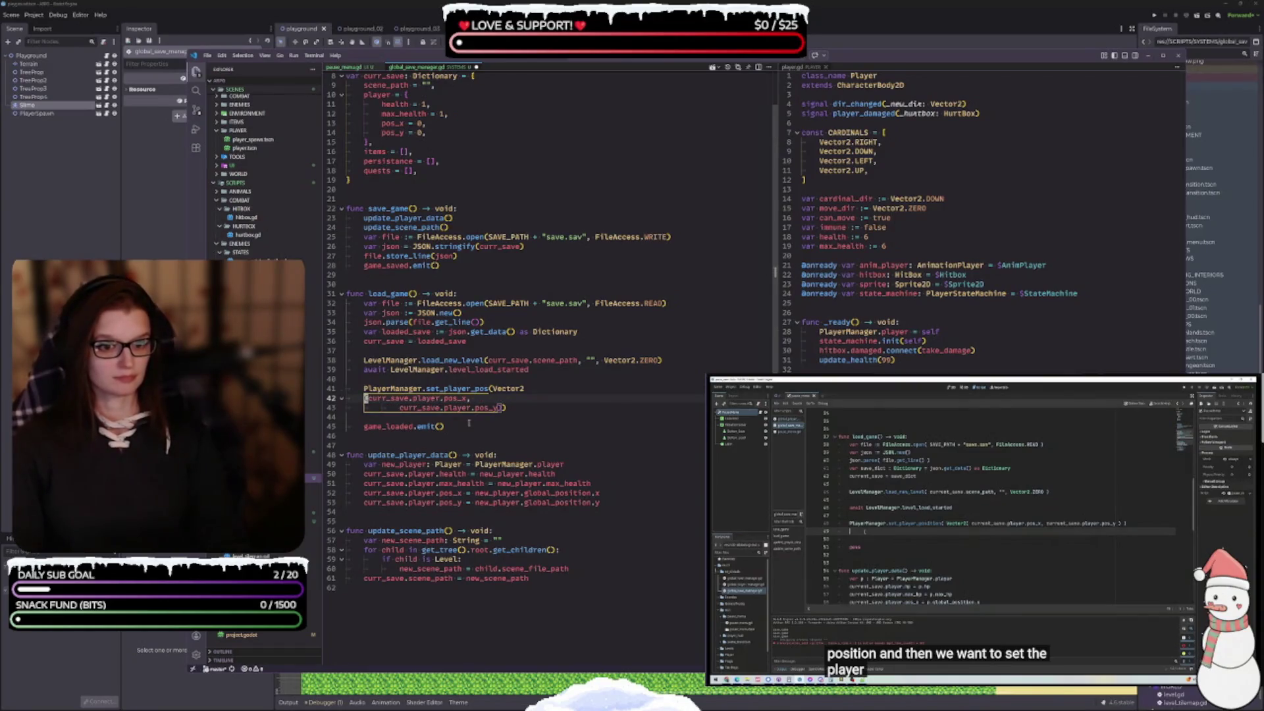
pyautogui.press('Return')
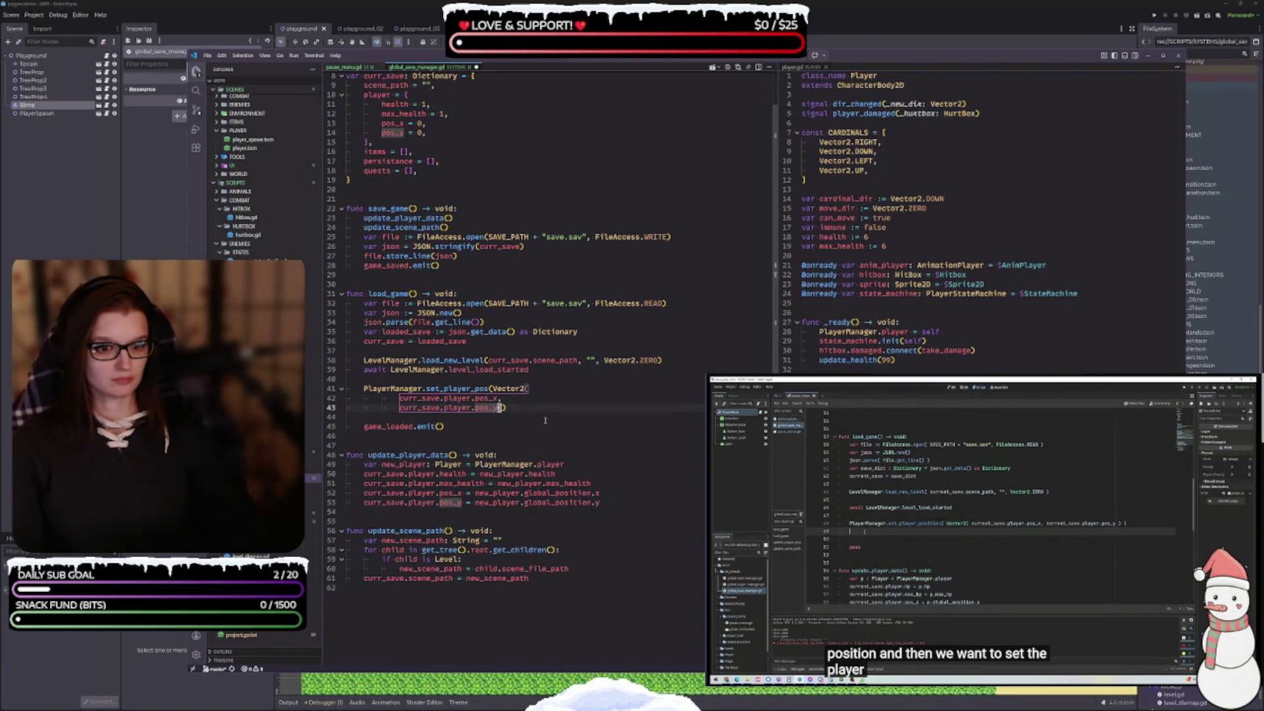
pyautogui.press('Right')
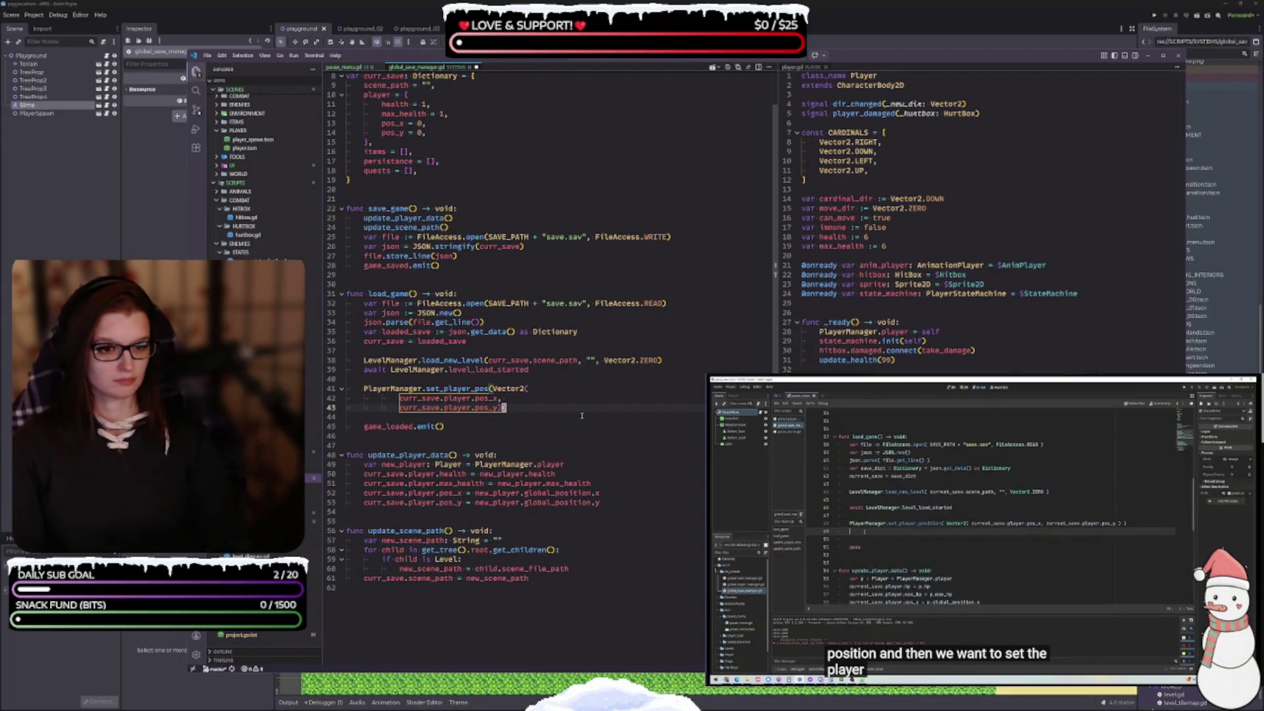
pyautogui.press('Left')
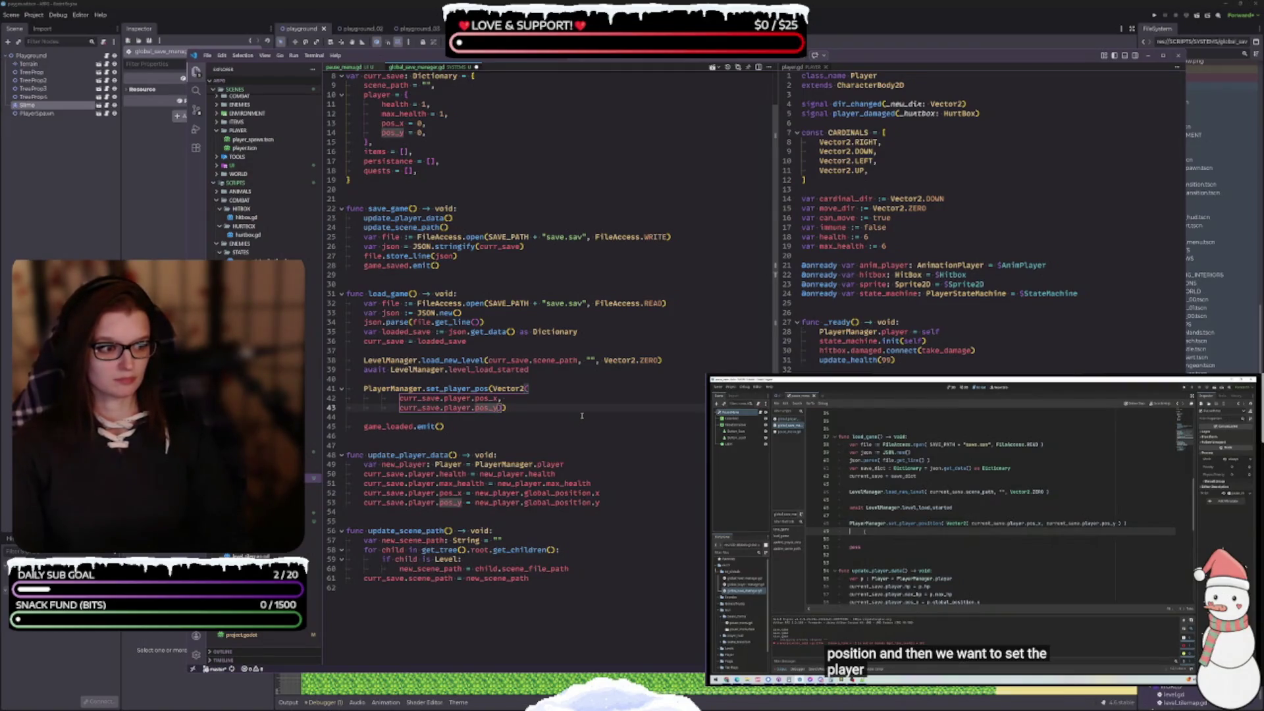
pyautogui.press('Return')
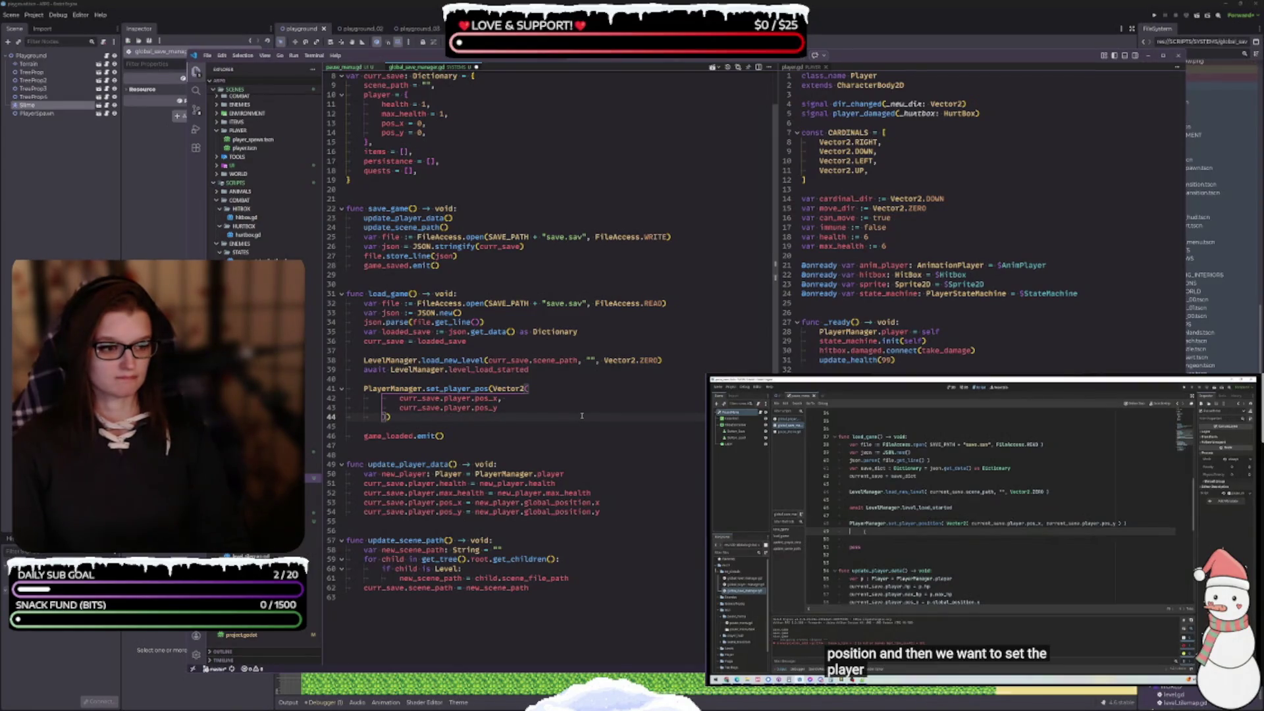
pyautogui.hotkey('ctrl', 's')
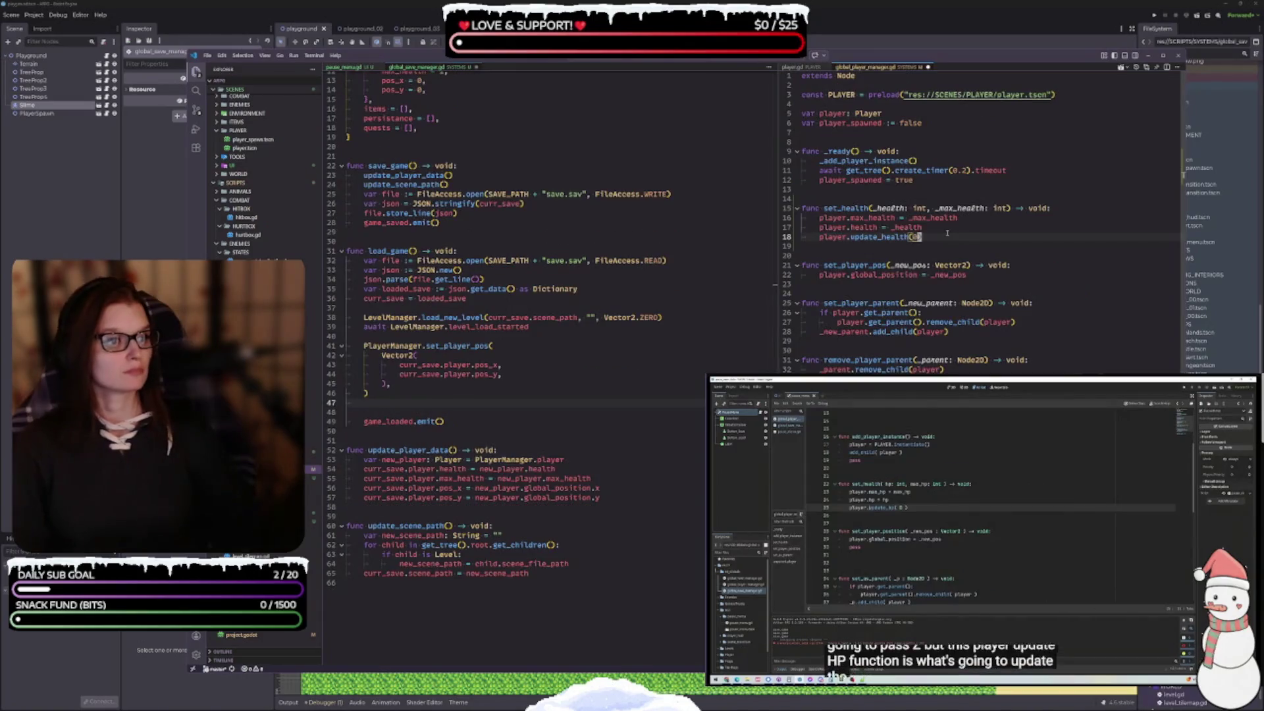
# - Add PlayerManager.set_health(curr_save.player.health, curr_save.player.max_health), save, and split its arguments across lines
pyautogui.click(379, 401)
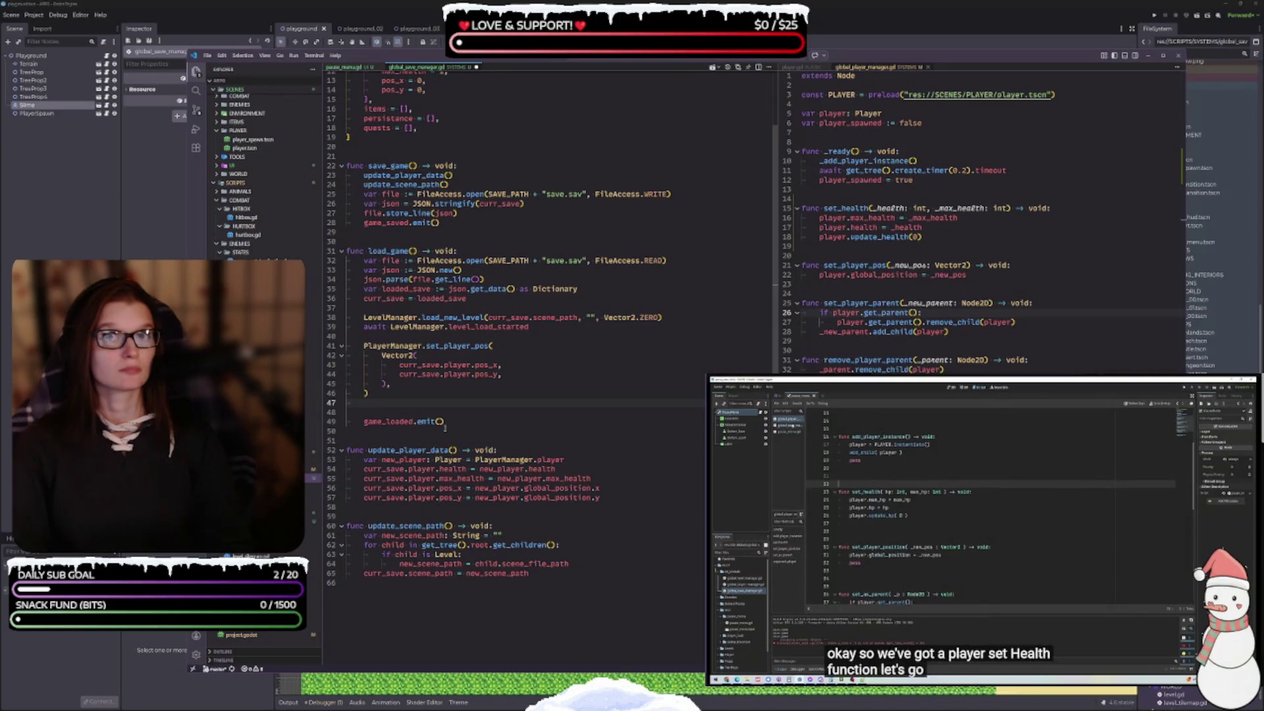
pyautogui.write('player')
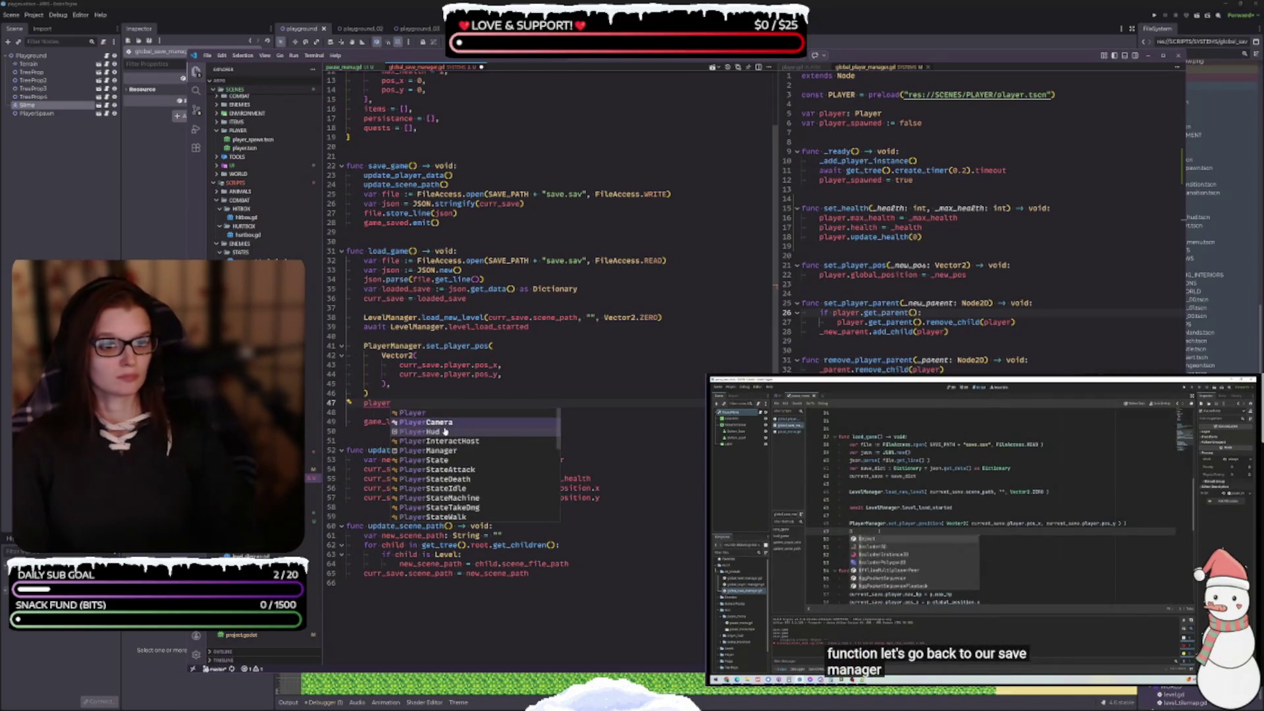
pyautogui.write('m')
pyautogui.press('Return')
pyautogui.write('.')
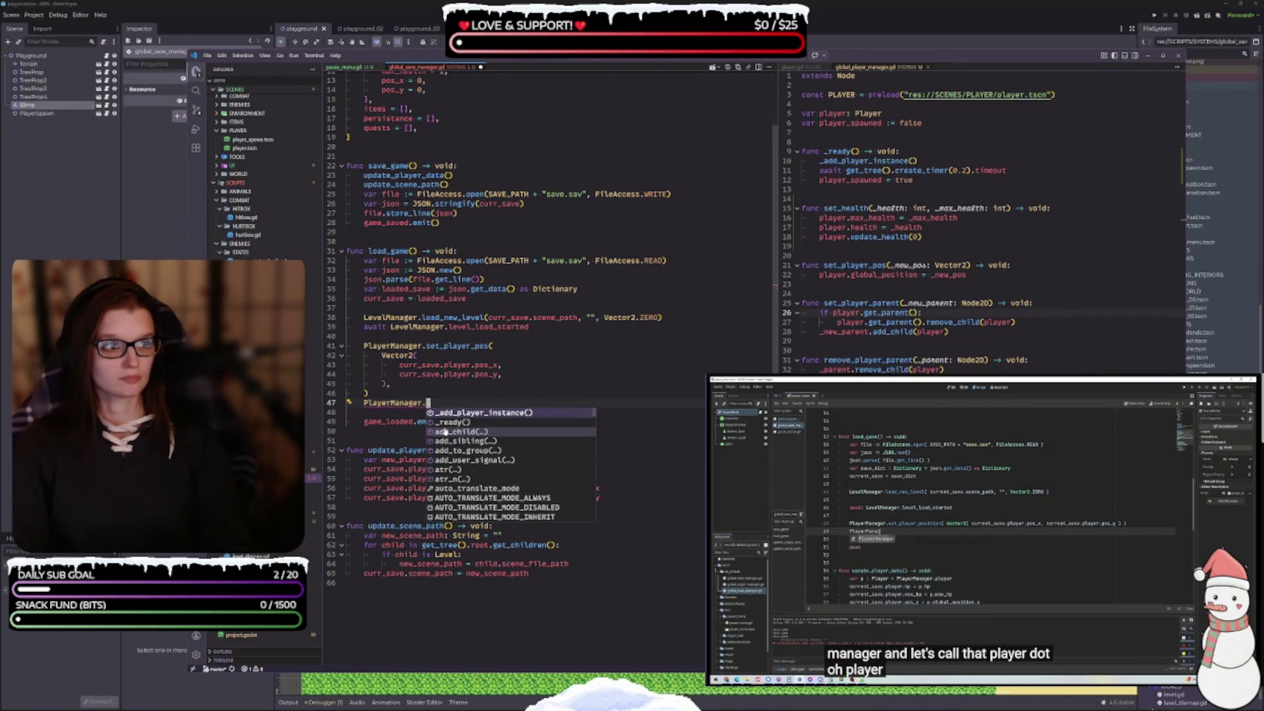
pyautogui.write('set')
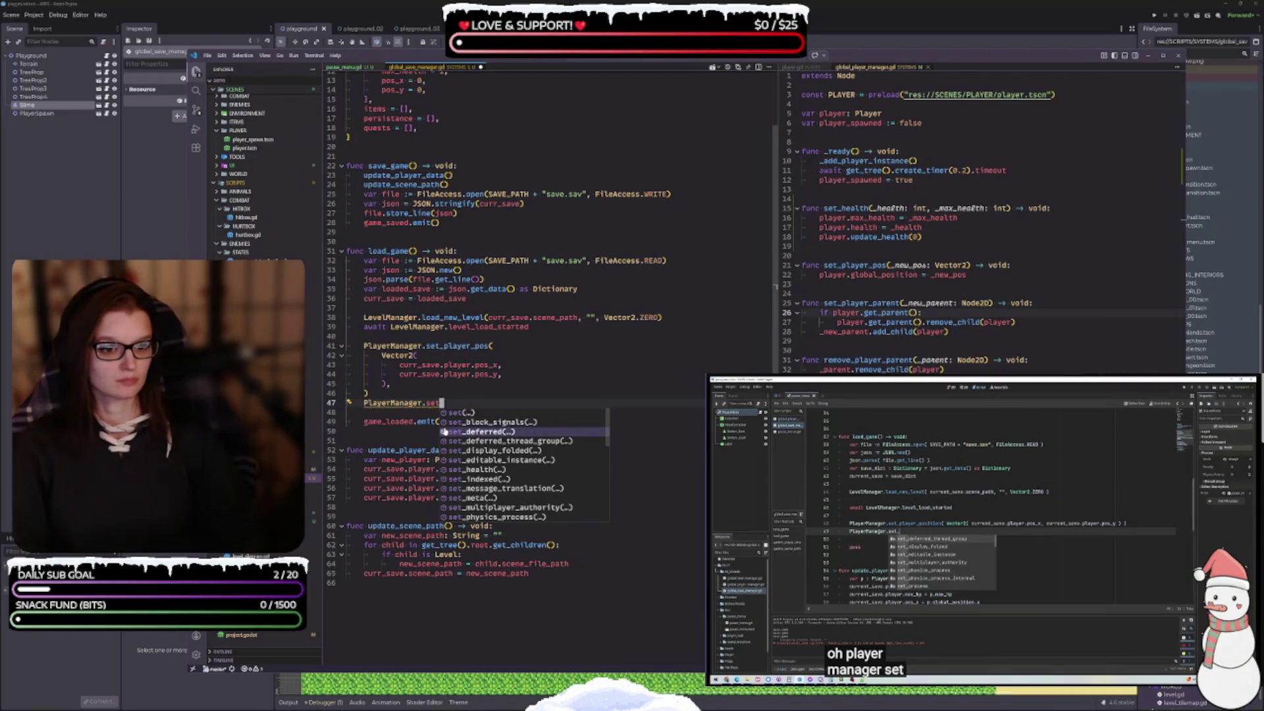
pyautogui.write('_health')
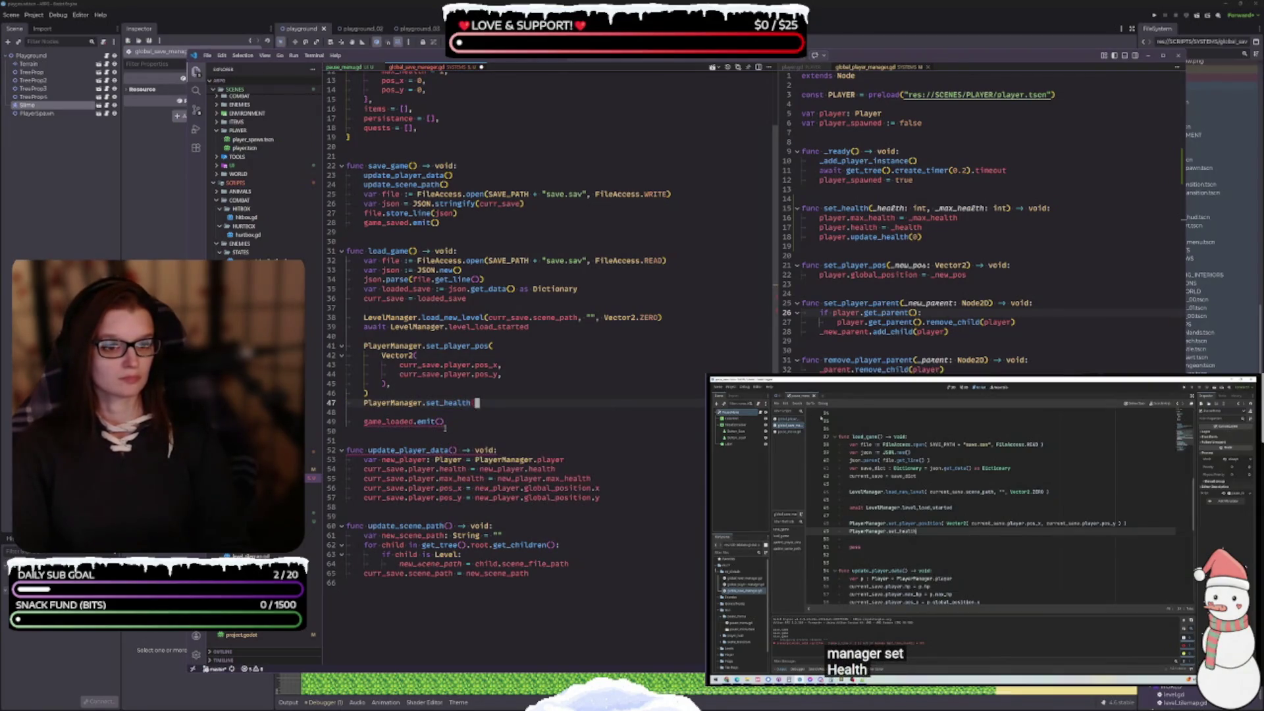
pyautogui.write('(')
pyautogui.write('curr_save')
pyautogui.write('.playe')
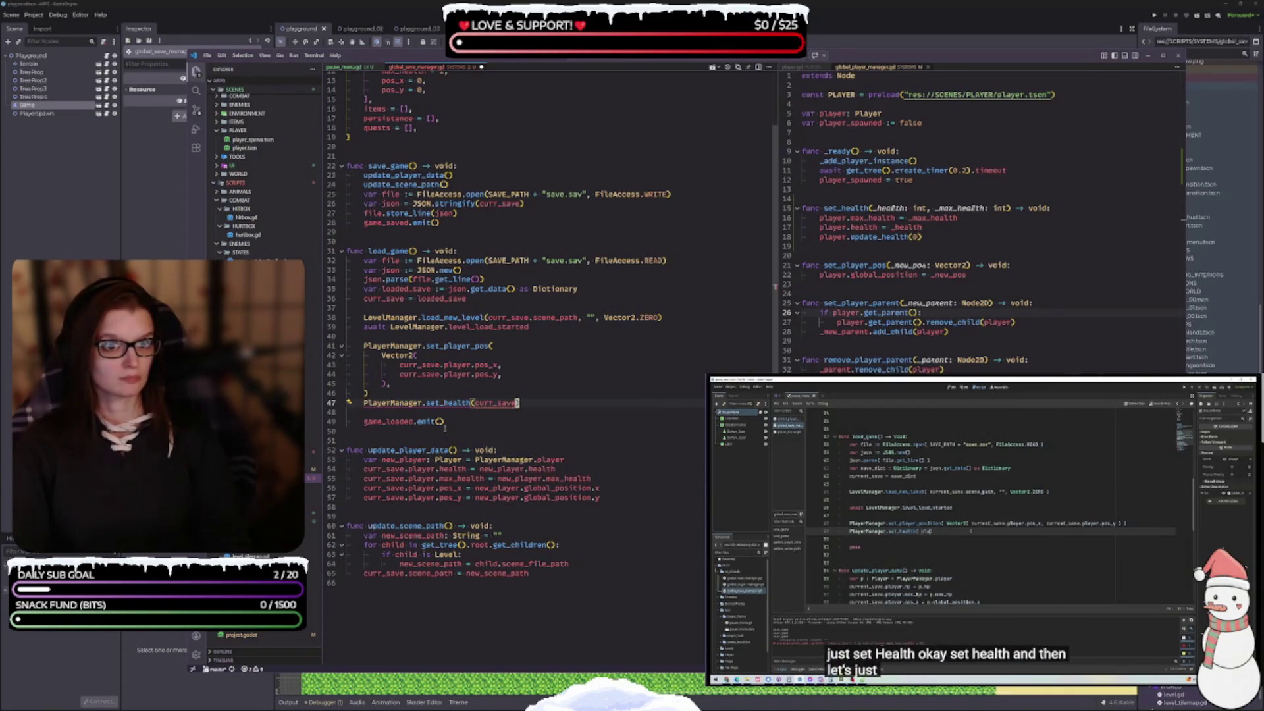
pyautogui.write('r.health, curr')
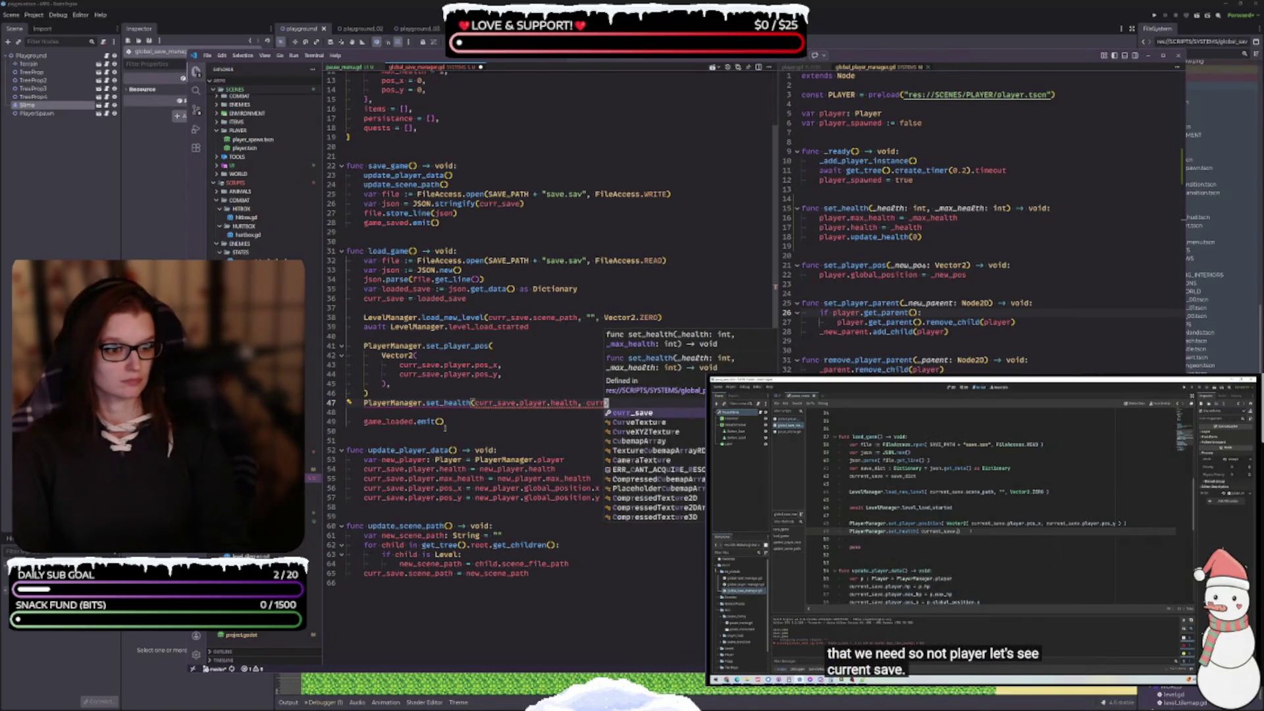
pyautogui.write('_save.player.')
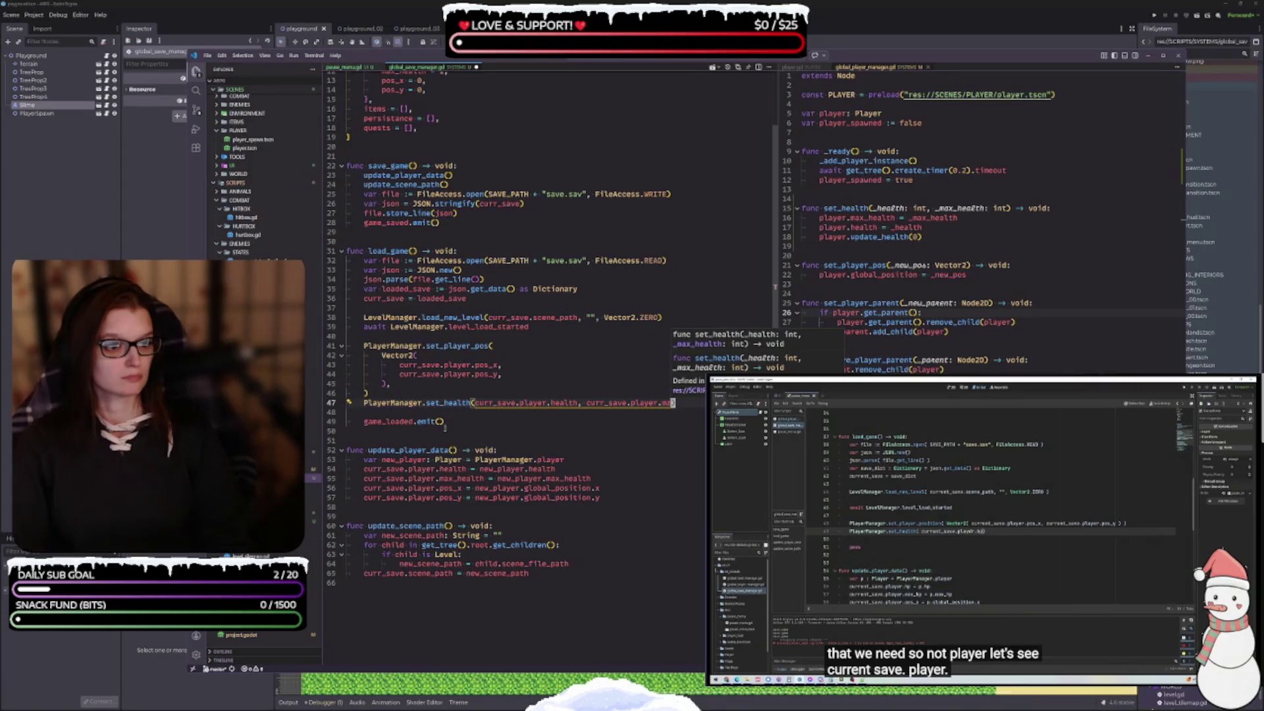
pyautogui.write('max')
pyautogui.press('Return')
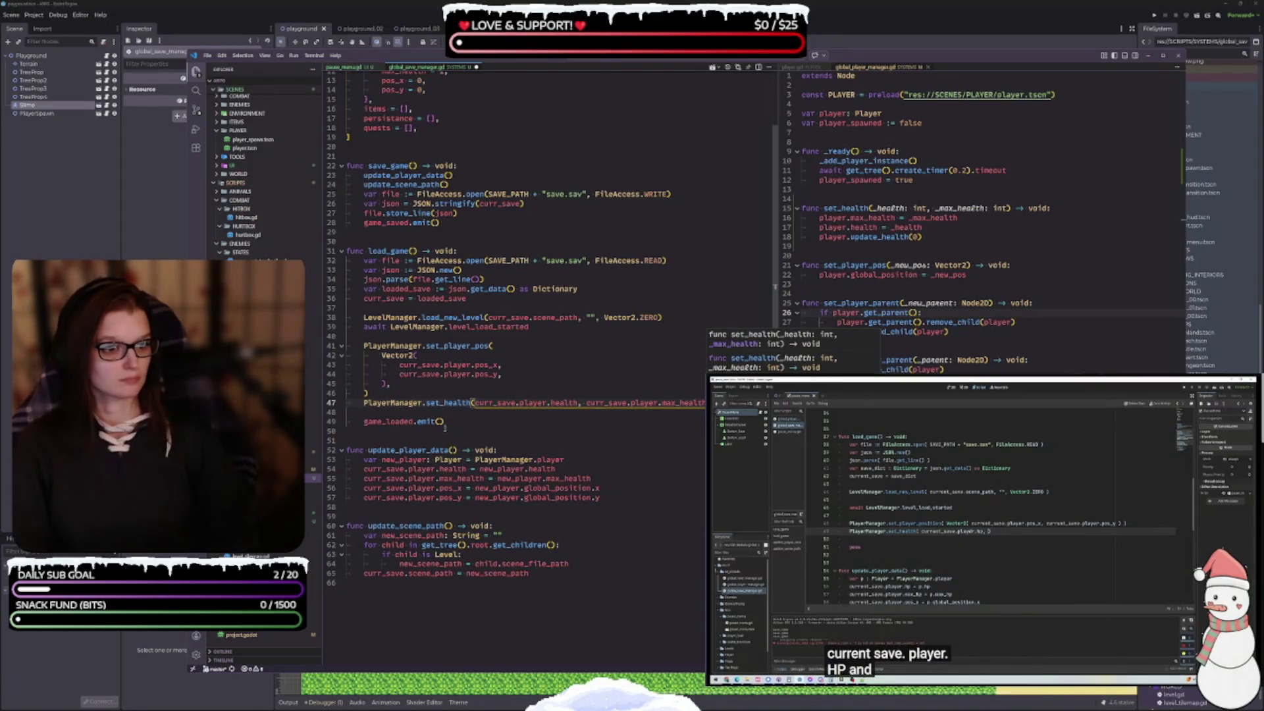
pyautogui.hotkey('ctrl', 's')
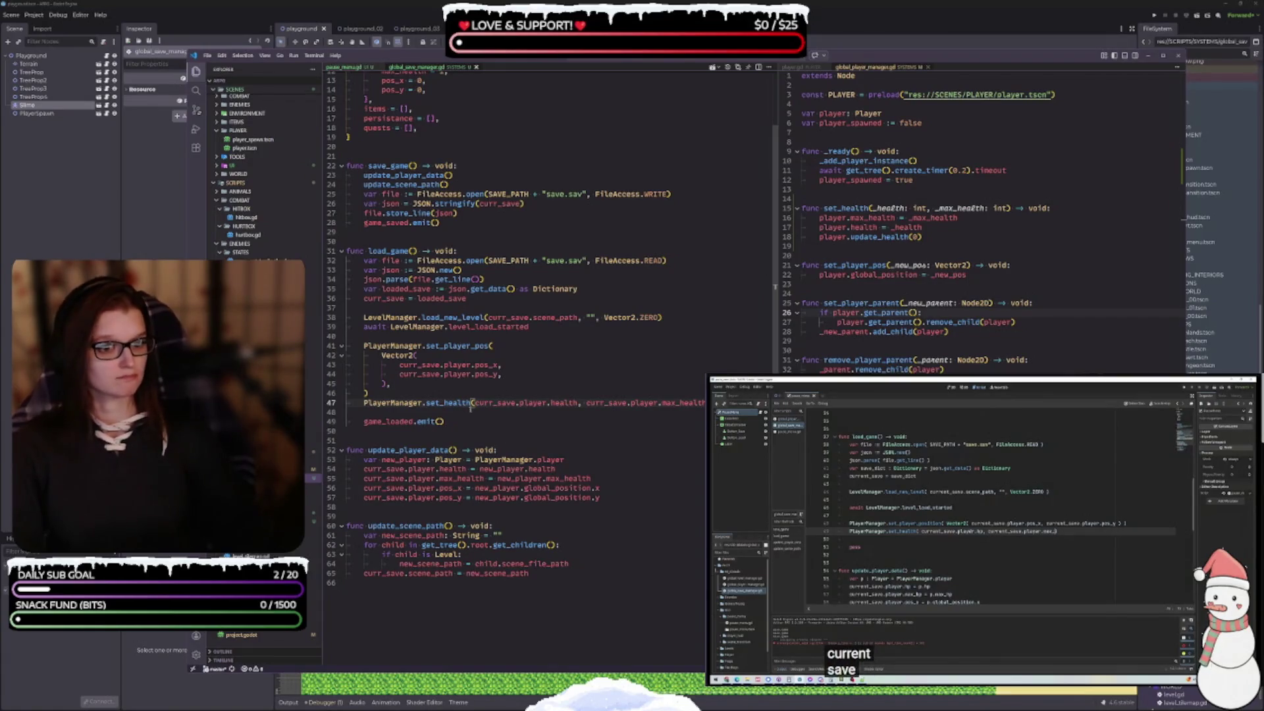
pyautogui.moveTo(474, 402); pyautogui.dragTo(674, 402)
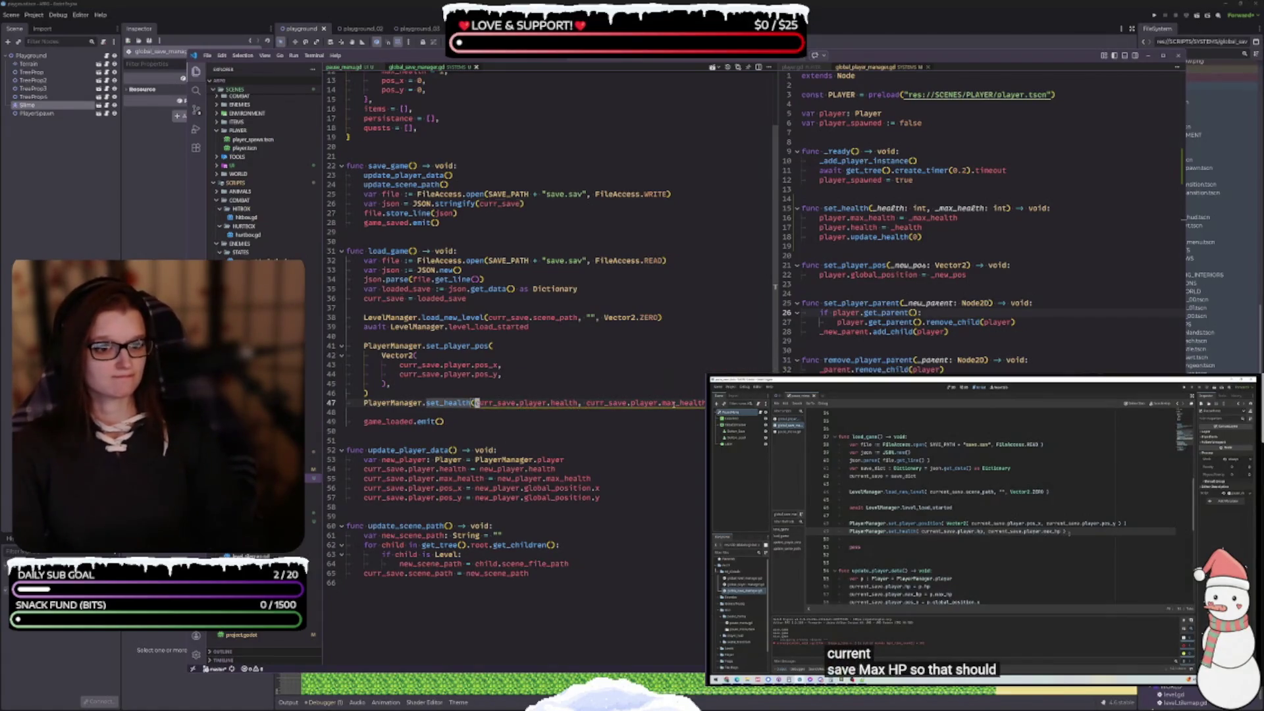
pyautogui.press('Return')
pyautogui.press('Return')
pyautogui.press('Return')
pyautogui.scroll(-1, 387, 397)
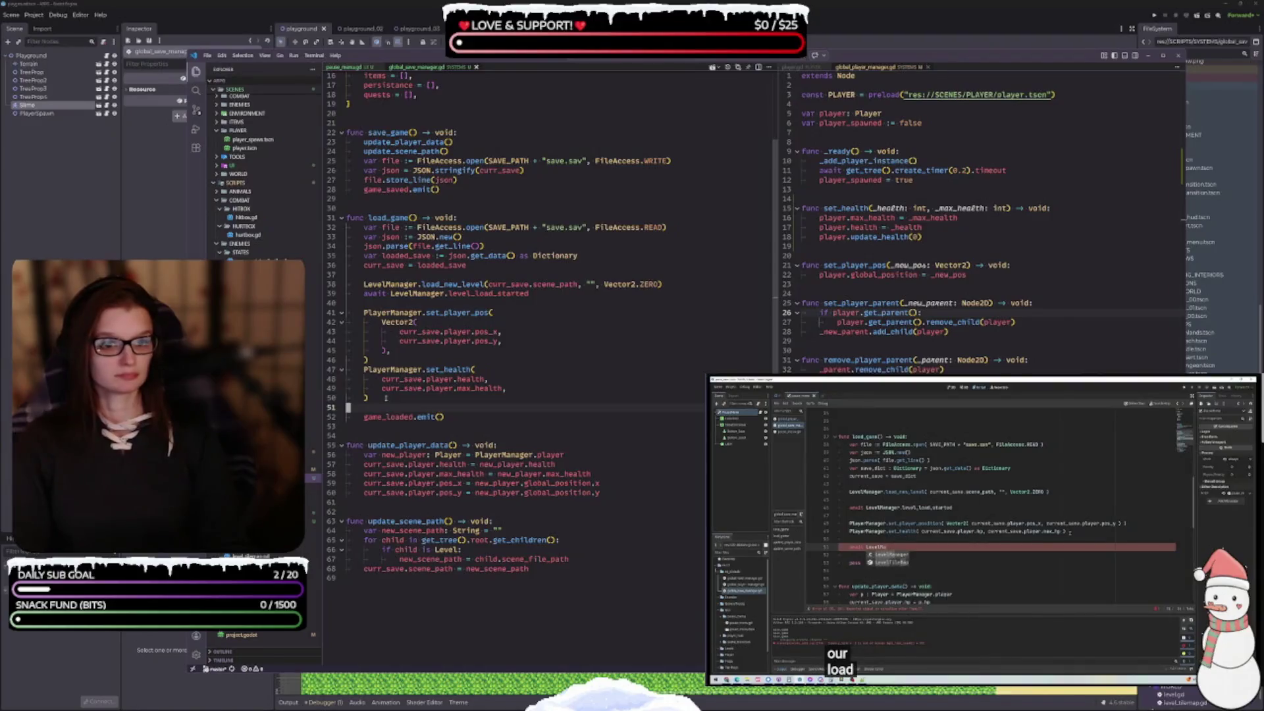
# - Insert 'await LevelManager.level_loaded' after the set_health call, before game_loaded.emit()
pyautogui.press('Return')
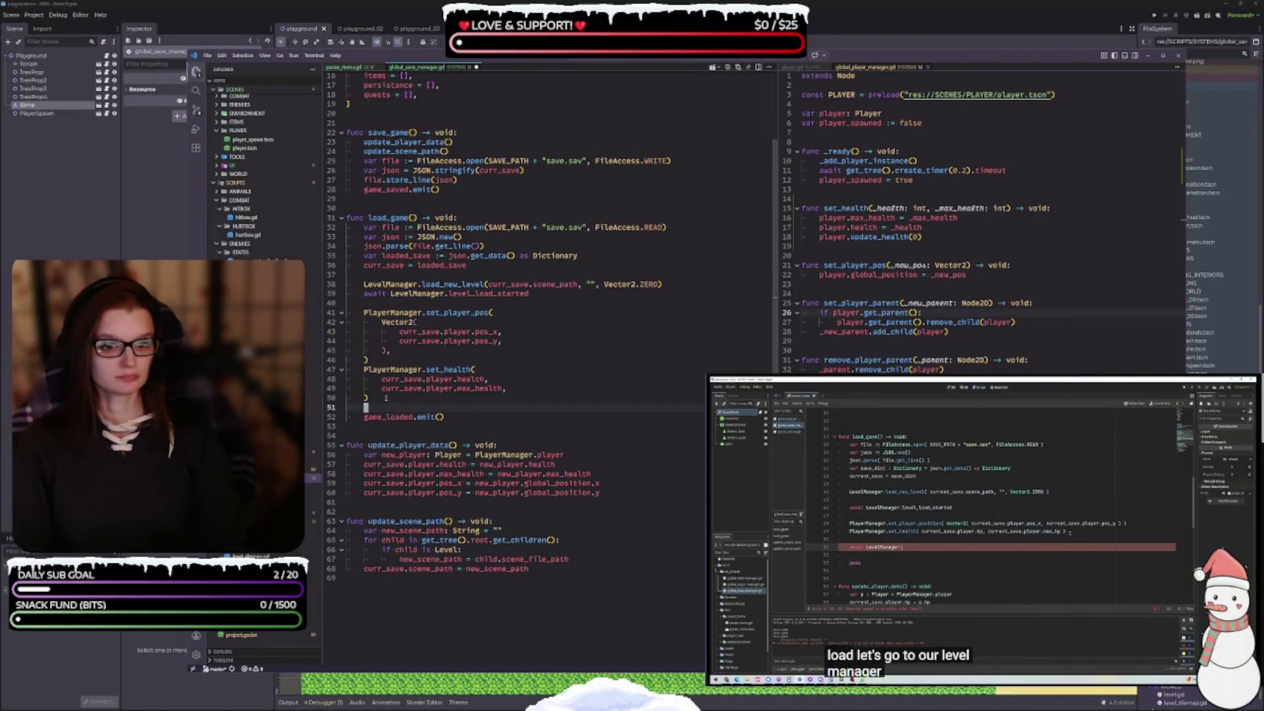
pyautogui.write('await LevelManager.leve')
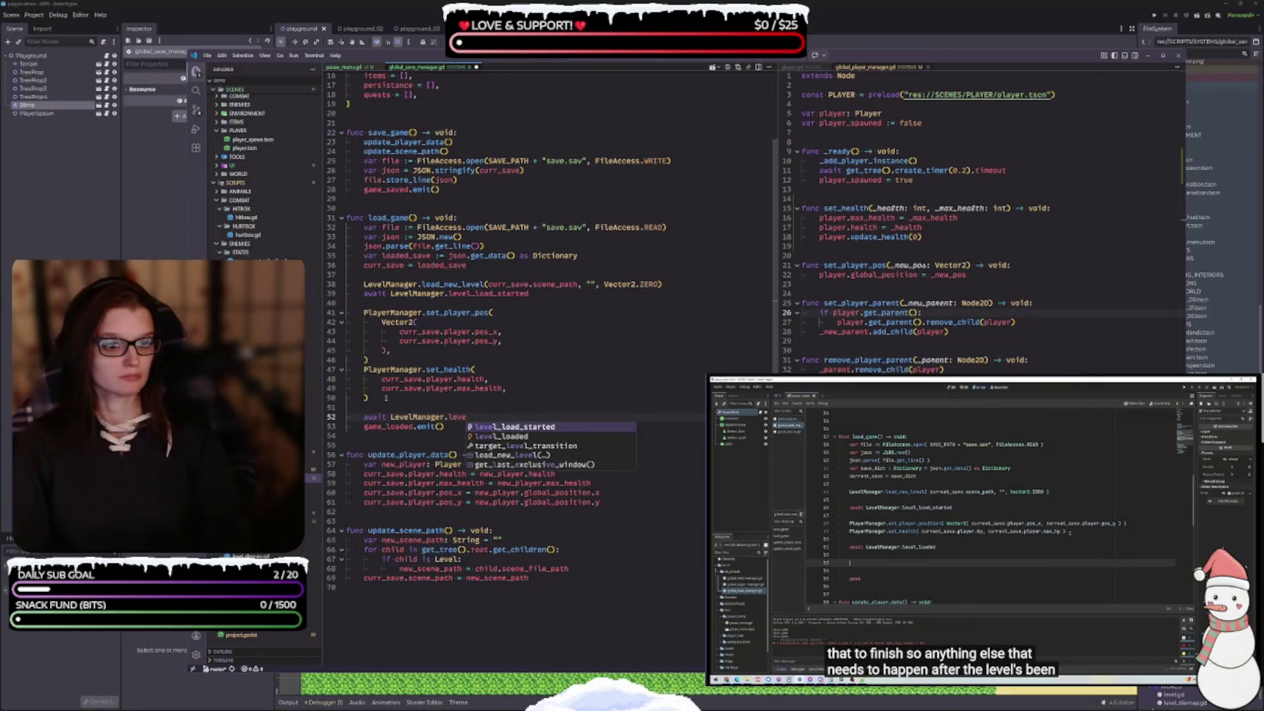
pyautogui.press('Down')
pyautogui.press('Return')
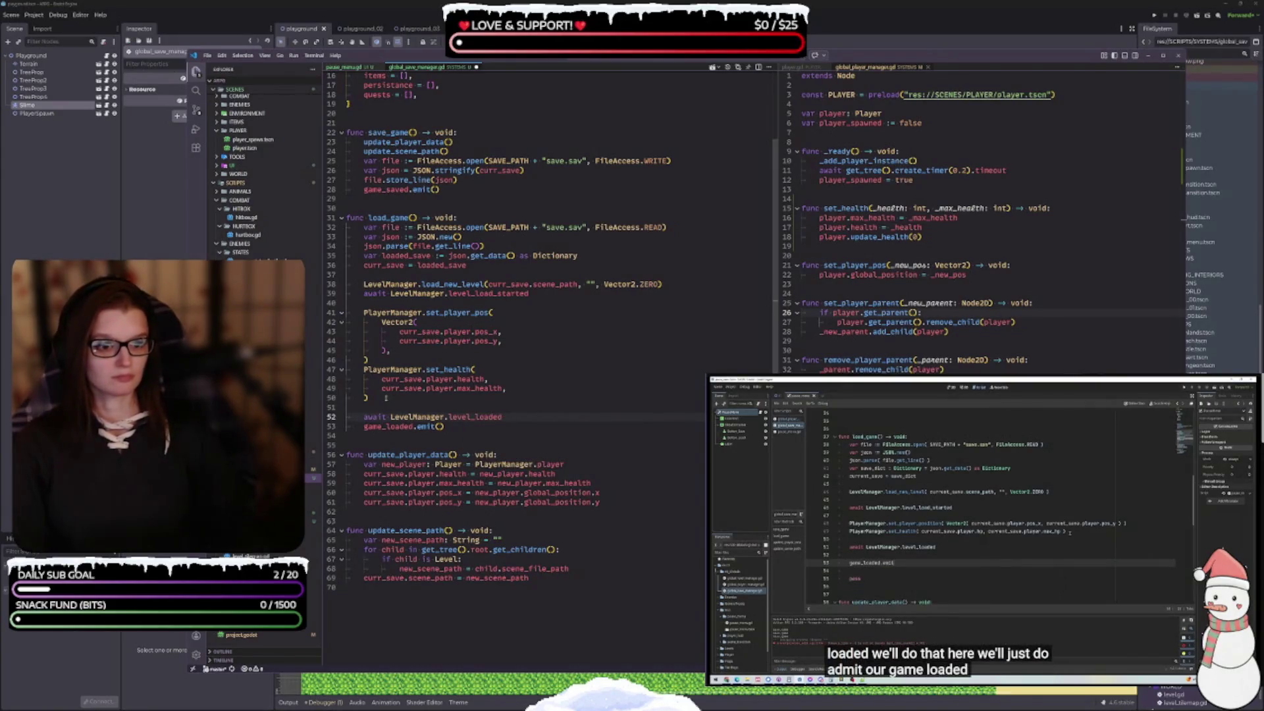
pyautogui.scroll(-1, 560, 433)
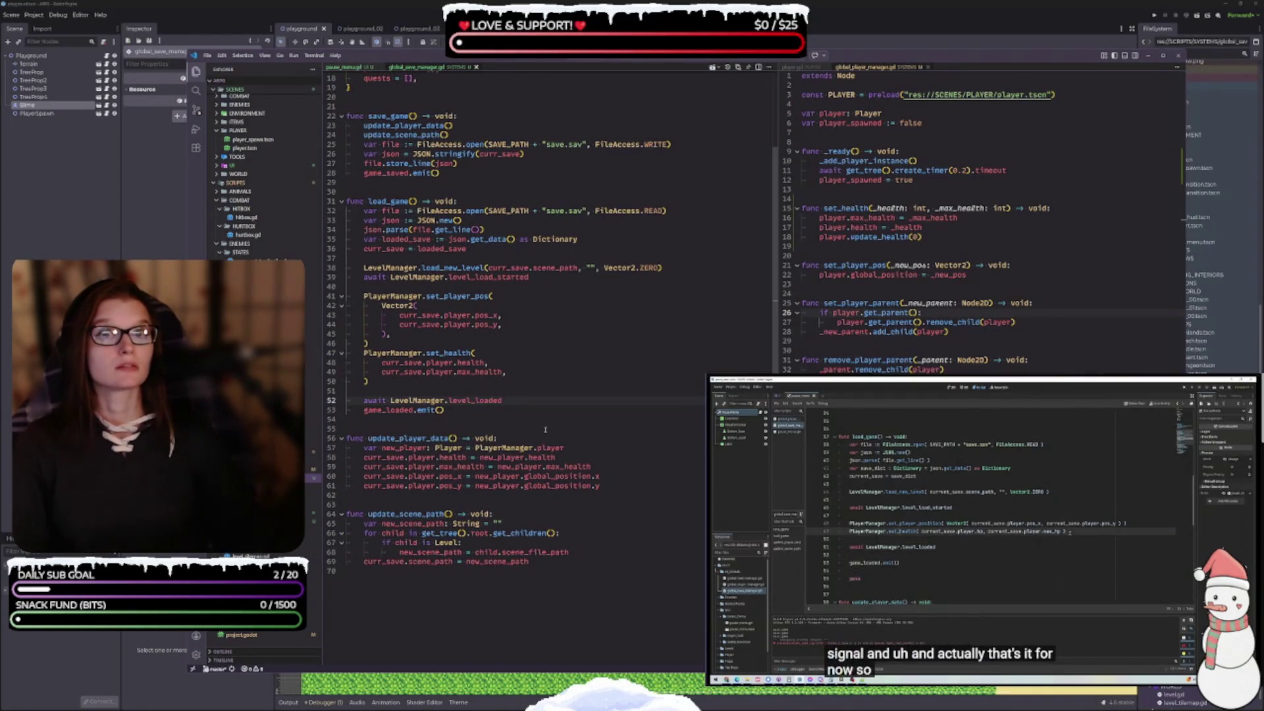
pyautogui.scroll(2, 631, 422)
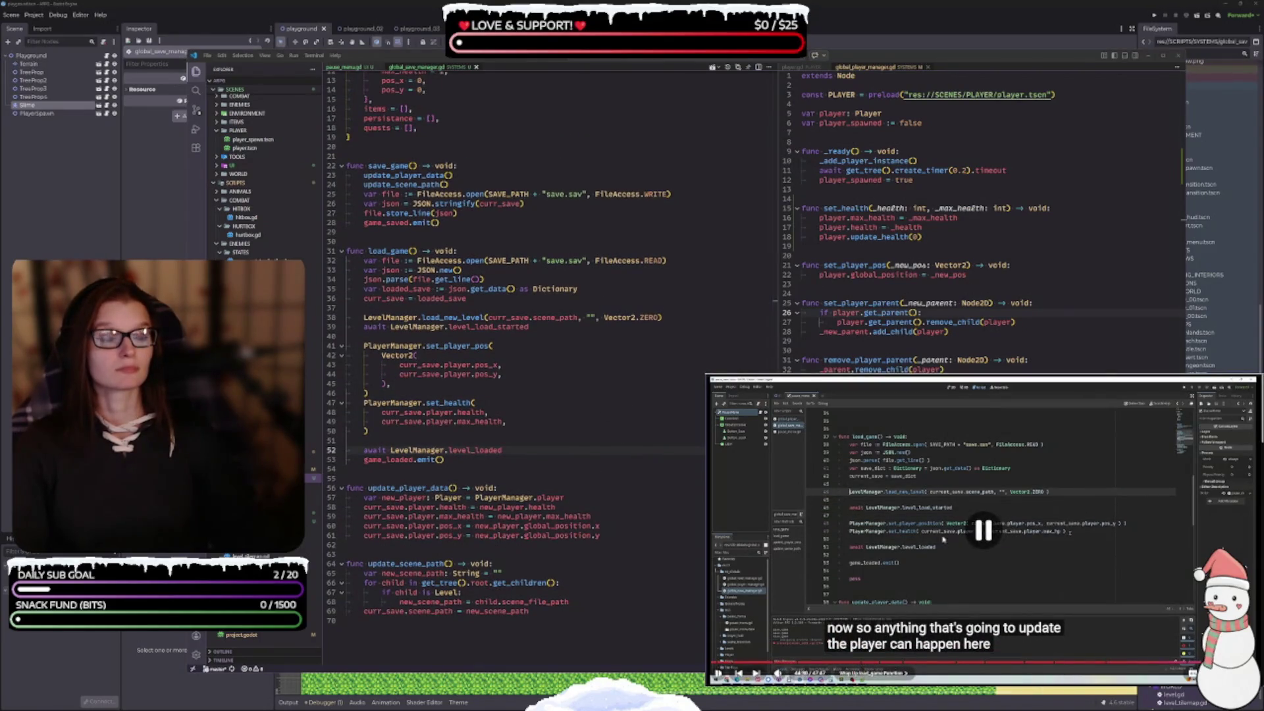
pyautogui.scroll(4, 588, 464)
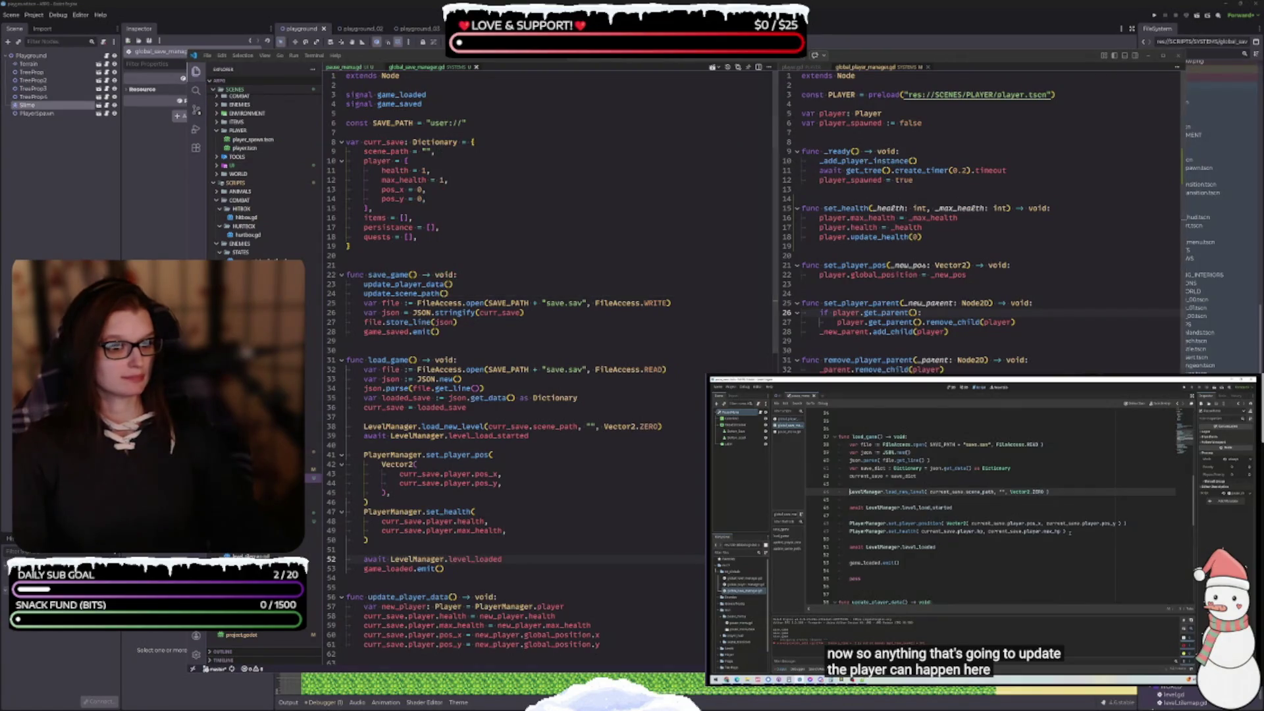
# - Look over the save_game code, then close the script editor with Ctrl+F1 to return to the 2D view
pyautogui.click(710, 305)
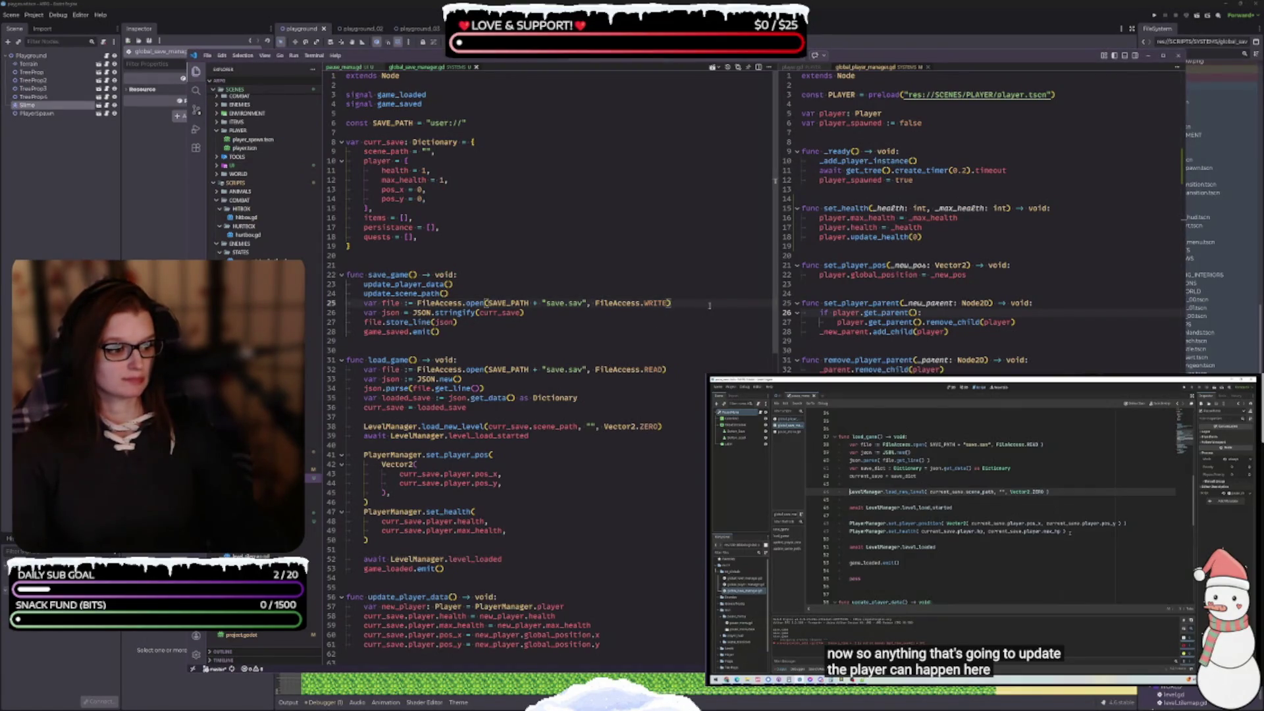
pyautogui.scroll(-5, 704, 316)
pyautogui.scroll(5, 698, 329)
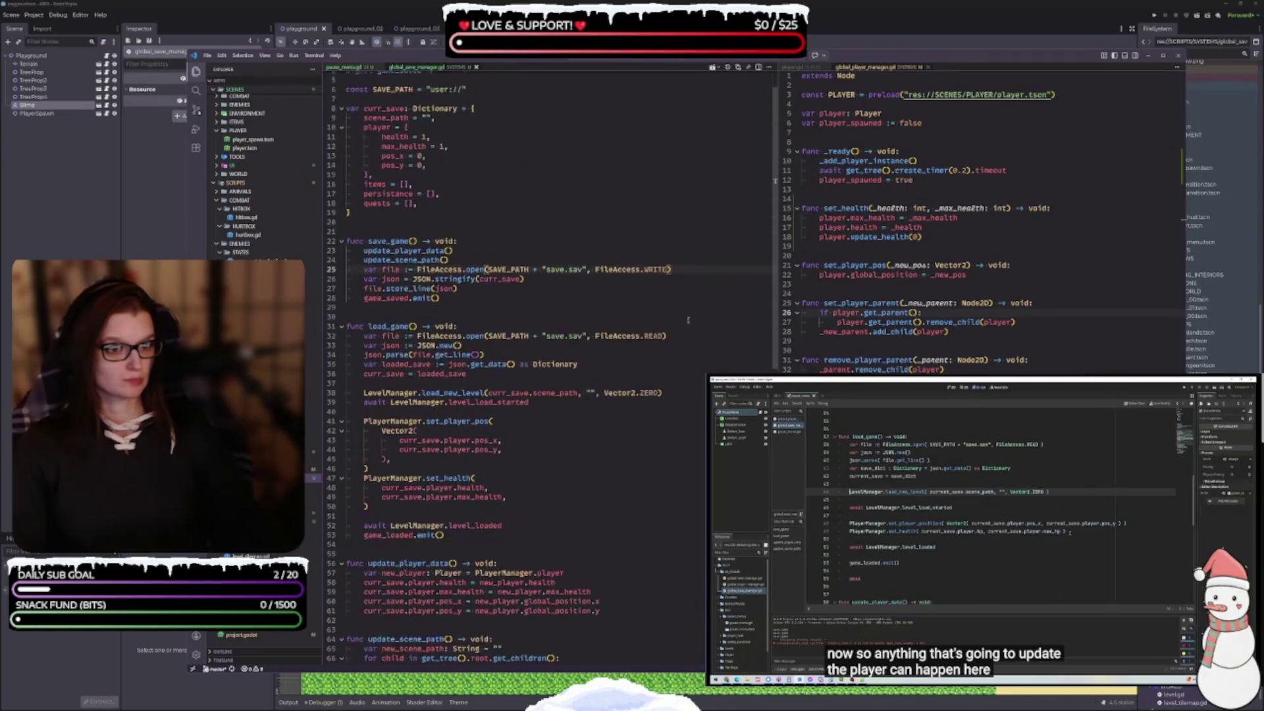
pyautogui.scroll(-3, 690, 342)
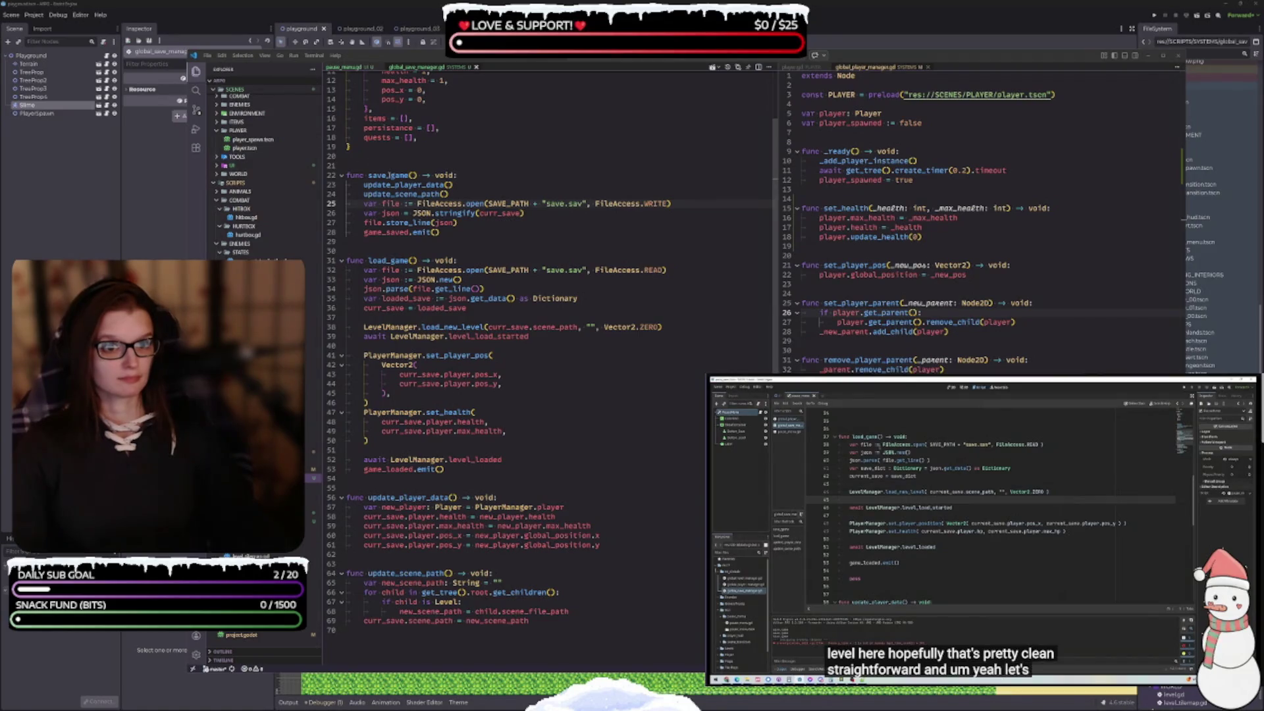
pyautogui.moveTo(389, 176)
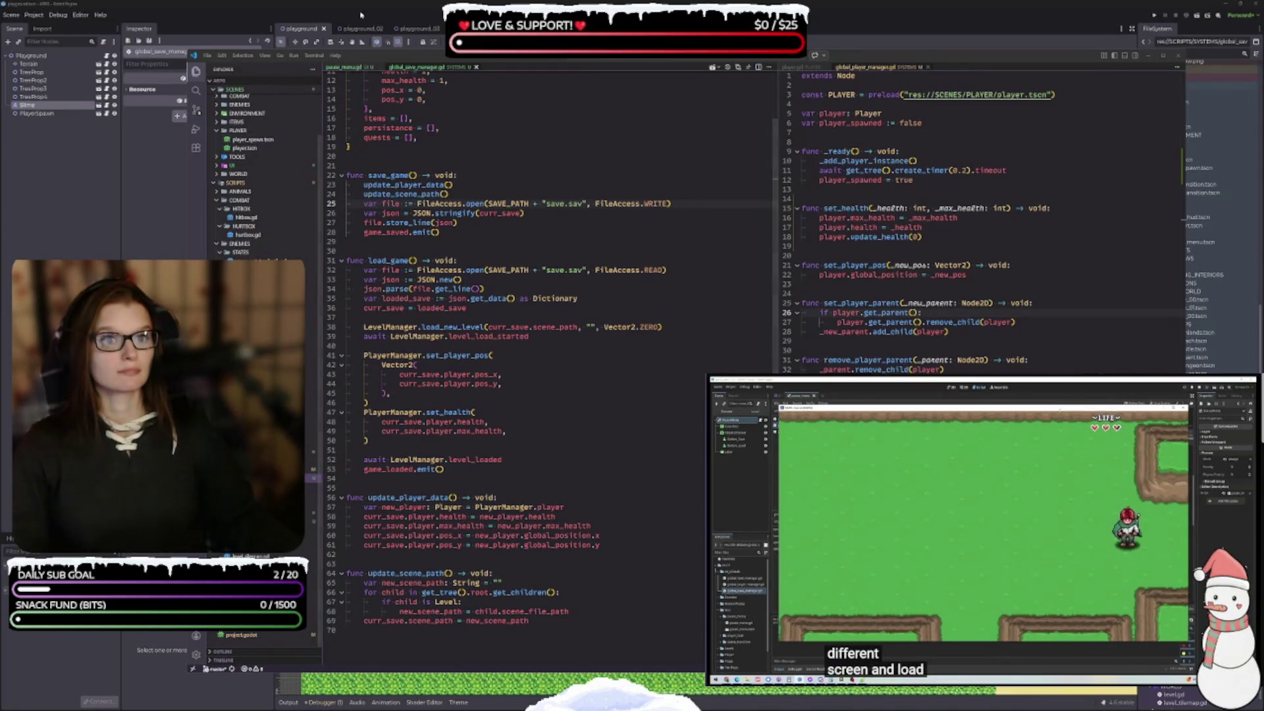
pyautogui.hotkey('ctrl', 'F1')
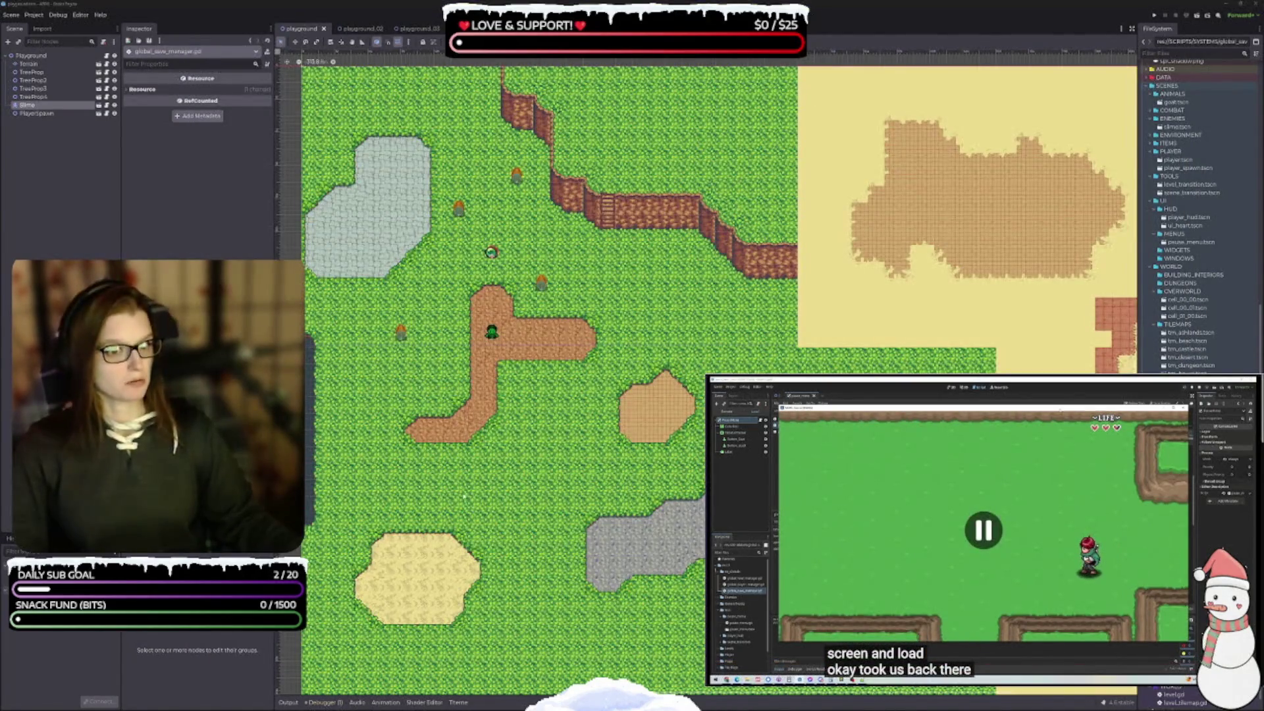
# - Run the game, walk the player into the next map, and save from the pause menu
pyautogui.click(1196, 15)
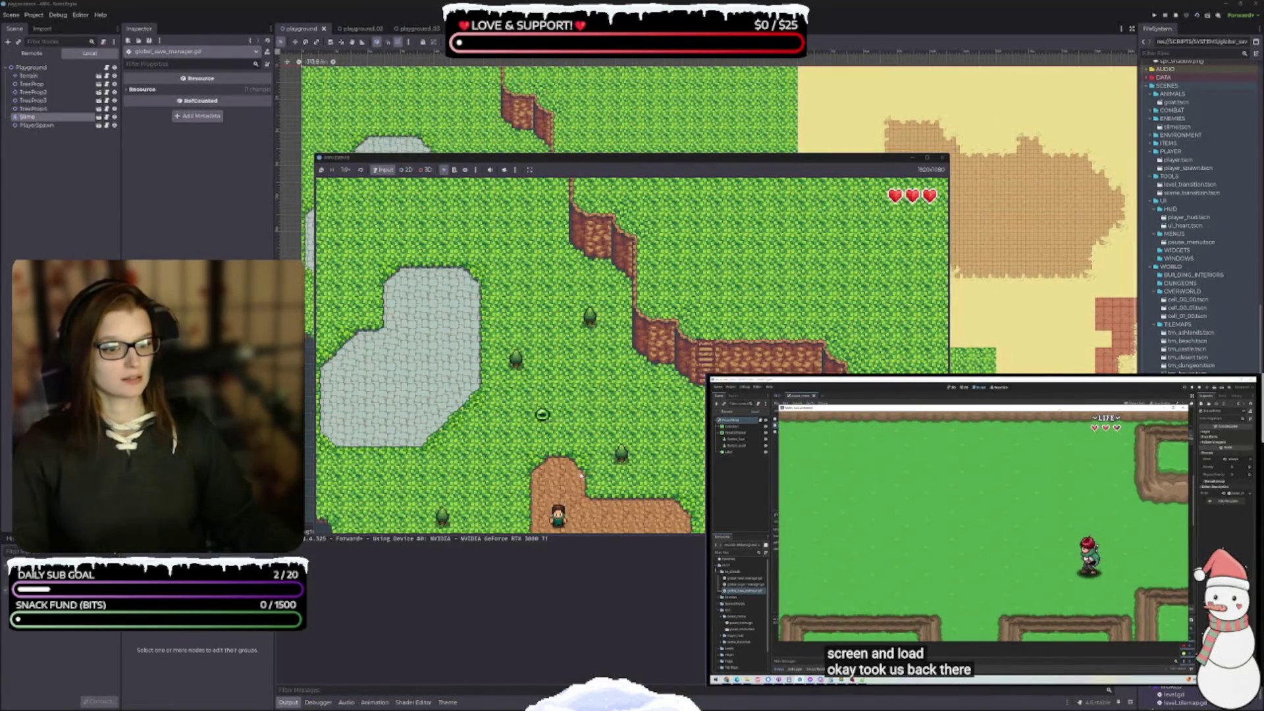
pyautogui.press('Up')
pyautogui.press('Right')
pyautogui.press('Down')
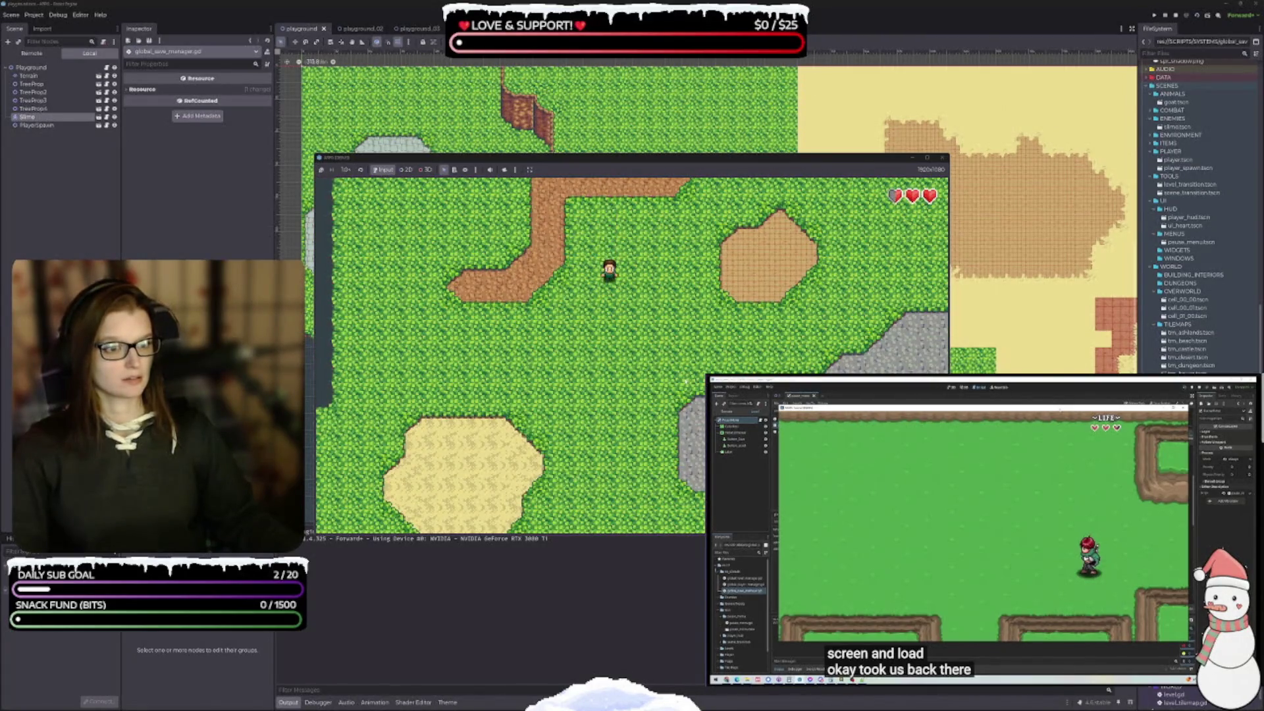
pyautogui.press('Escape')
pyautogui.click(665, 362)
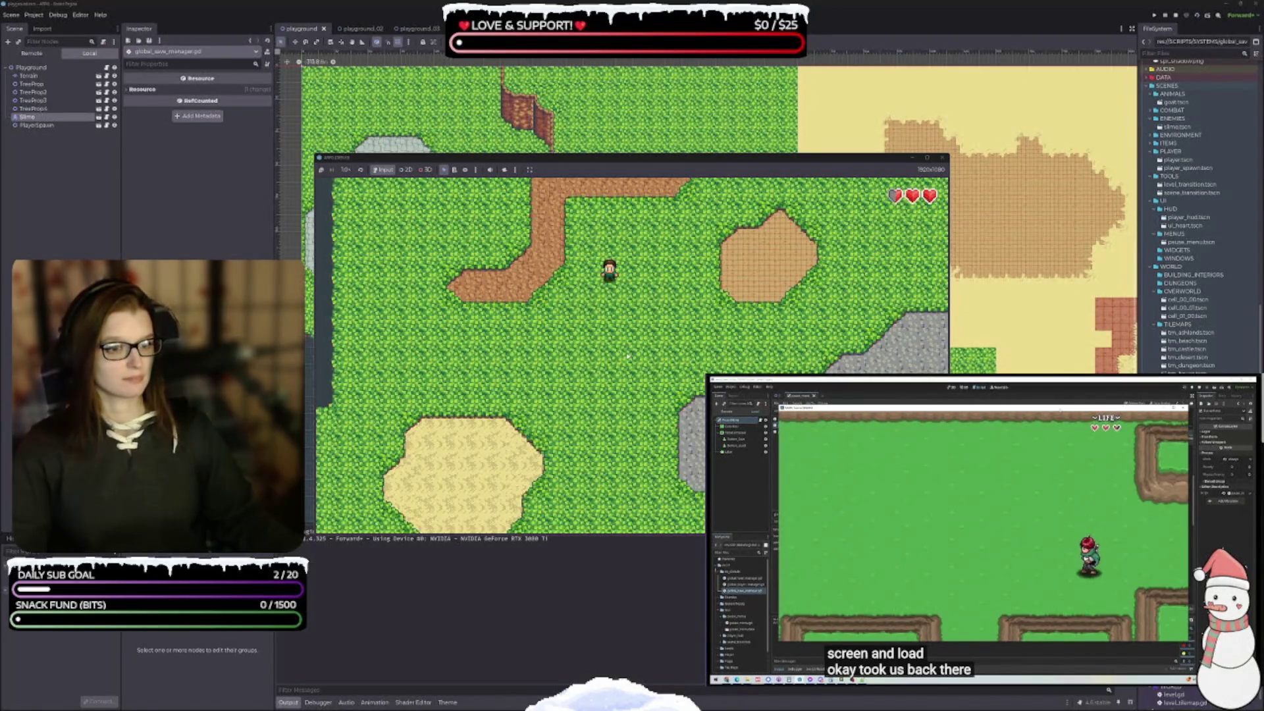
# - Move the player somewhere else and load the saved game from the pause menu
pyautogui.press('Left')
pyautogui.press('Up')
pyautogui.press('Down')
pyautogui.press('Left')
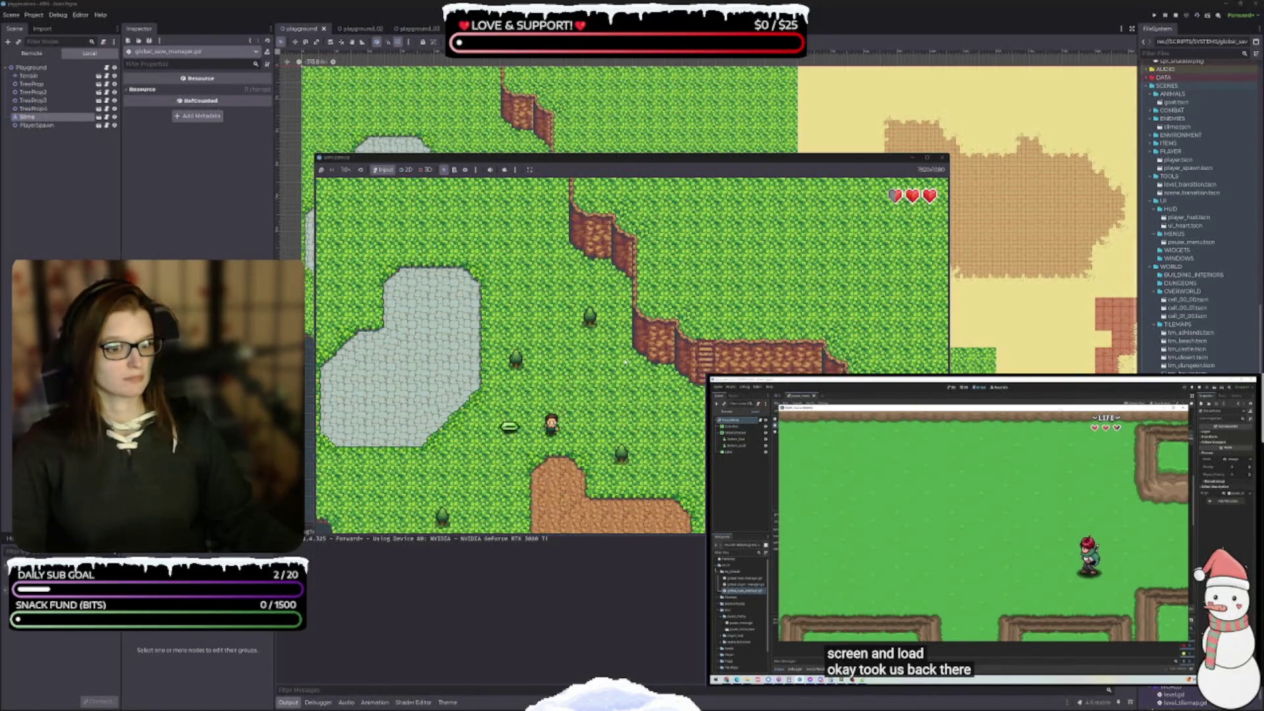
pyautogui.press('Right')
pyautogui.press('Up')
pyautogui.press('Escape')
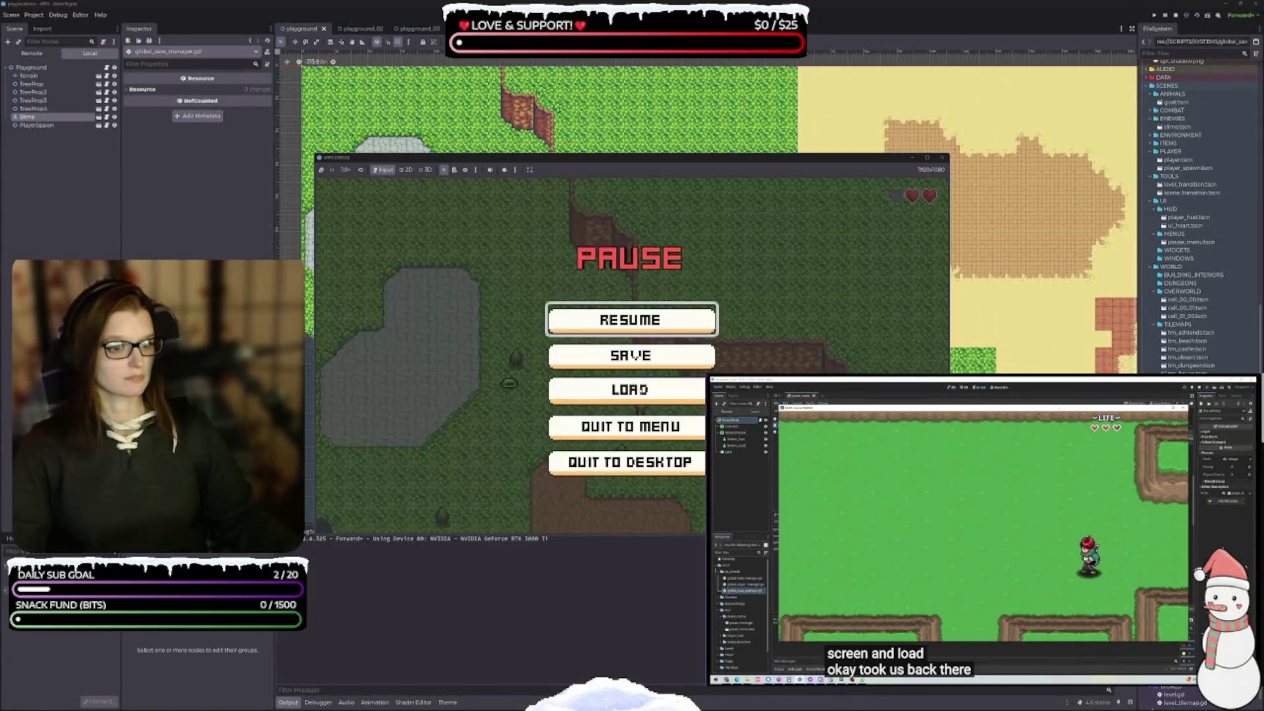
pyautogui.click(632, 389)
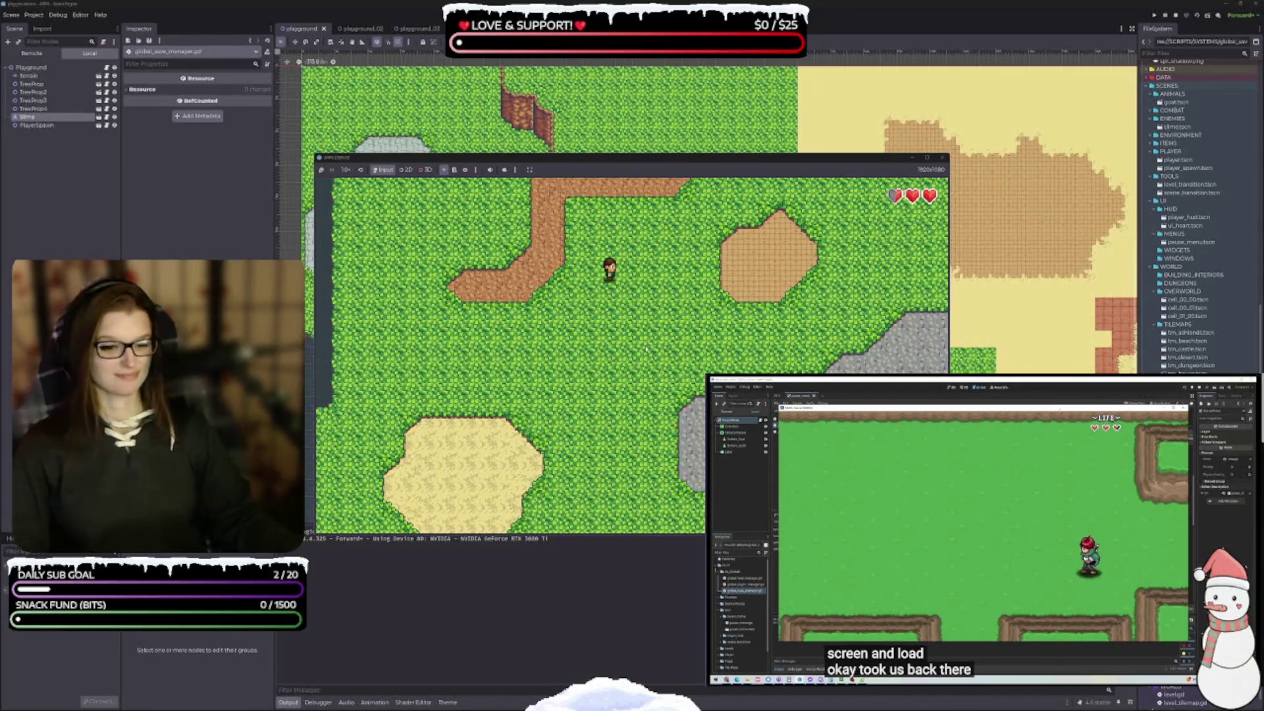
# - Walk into other rooms, load the save once more, then stop the running game
pyautogui.press('Right')
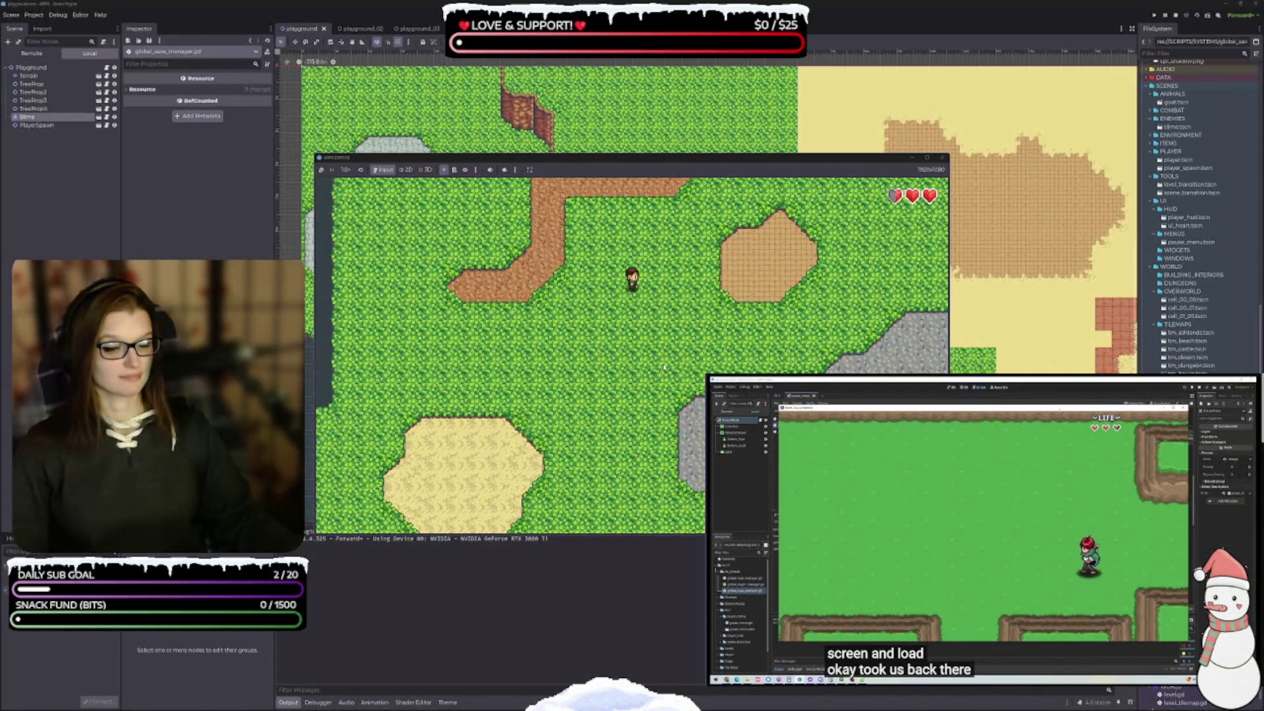
pyautogui.press('Right')
pyautogui.press('Down')
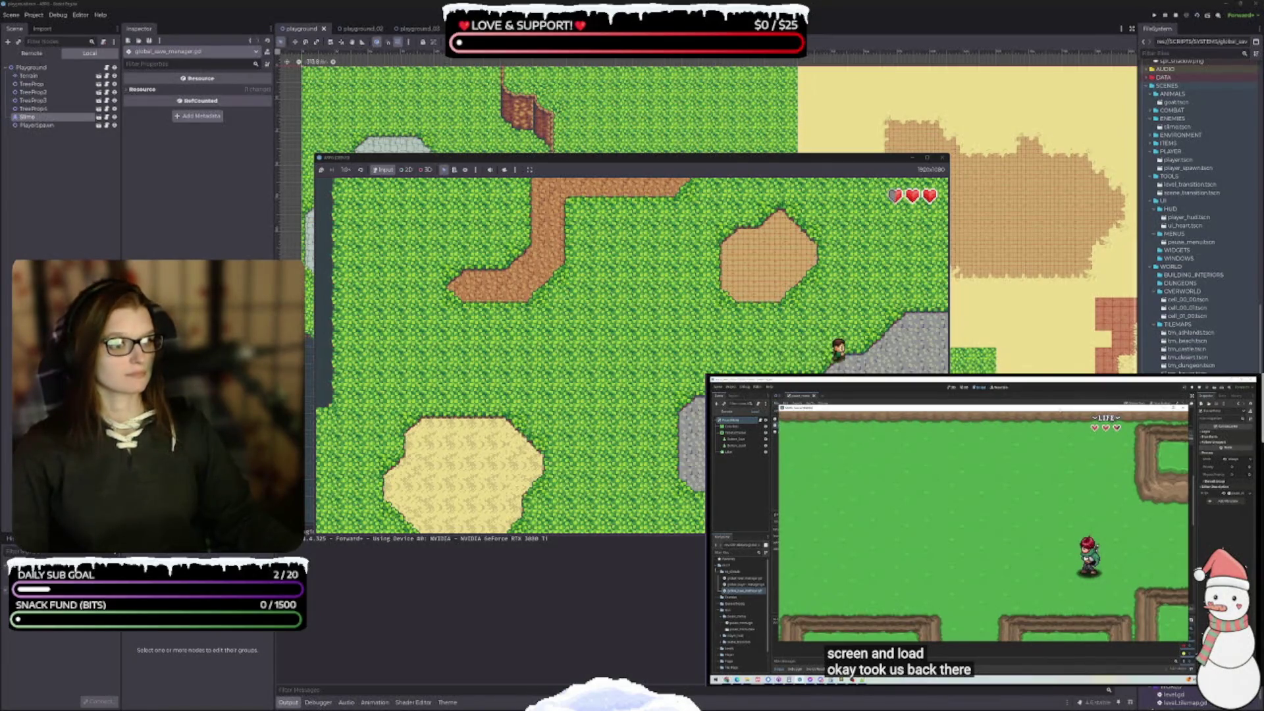
pyautogui.press('Right')
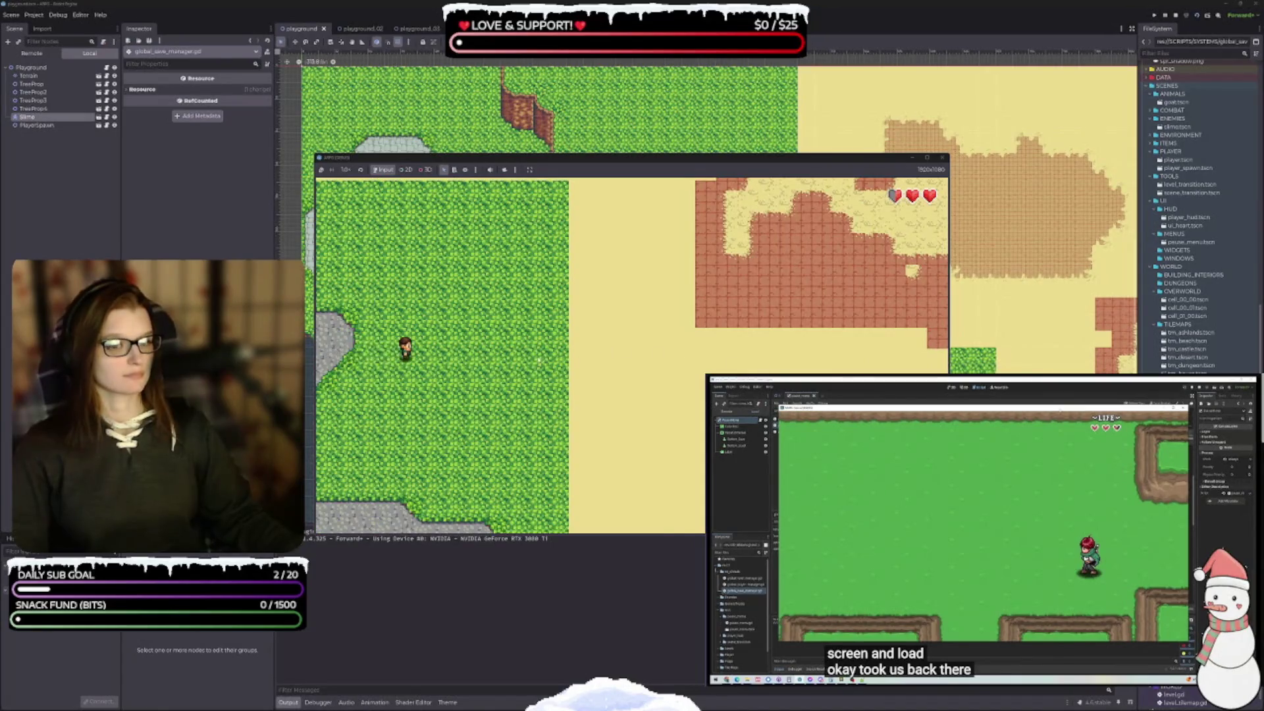
pyautogui.press('Escape')
pyautogui.press('Escape')
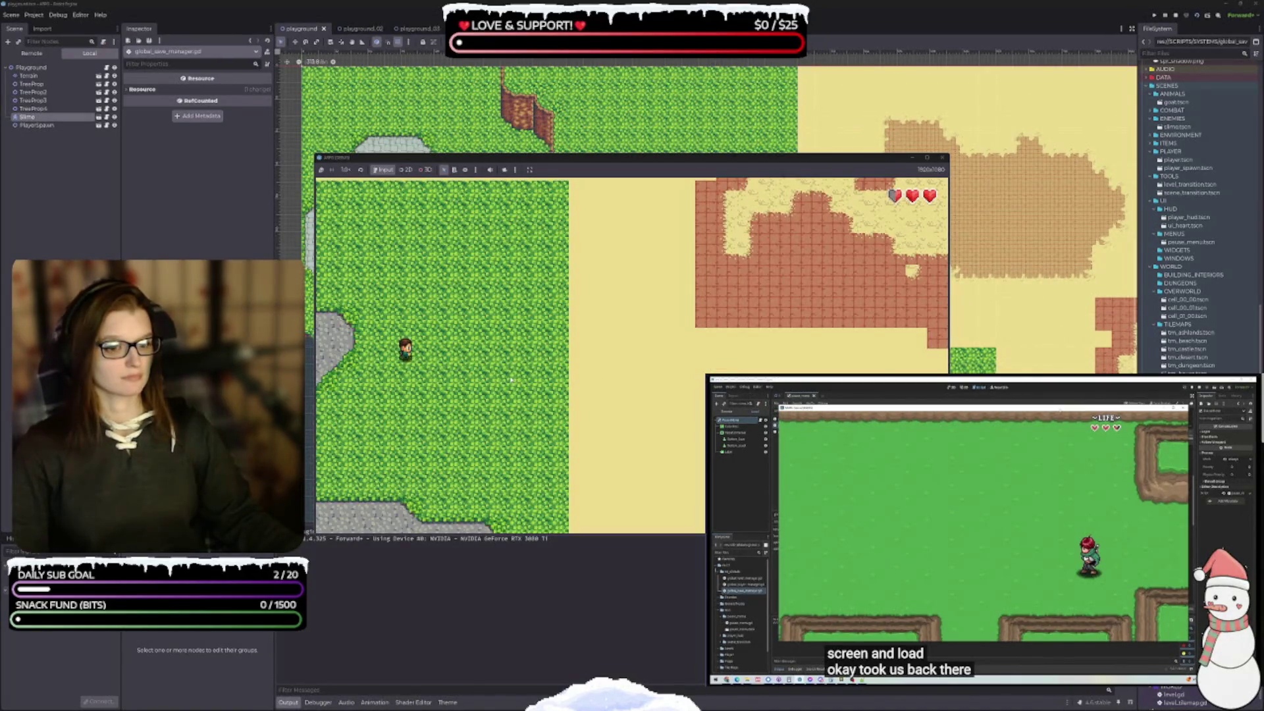
pyautogui.press('Up')
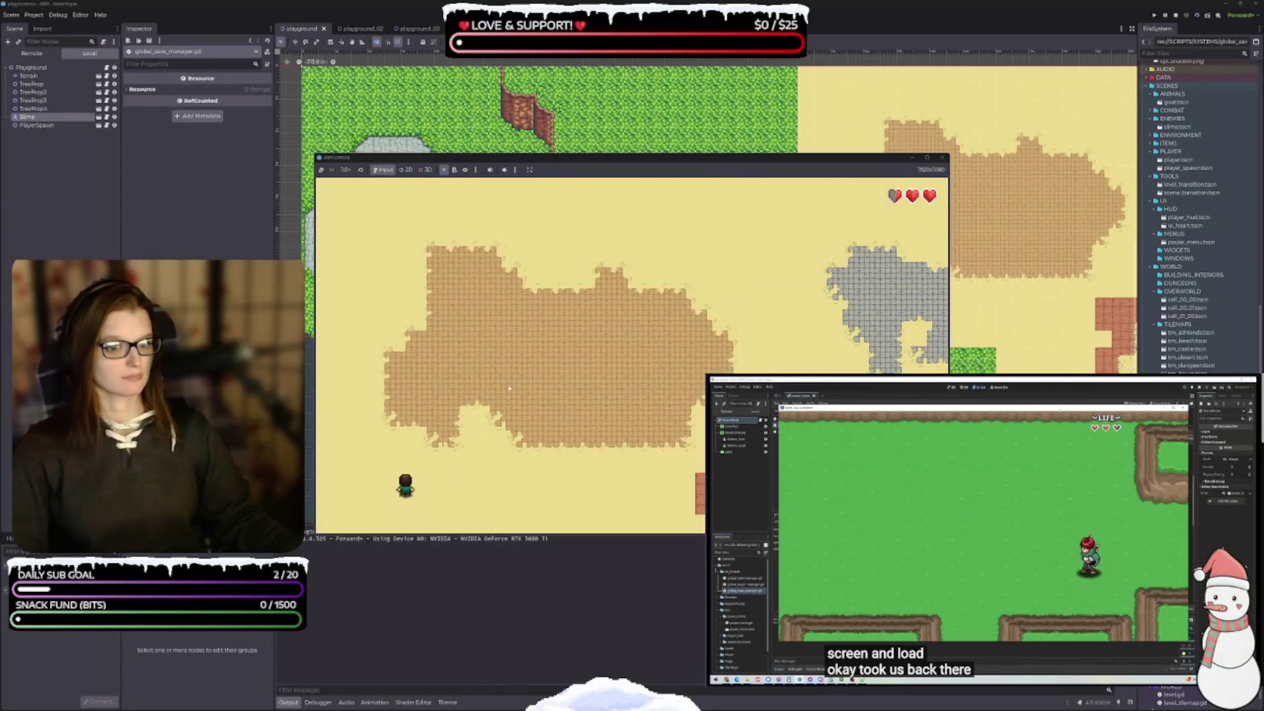
pyautogui.press('Escape')
pyautogui.click(572, 379)
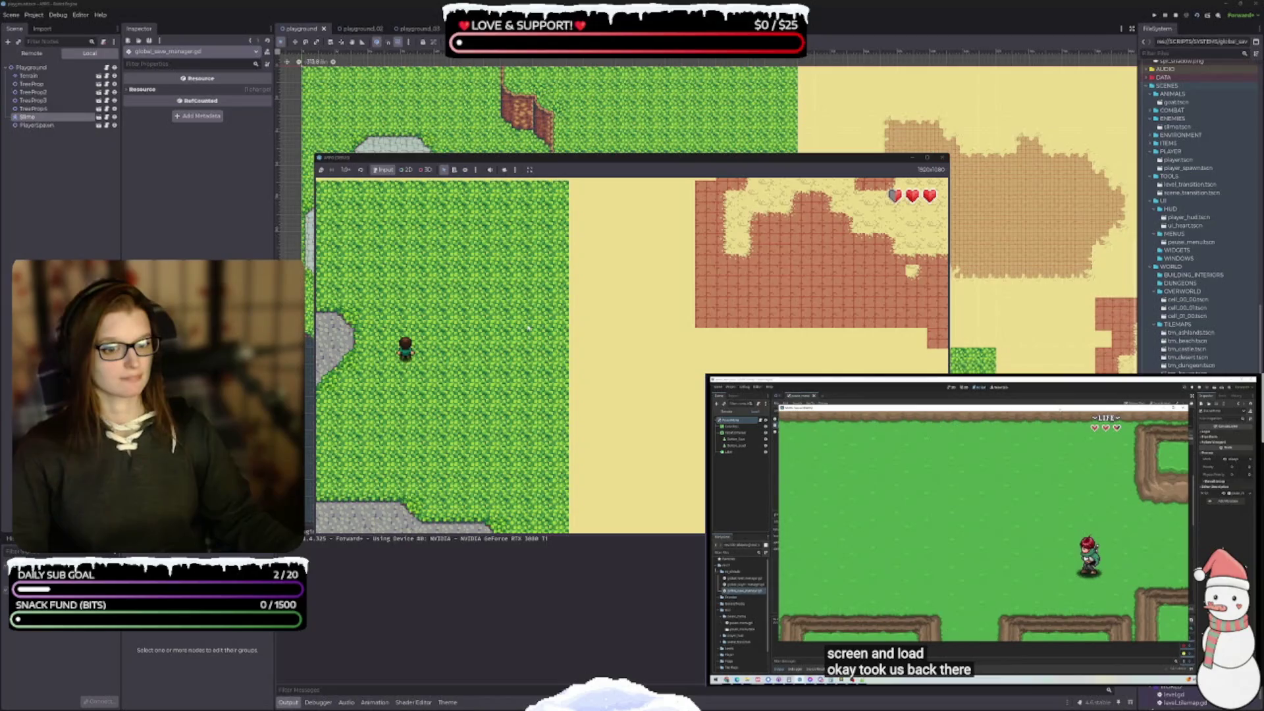
pyautogui.click(942, 158)
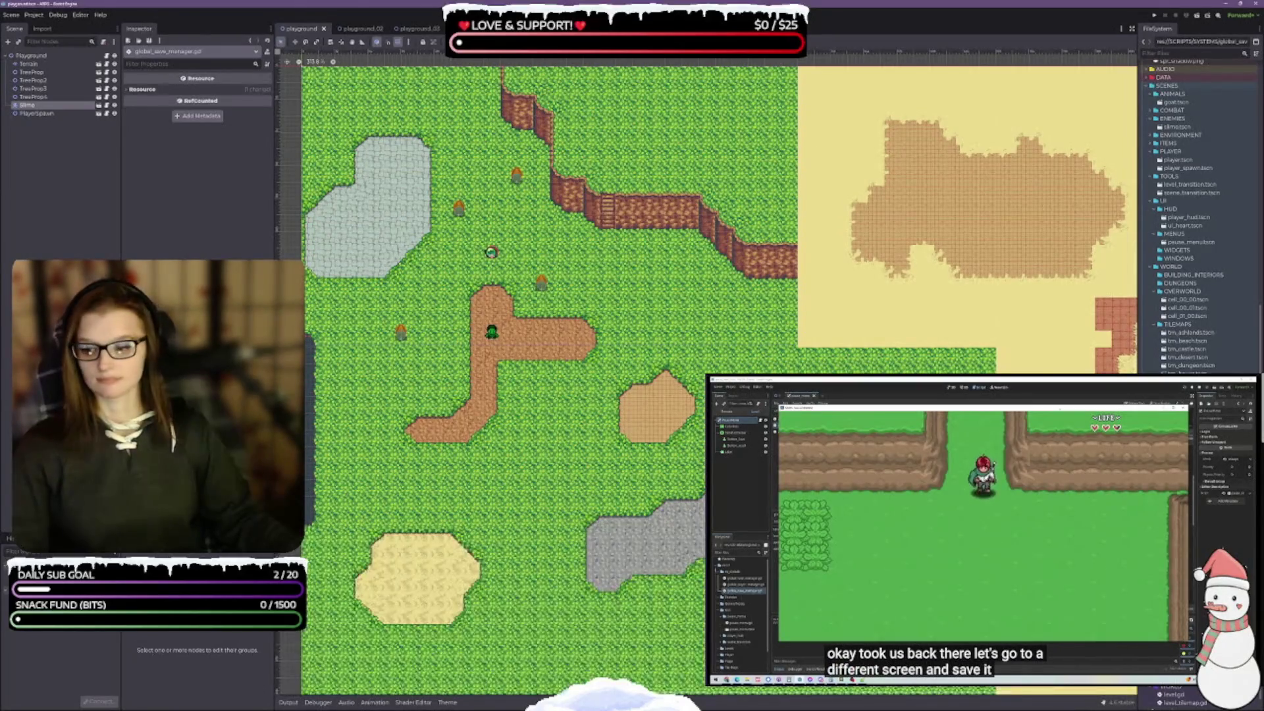
pyautogui.hotkey('alt', 'Tab')
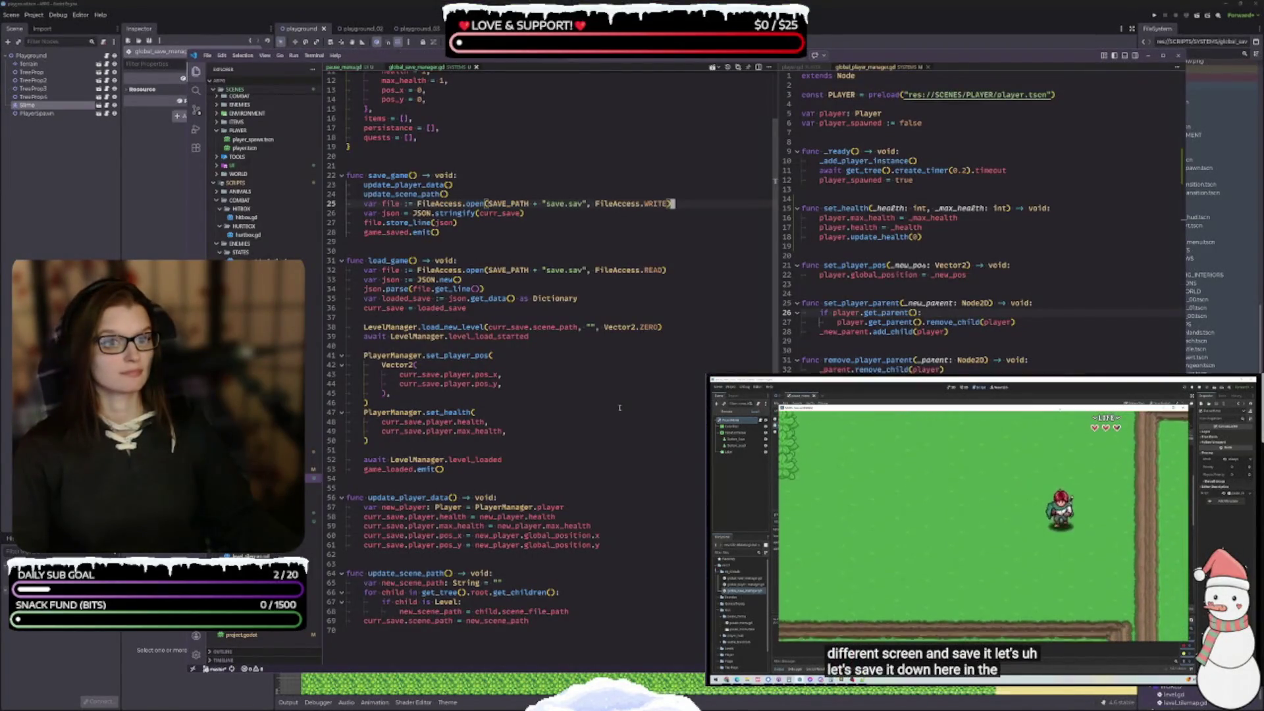
# - Add a '## Save Game' comment line above func save_game and save
pyautogui.scroll(5, 617, 399)
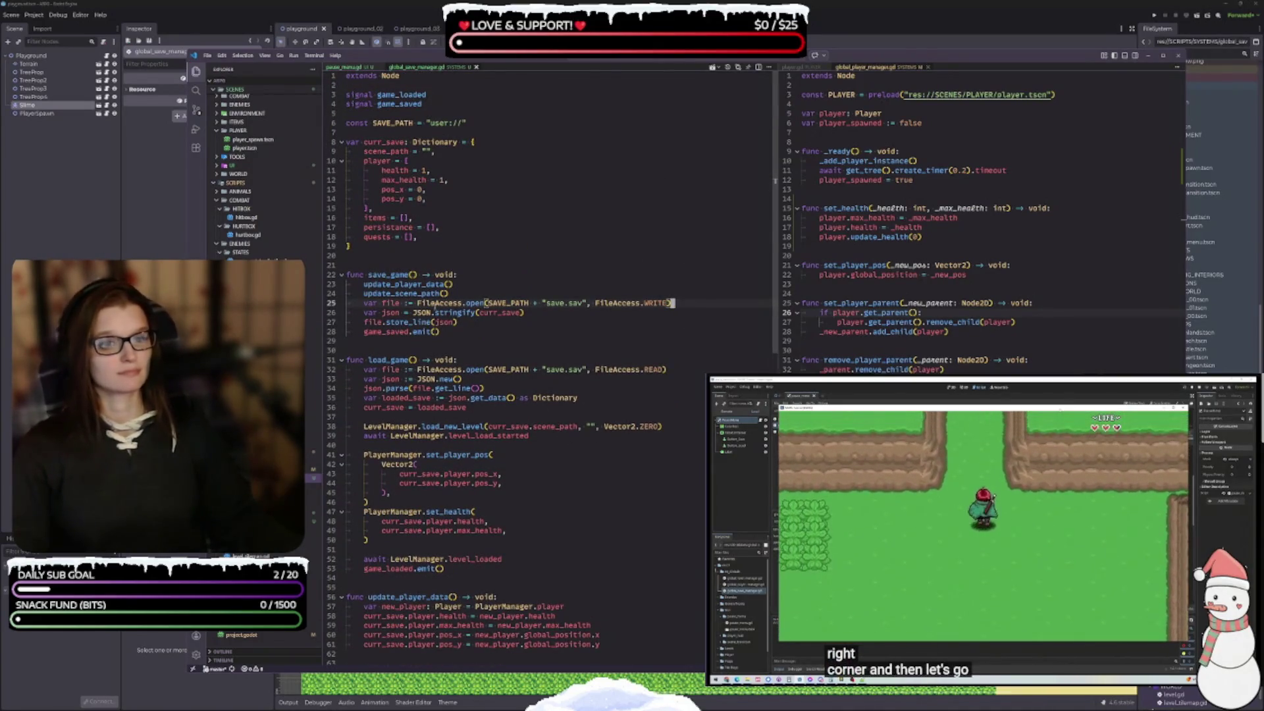
pyautogui.click(504, 267)
pyautogui.press('Return')
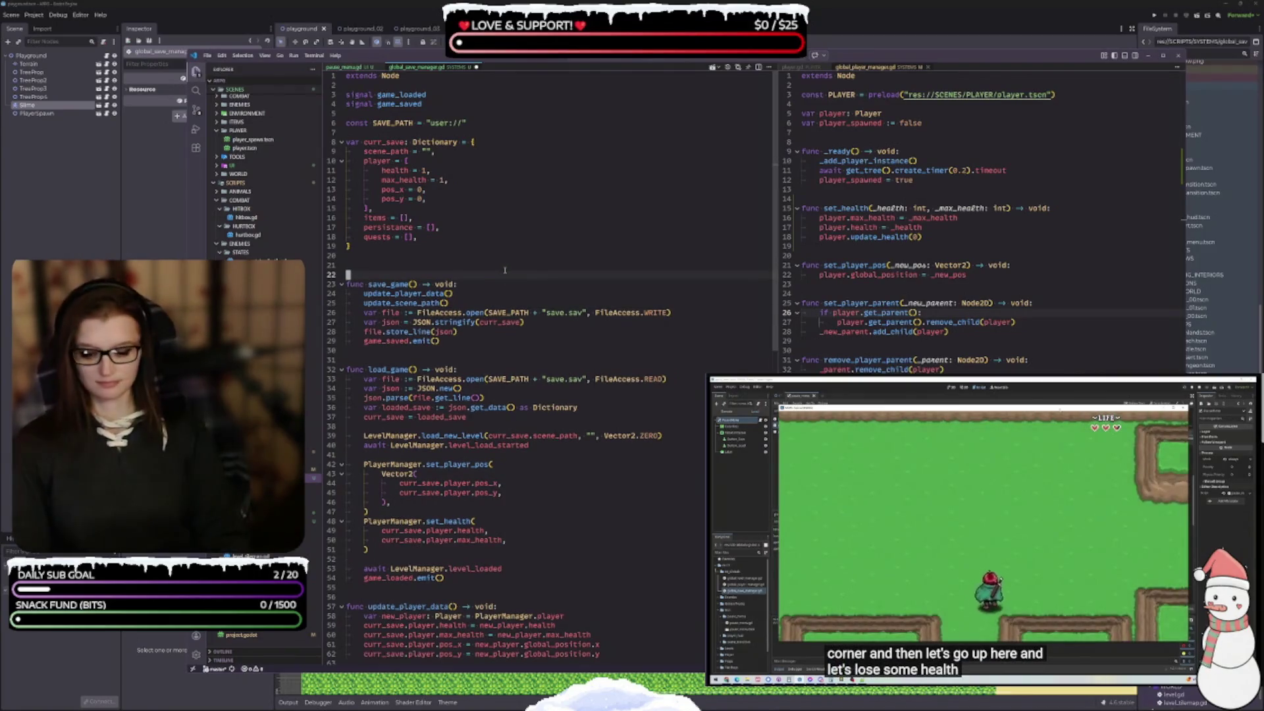
pyautogui.write('## ')
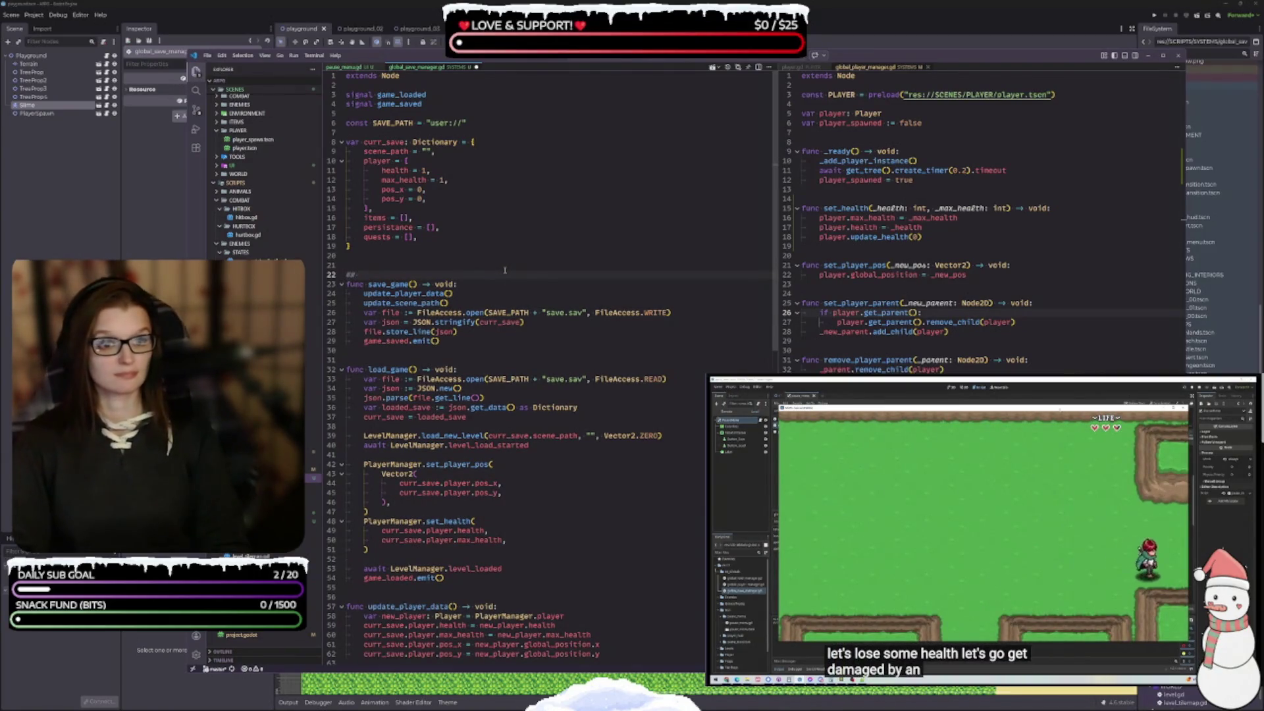
pyautogui.write('Save')
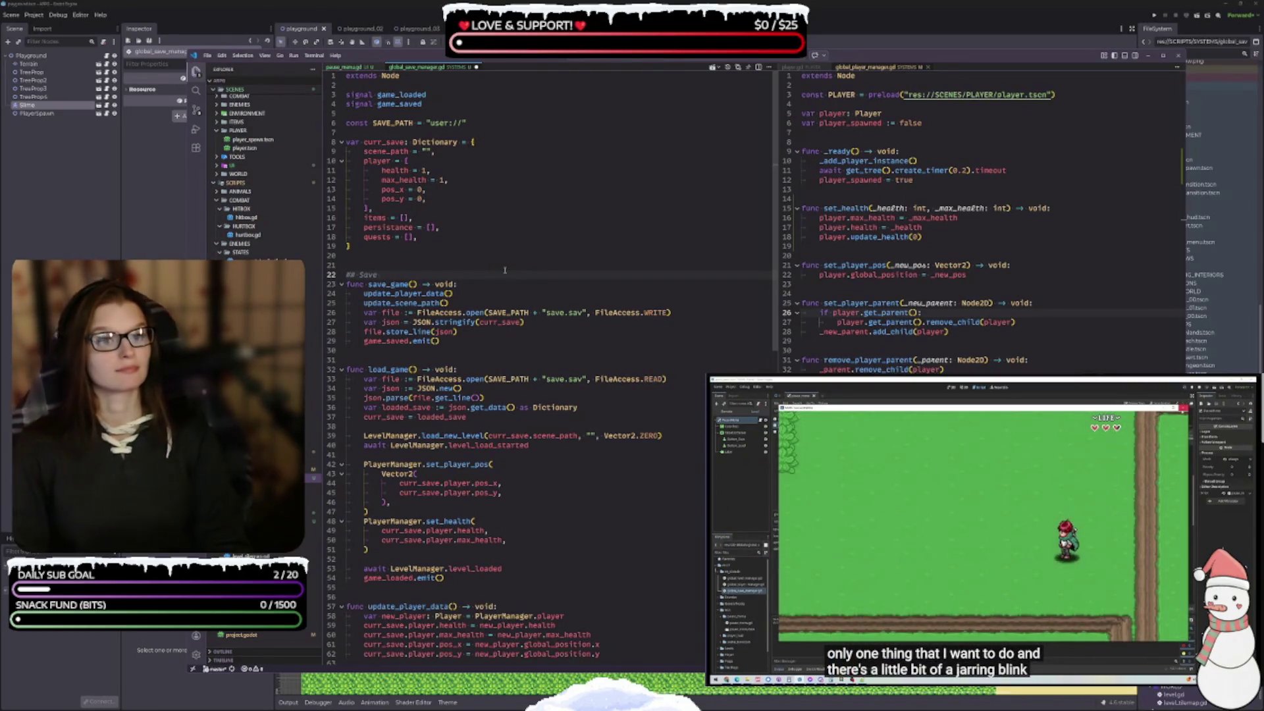
pyautogui.write('Game')
pyautogui.hotkey('ctrl', 's')
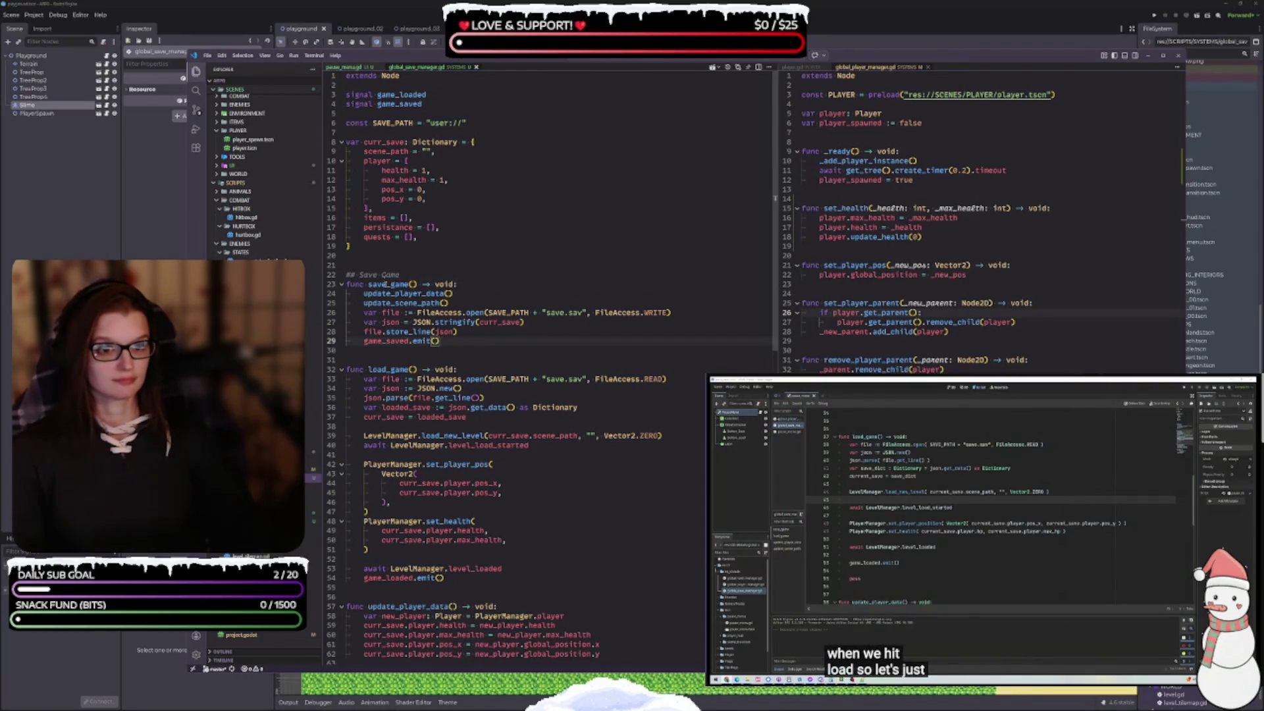
# - Add the comment '## Save current game state to .sav file' beneath it and save
pyautogui.moveTo(395, 284)
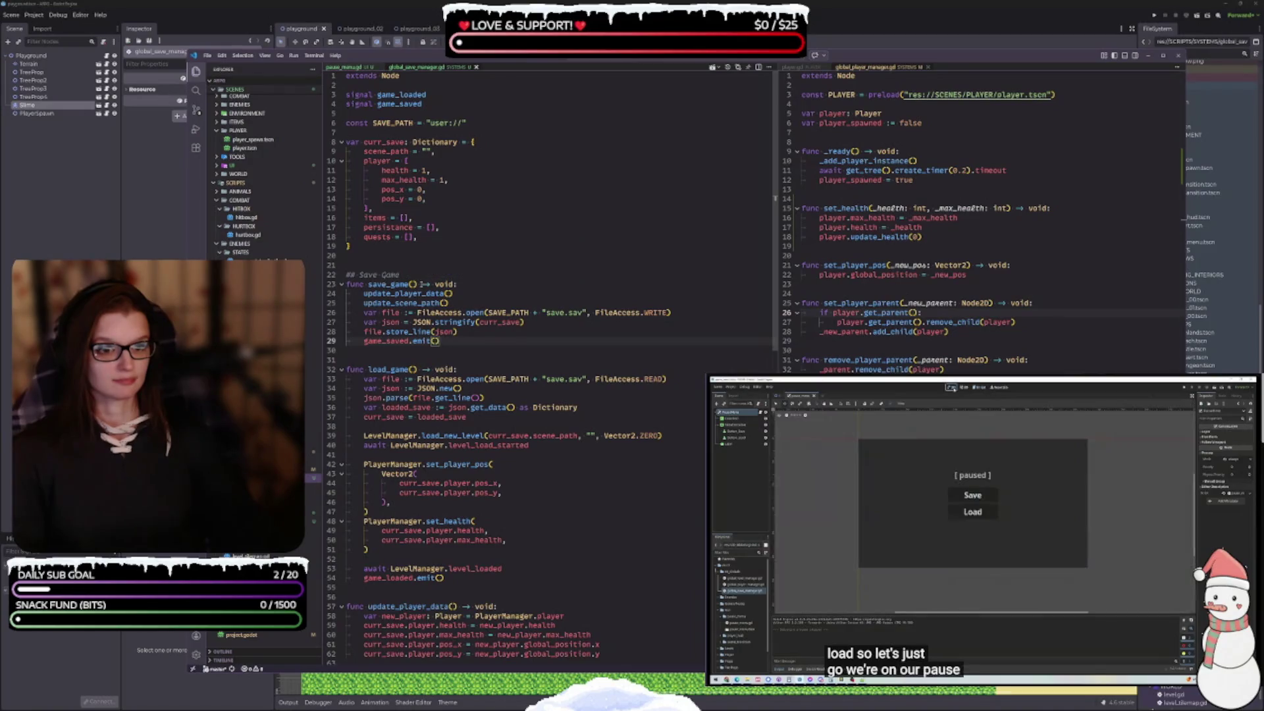
pyautogui.press('Return')
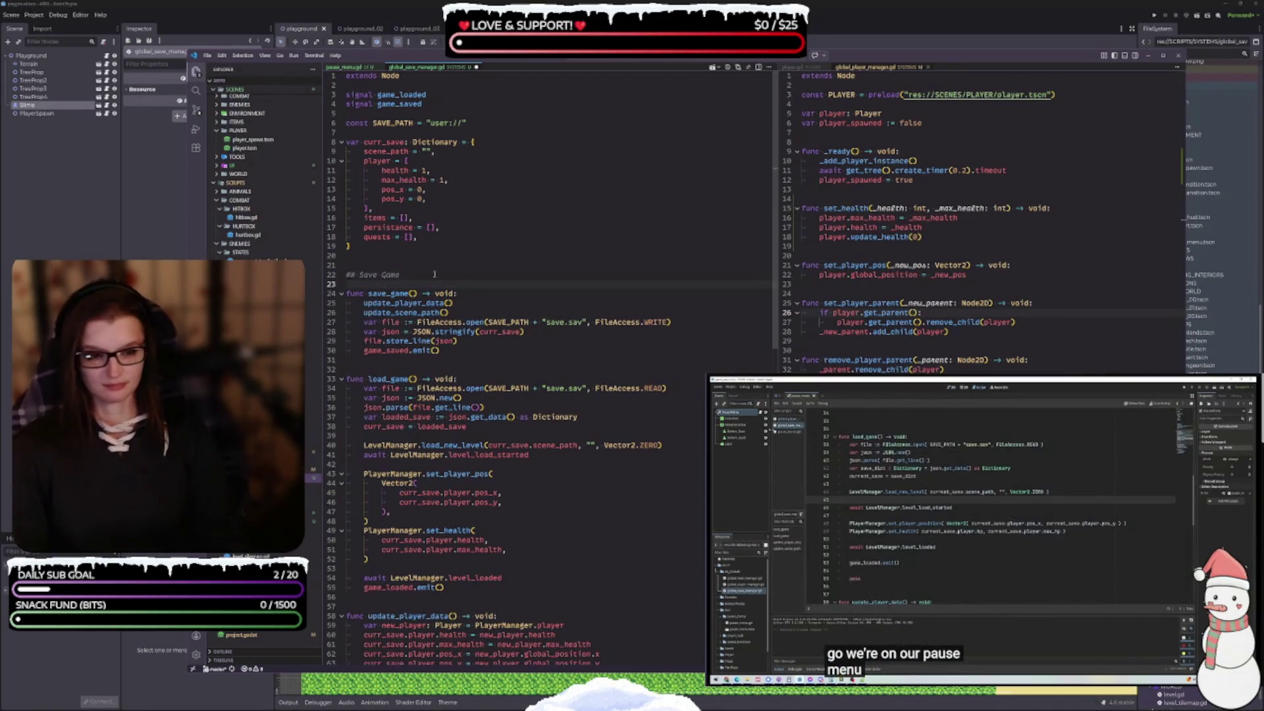
pyautogui.write('##')
pyautogui.press('Return')
pyautogui.write('Save current game s')
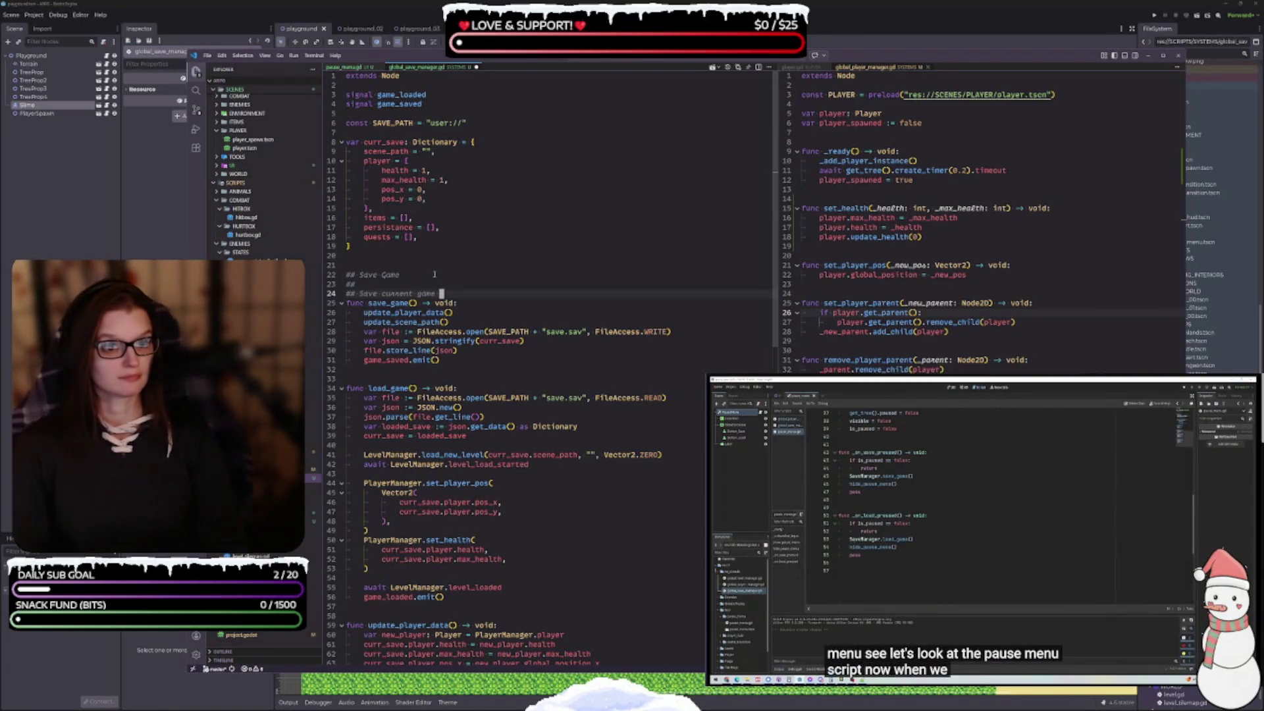
pyautogui.write('tate to .sav file')
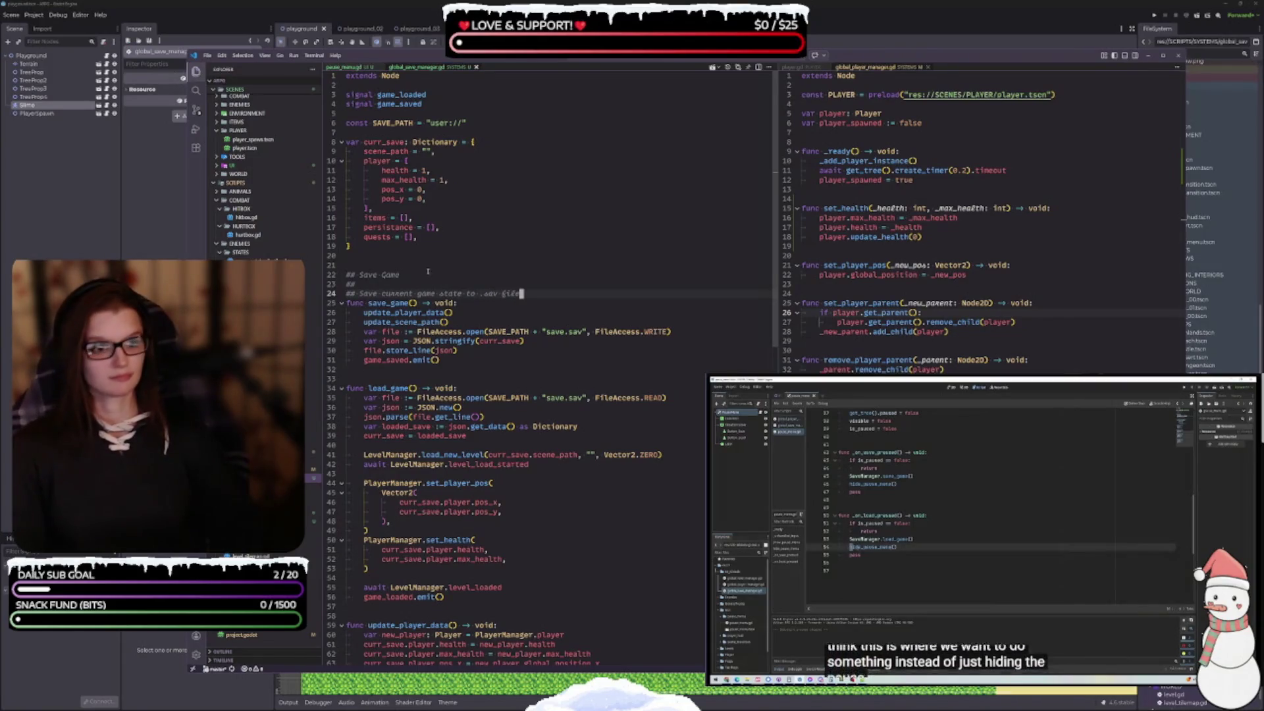
pyautogui.hotkey('ctrl', 's')
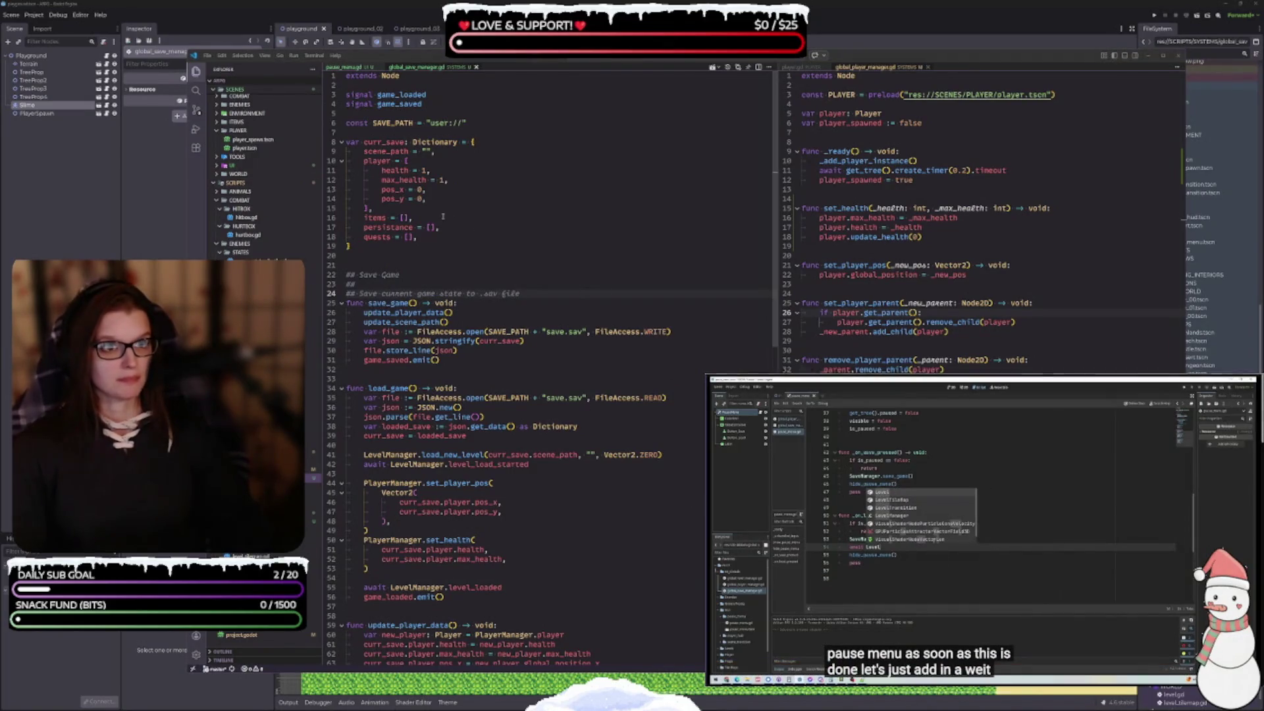
pyautogui.hotkey('alt', 'Tab')
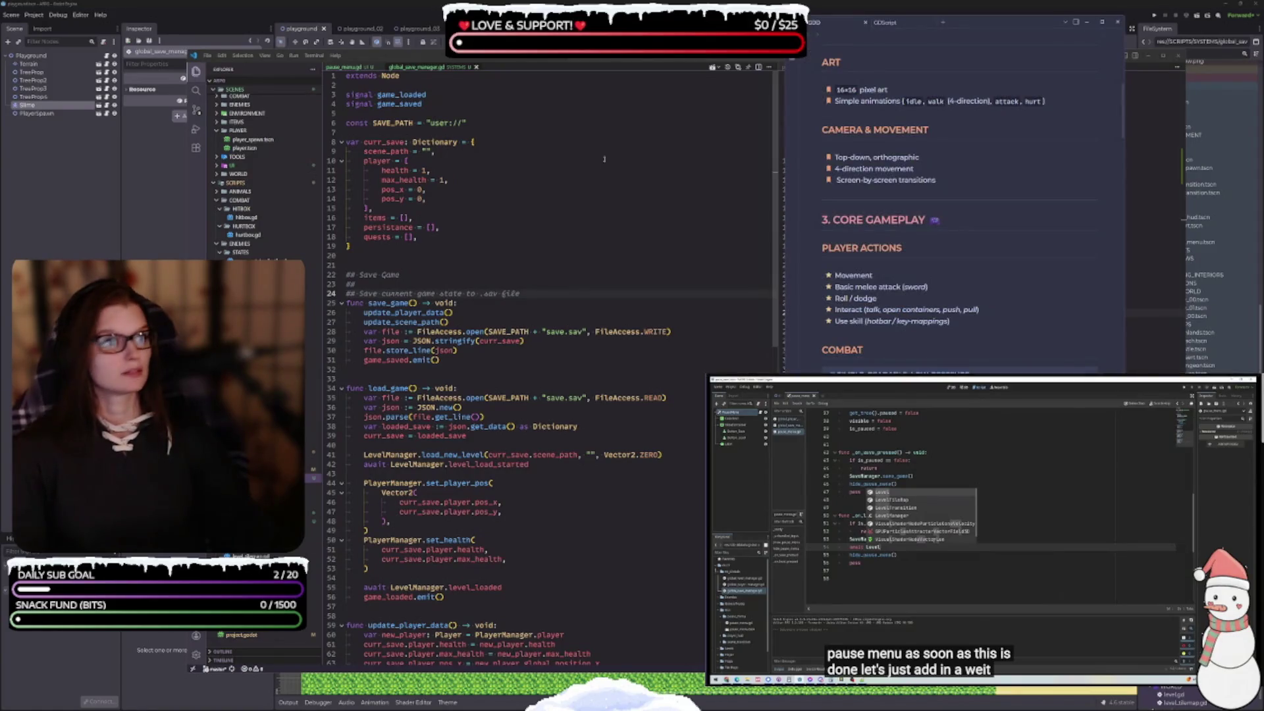
pyautogui.click(927, 23)
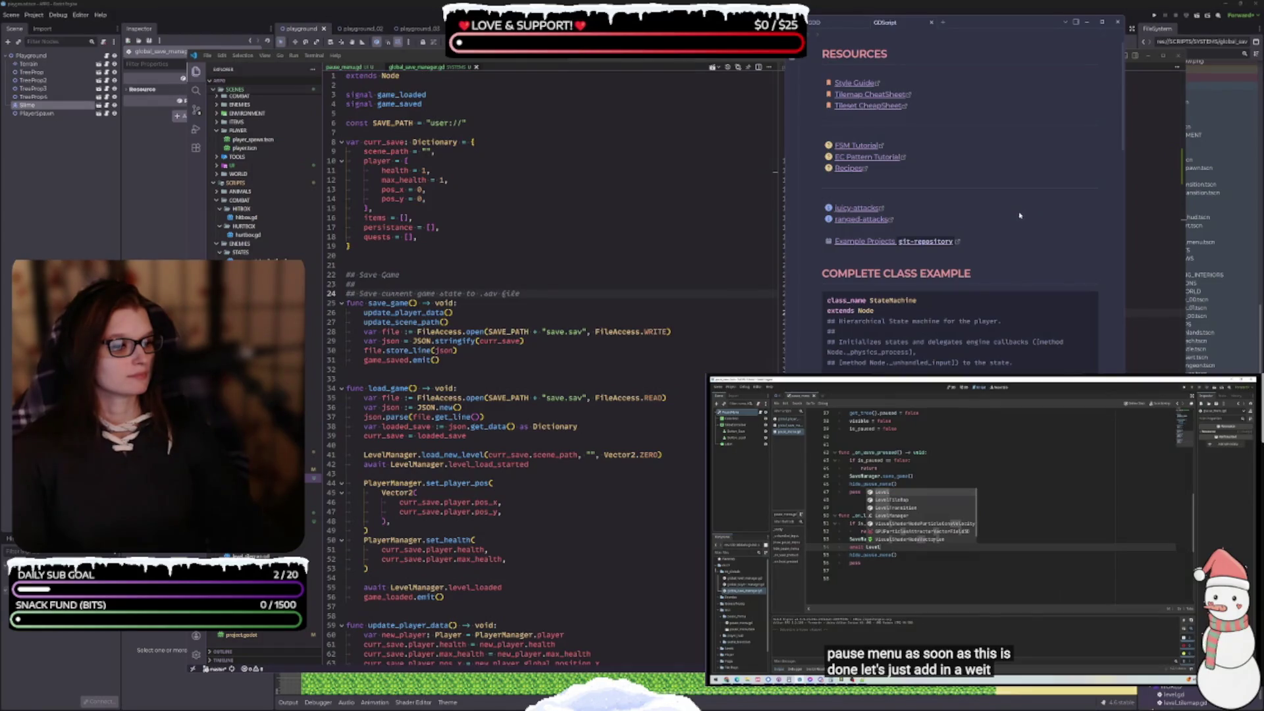
pyautogui.scroll(-10, 1019, 214)
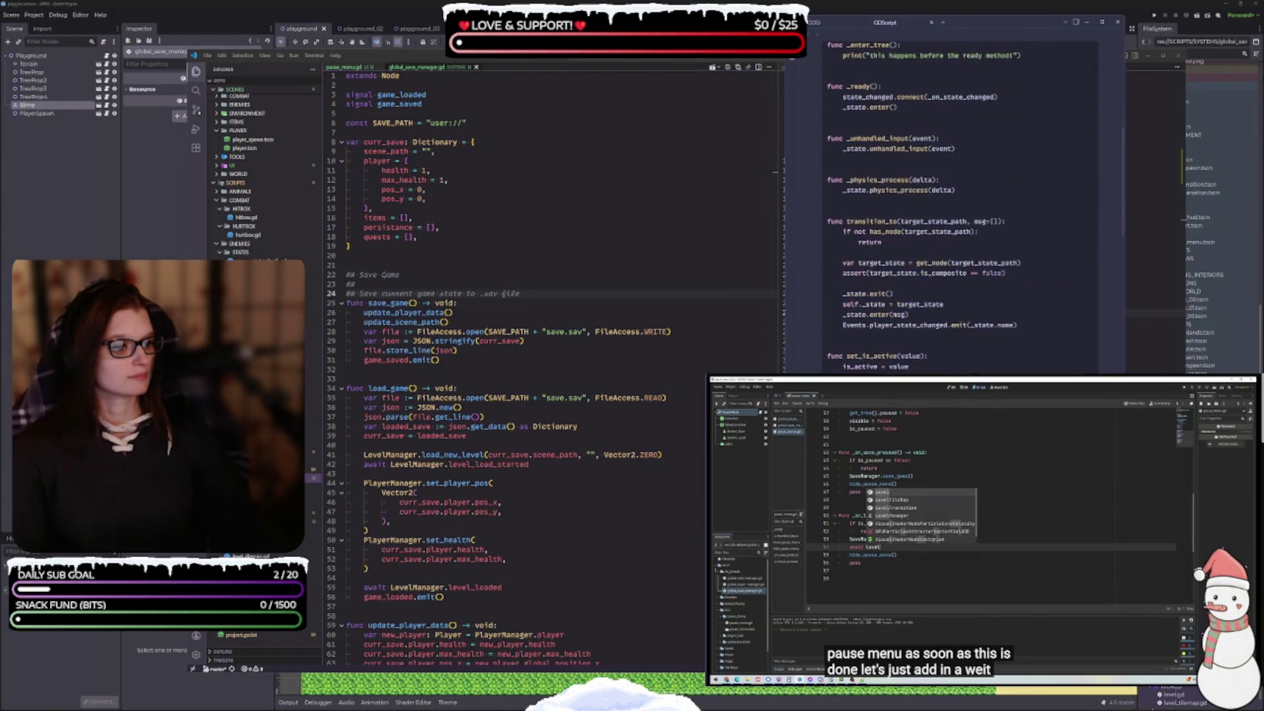
pyautogui.scroll(10, 960, 197)
pyautogui.scroll(-10, 960, 198)
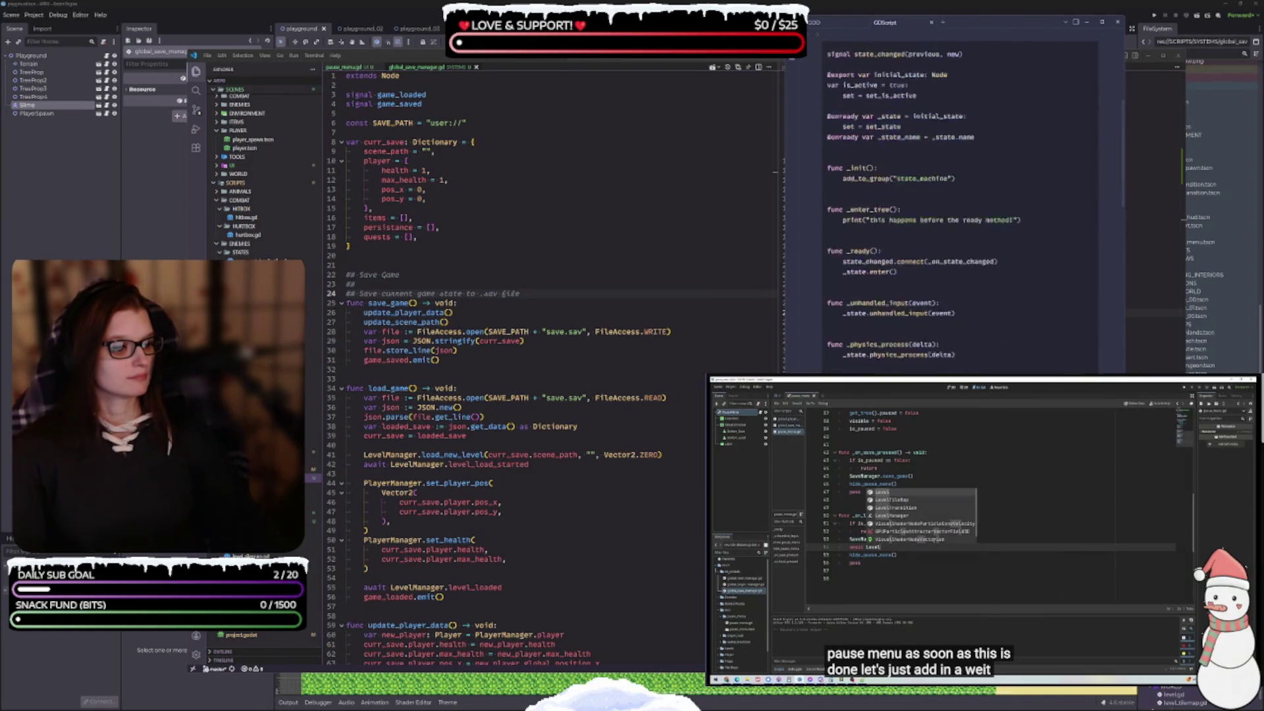
pyautogui.scroll(10, 959, 198)
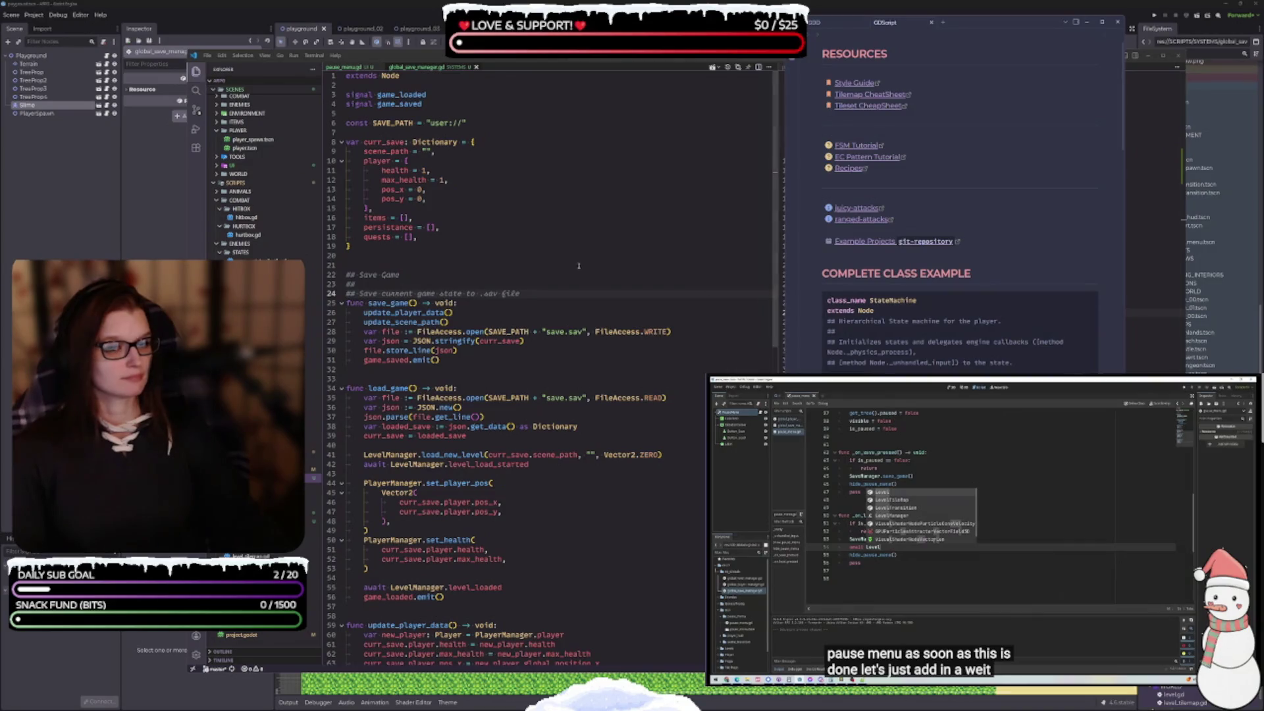
pyautogui.click(563, 285)
pyautogui.doubleClick(559, 294)
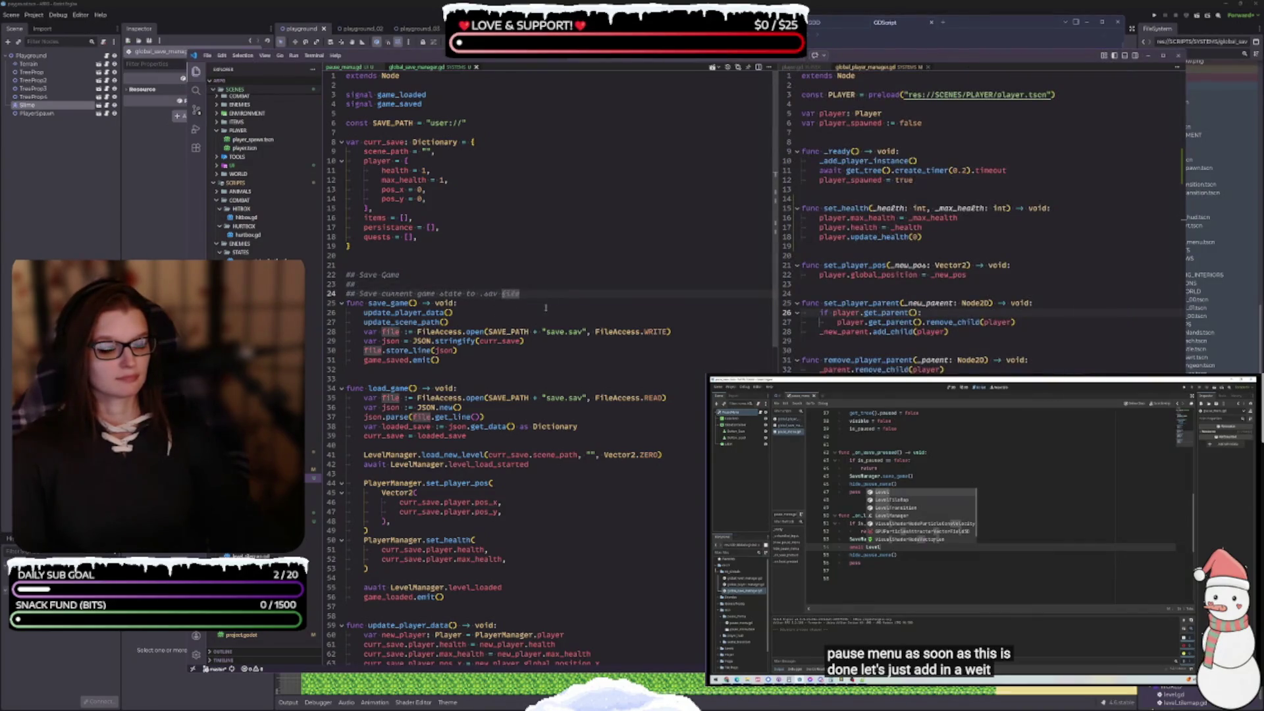
# - Delete the two ## comment lines above func save_game and save global_save_manager.gd
pyautogui.moveTo(537, 293); pyautogui.dragTo(385, 282)
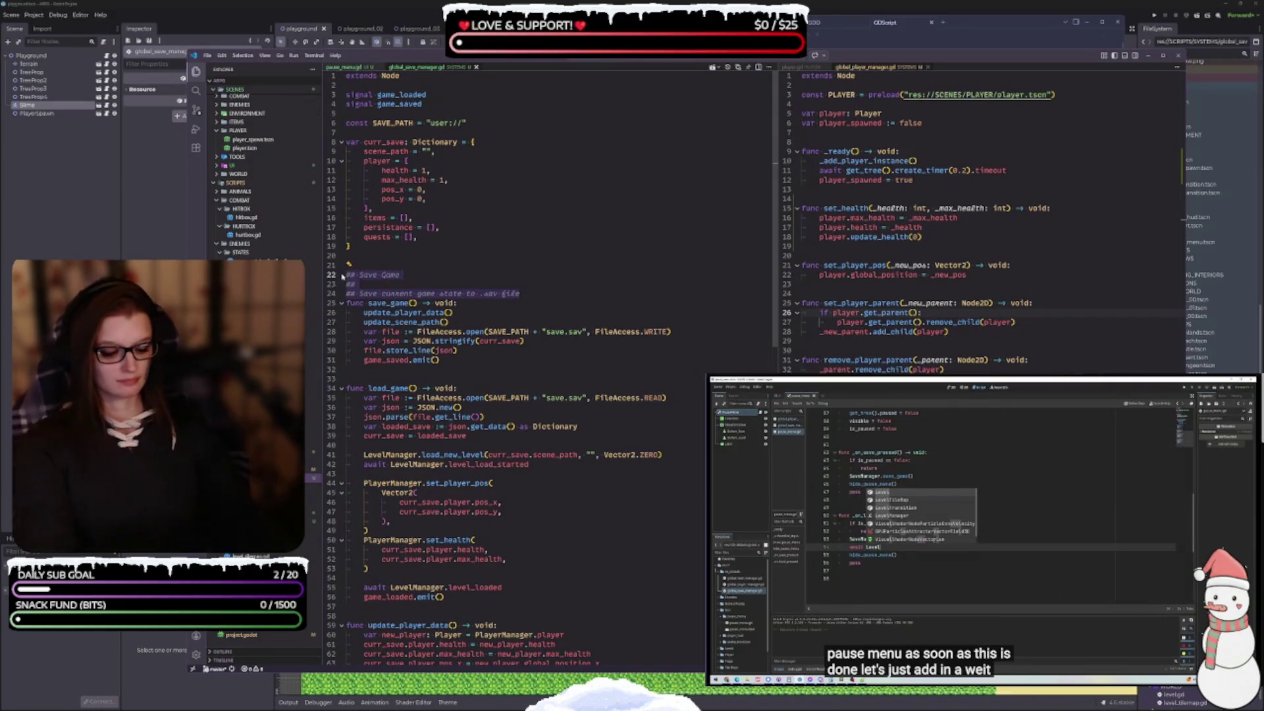
pyautogui.press('BackSpace')
pyautogui.press('BackSpace')
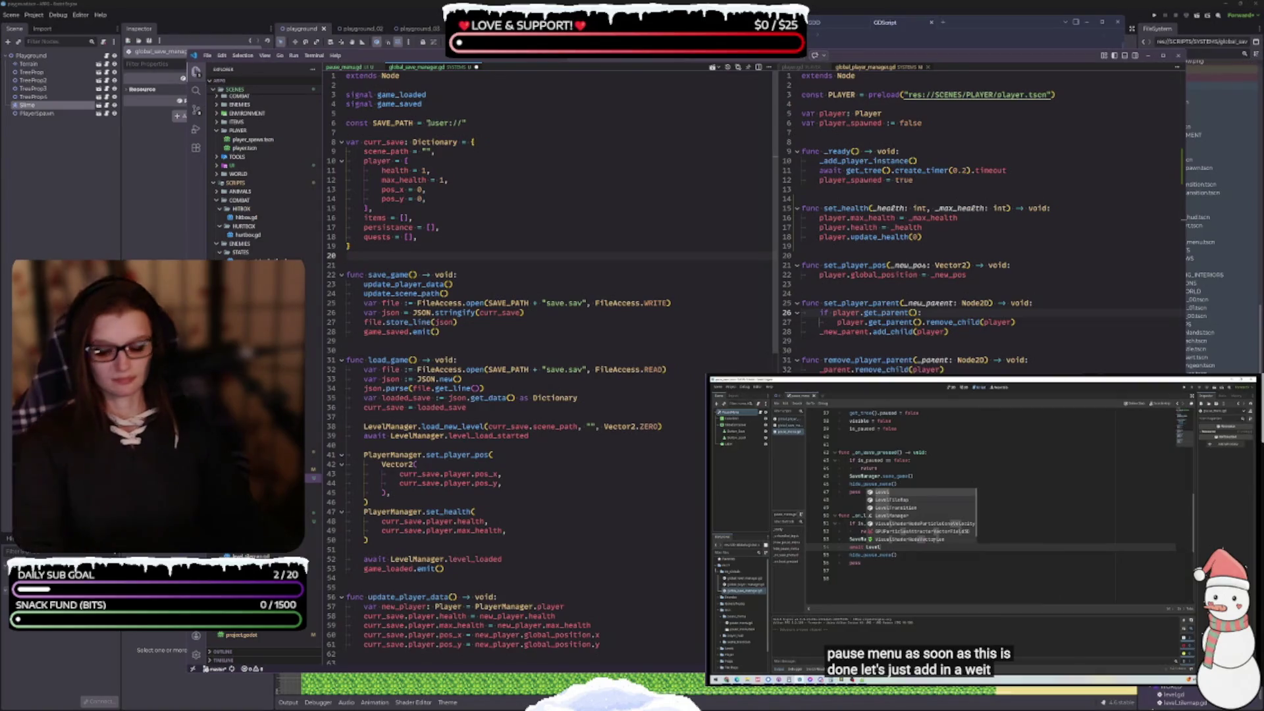
pyautogui.hotkey('ctrl', 's')
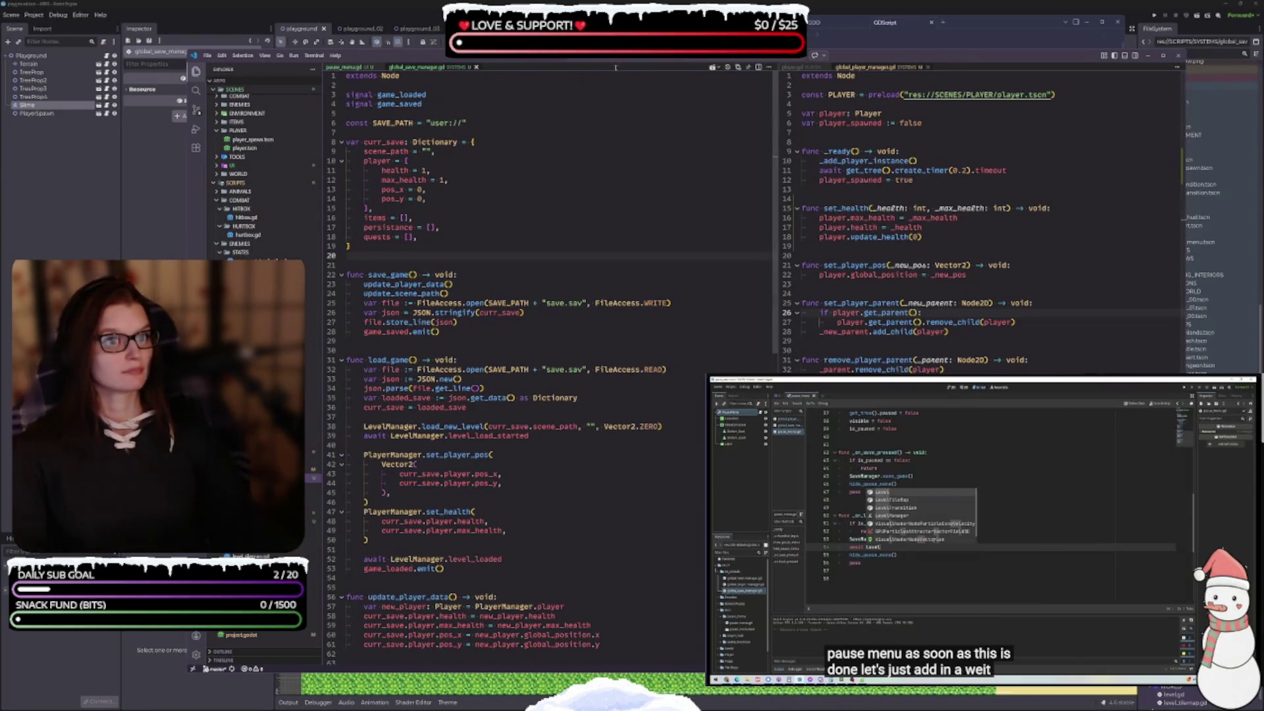
pyautogui.click(842, 4)
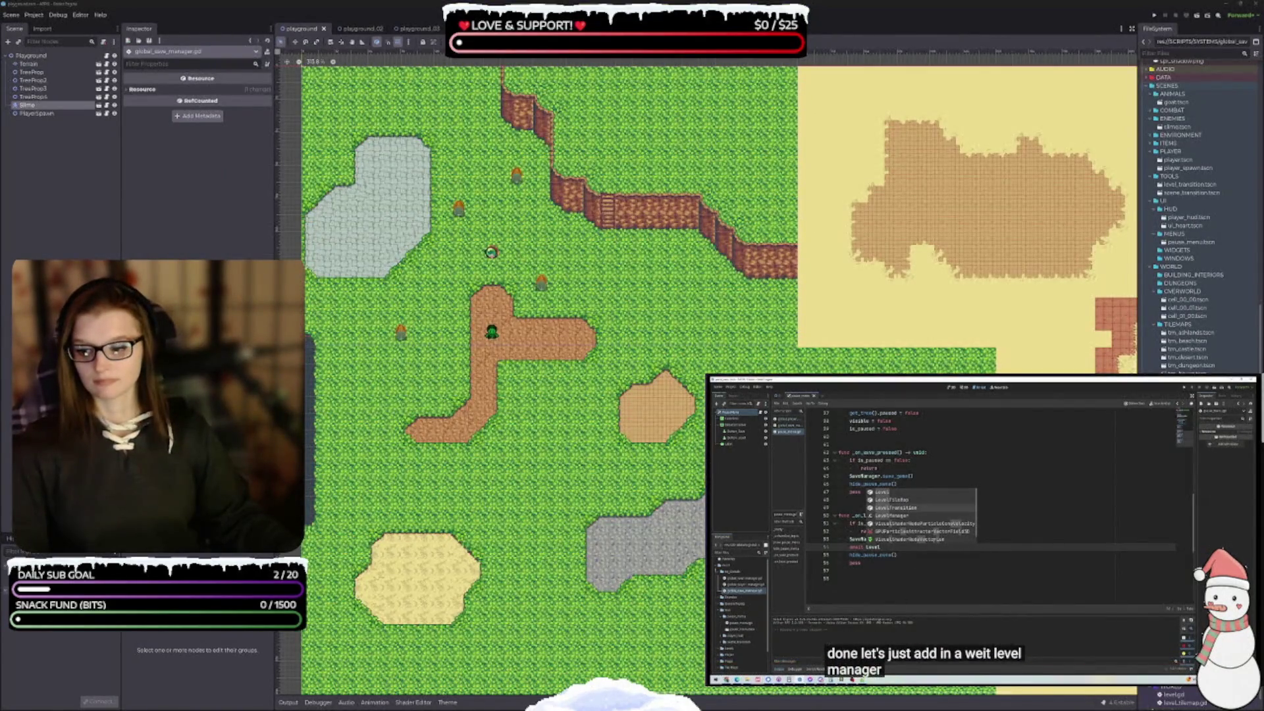
pyautogui.hotkey('alt', 'Tab')
pyautogui.scroll(-3, 461, 362)
pyautogui.click(1002, 537)
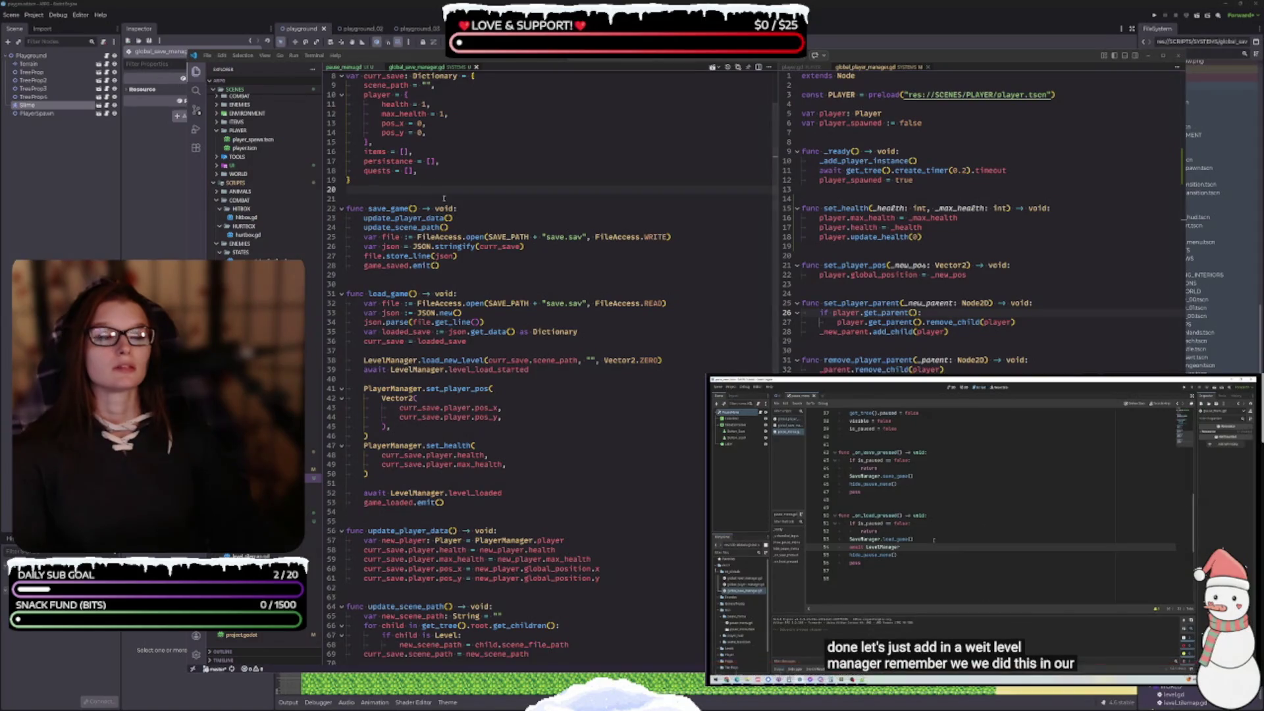
# - In pause_menu.gd, add 'await LevelManager.level_load_started' after SaveManager.load_game() on line 59
pyautogui.click(347, 68)
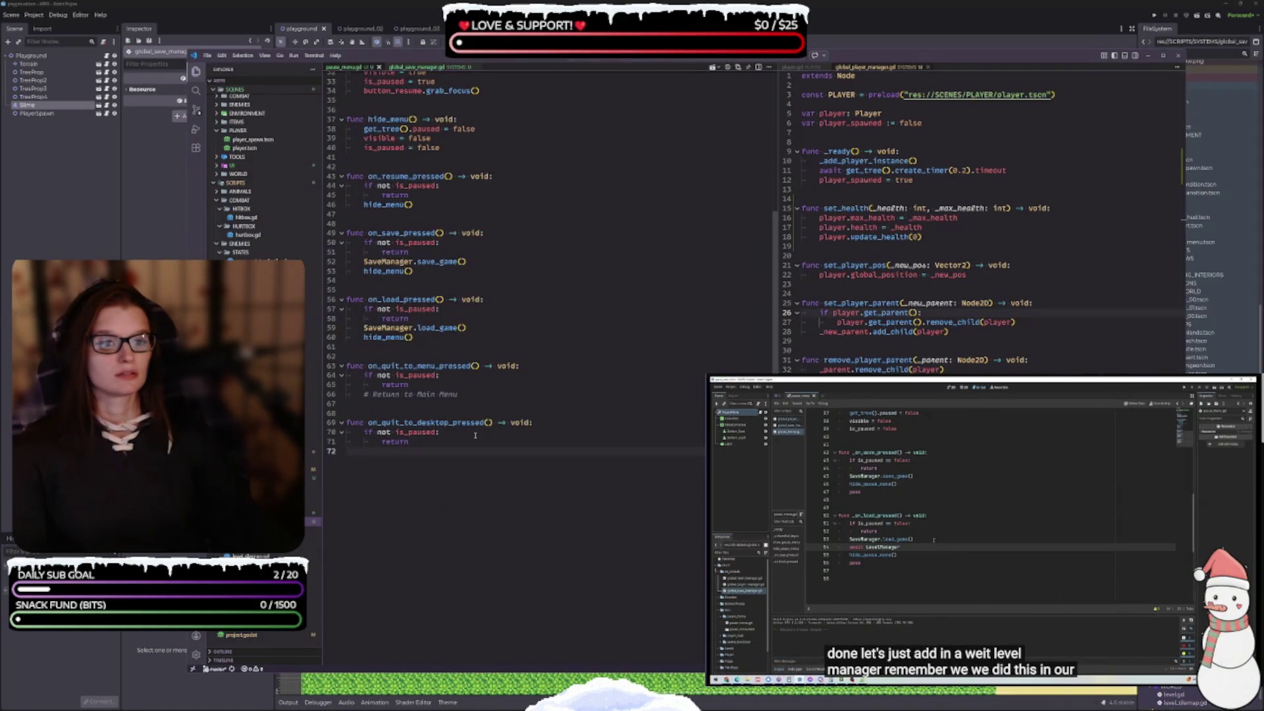
pyautogui.scroll(-1, 455, 368)
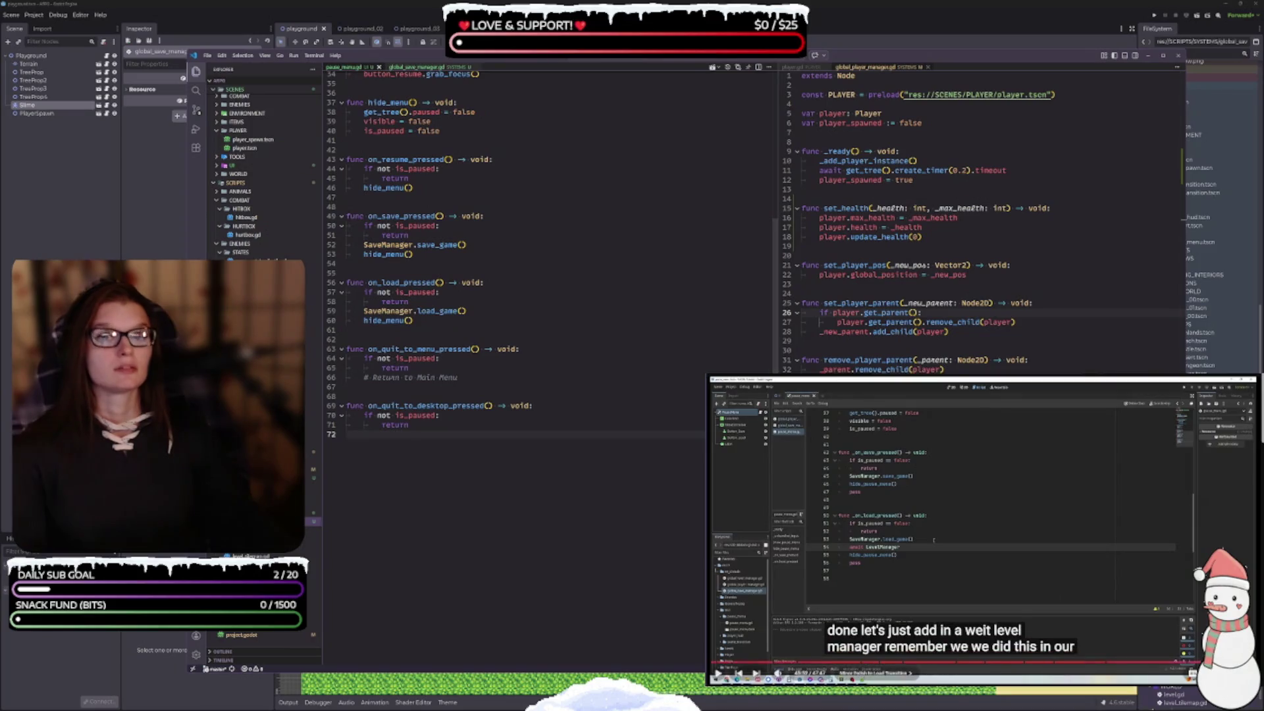
pyautogui.click(979, 524)
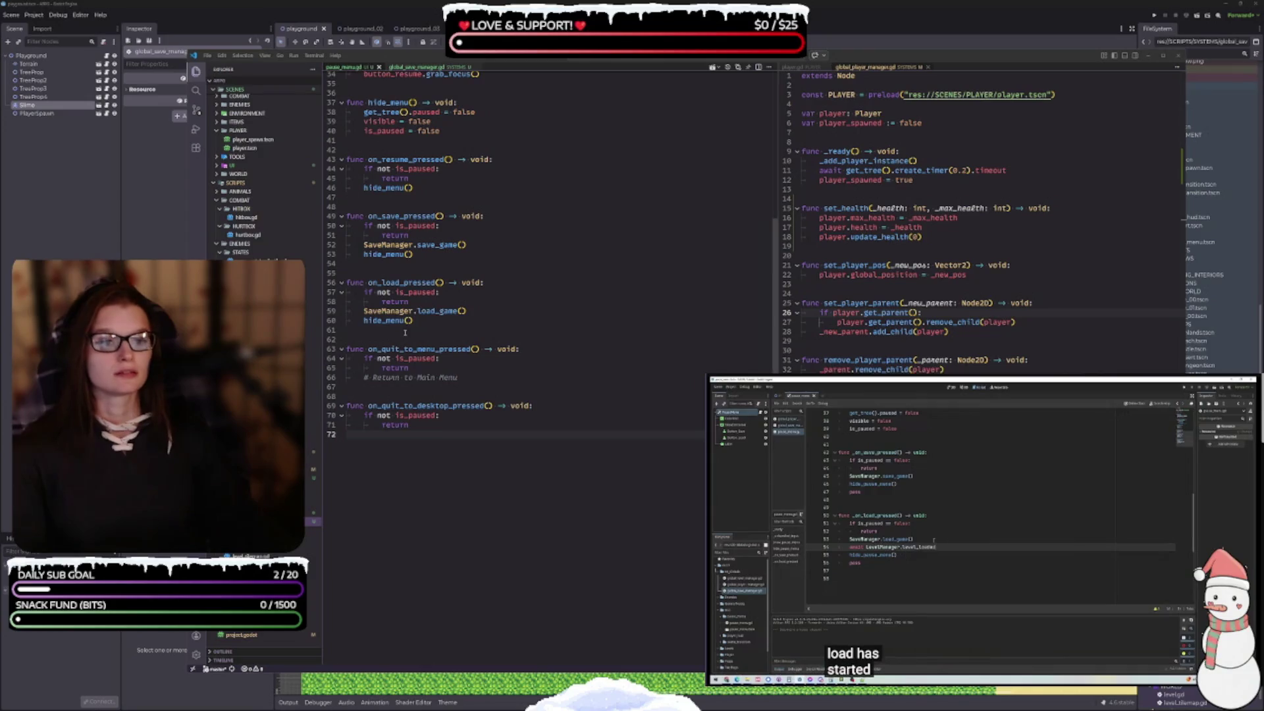
pyautogui.click(492, 311)
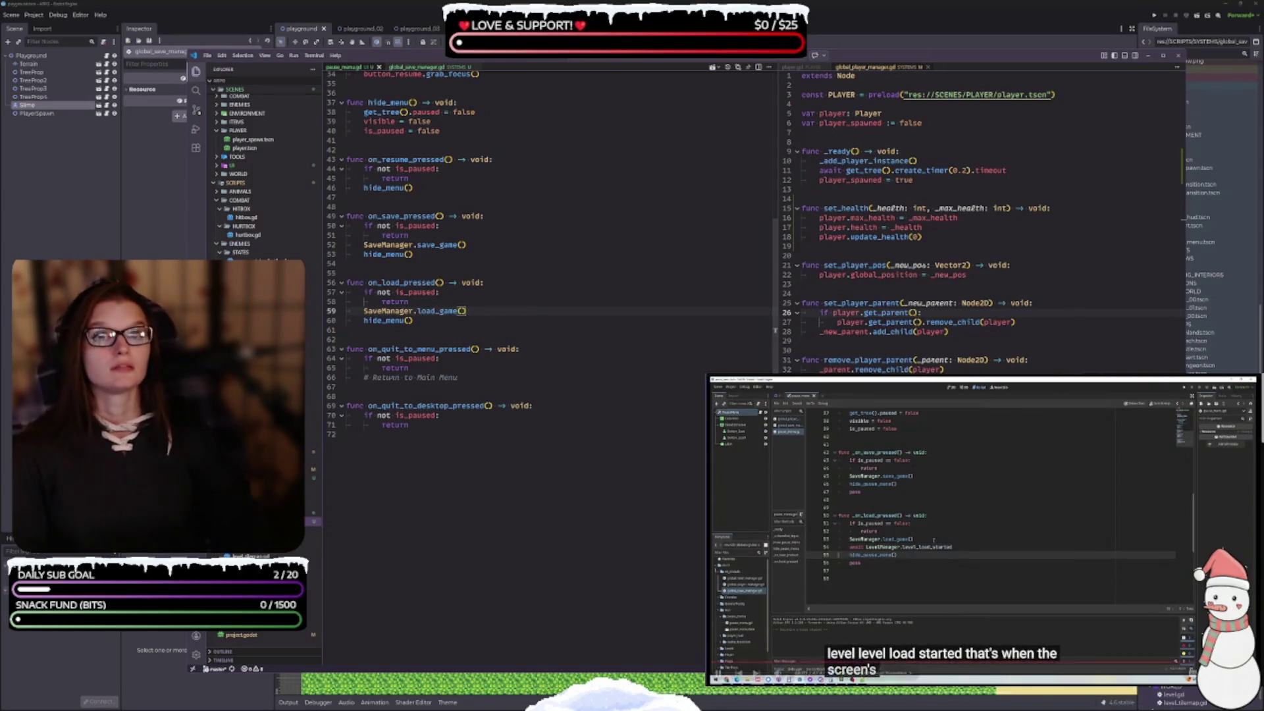
pyautogui.press('XF86AudioPlay')
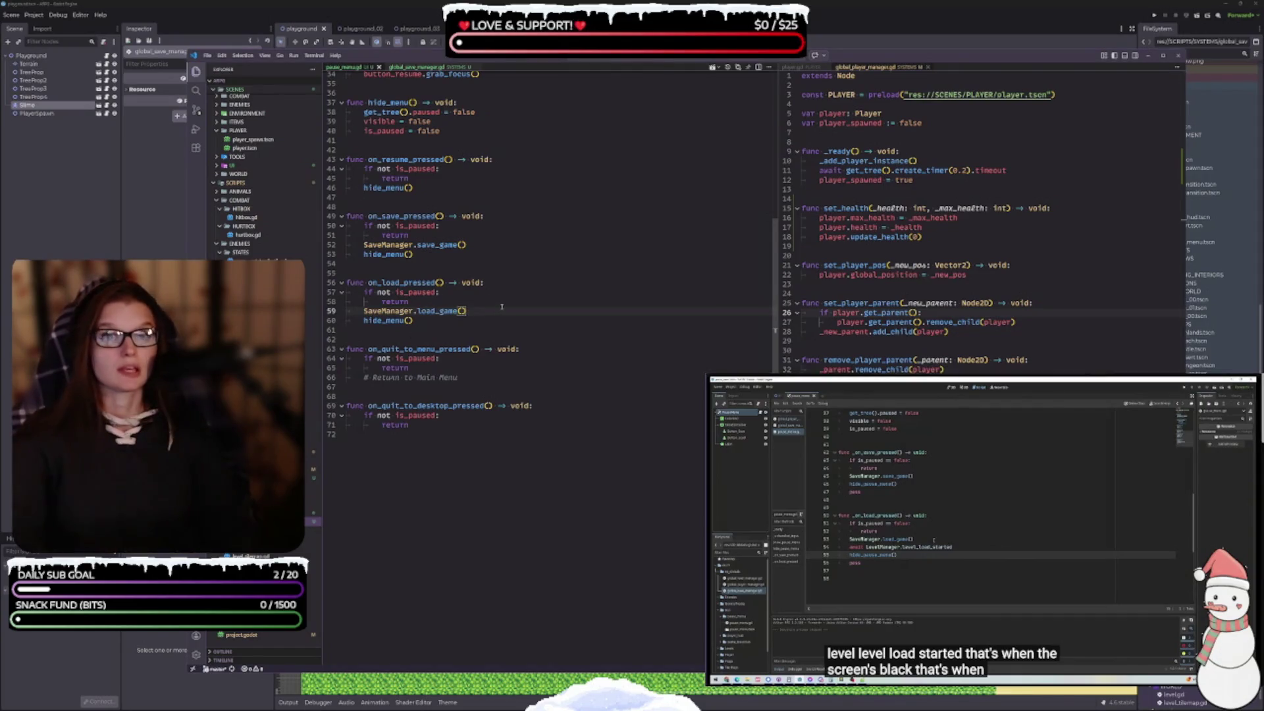
pyautogui.press('Return')
pyautogui.write('await ')
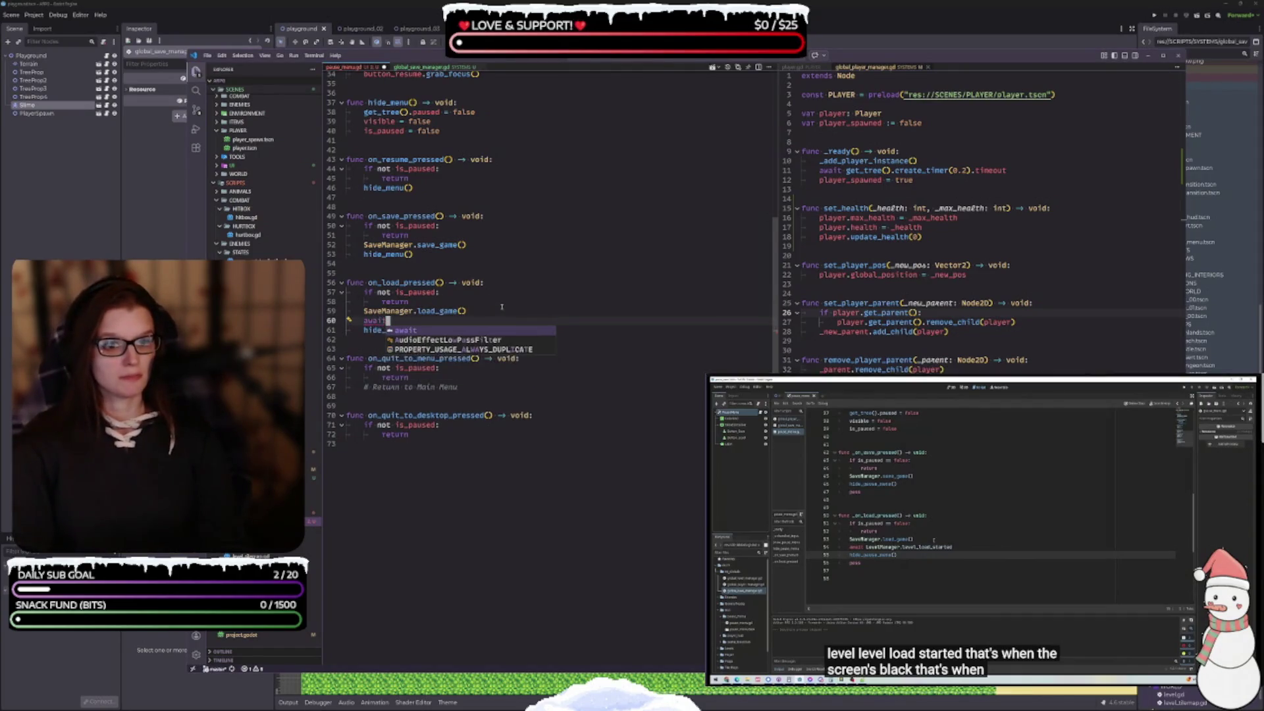
pyautogui.write('LevelManager')
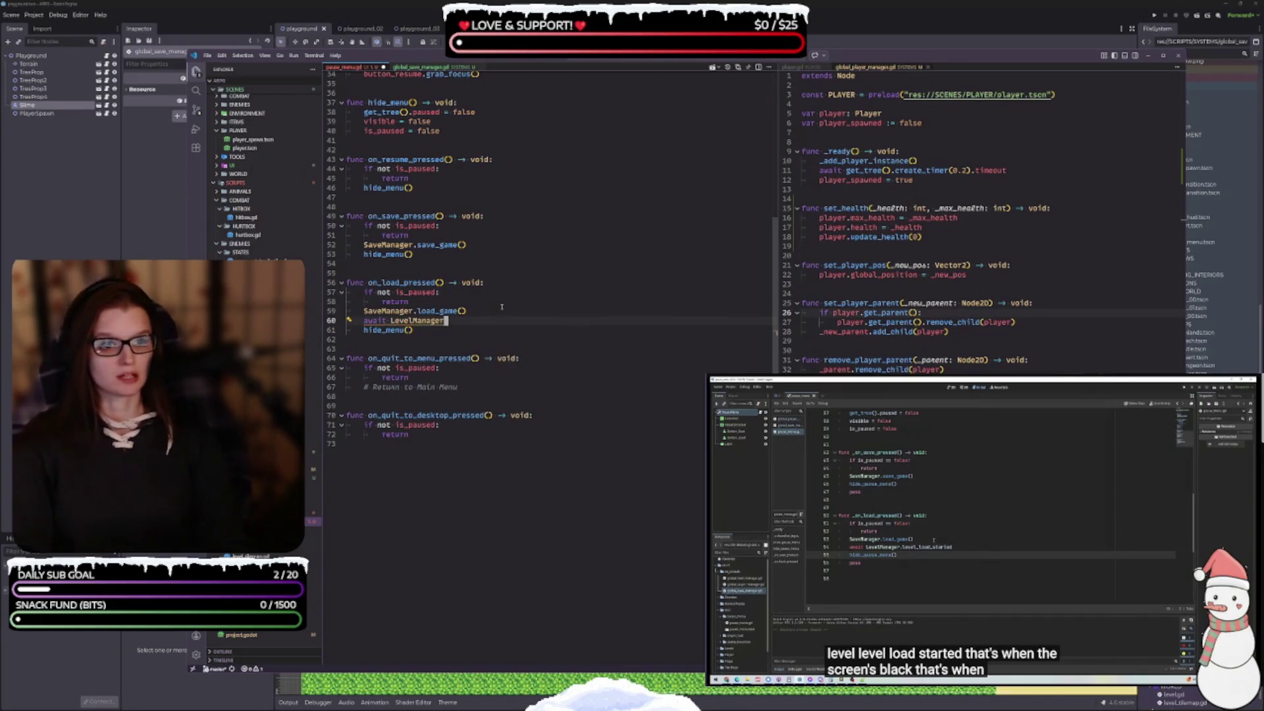
pyautogui.write('.level_load_started')
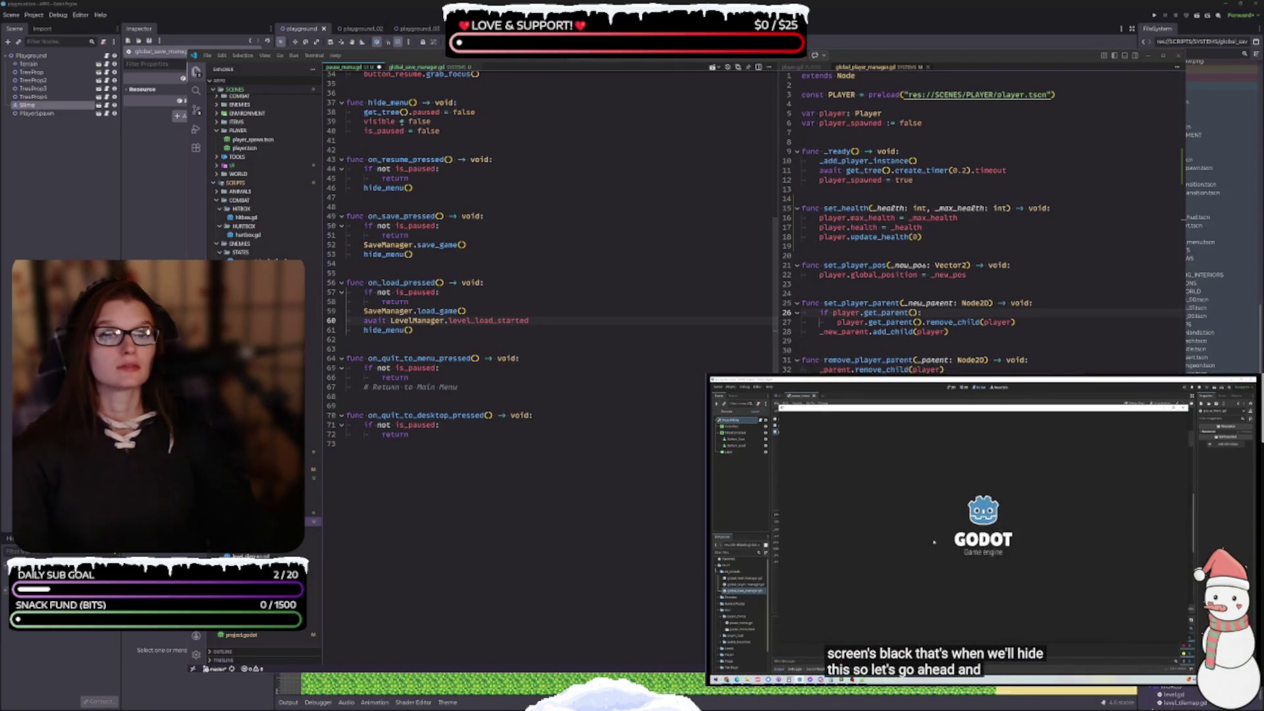
pyautogui.click(457, 329)
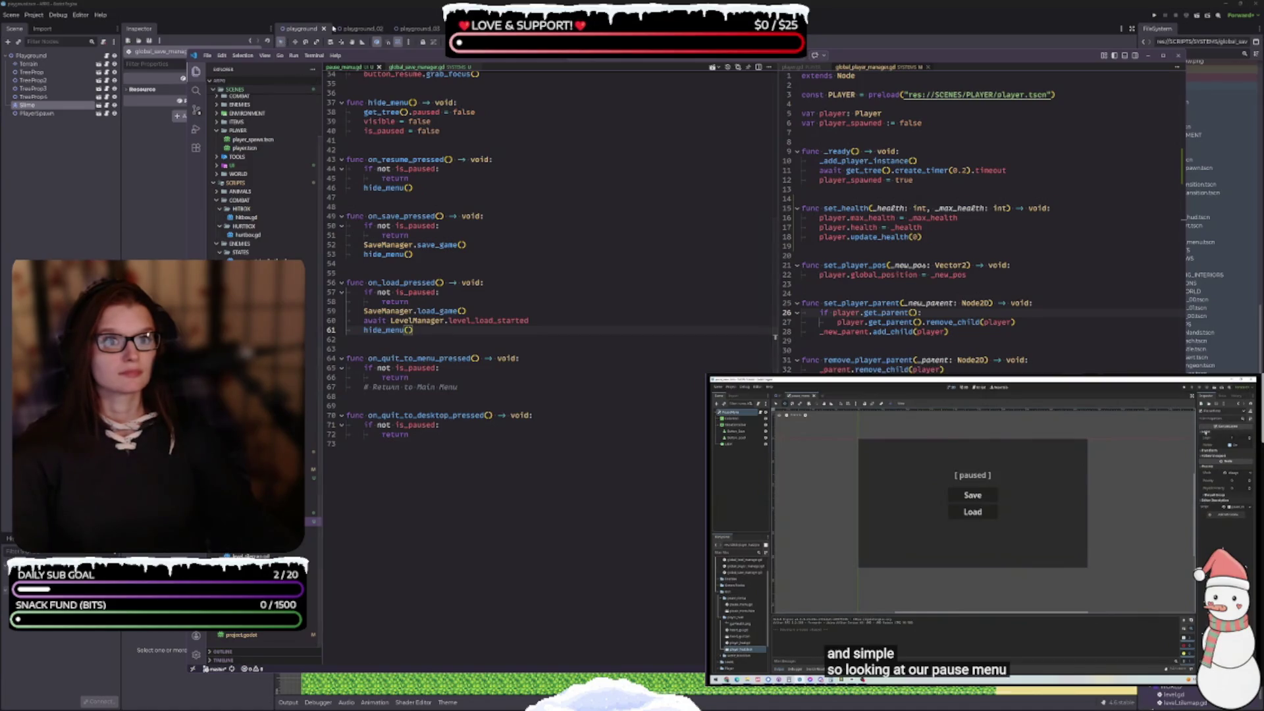
# - Compare the player_hud scene's full-screen Control and PlayerHud canvas layer, then go back to pause_menu
pyautogui.hotkey('alt', 'Tab')
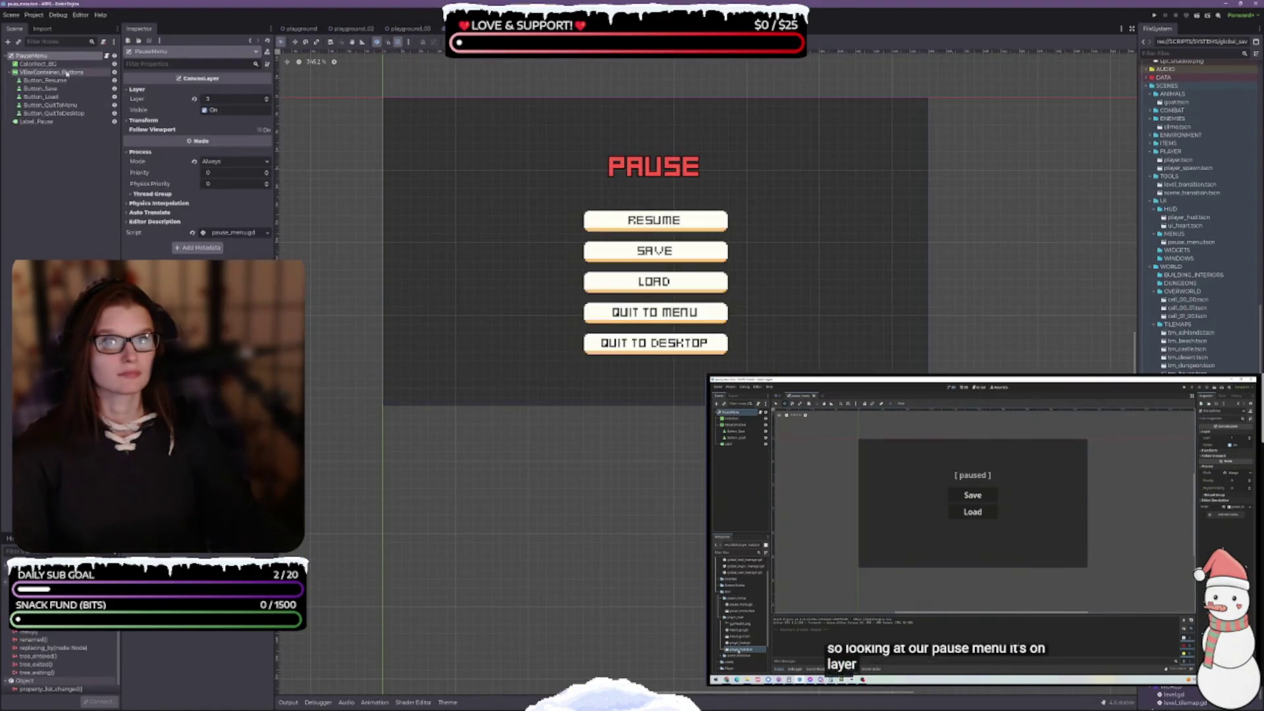
pyautogui.moveTo(143, 98)
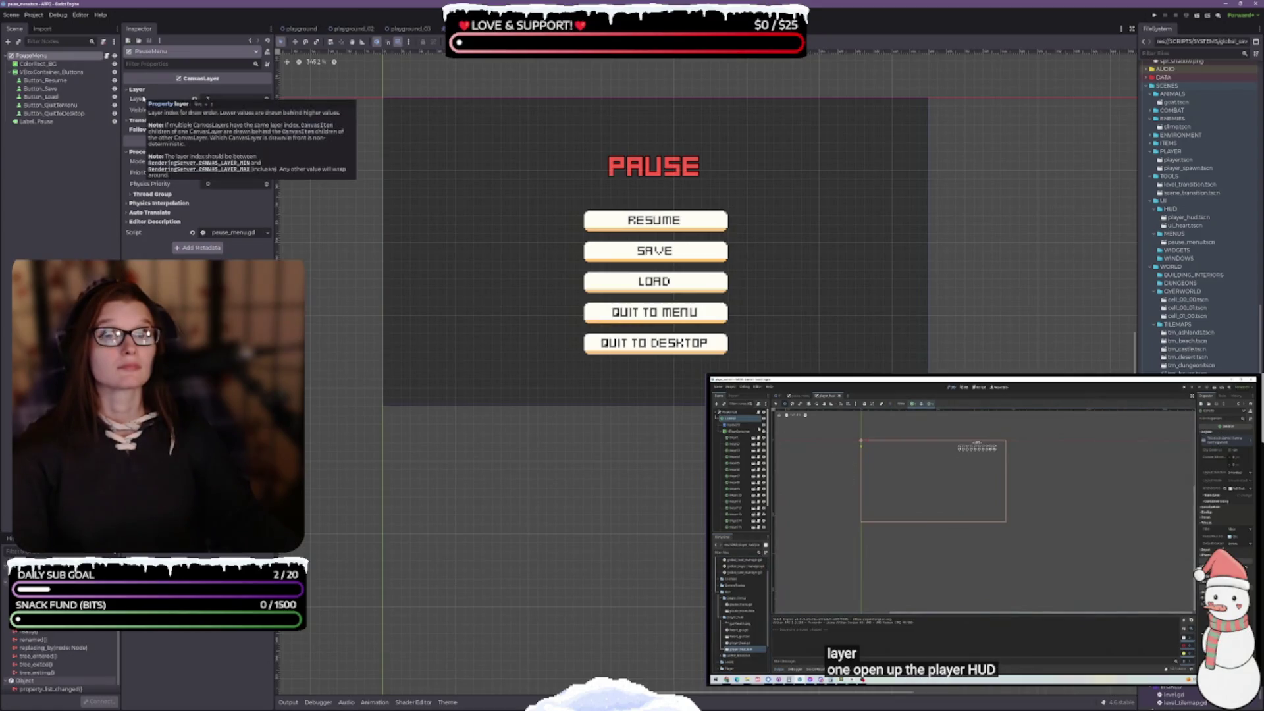
pyautogui.hotkey('ctrl', 'Tab')
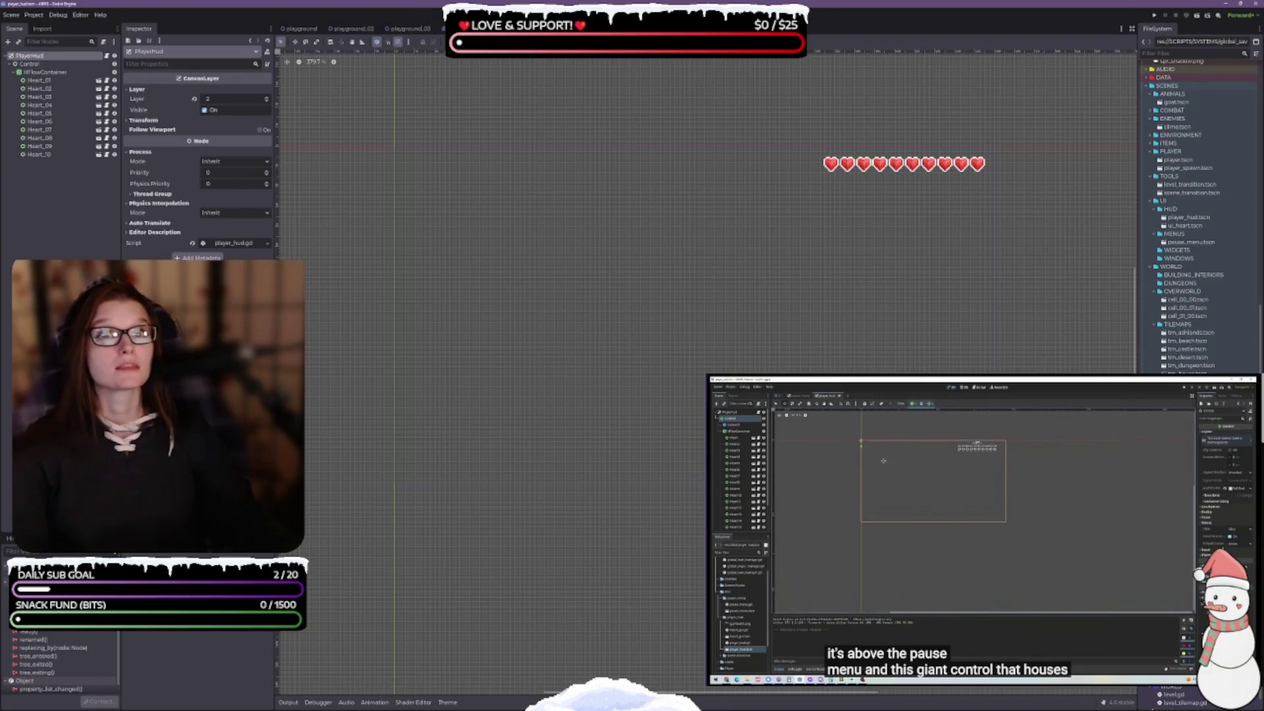
pyautogui.click(30, 63)
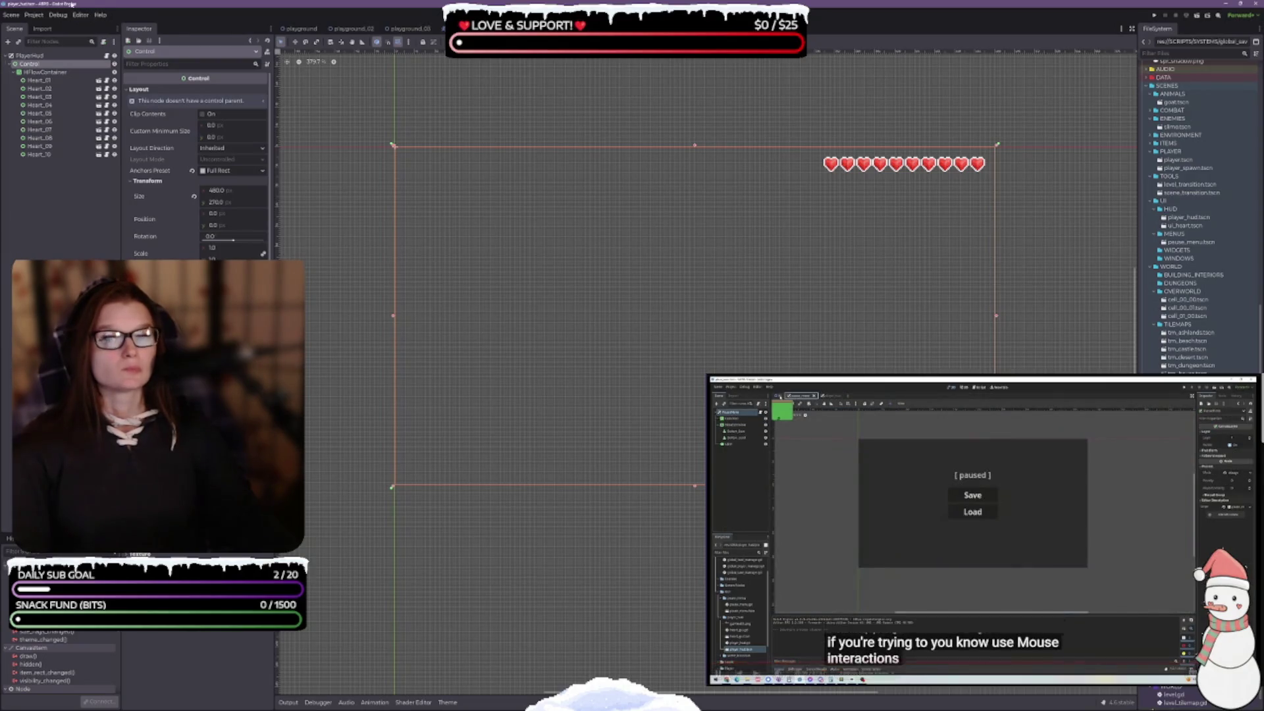
pyautogui.click(36, 56)
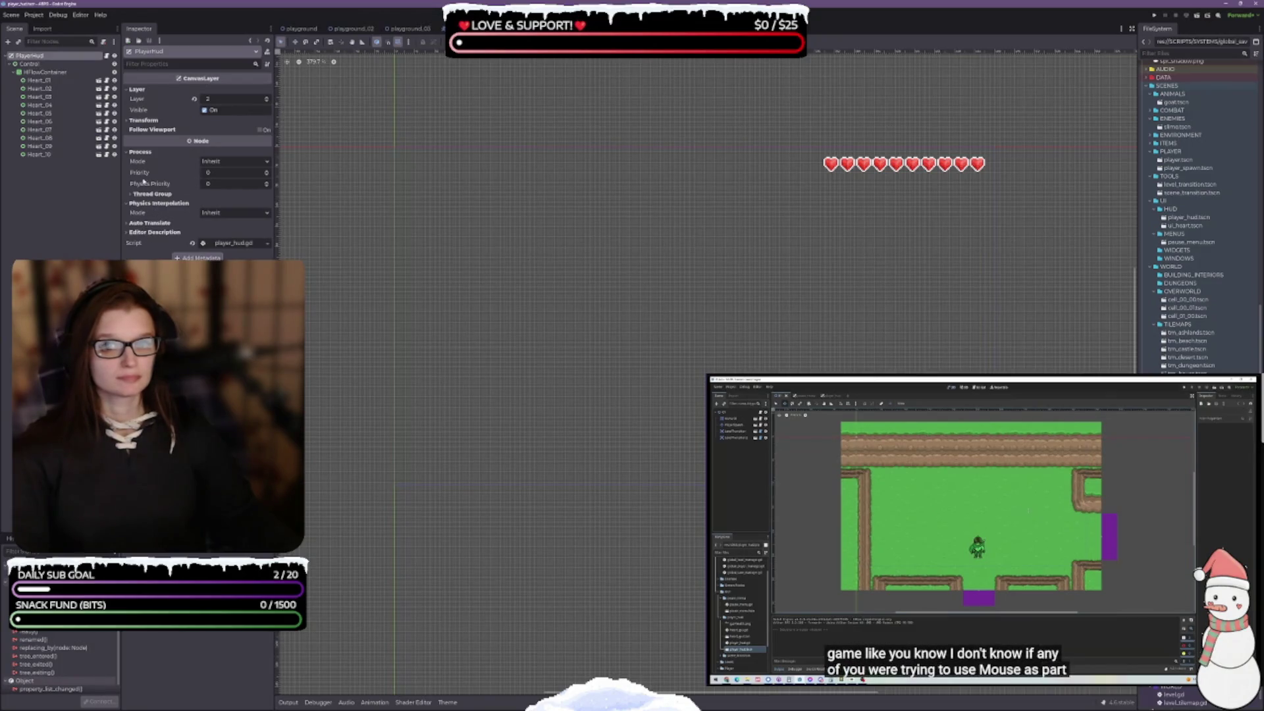
pyautogui.click(30, 63)
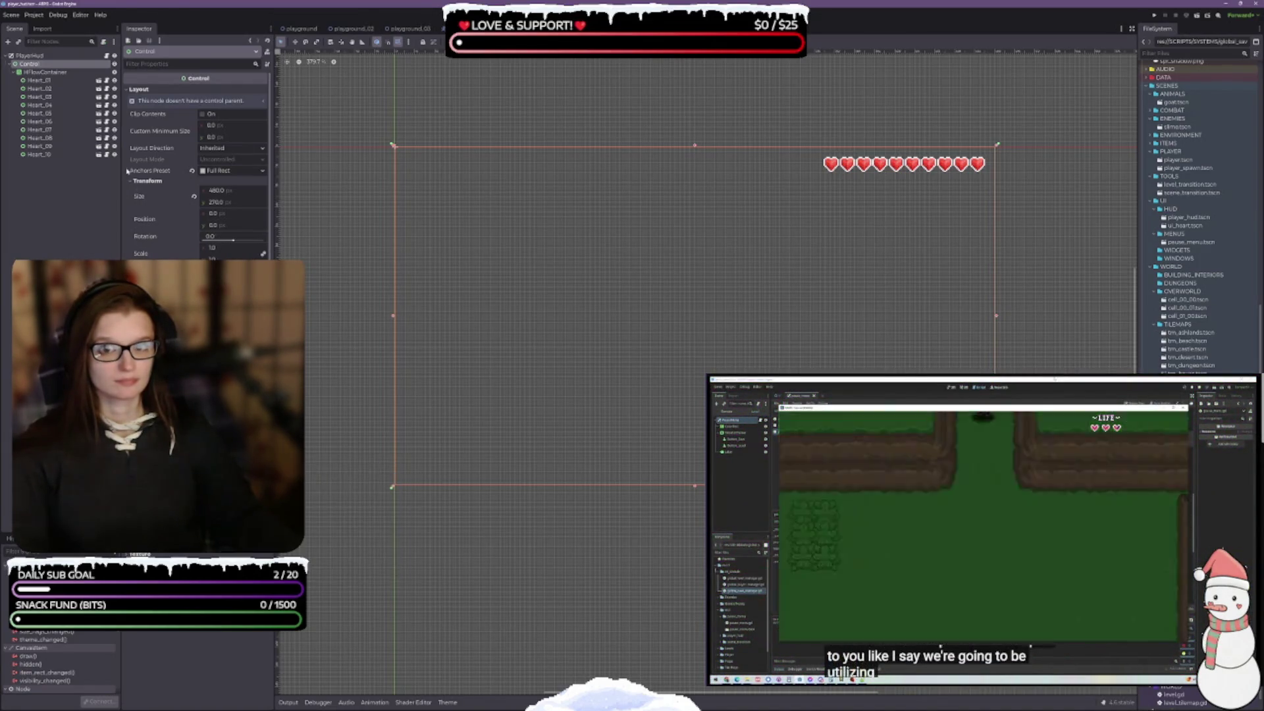
pyautogui.click(461, 28)
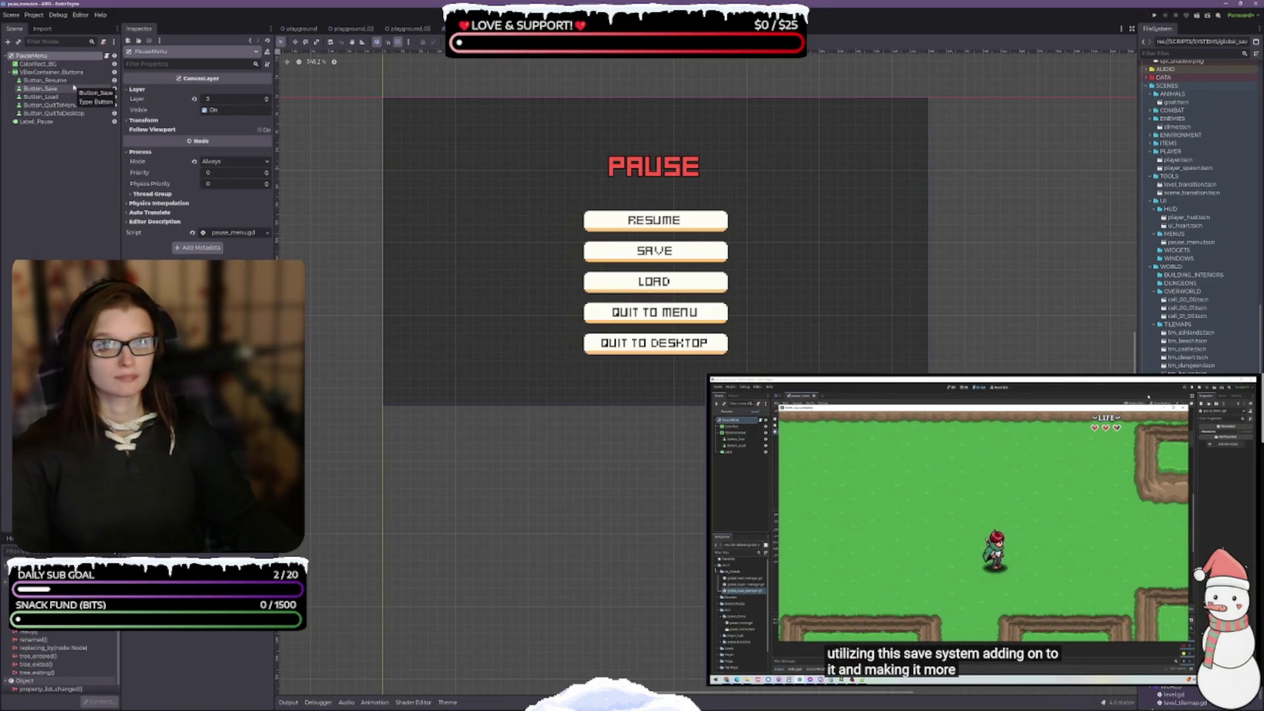
# - Inspect the pause menu's ColorRect_BG and PauseMenu, then the playground's Playground, Terrain and PlayerSpawn nodes
pyautogui.click(57, 66)
pyautogui.click(31, 56)
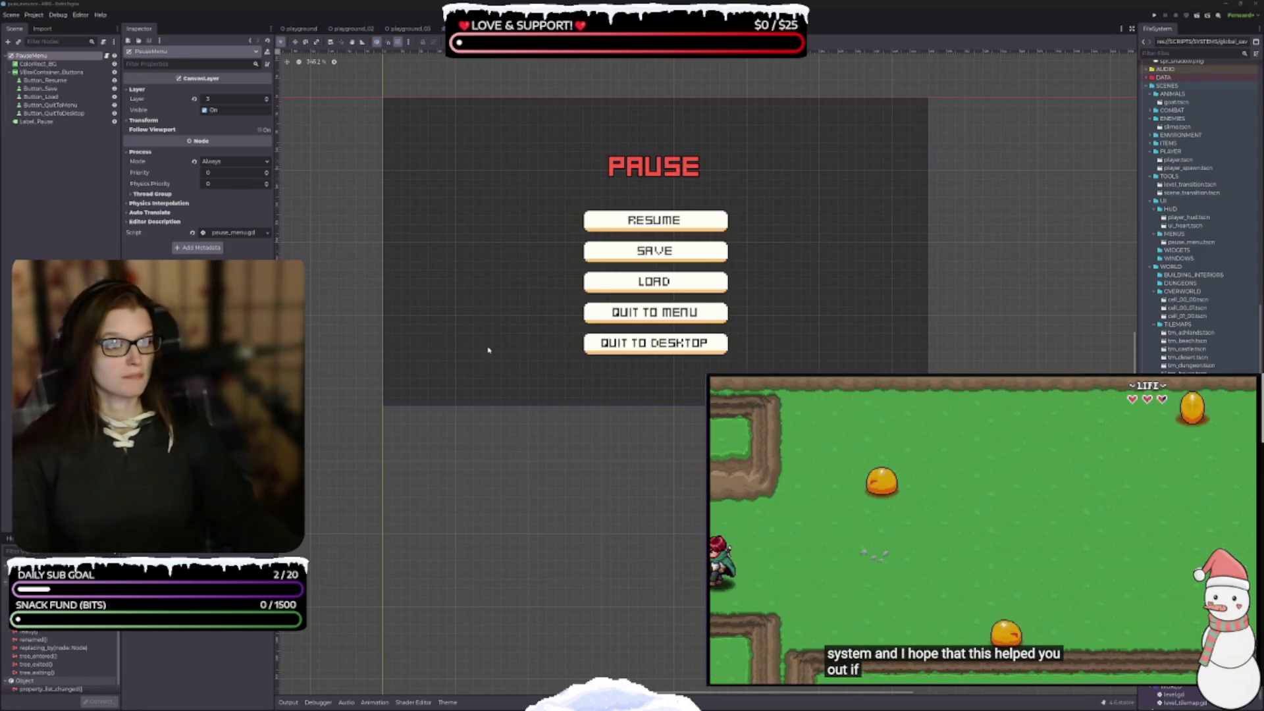
pyautogui.click(302, 28)
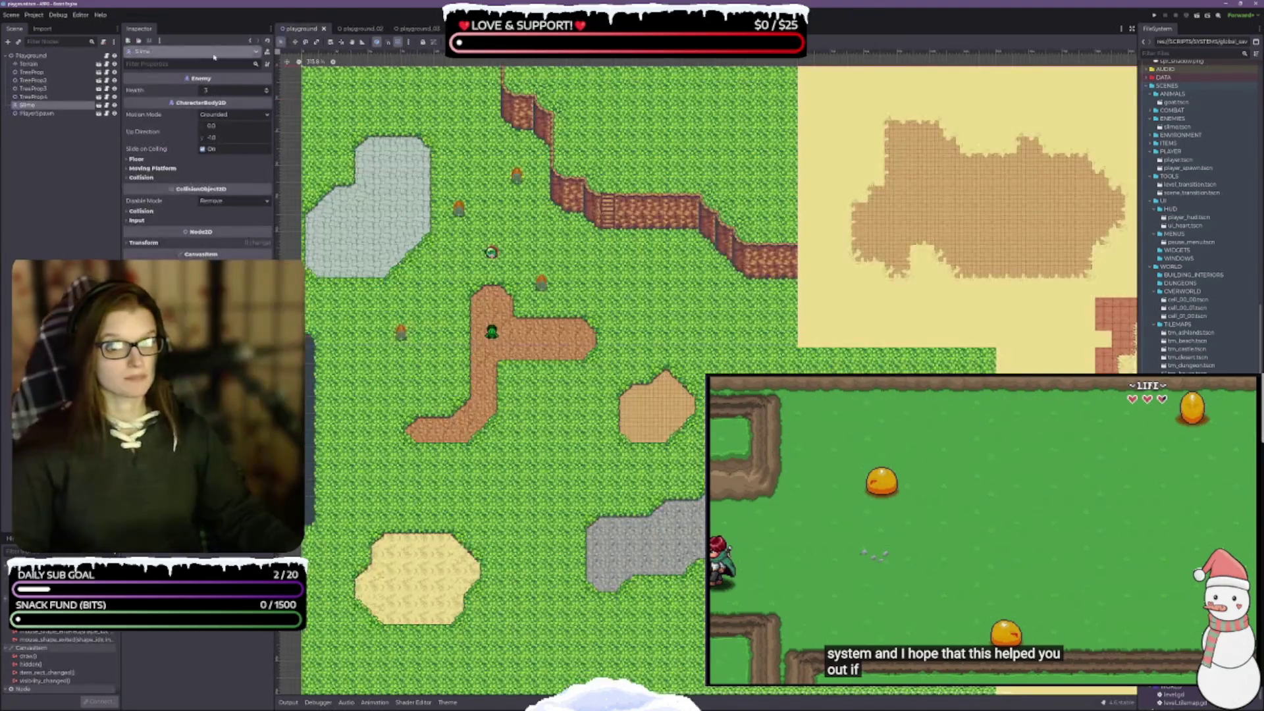
pyautogui.hscroll(-2, 549, 346)
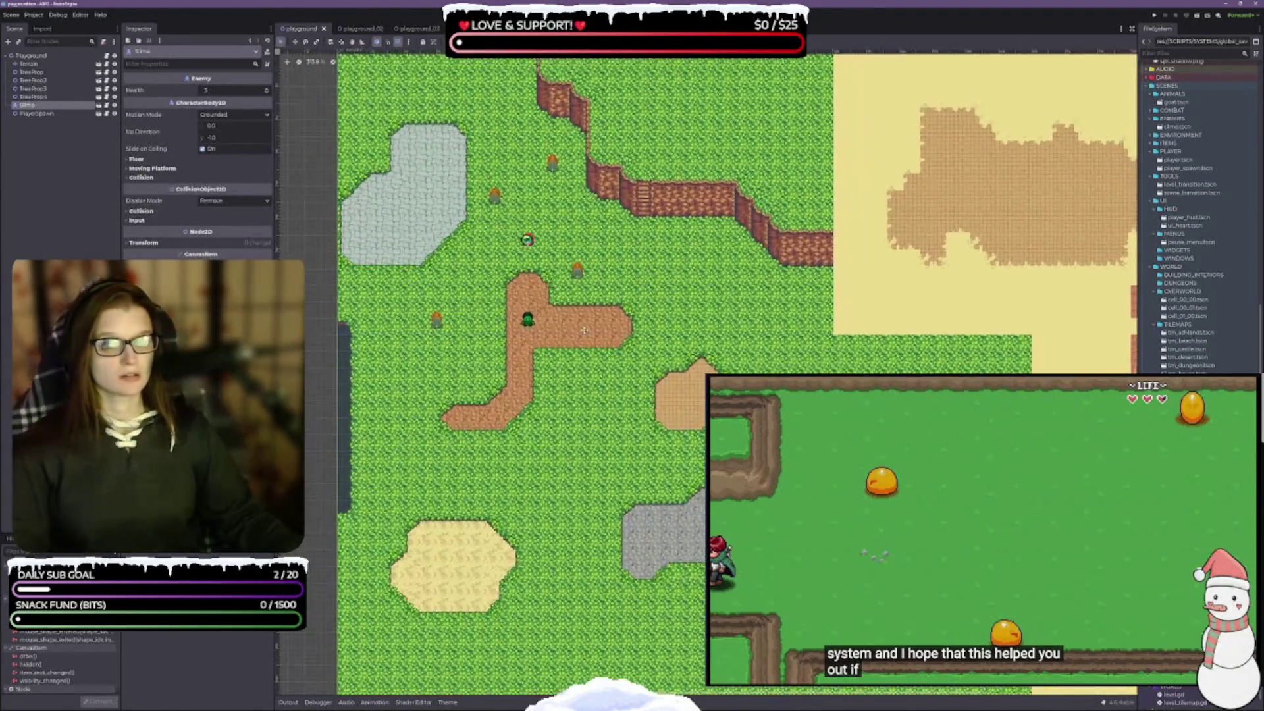
pyautogui.click(30, 56)
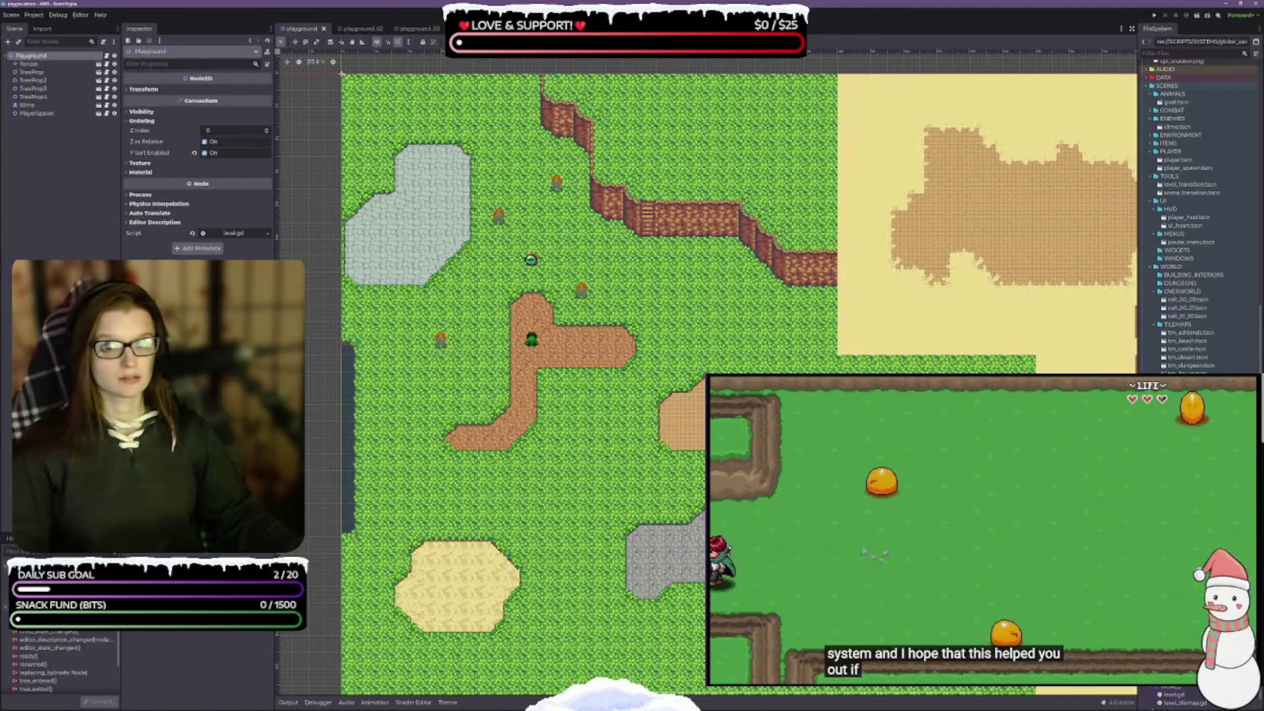
pyautogui.click(48, 64)
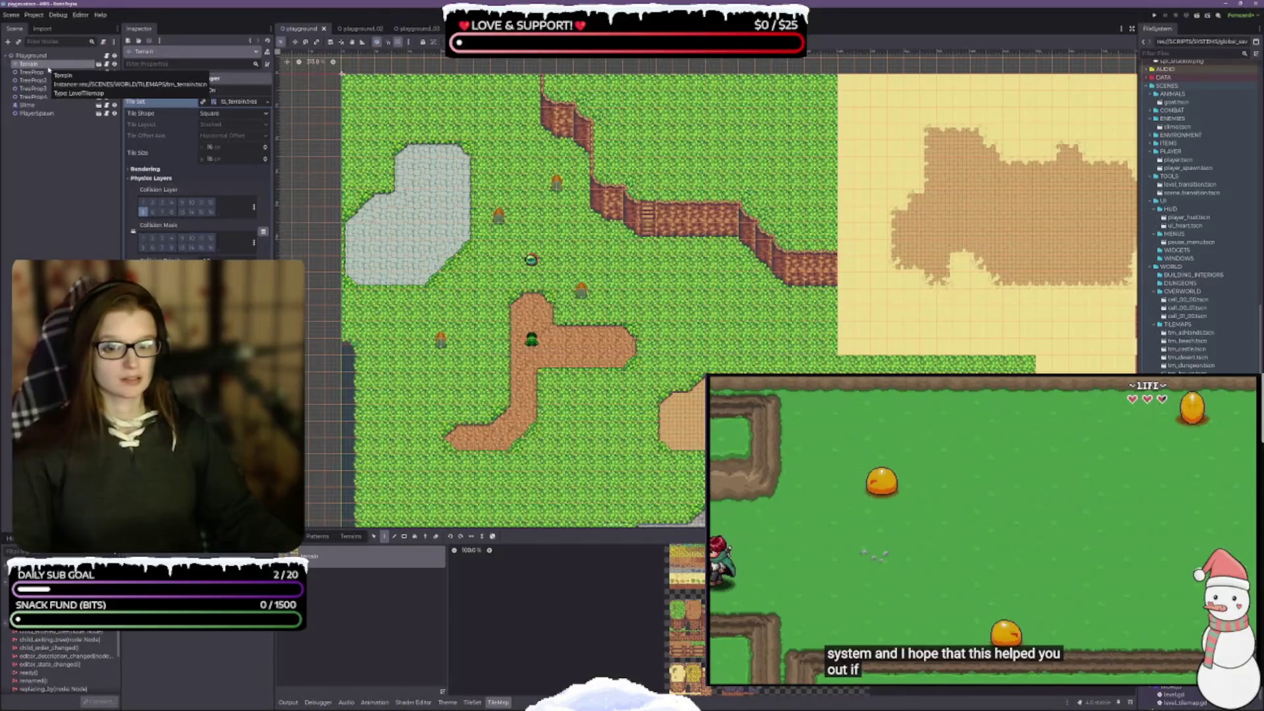
pyautogui.click(44, 114)
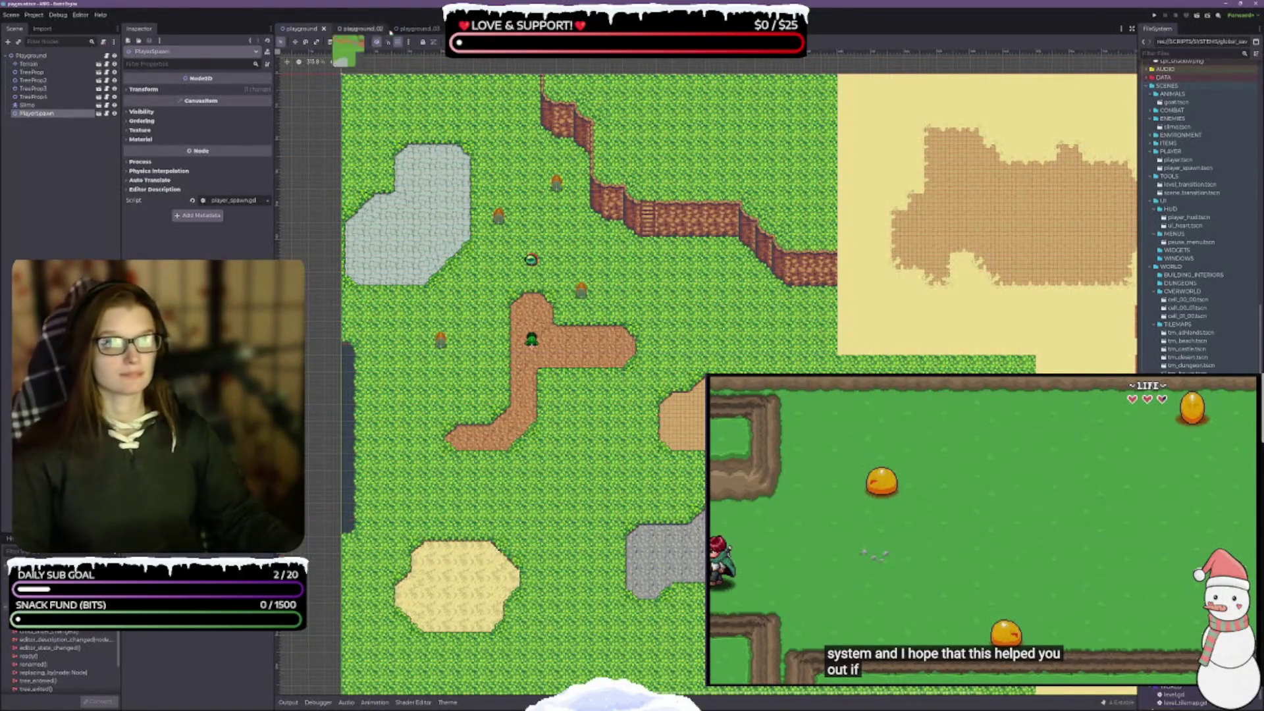
# - Look over the Player body in the Player scene, then the HUD hearts' HFlowContainer
pyautogui.click(461, 28)
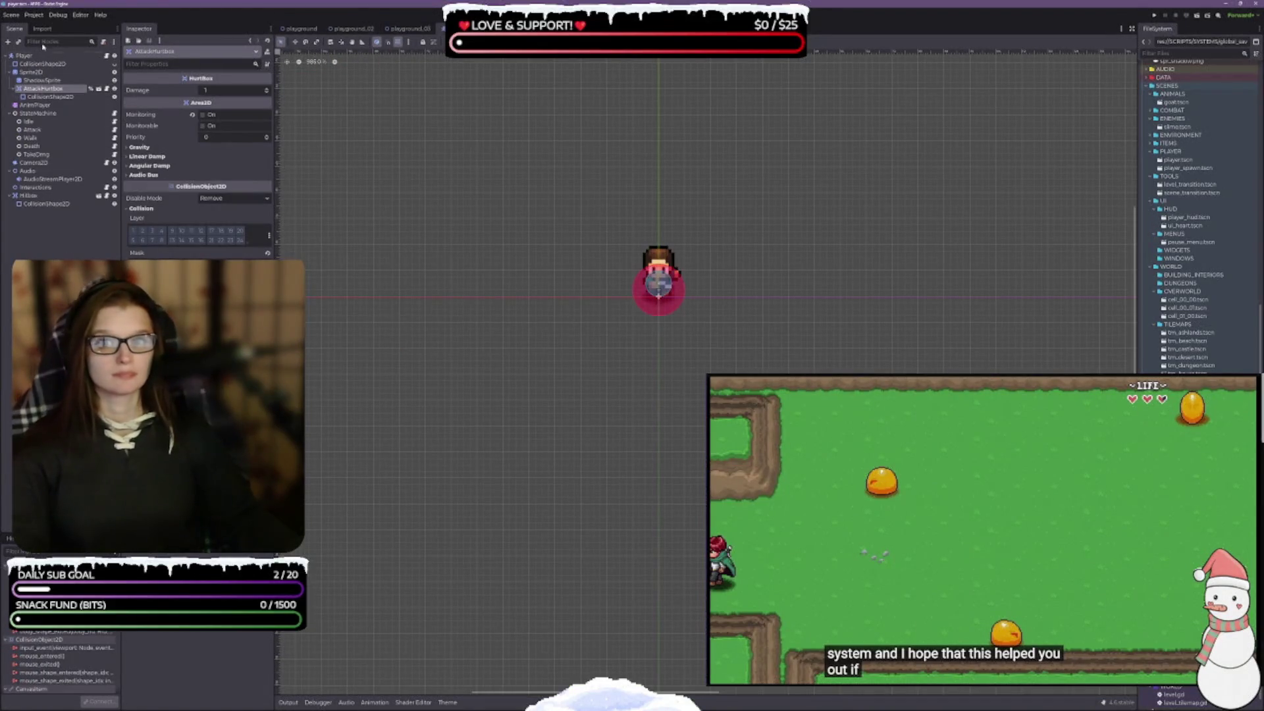
pyautogui.click(24, 56)
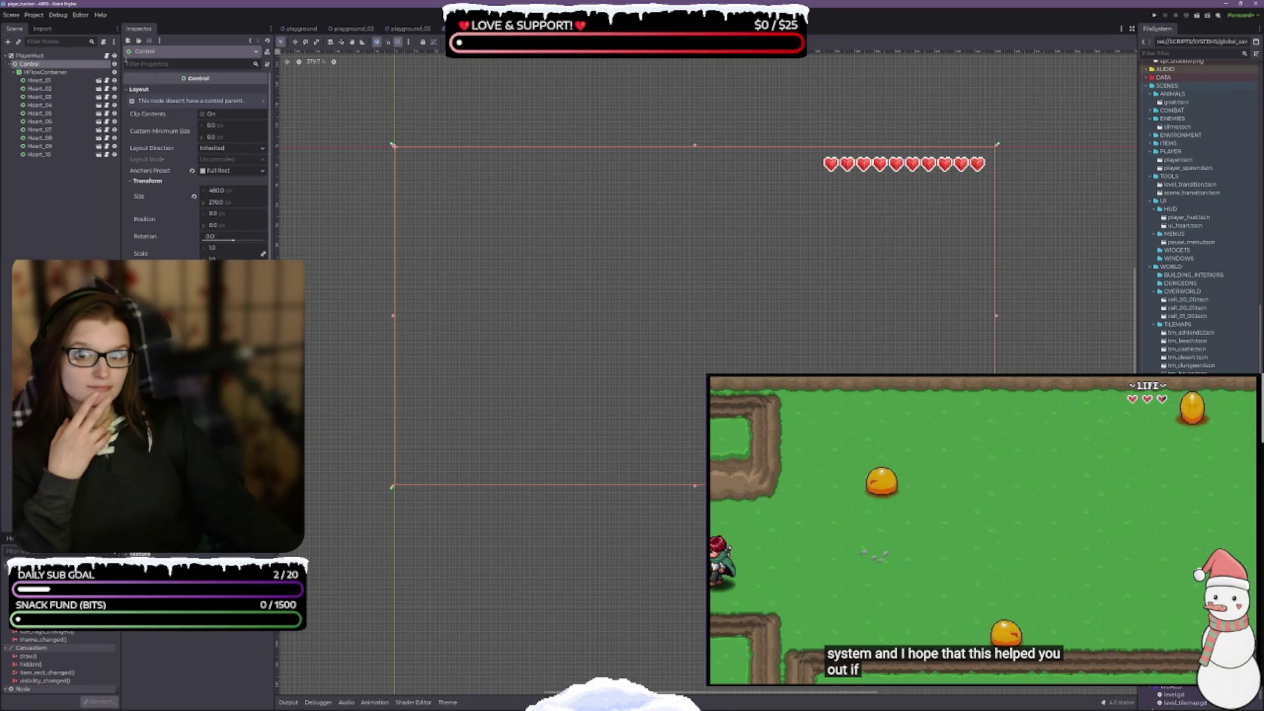
pyautogui.click(58, 71)
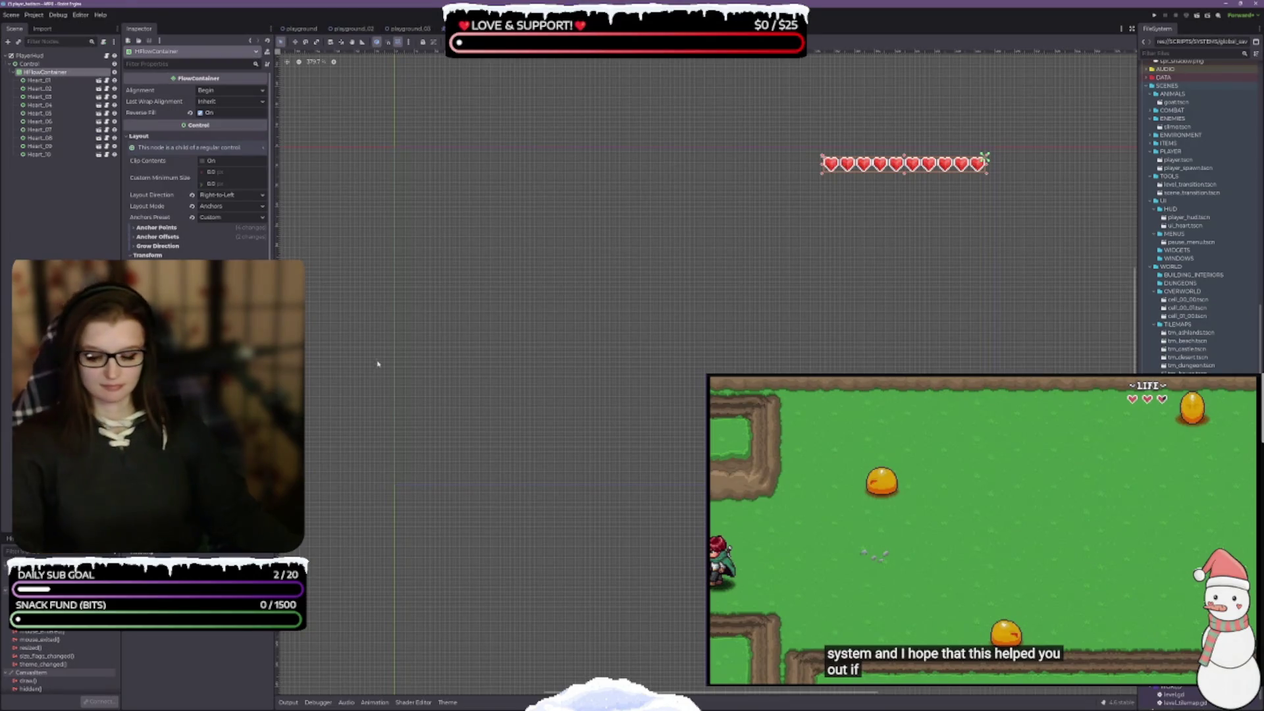
# - Set Mouse Filter to Ignore on Heart_01–Heart_10 and save the player_hud scene
pyautogui.click(51, 80)
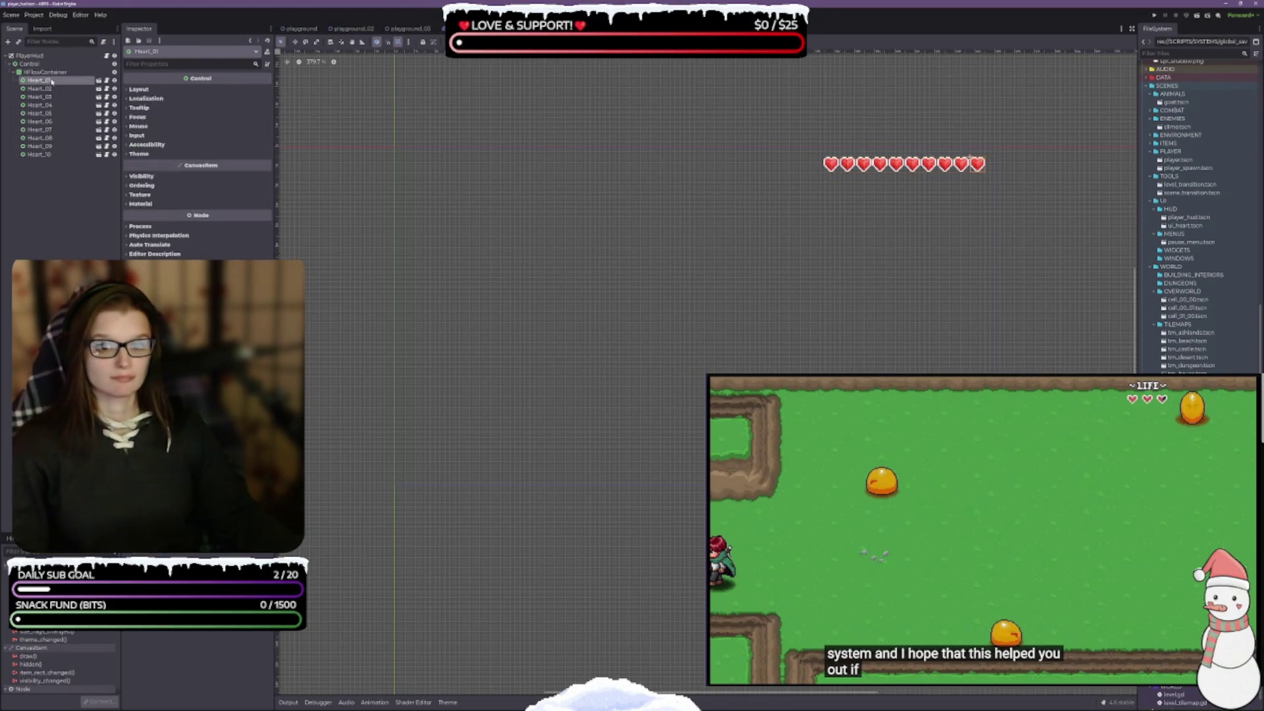
pyautogui.click(131, 127)
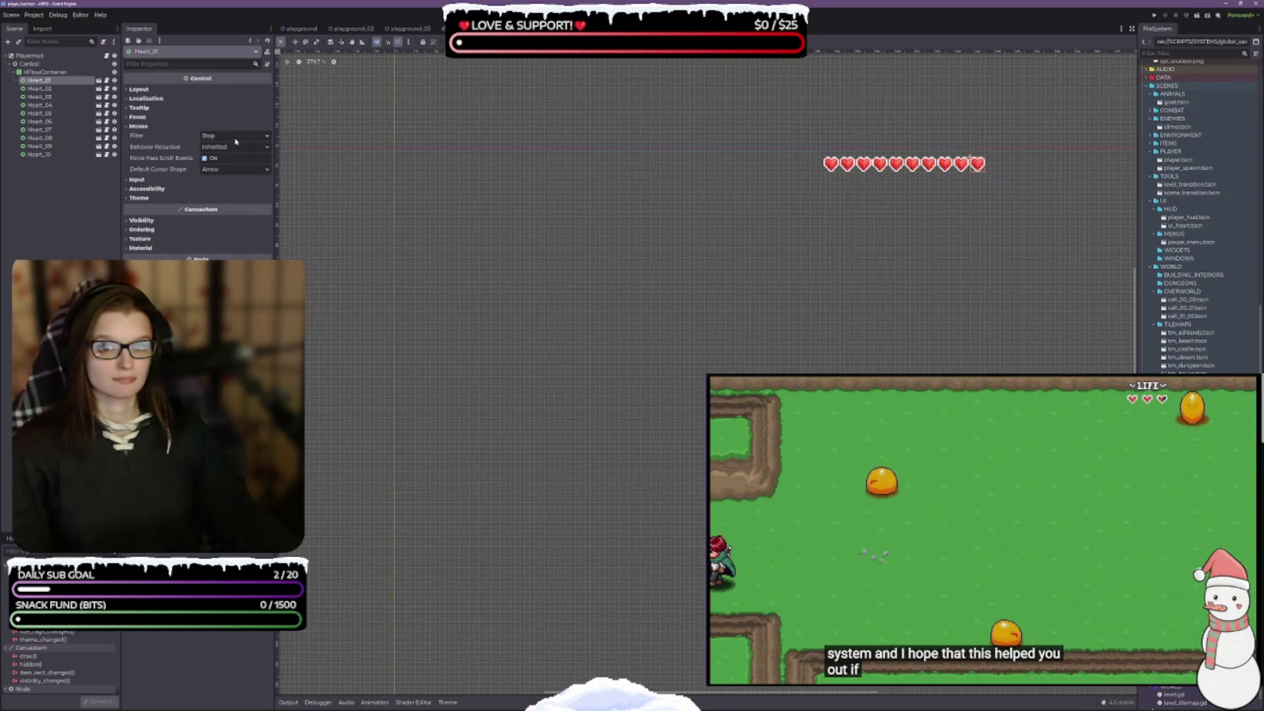
pyautogui.keyDown('shift'); pyautogui.click(40, 154); pyautogui.keyUp('shift')
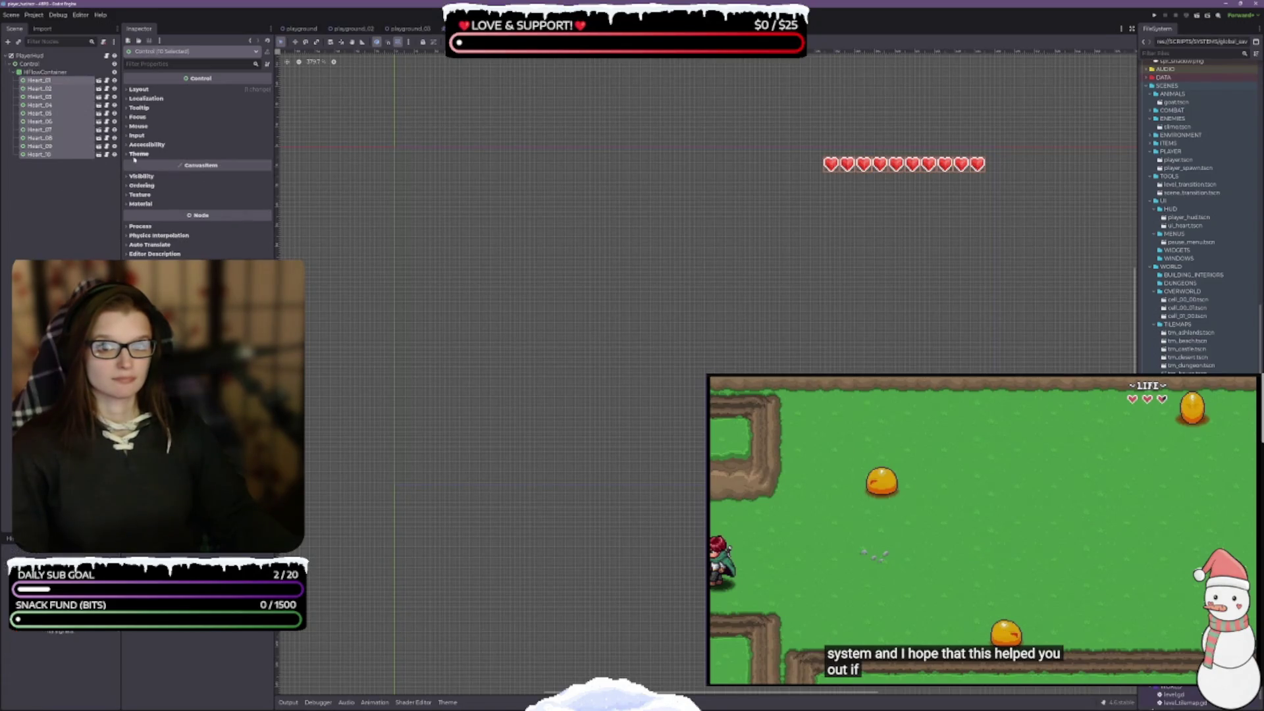
pyautogui.click(129, 126)
pyautogui.click(222, 136)
pyautogui.click(227, 169)
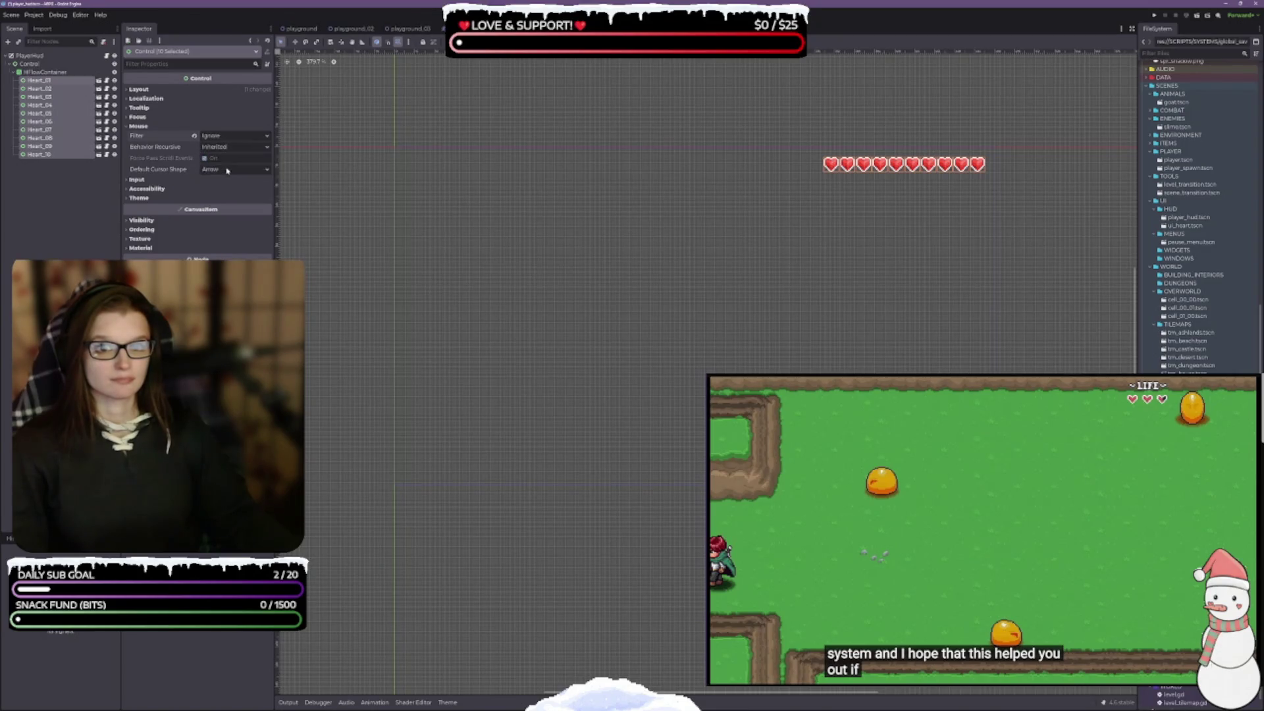
pyautogui.hotkey('ctrl', 's')
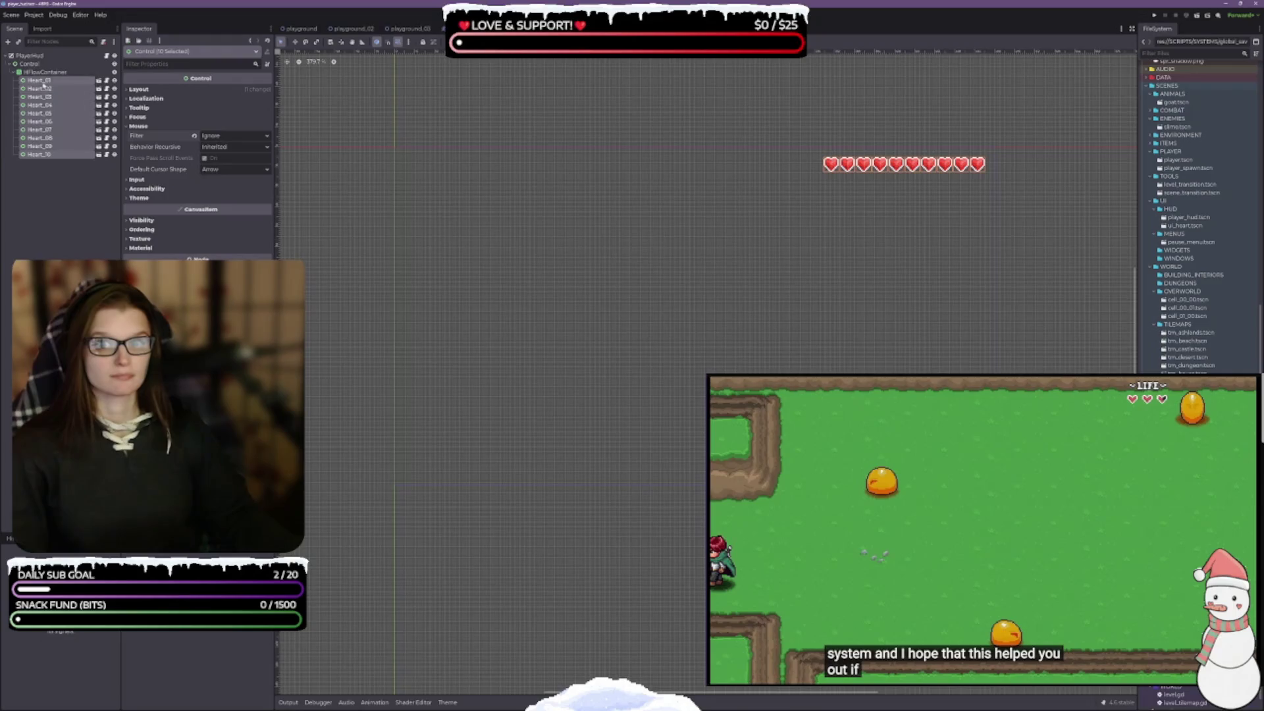
pyautogui.click(32, 56)
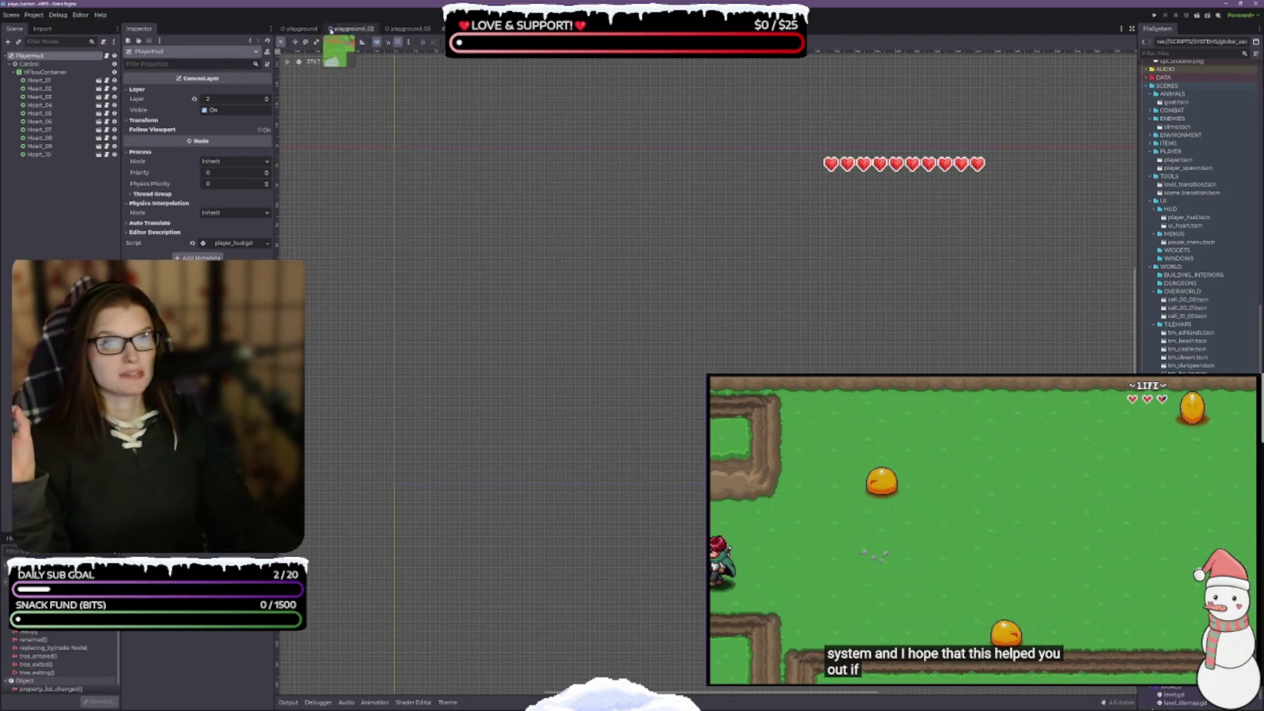
# - Run the game from the playground level, walk the player around, then stop the run
pyautogui.click(297, 29)
pyautogui.moveTo(609, 409); pyautogui.dragTo(579, 406)
pyautogui.click(1197, 14)
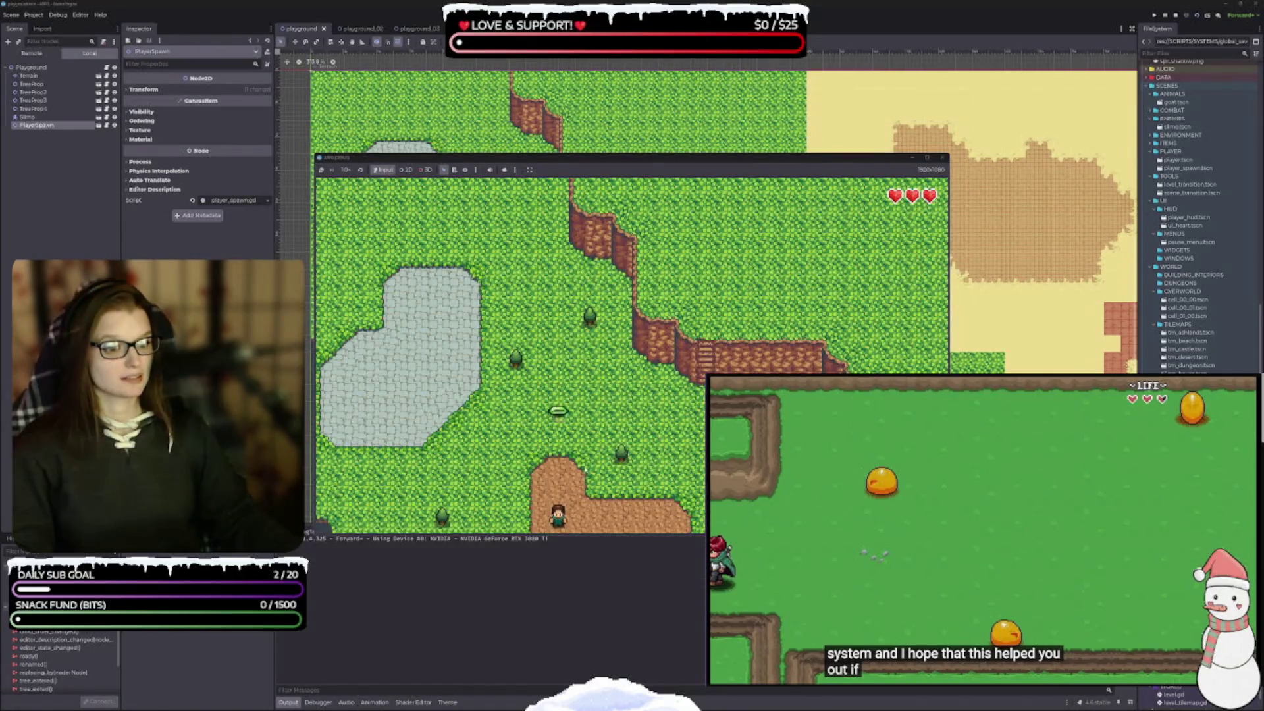
pyautogui.click(576, 491)
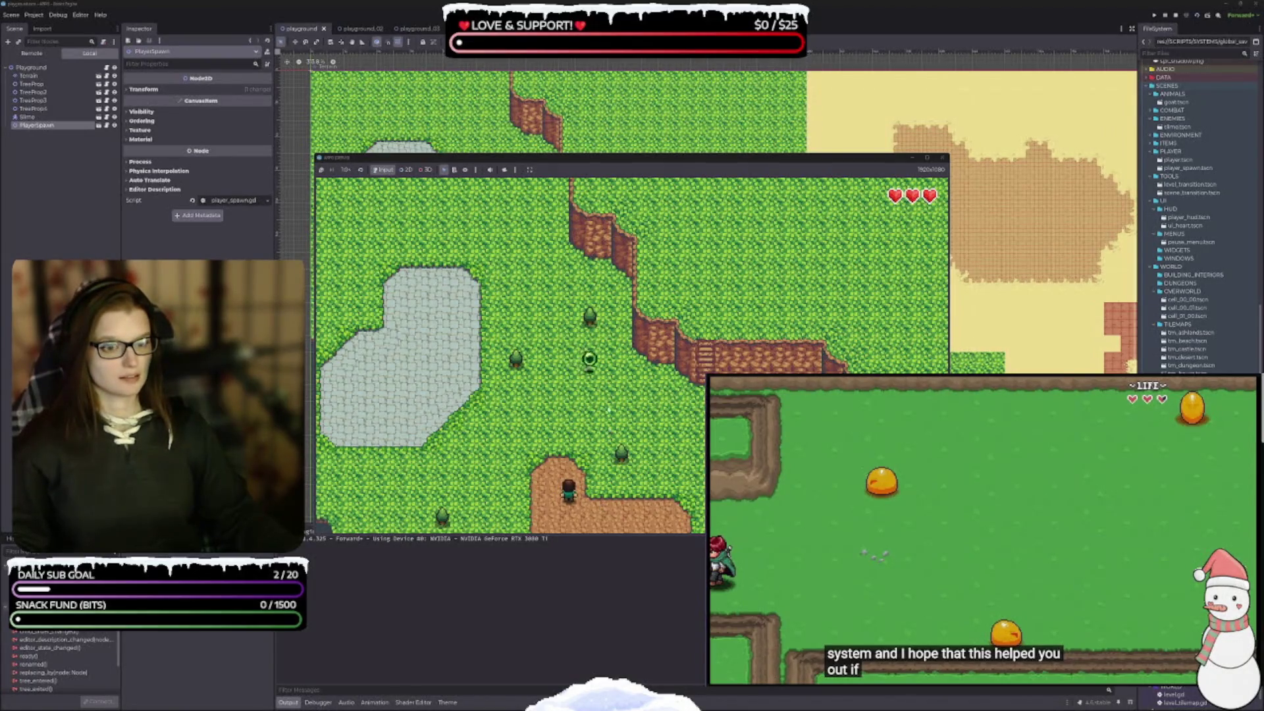
pyautogui.moveTo(554, 160); pyautogui.dragTo(556, 138)
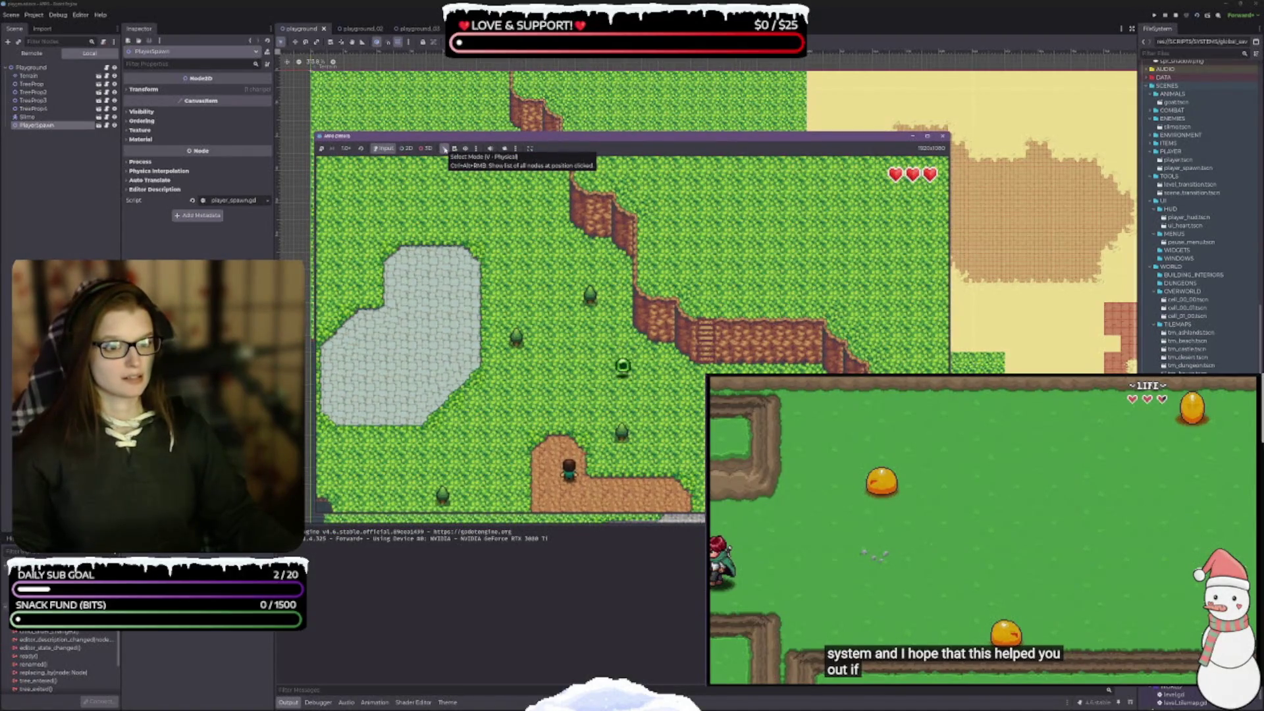
pyautogui.click(444, 148)
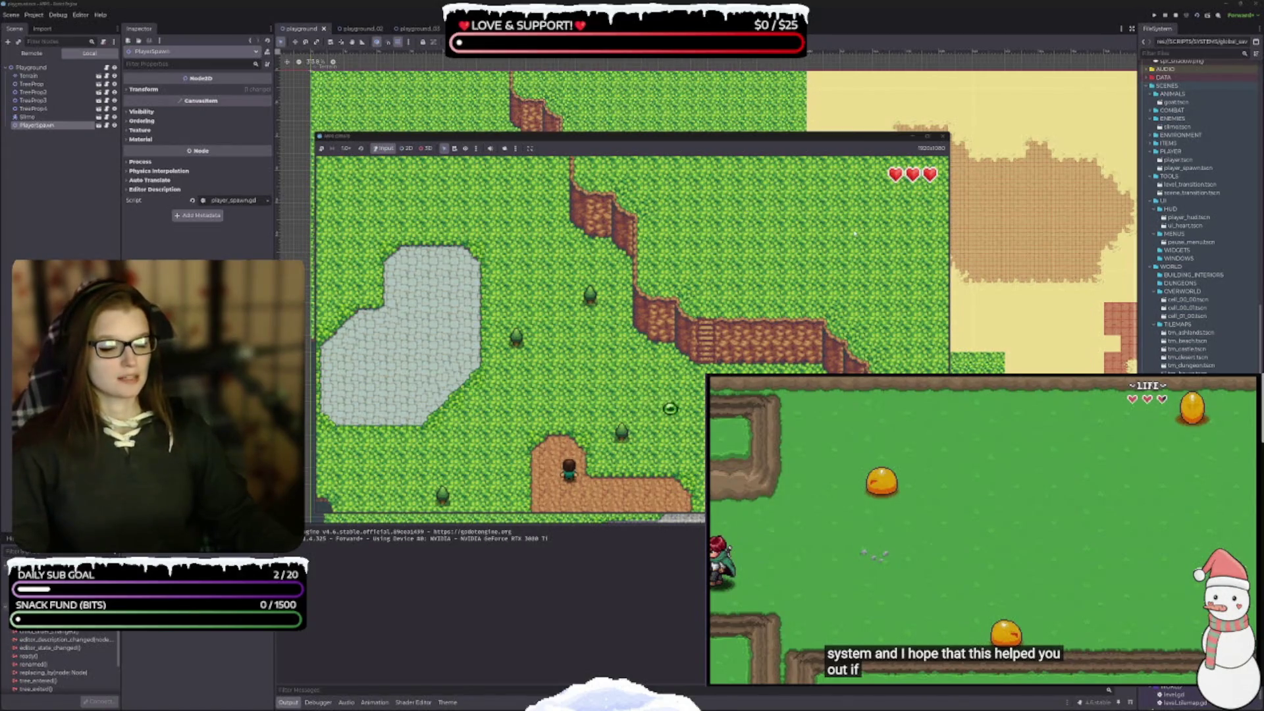
pyautogui.click(943, 135)
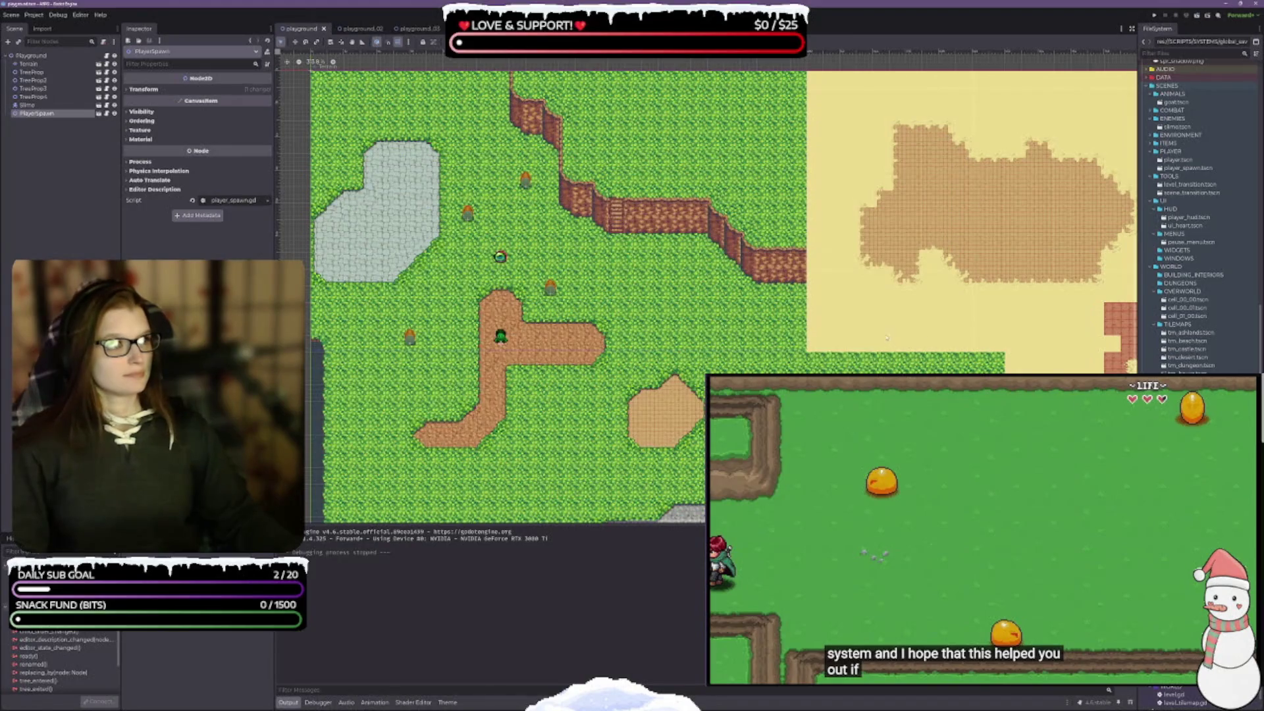
# - Select and deselect the Terrain layer, then switch to the player_hud scene
pyautogui.click(555, 392)
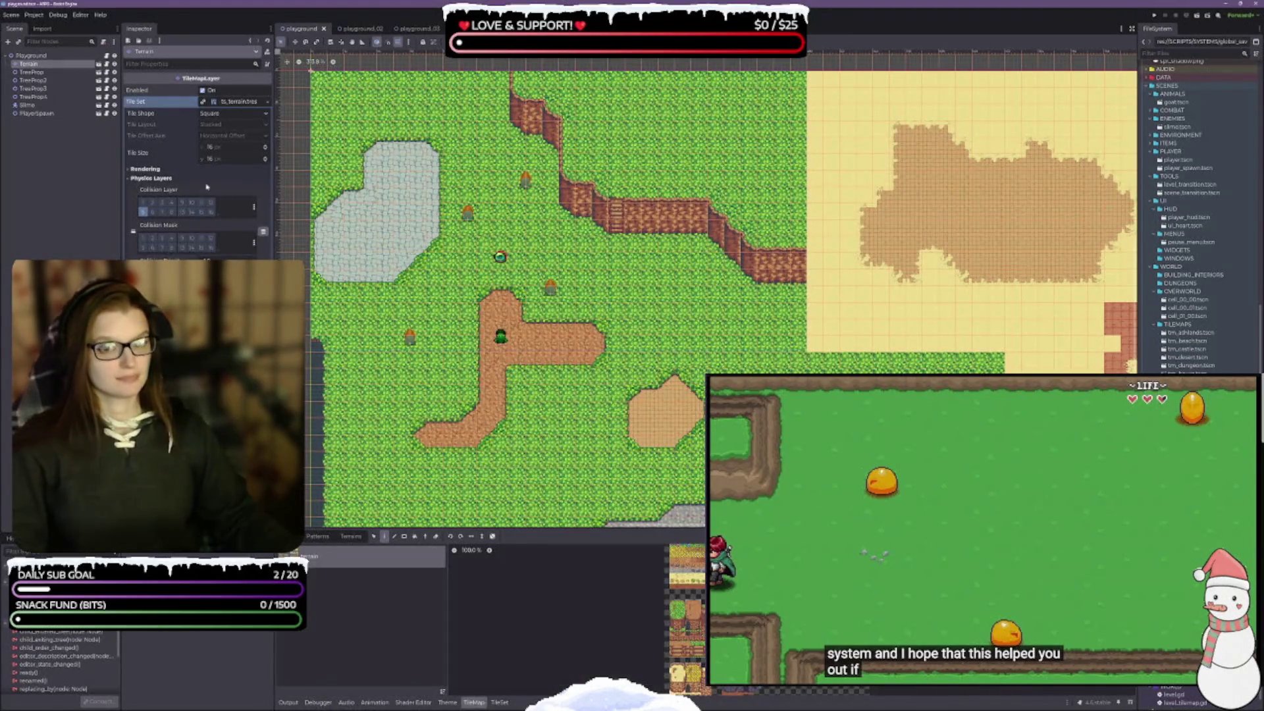
pyautogui.click(58, 213)
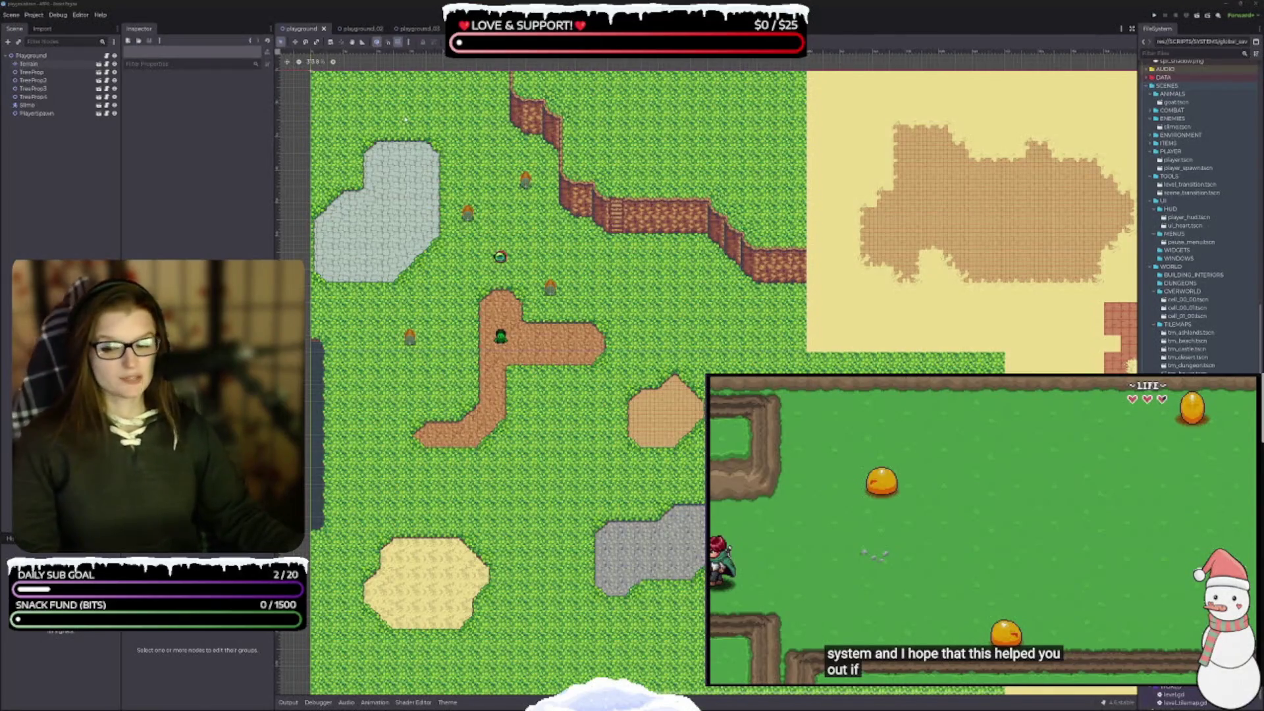
pyautogui.scroll(-1, 507, 379)
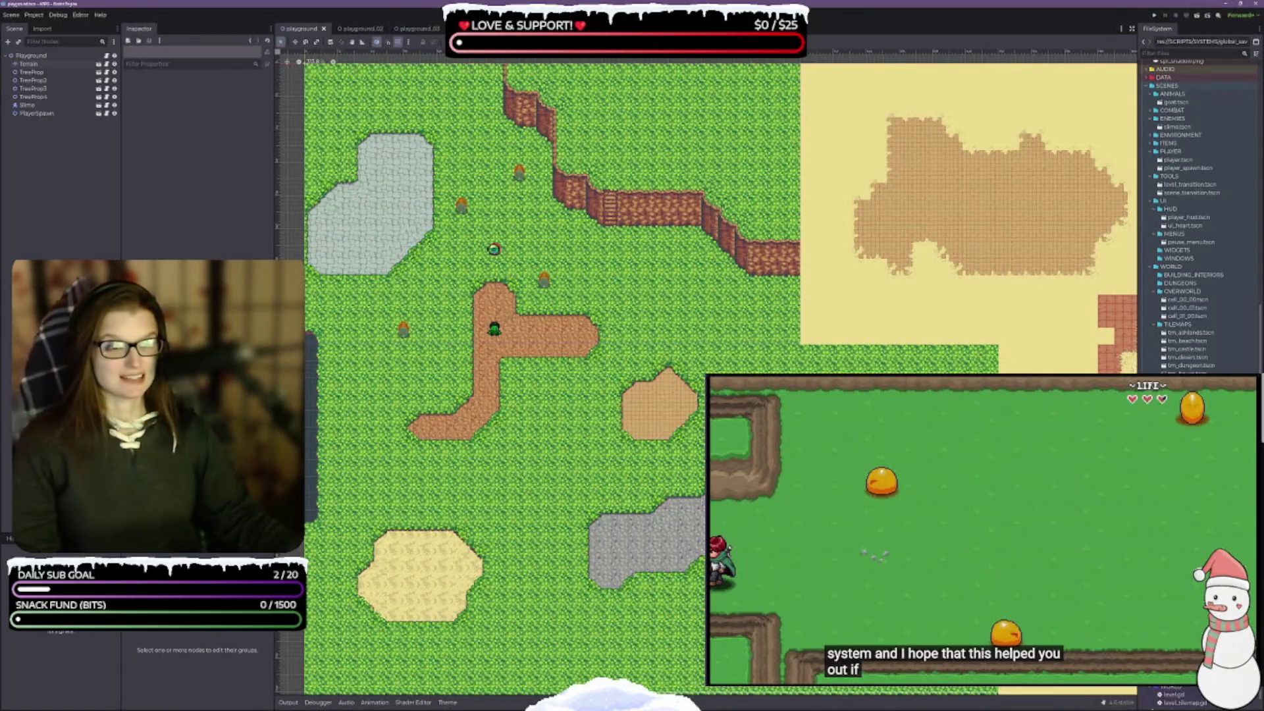
pyautogui.hotkey('ctrl', 'shift', 'Tab')
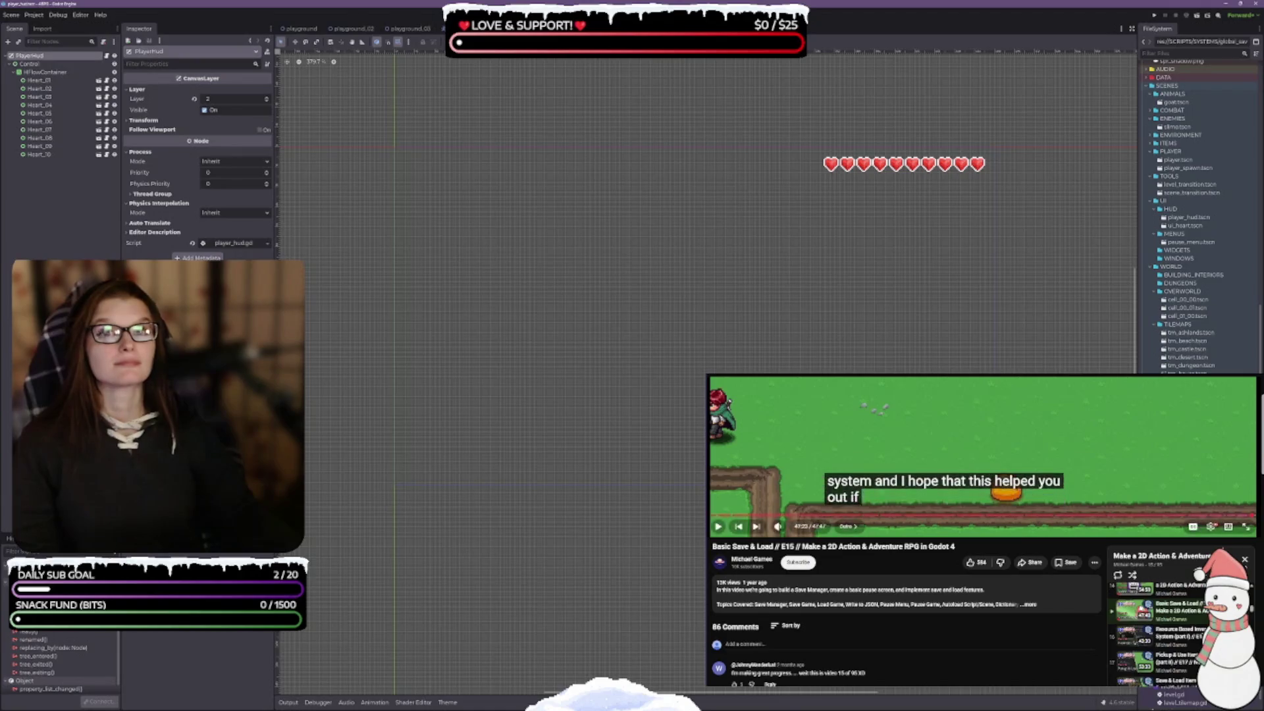
# - Watch part of the next tutorial video, then return to the playground level scene
pyautogui.press('f')
pyautogui.click(755, 673)
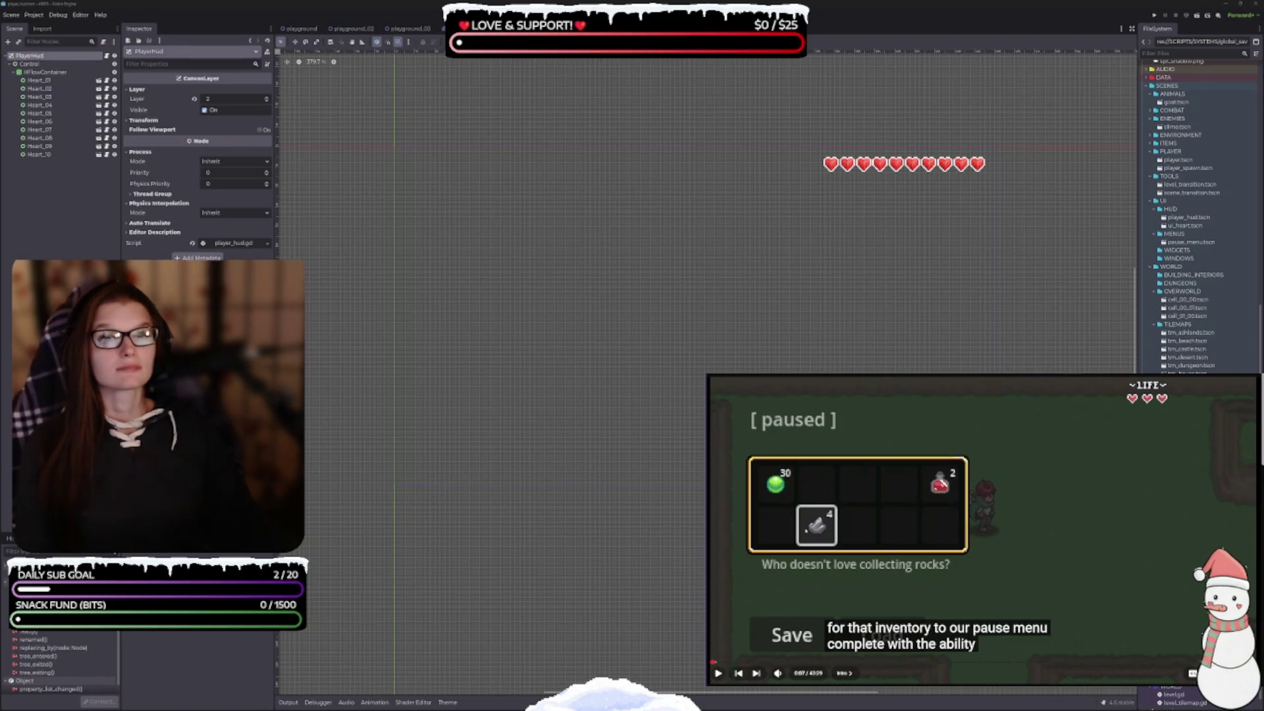
pyautogui.click(1008, 557)
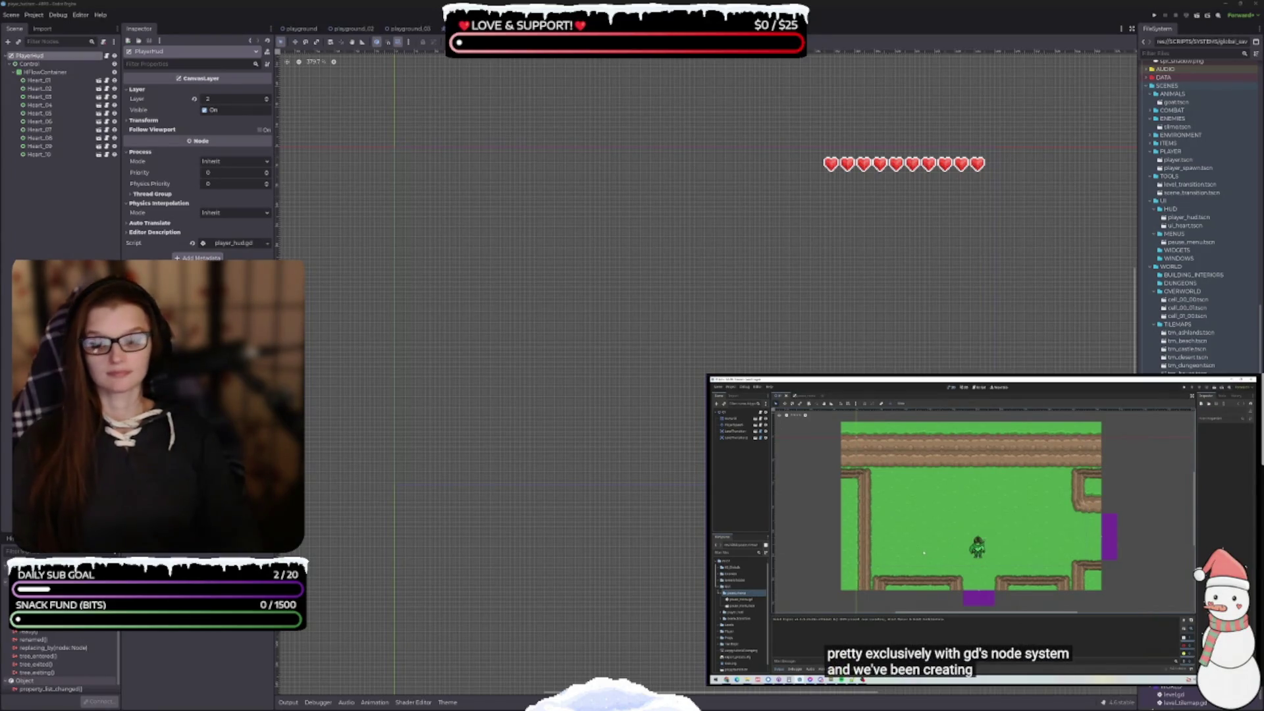
pyautogui.click(1006, 481)
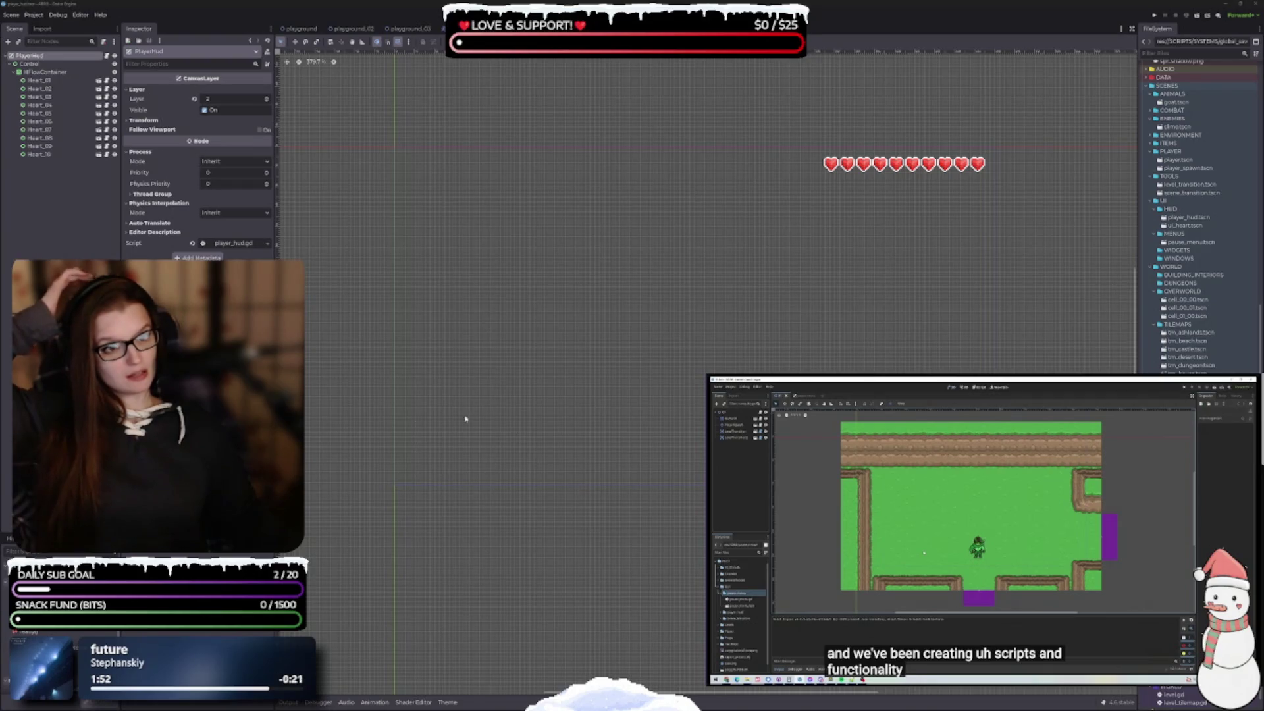
pyautogui.click(299, 28)
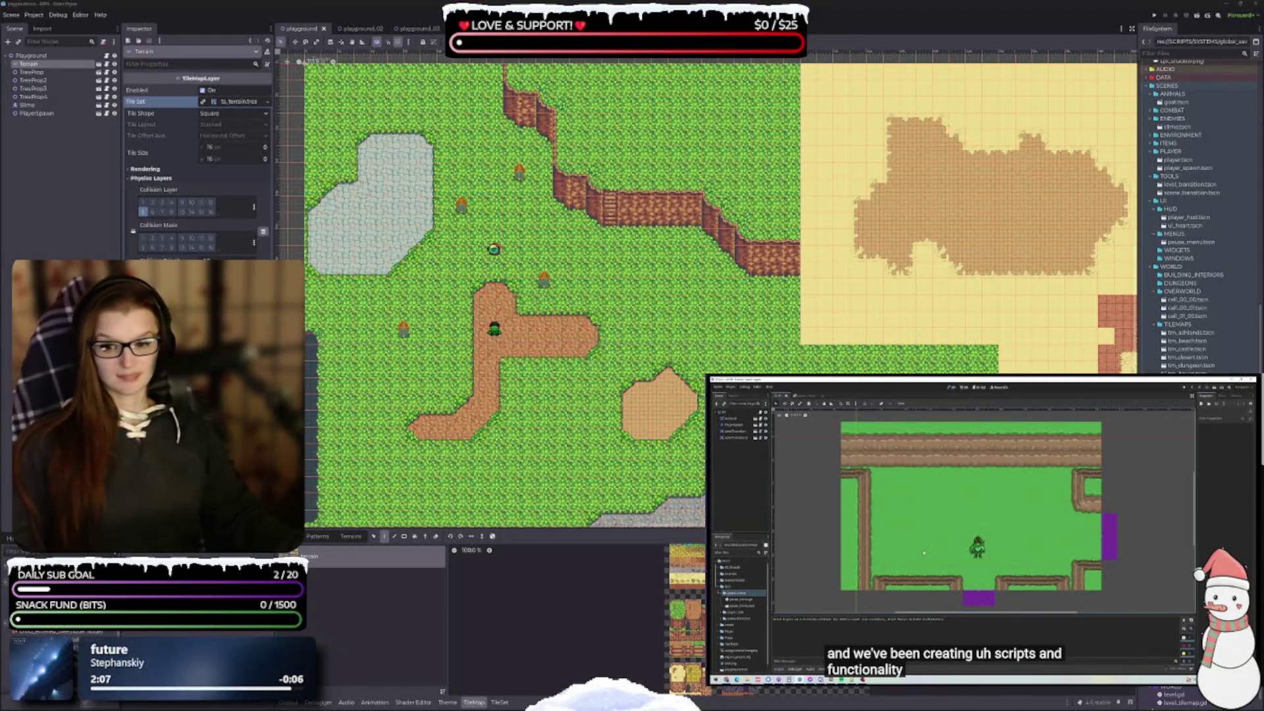
# - Deselect the Terrain layer with Escape and switch over to Visual Studio Code
pyautogui.click(548, 624)
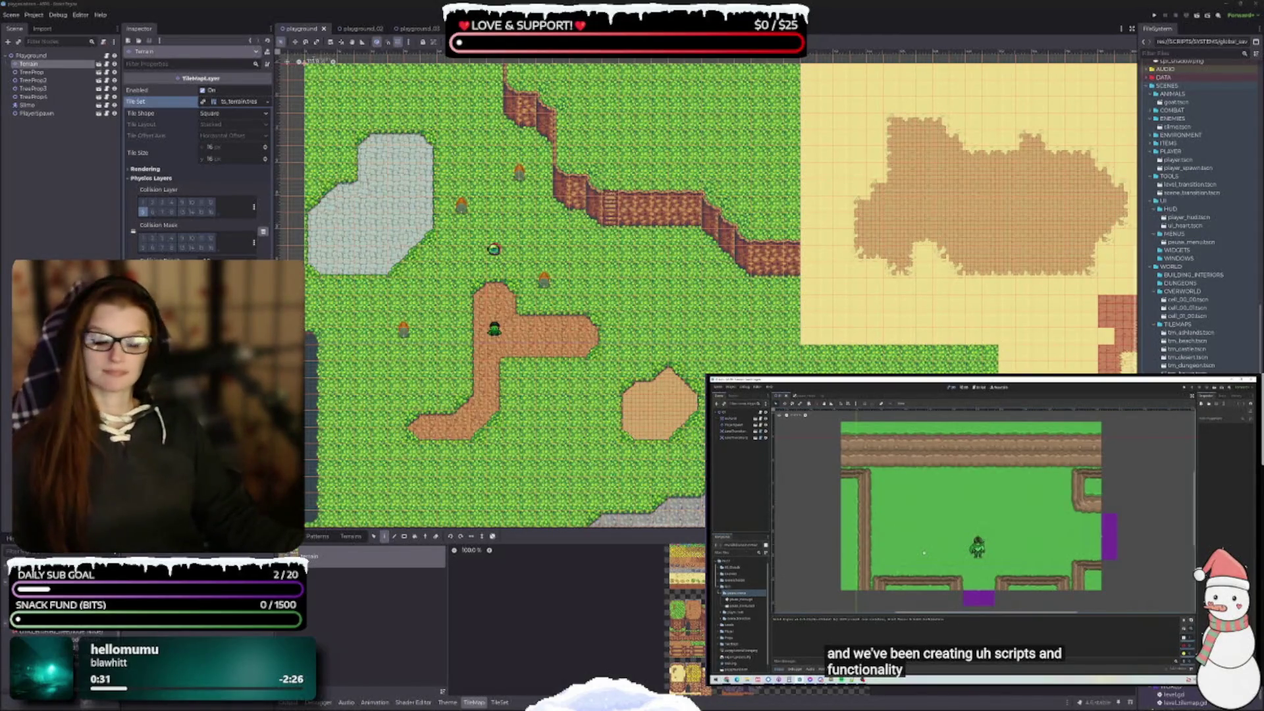
pyautogui.press('Escape')
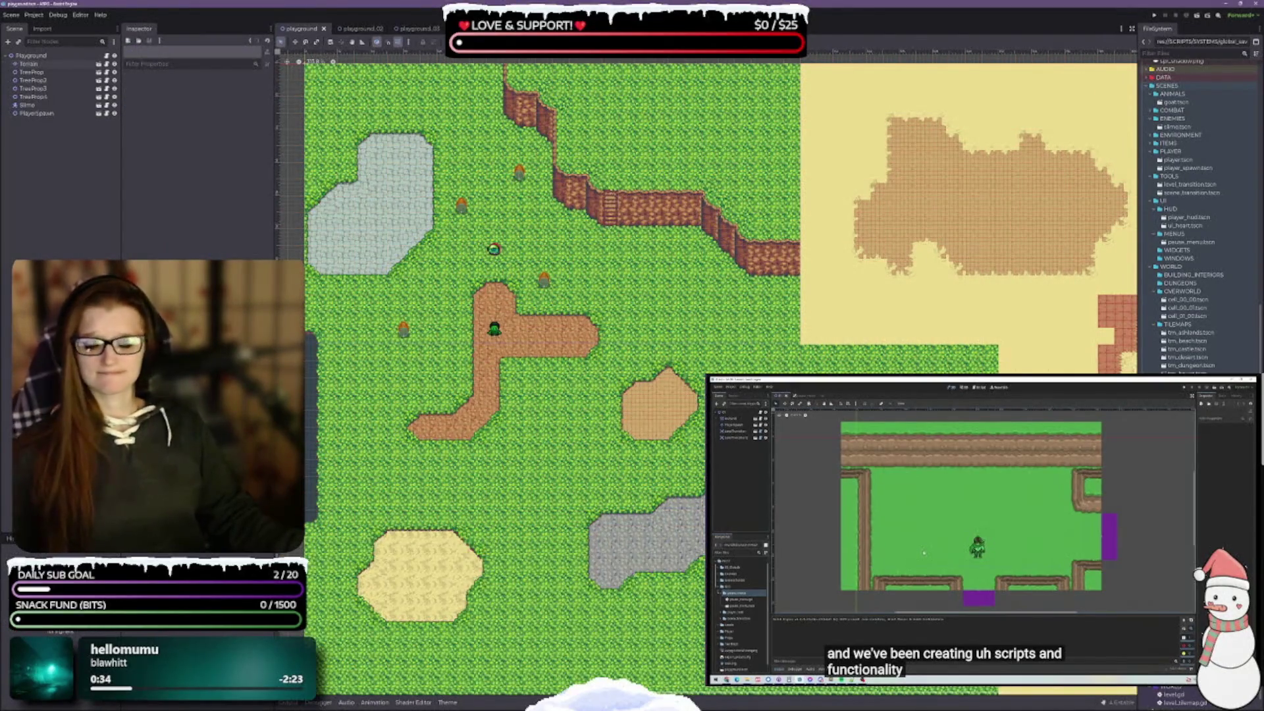
pyautogui.hotkey('alt', 'Tab')
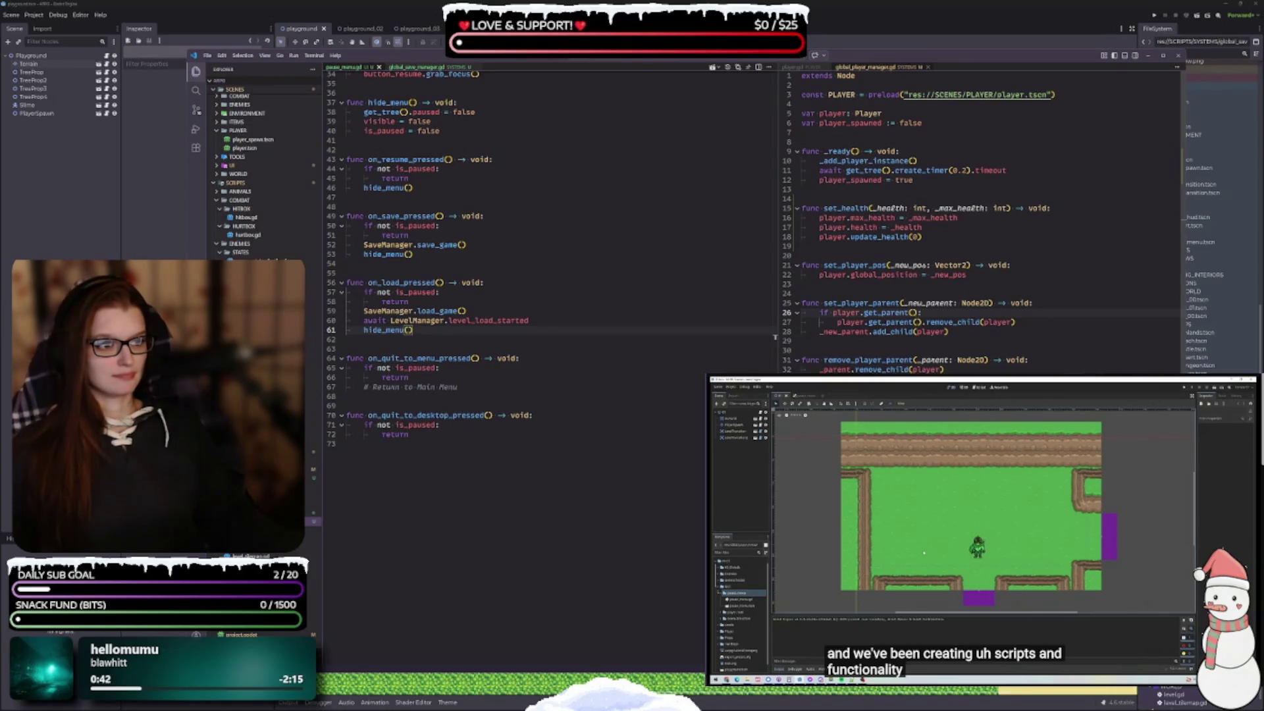
# - Place the cursor on empty line 73 of pause_menu.gd, then bring the Godot editor forward
pyautogui.click(384, 454)
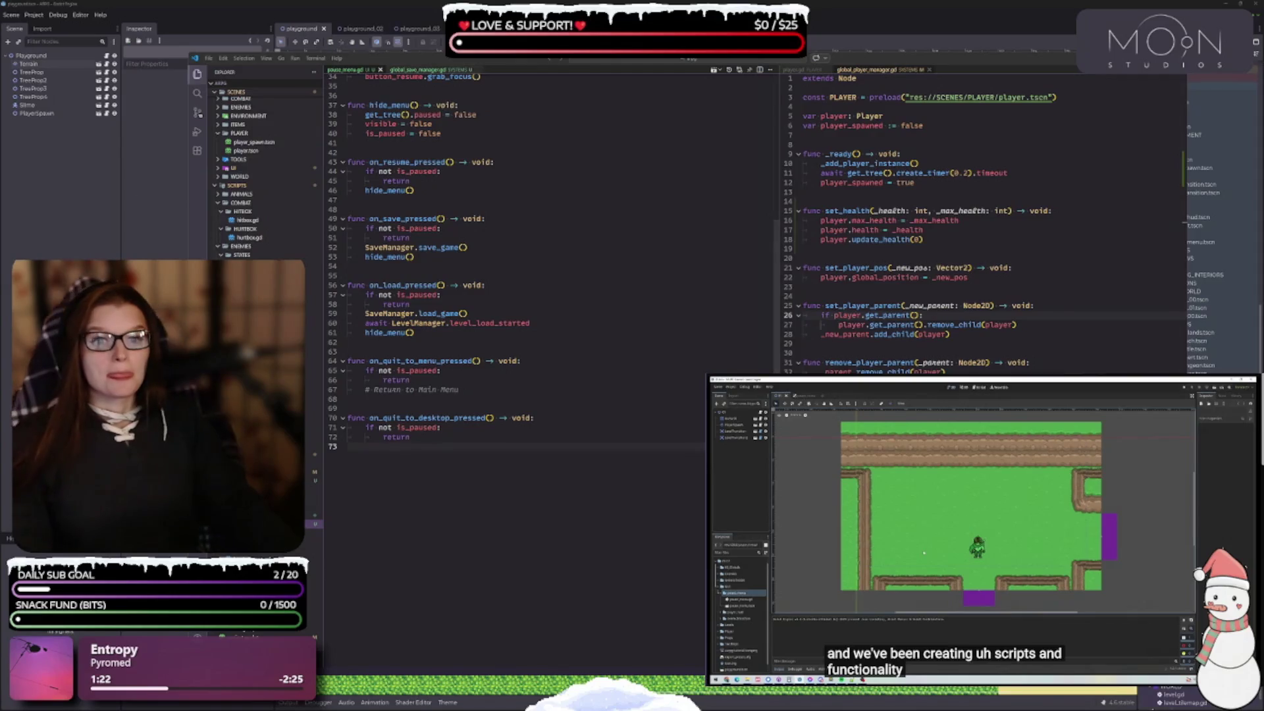
pyautogui.click(65, 208)
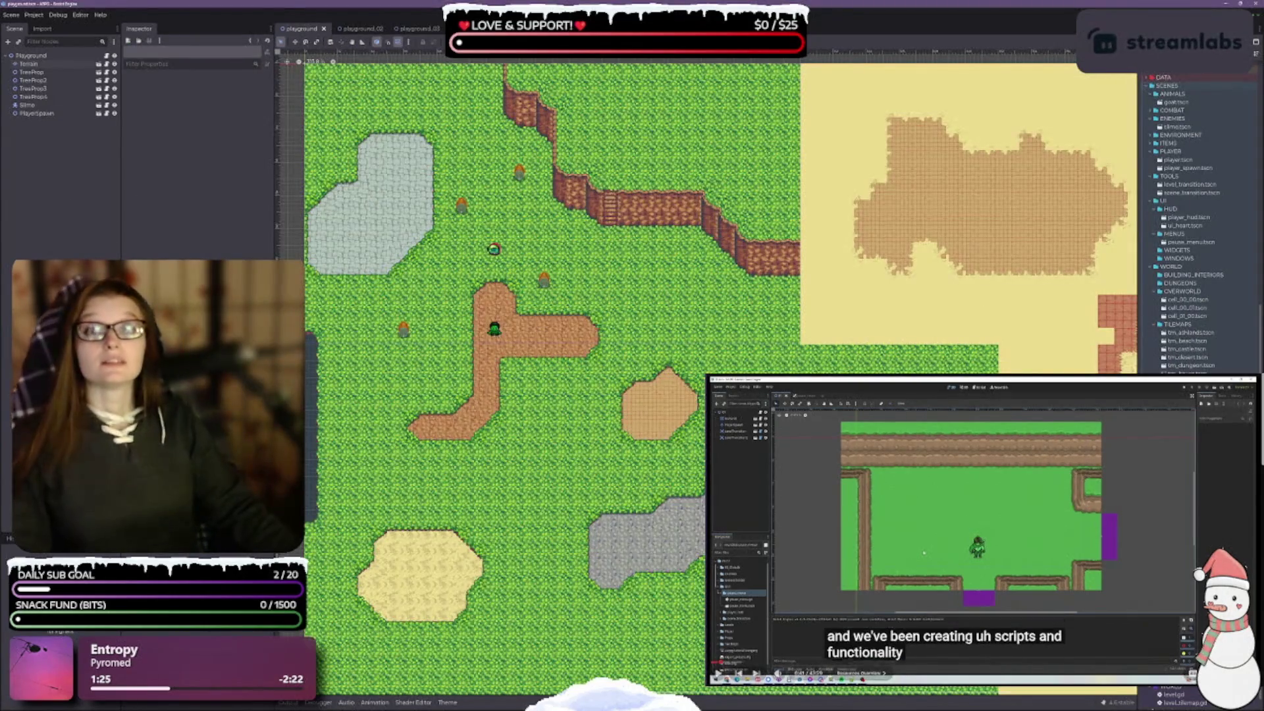
pyautogui.click(1009, 551)
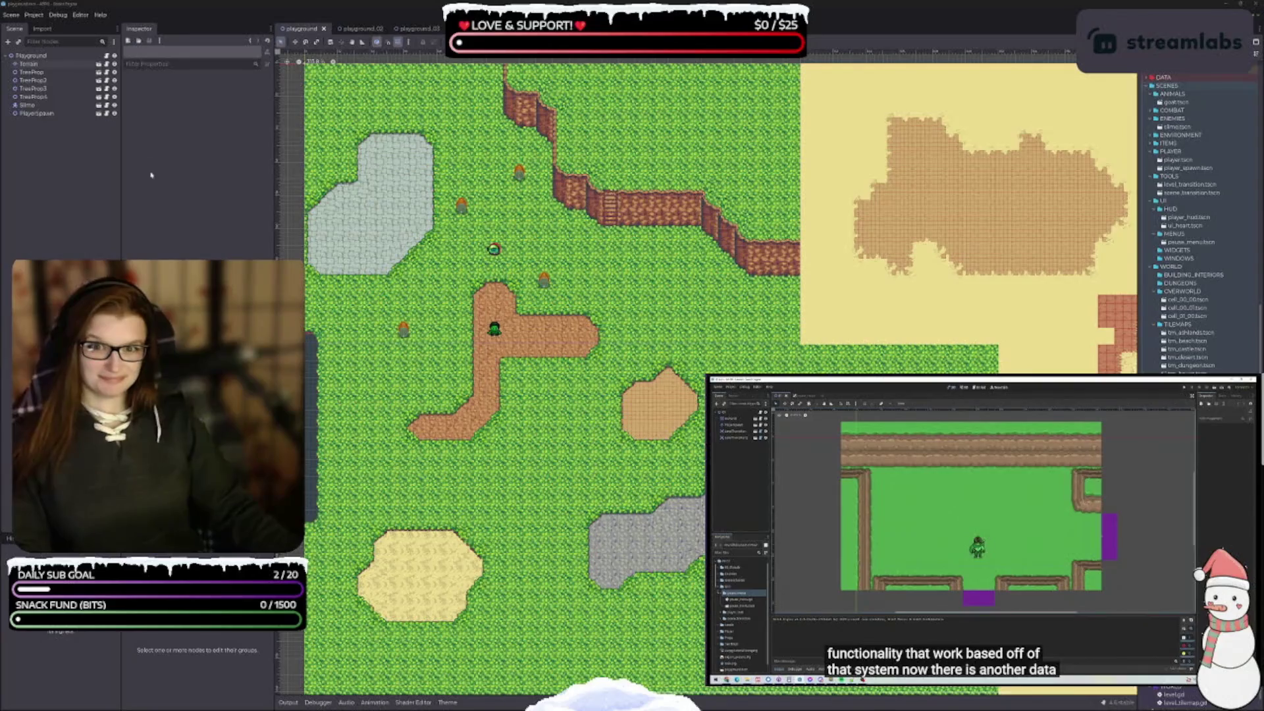
pyautogui.click(372, 29)
pyautogui.click(381, 31)
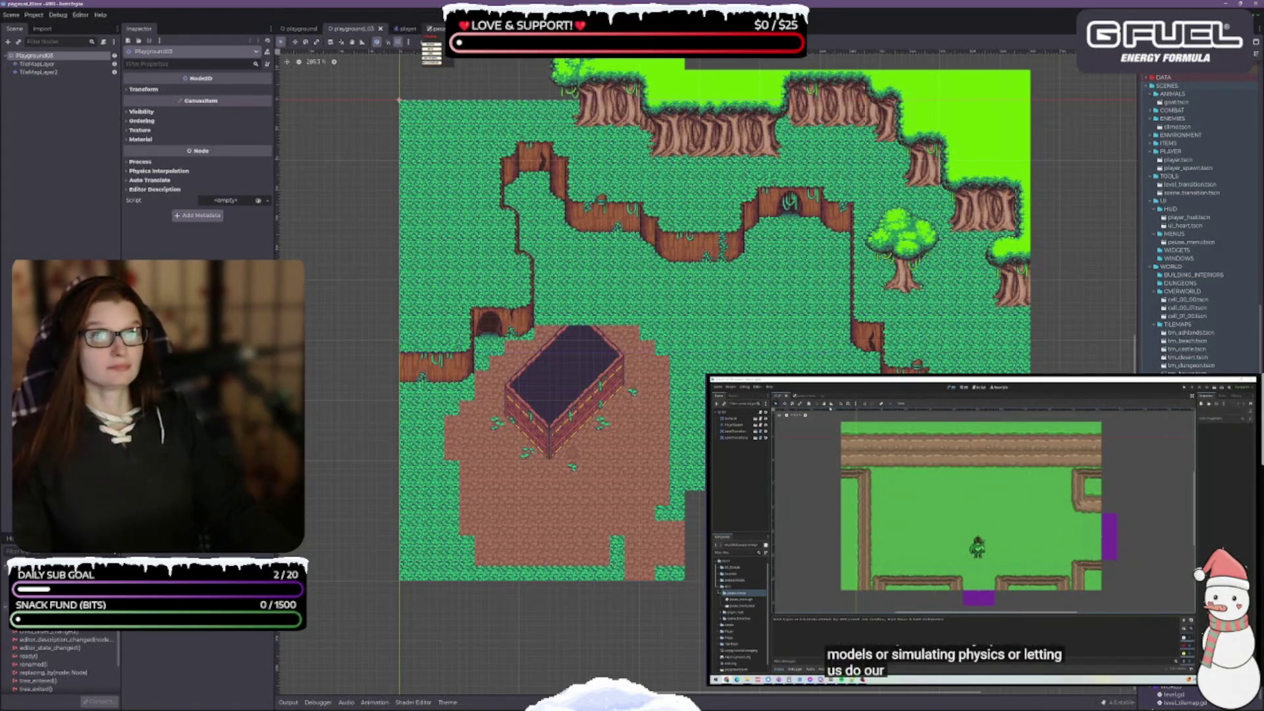
pyautogui.click(431, 29)
pyautogui.middleClick(431, 29)
pyautogui.click(424, 29)
pyautogui.middleClick(424, 29)
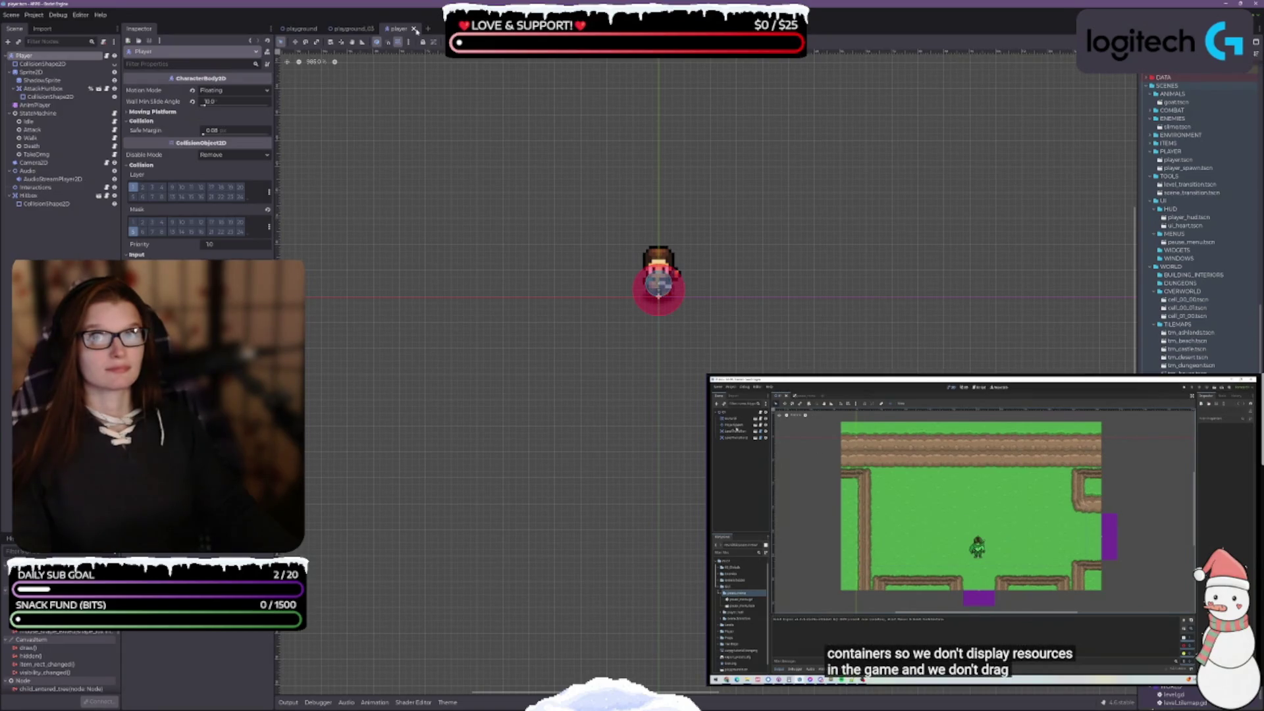
pyautogui.click(298, 29)
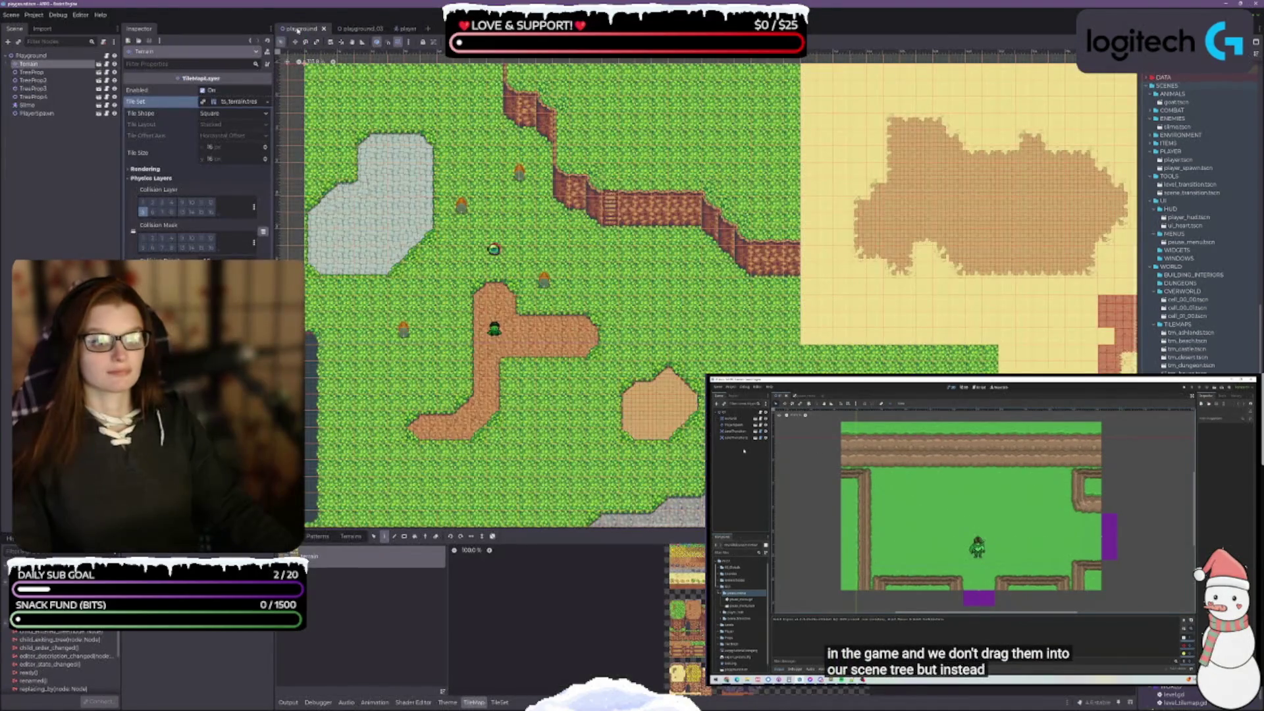
pyautogui.click(85, 240)
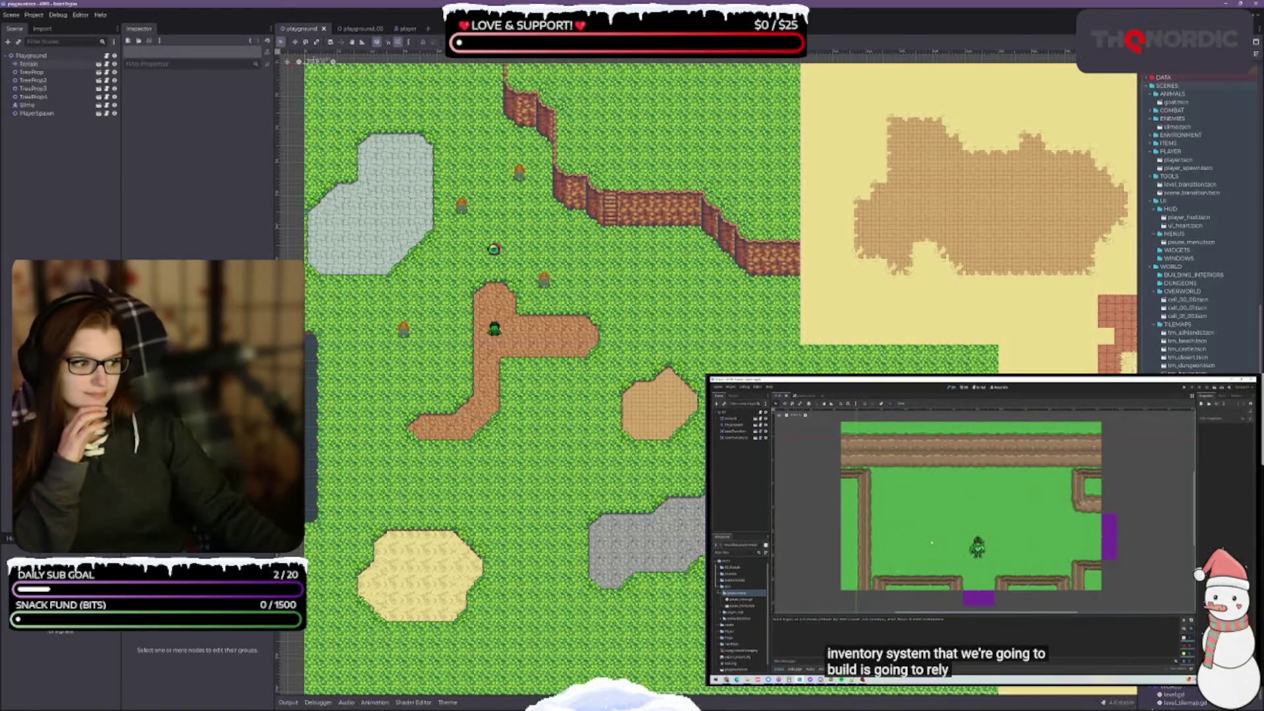
pyautogui.scroll(-1, 1192, 217)
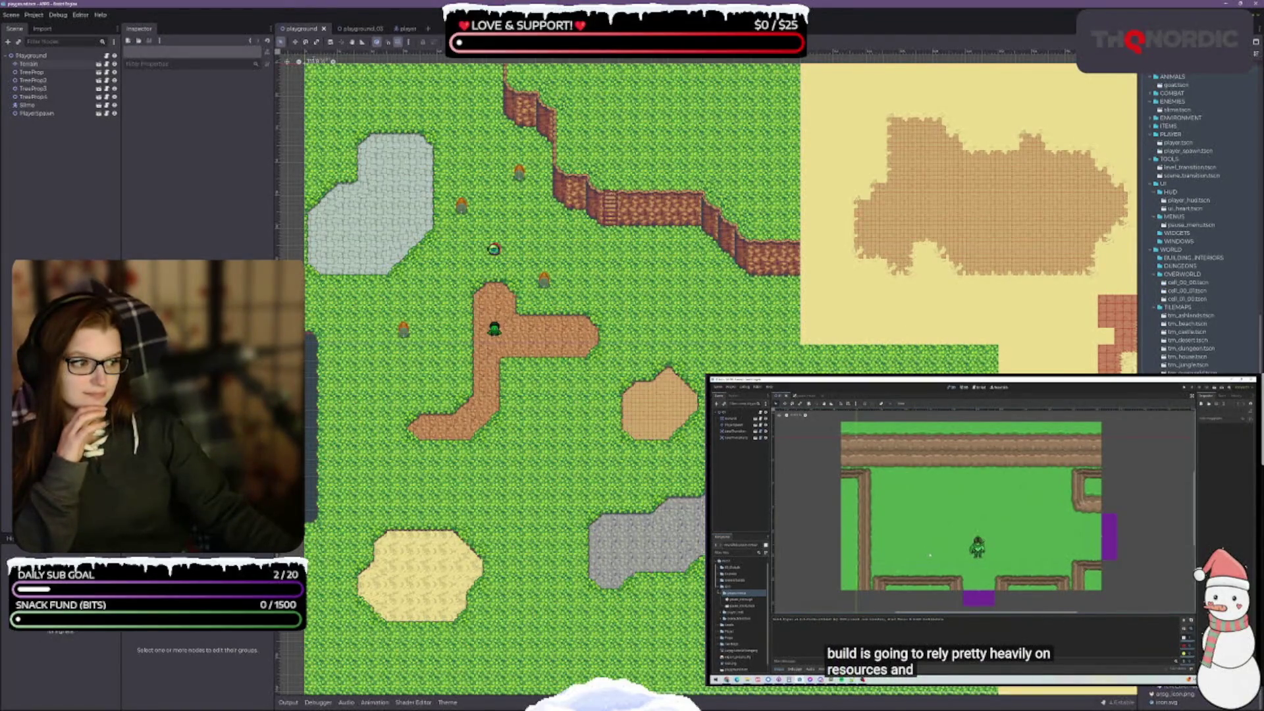
pyautogui.scroll(10, 1191, 217)
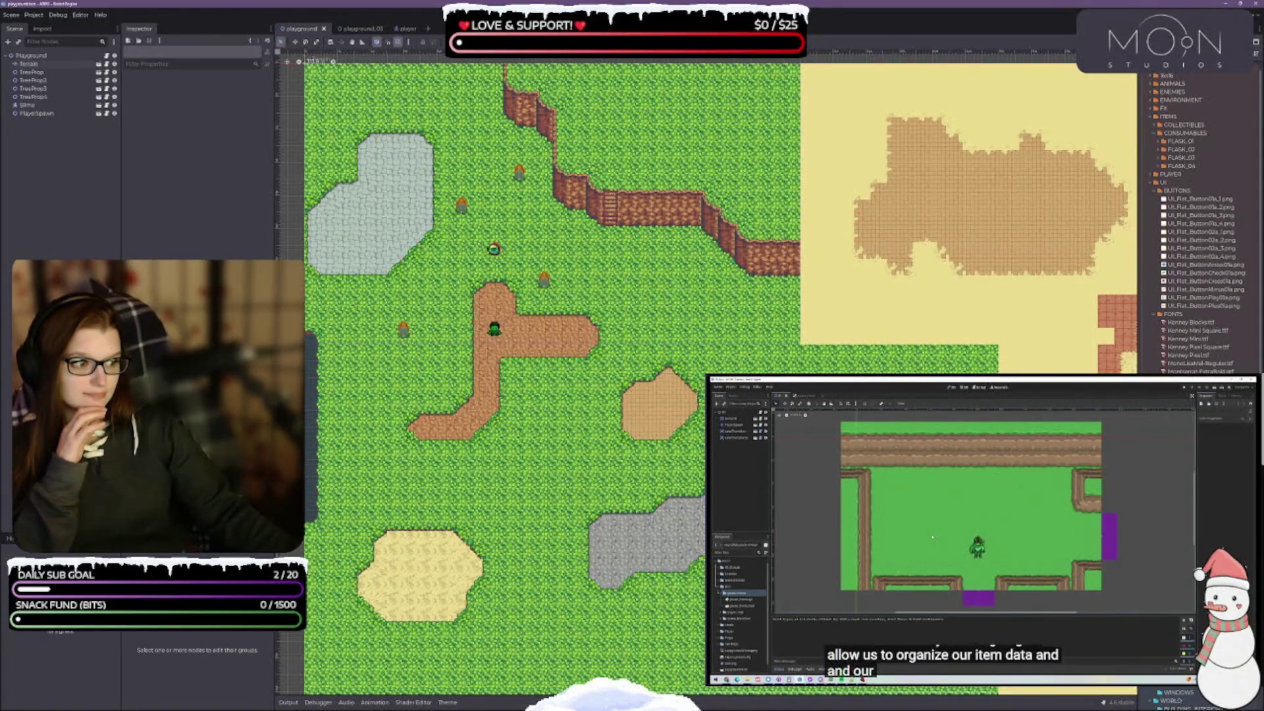
pyautogui.scroll(-8, 1198, 217)
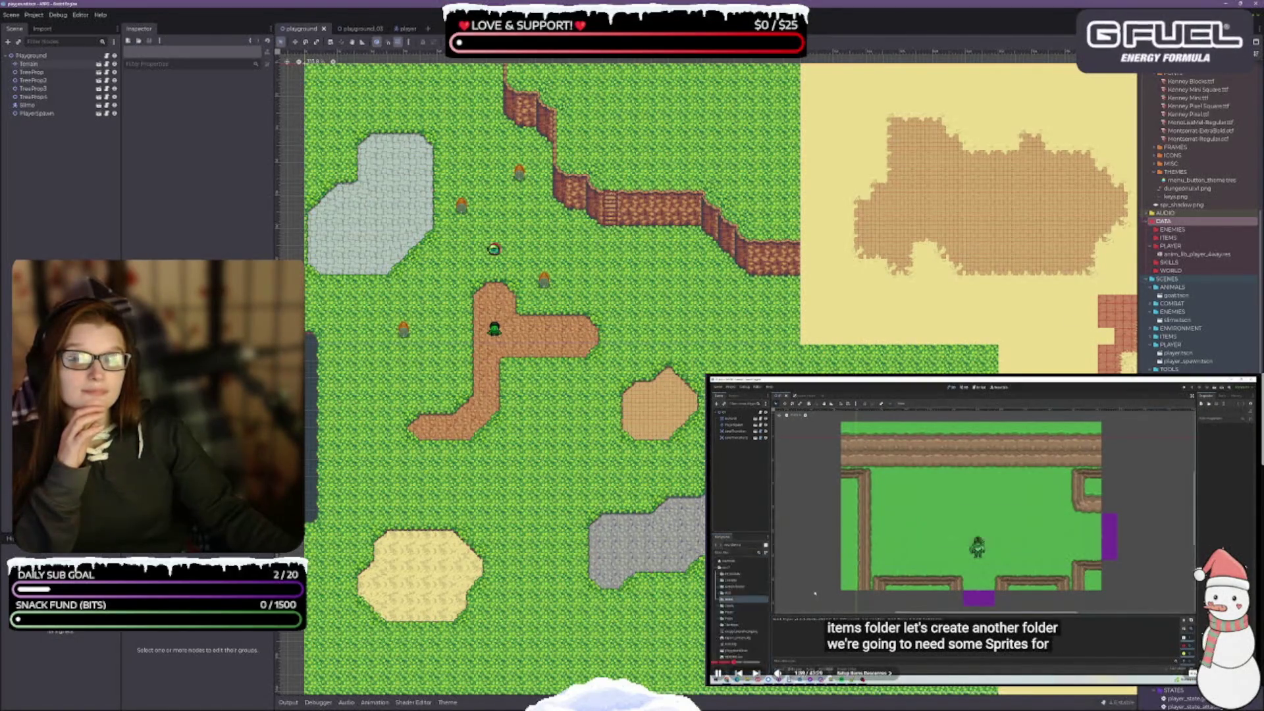
# - Collapse UI and expand COLLECTIBLES, FLASK_01, KEY_02, KEY_01 and COIN_01 to list their PNGs
pyautogui.click(801, 586)
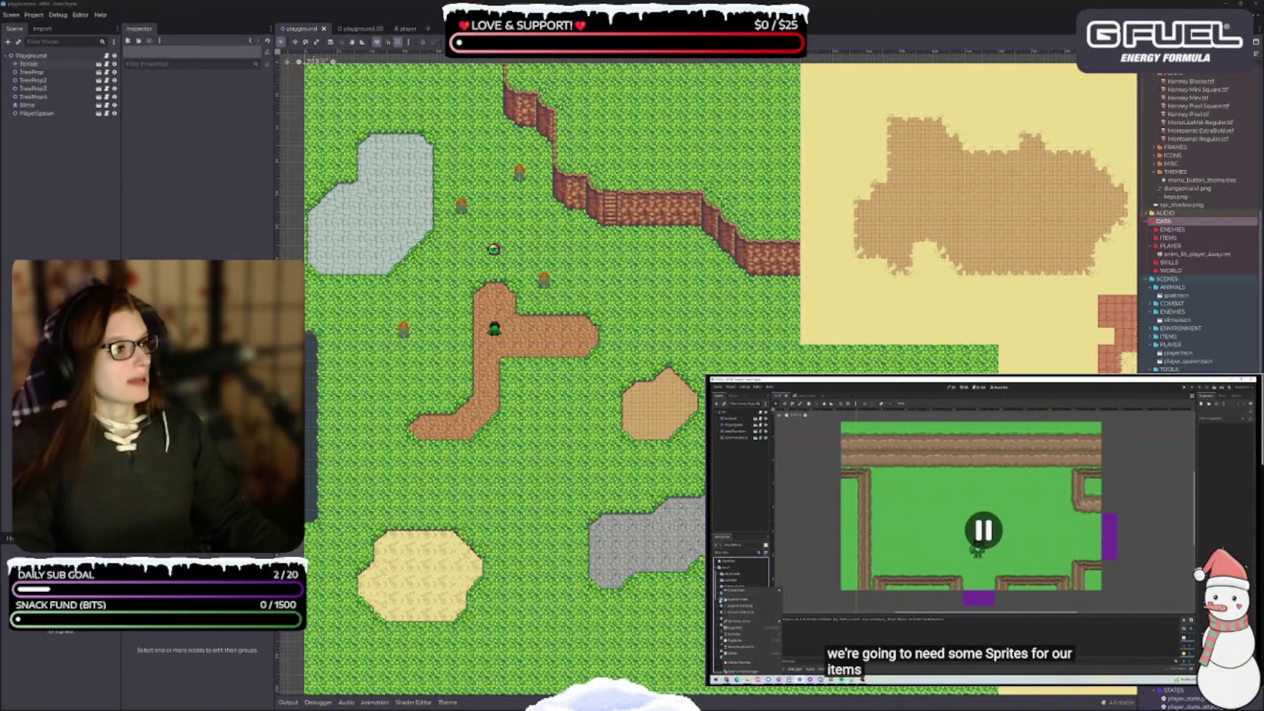
pyautogui.scroll(10, 1224, 265)
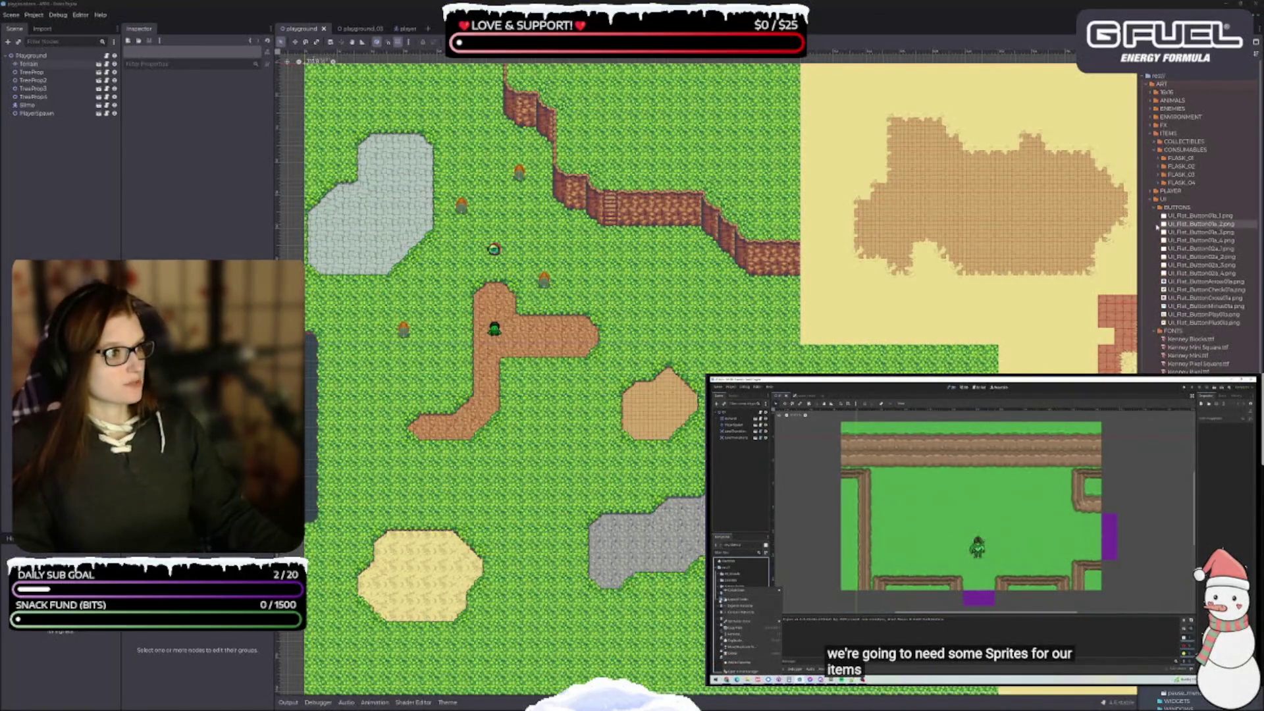
pyautogui.click(1152, 200)
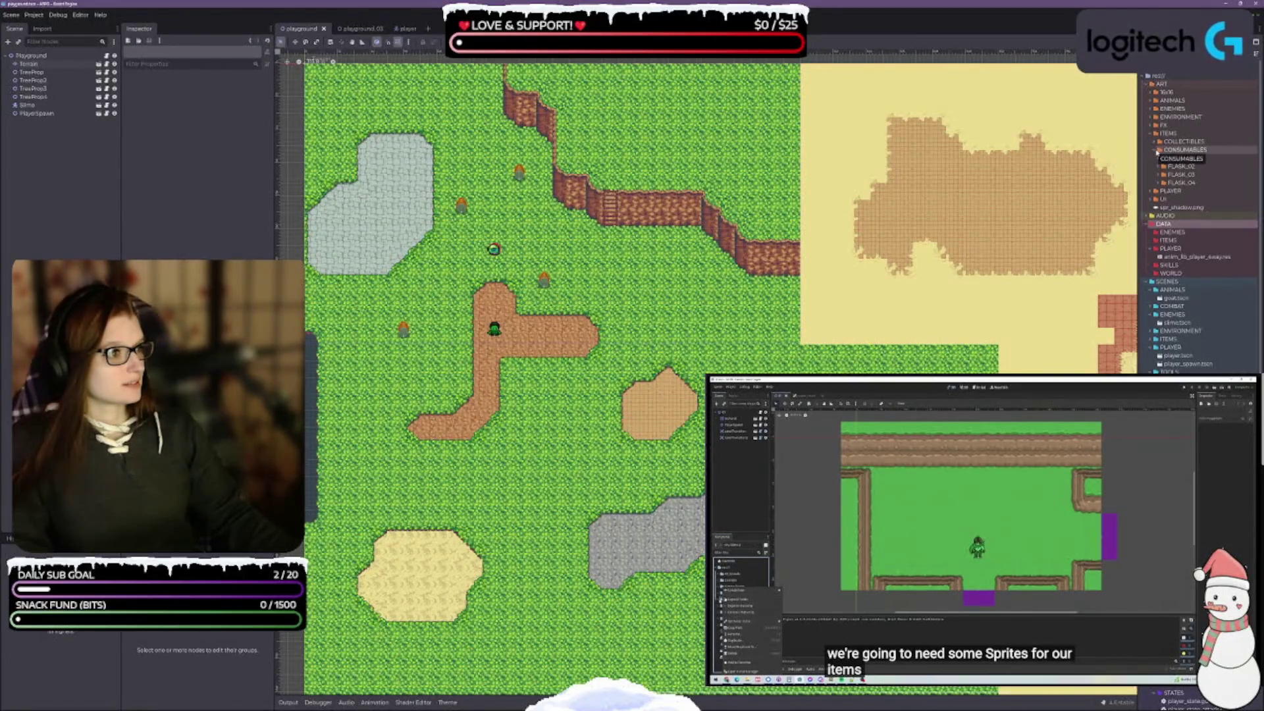
pyautogui.click(1156, 142)
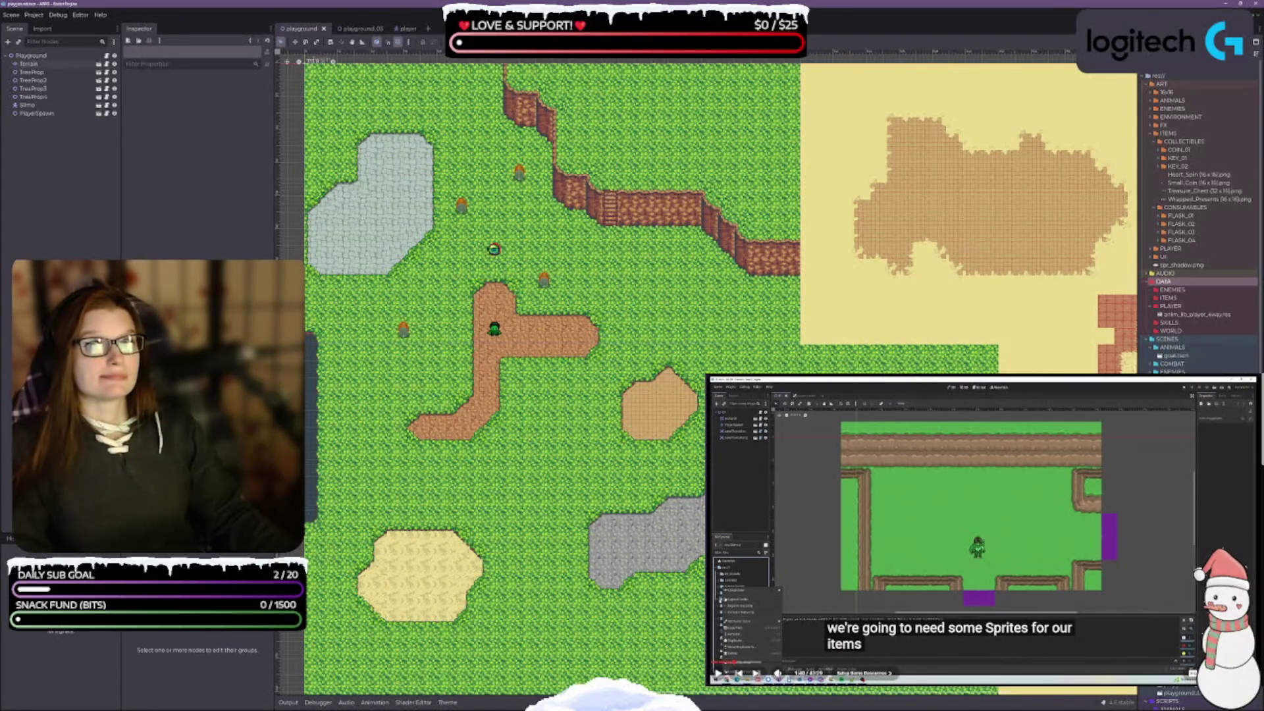
pyautogui.click(1159, 216)
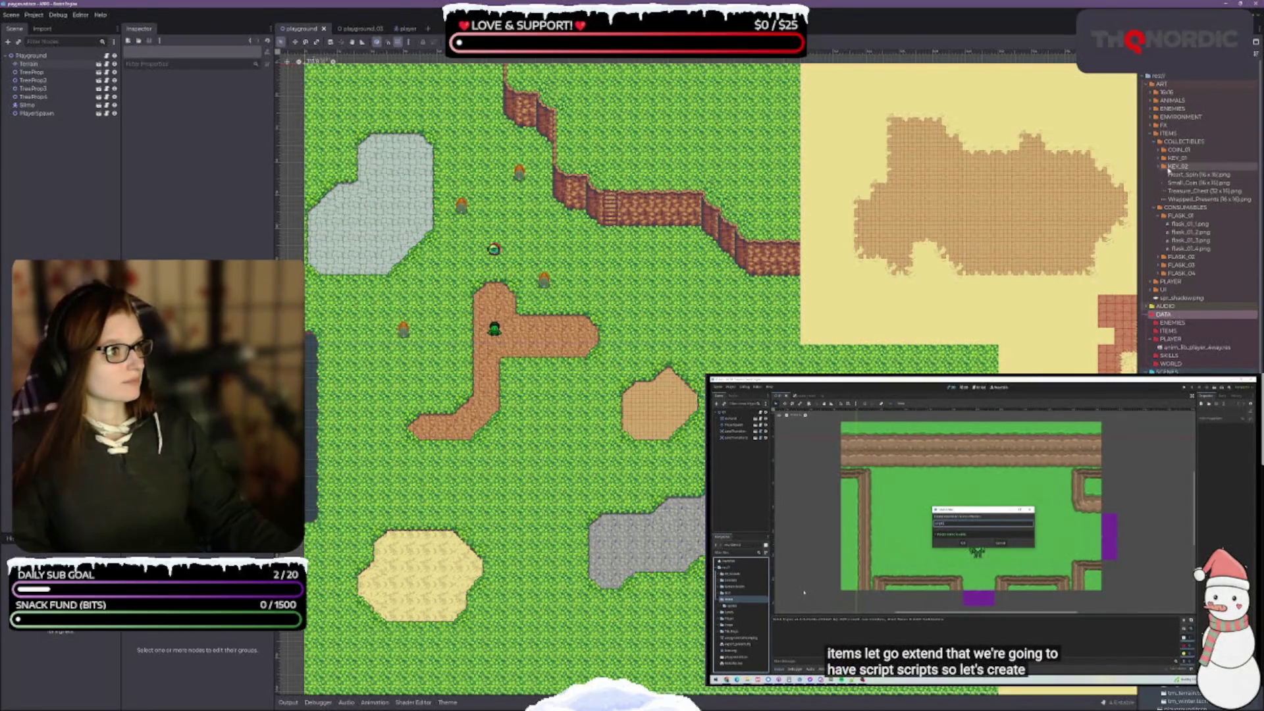
pyautogui.click(1158, 167)
pyautogui.click(1158, 159)
pyautogui.click(1157, 150)
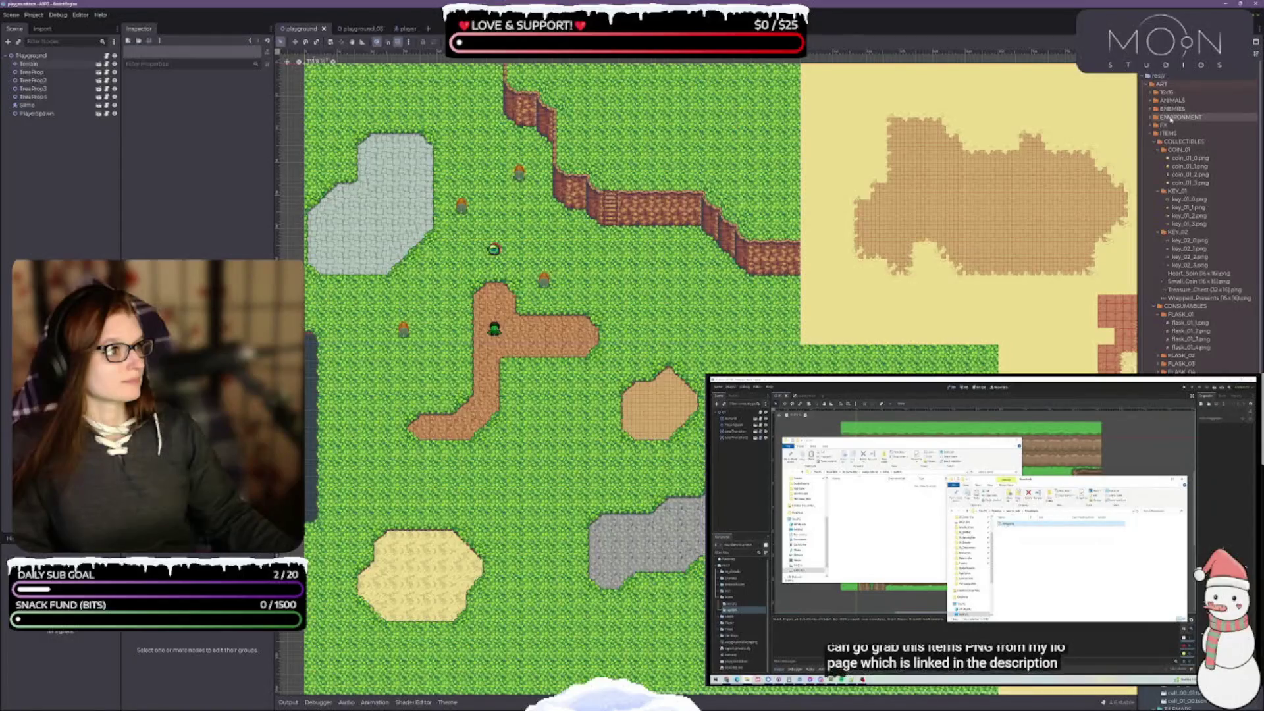
# - Peek into the 16x16 folder and fold it again, pausing the tutorial and refocusing Godot
pyautogui.click(1154, 93)
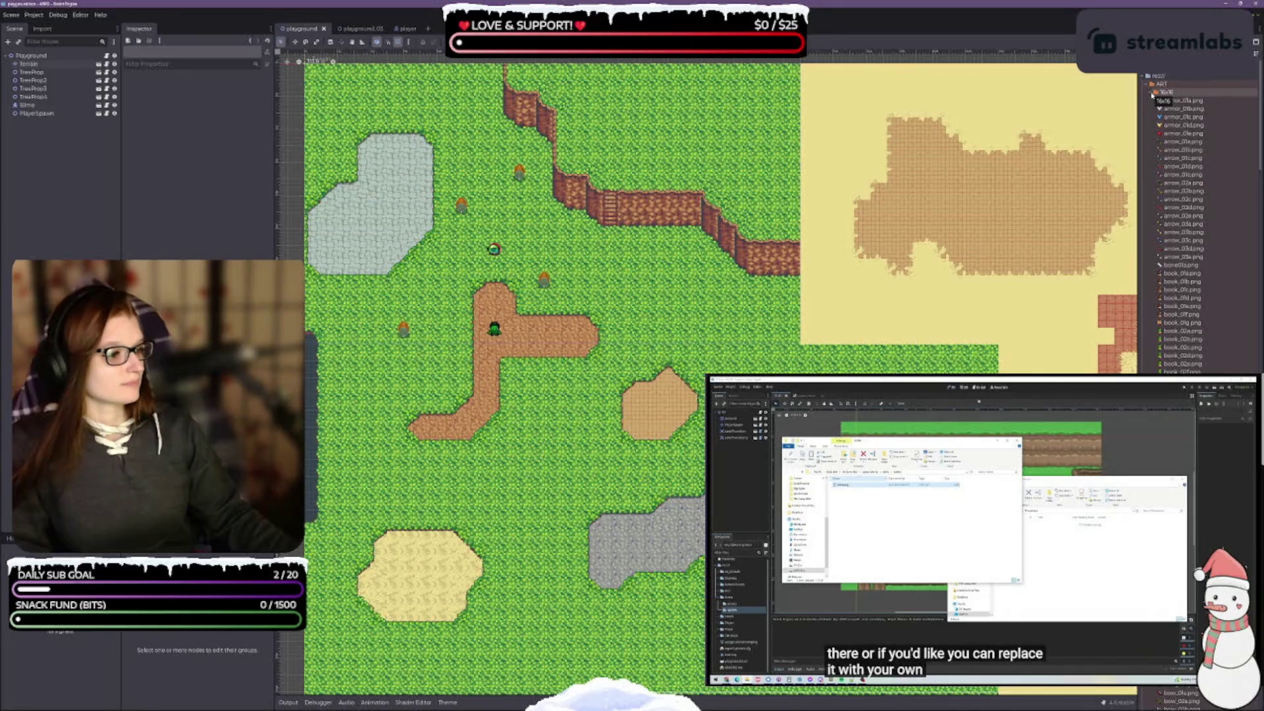
pyautogui.click(1152, 95)
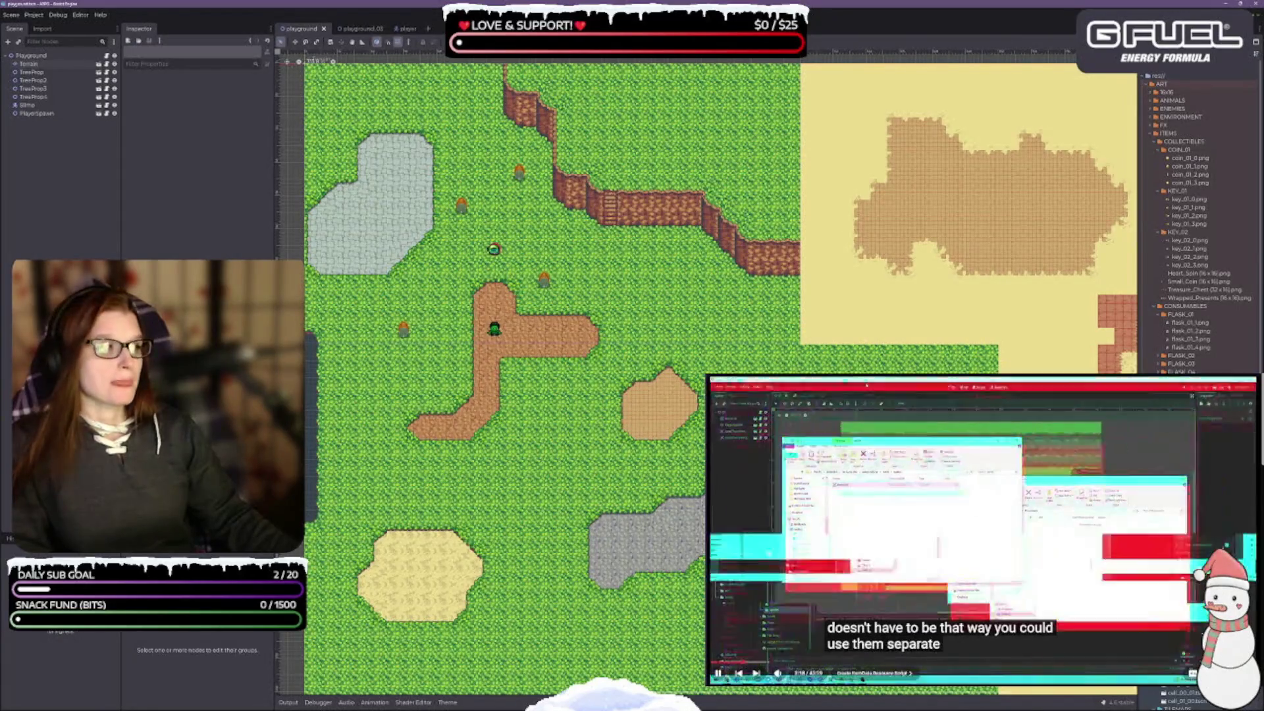
pyautogui.click(977, 527)
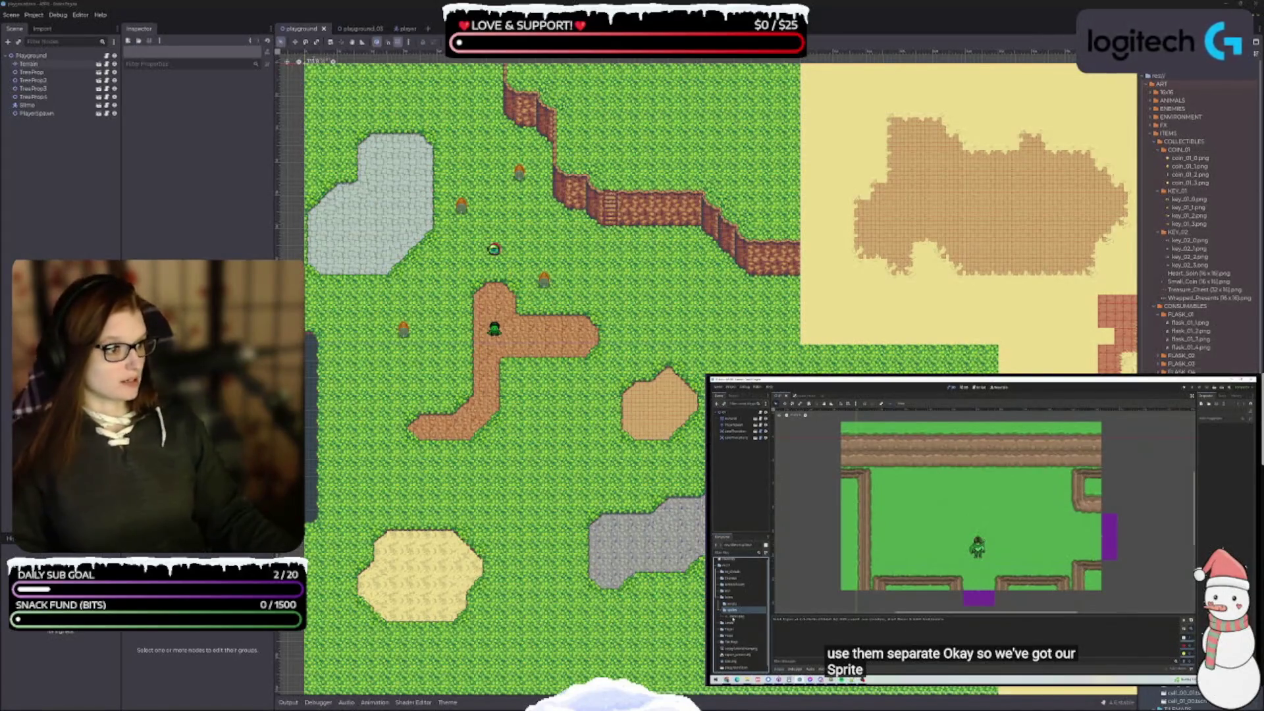
pyautogui.click(1178, 408)
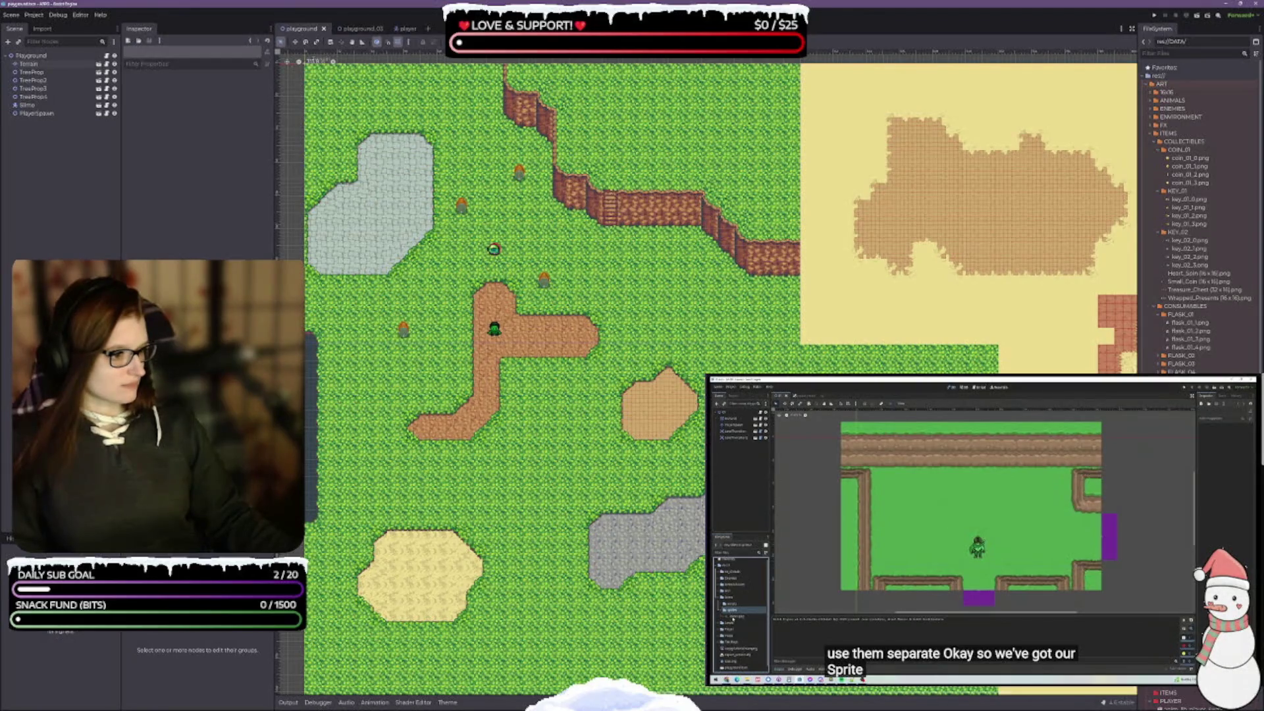
# - Preview ui_basic_pack_05.png in the Inspector and expand the SQUARE selectors folder
pyautogui.scroll(-10, 1198, 211)
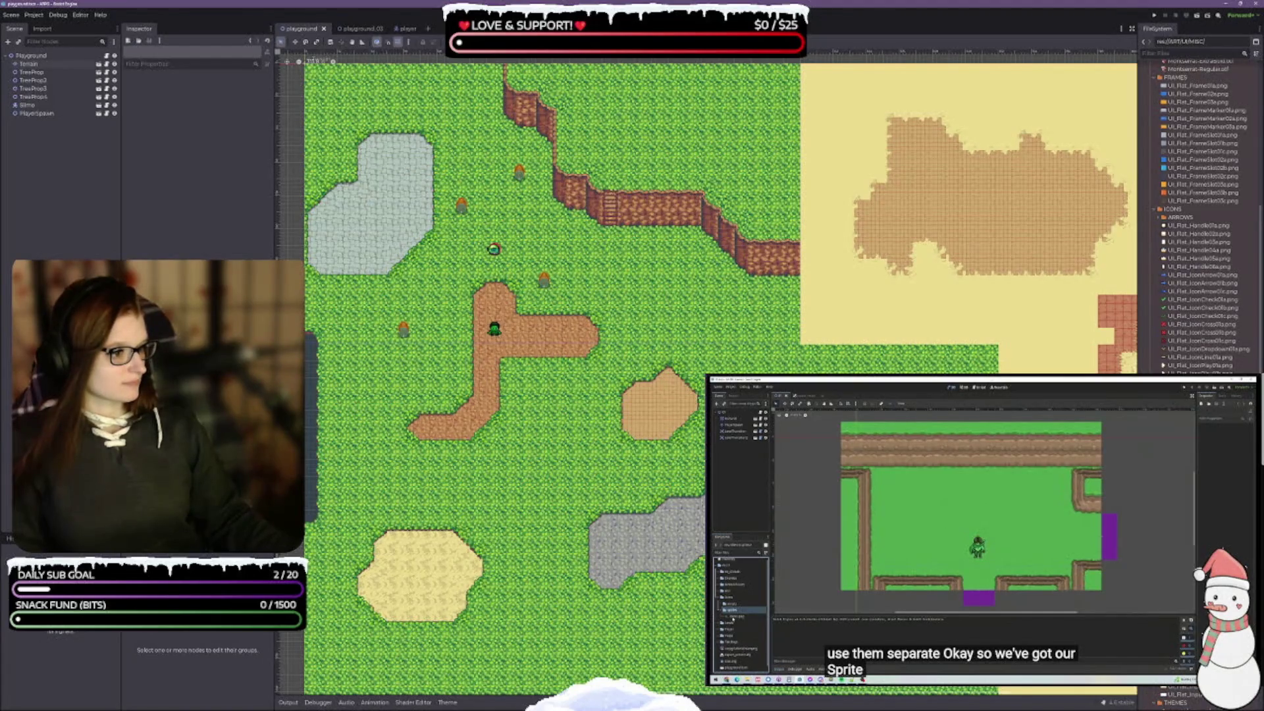
pyautogui.scroll(-5, 1203, 218)
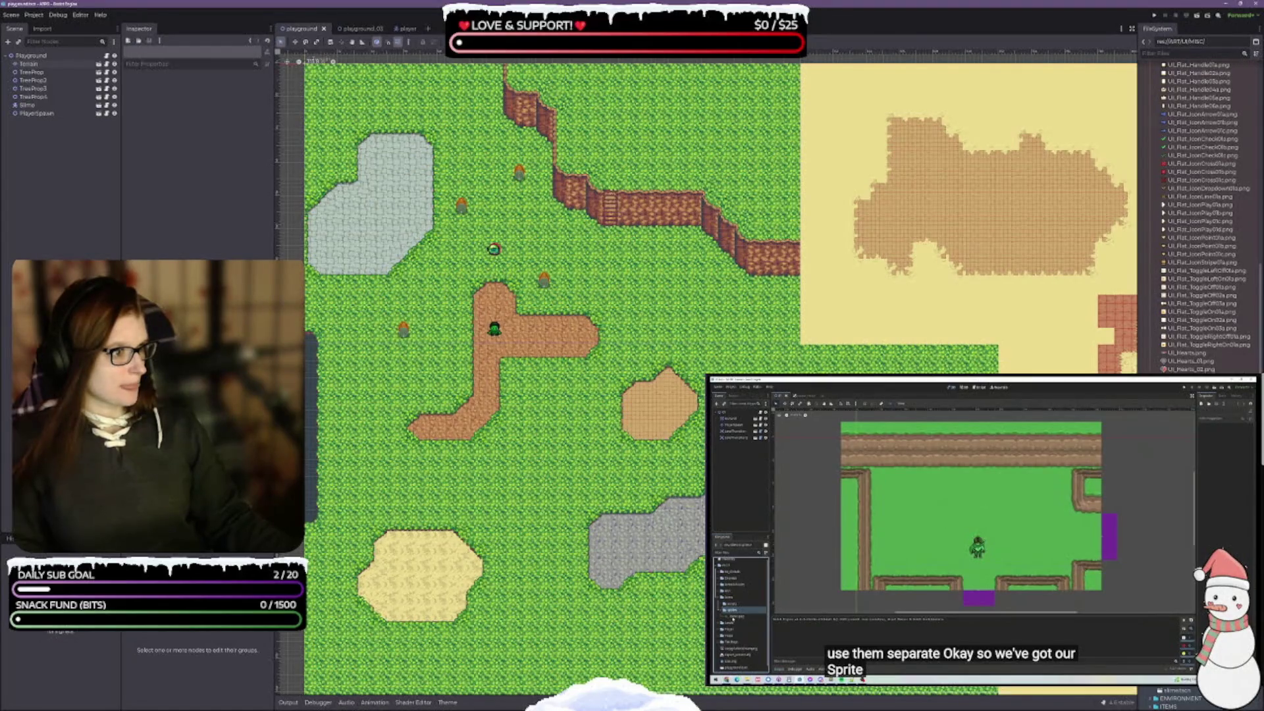
pyautogui.scroll(-5, 1205, 217)
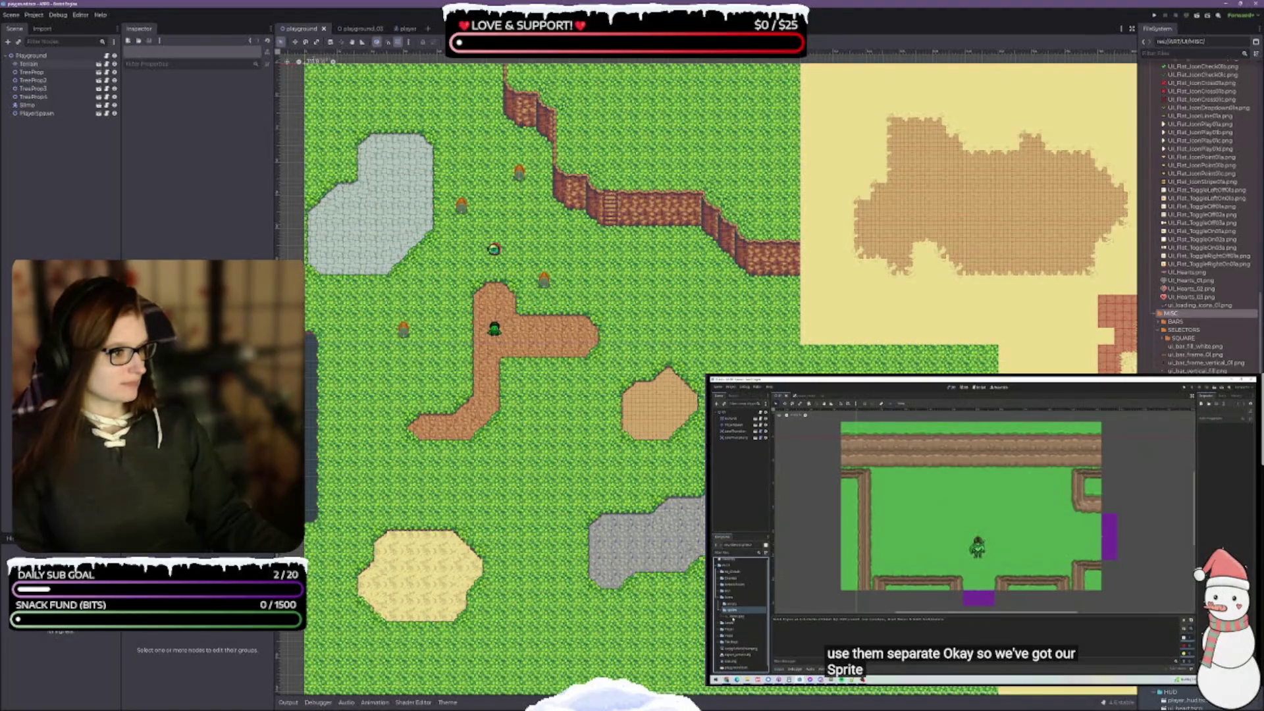
pyautogui.click(1198, 313)
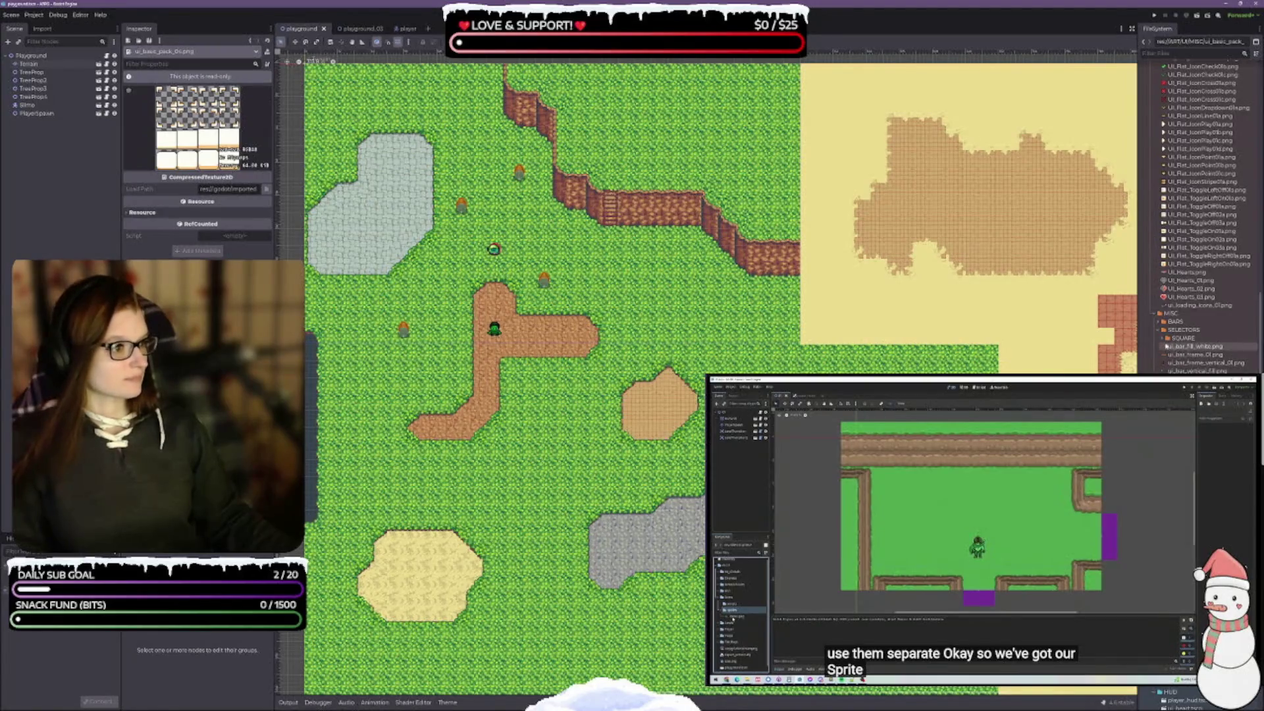
pyautogui.click(1161, 339)
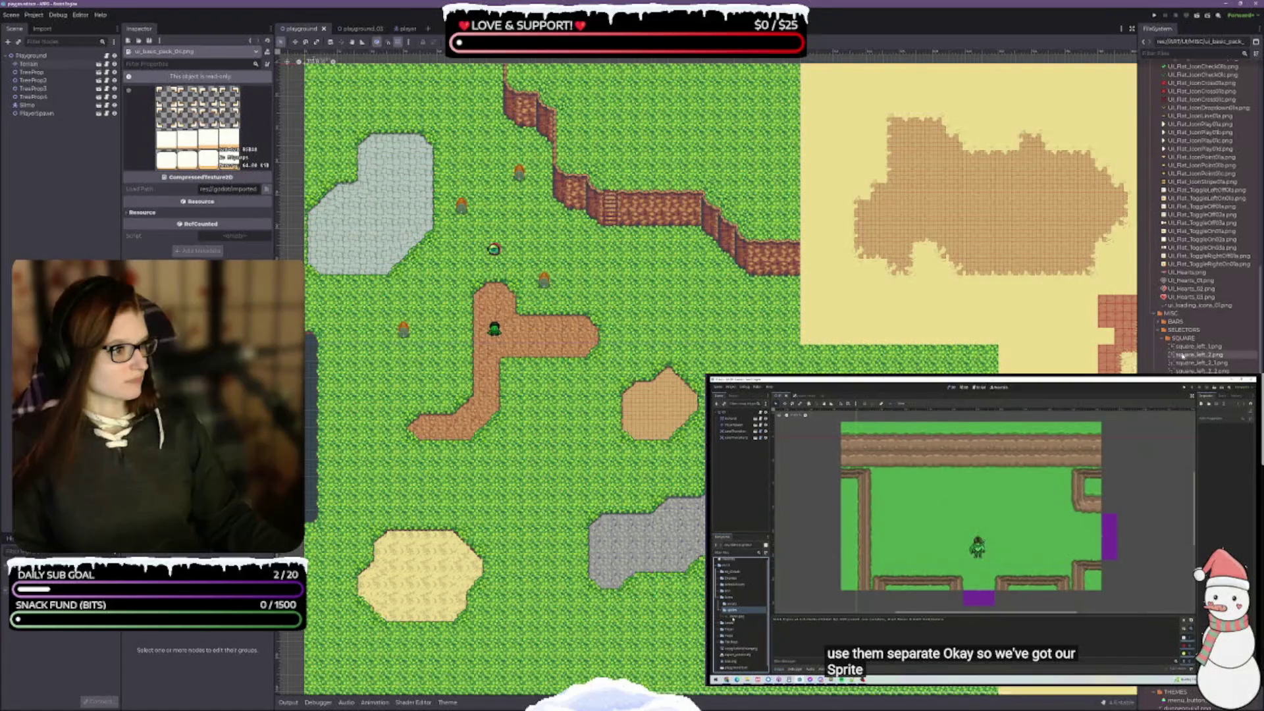
pyautogui.scroll(5, 1185, 355)
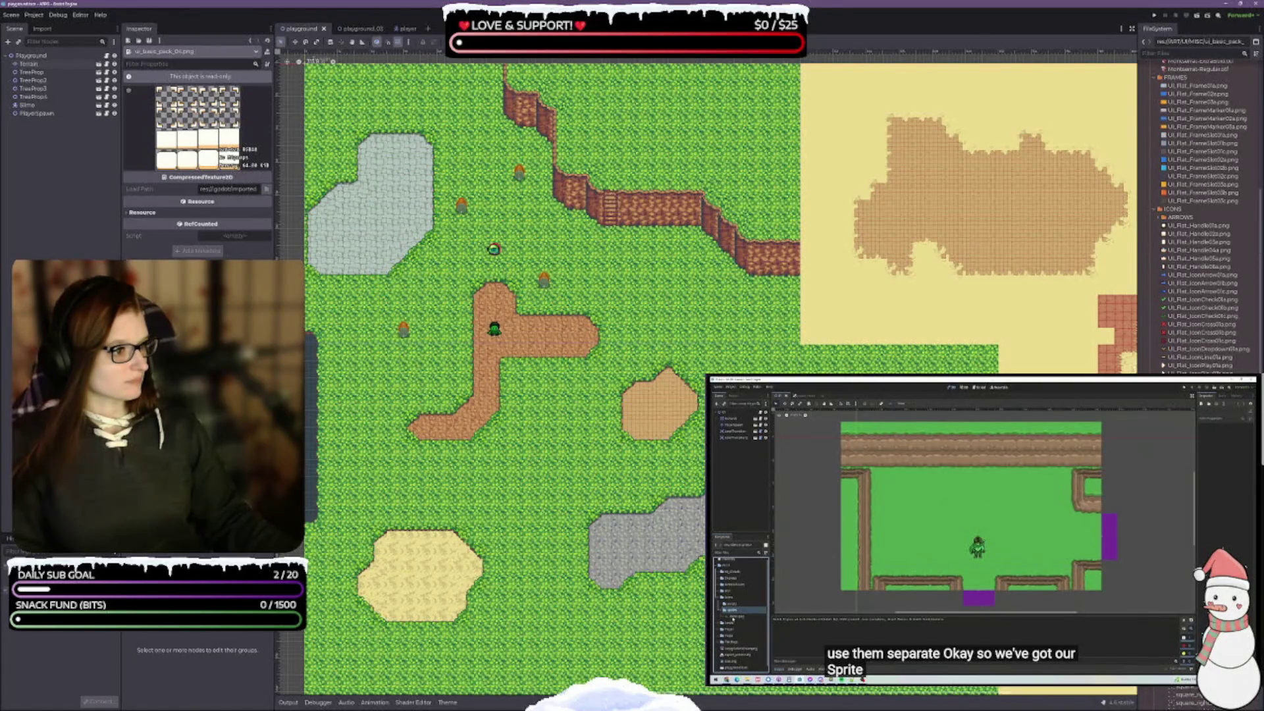
pyautogui.click(1157, 210)
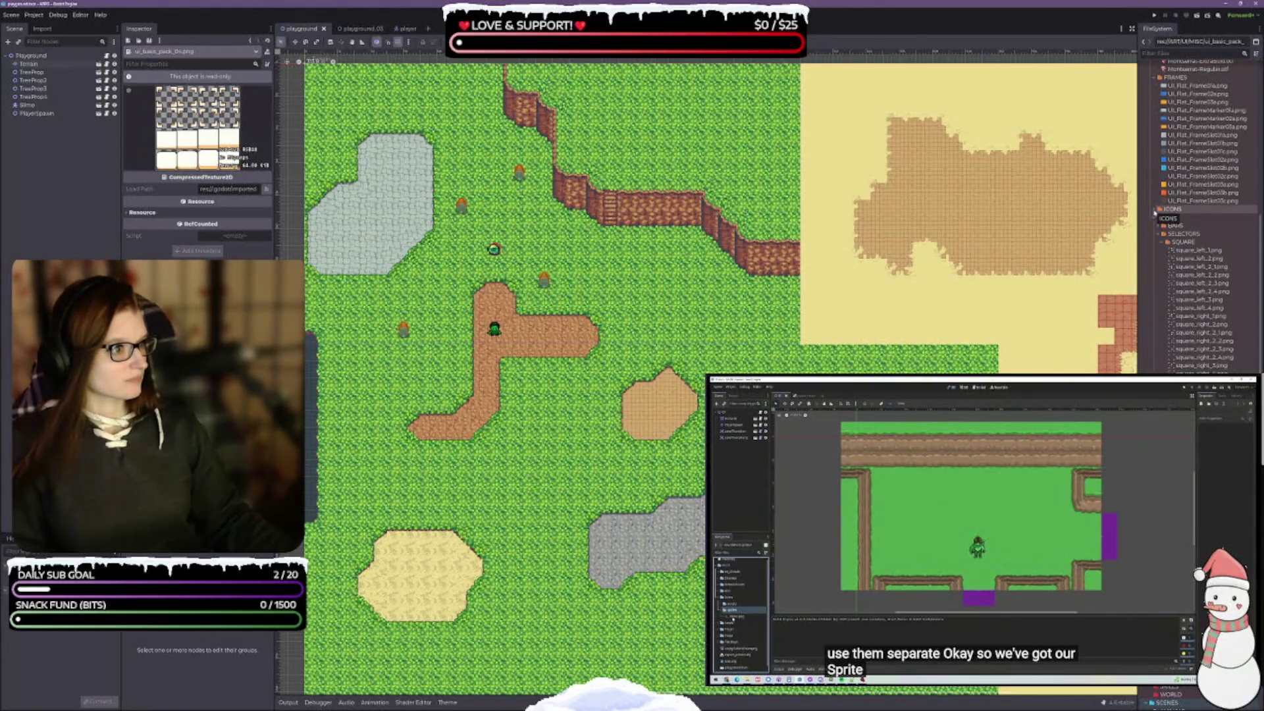
pyautogui.scroll(5, 1156, 217)
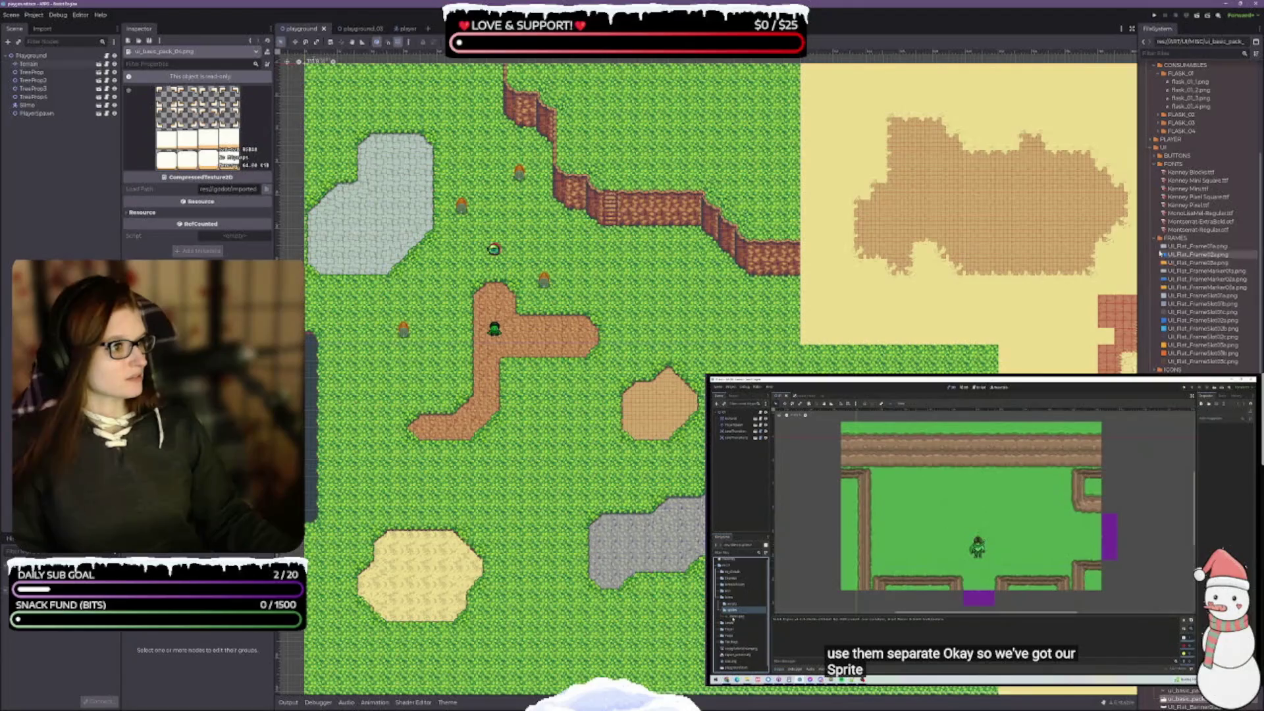
pyautogui.click(1157, 238)
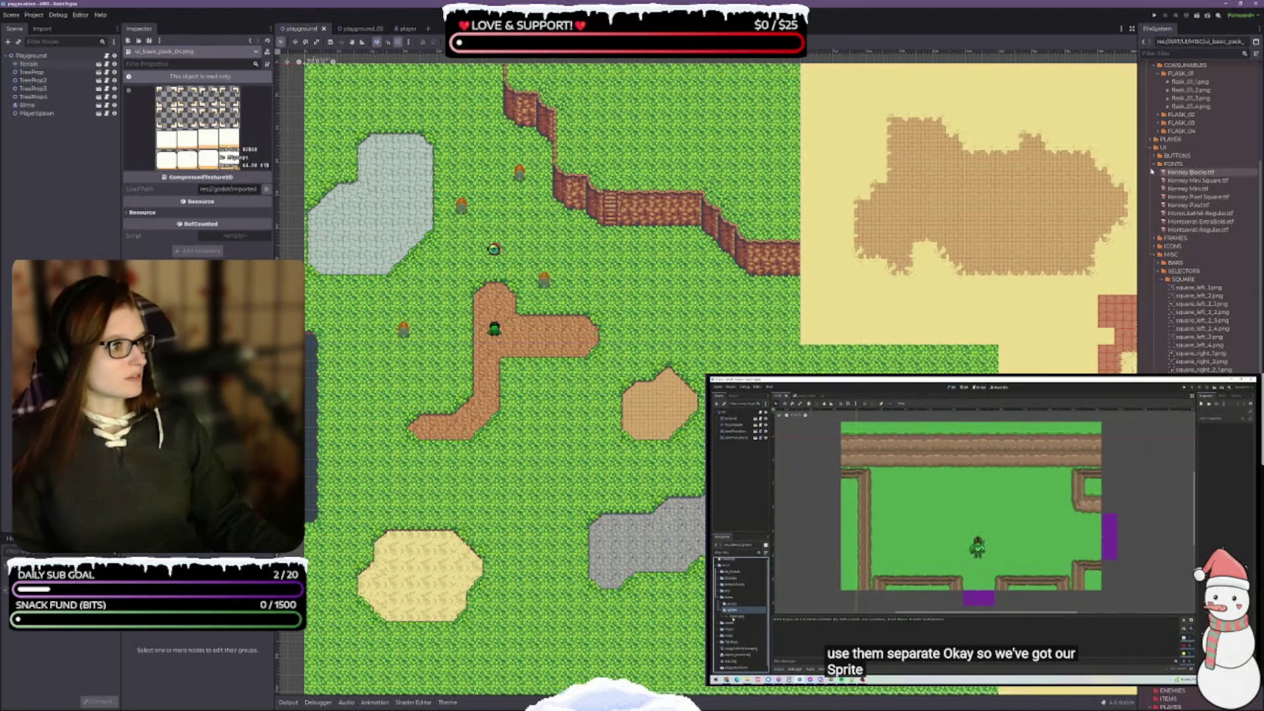
pyautogui.scroll(5, 1212, 178)
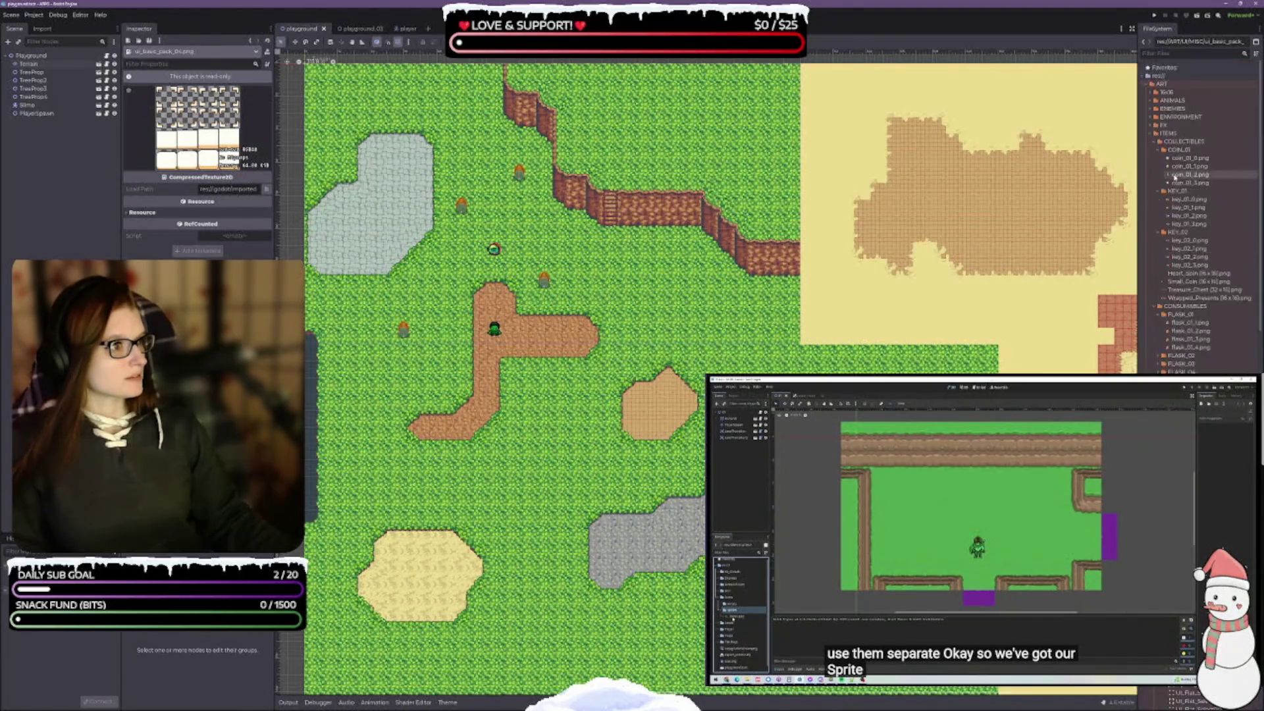
pyautogui.scroll(-3, 1224, 315)
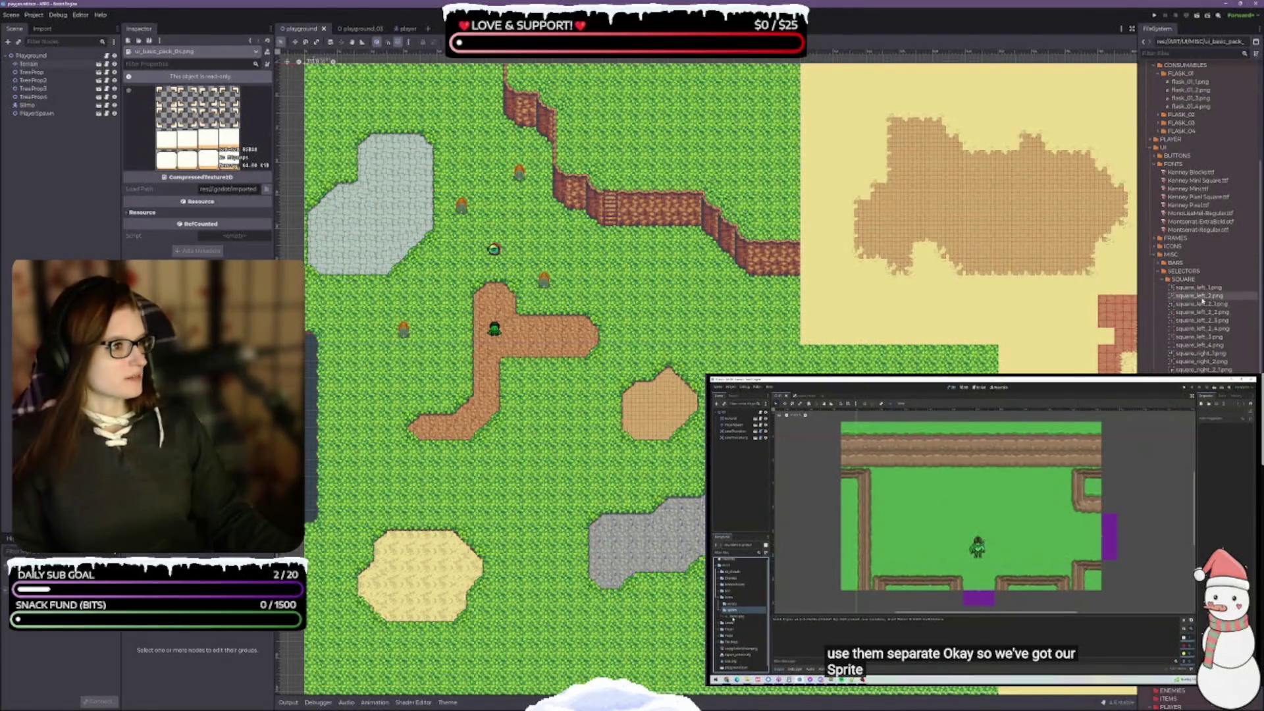
pyautogui.scroll(-2, 1178, 263)
pyautogui.click(1156, 237)
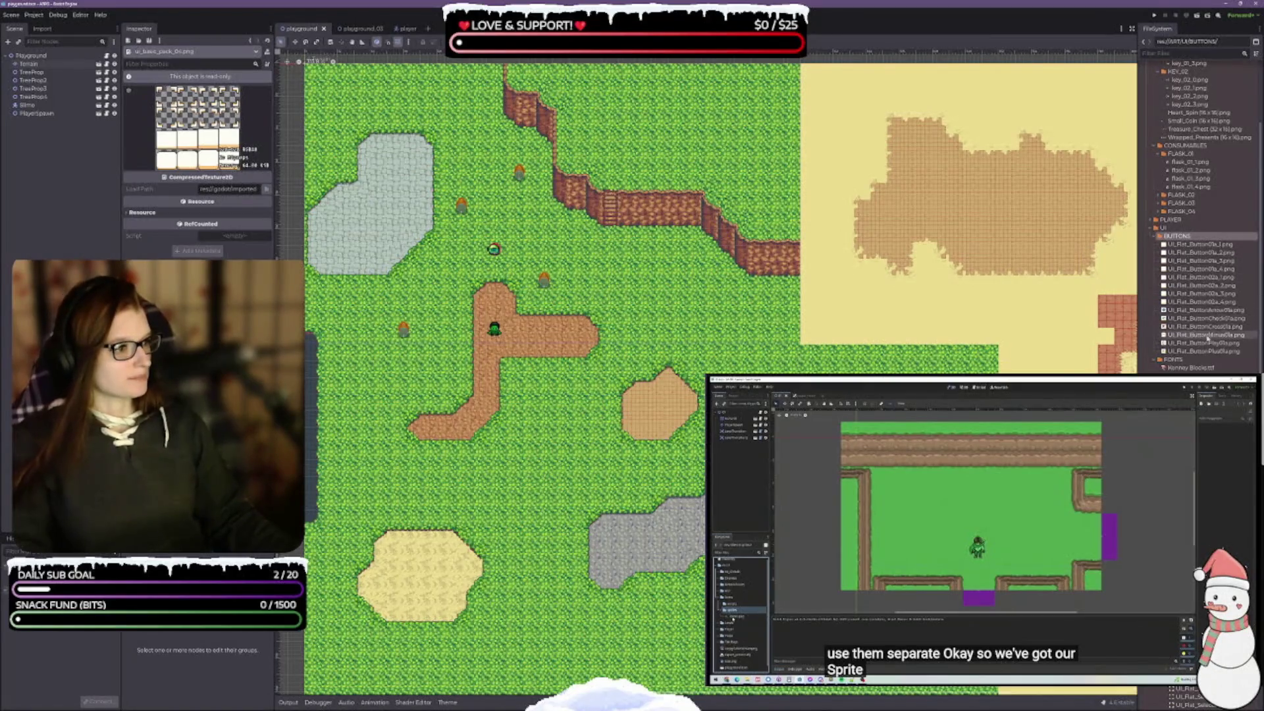
pyautogui.scroll(-3, 1208, 339)
pyautogui.scroll(-4, 1208, 339)
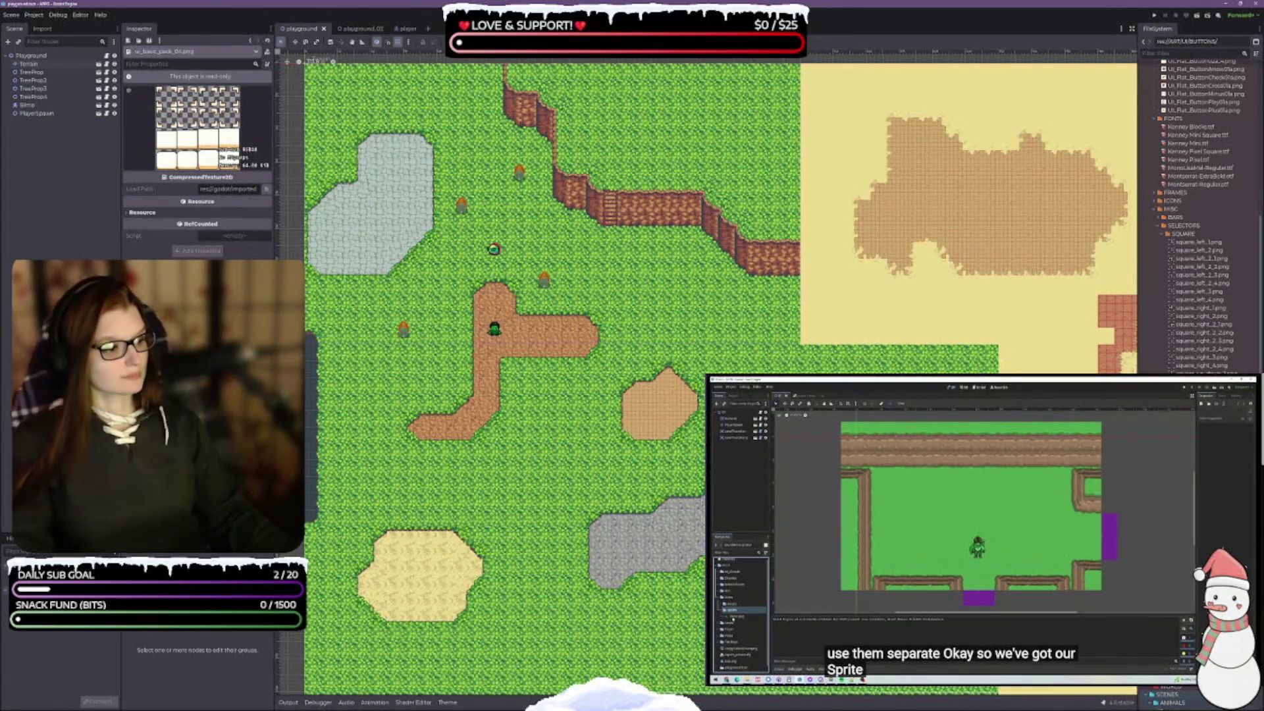
pyautogui.scroll(15, 1201, 217)
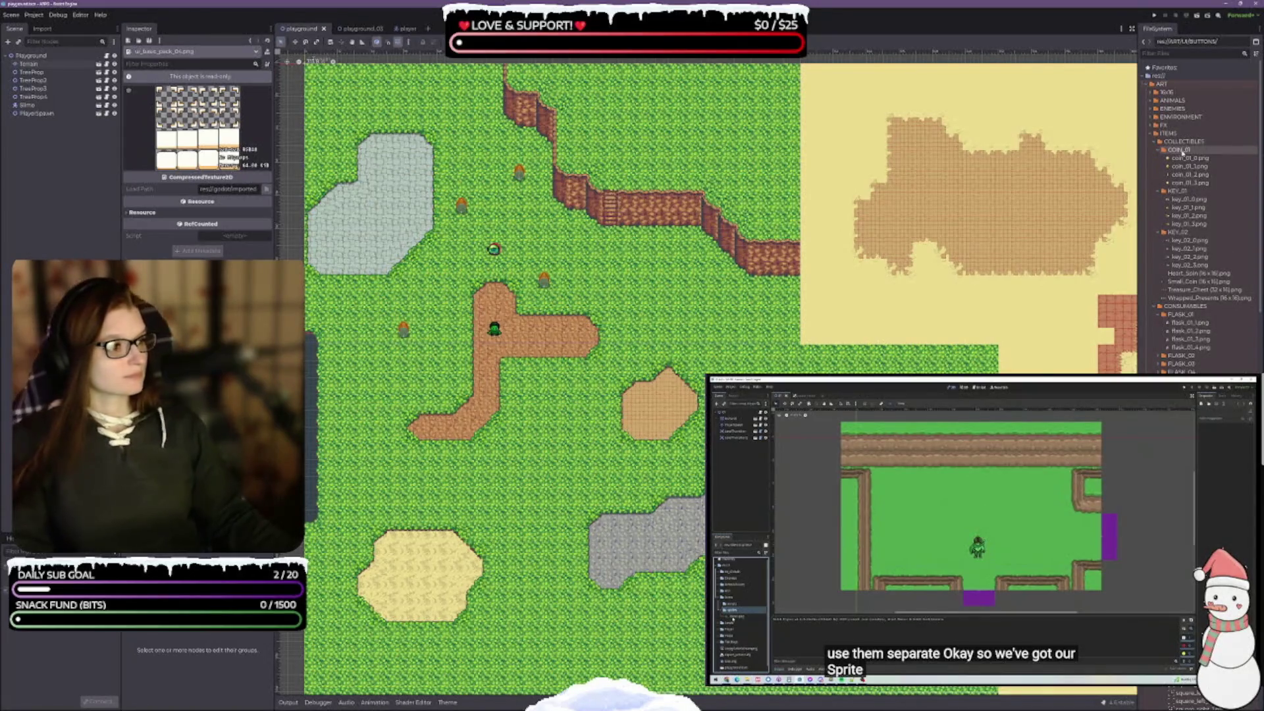
pyautogui.click(1003, 501)
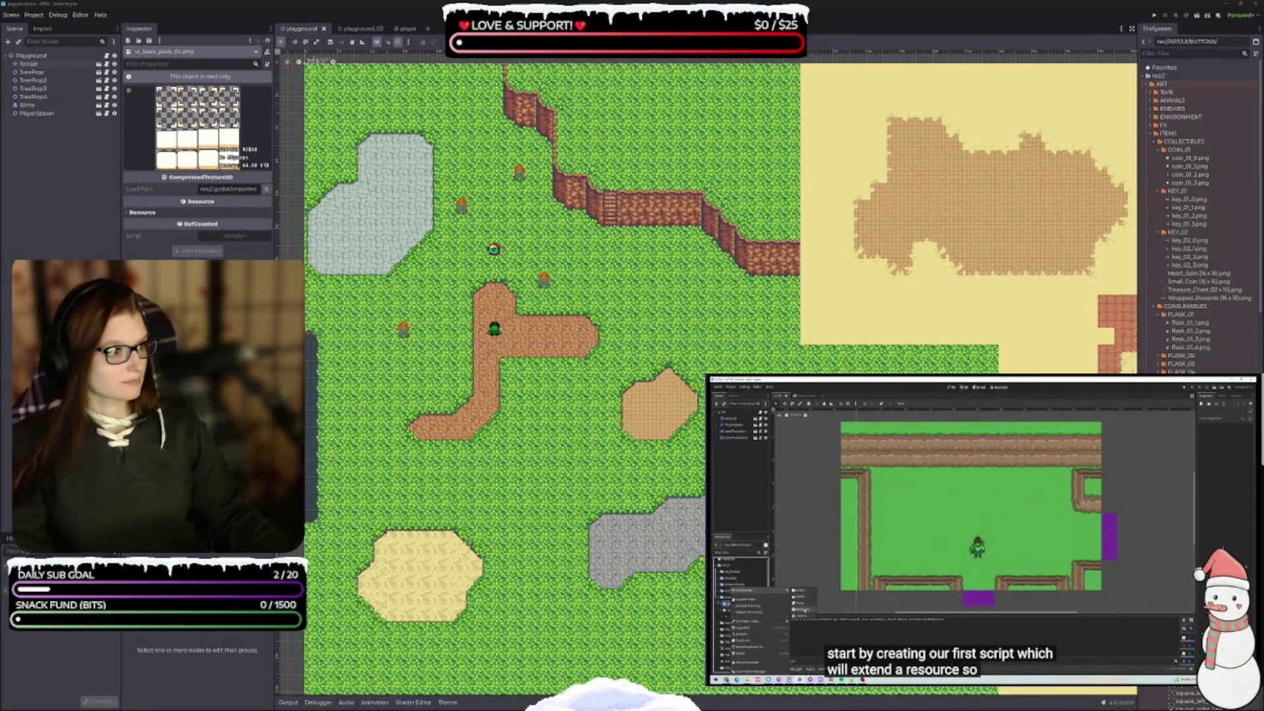
pyautogui.scroll(-10, 1201, 217)
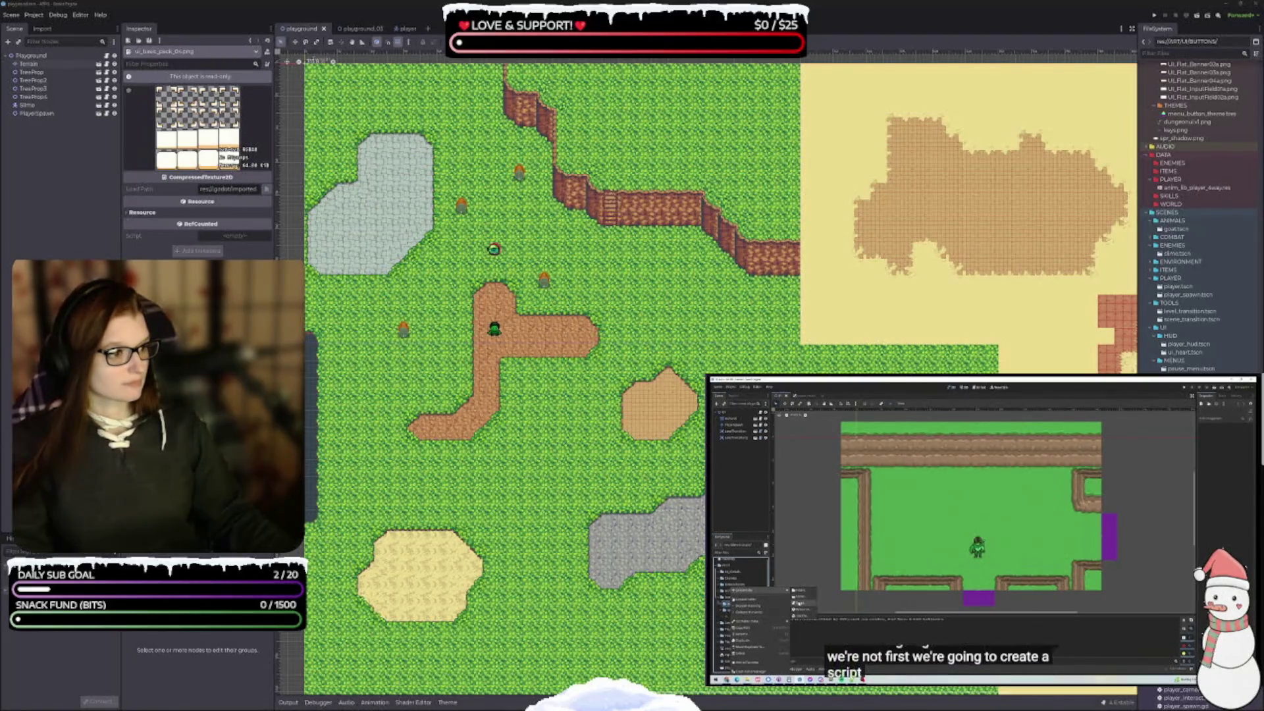
pyautogui.scroll(-5, 1202, 217)
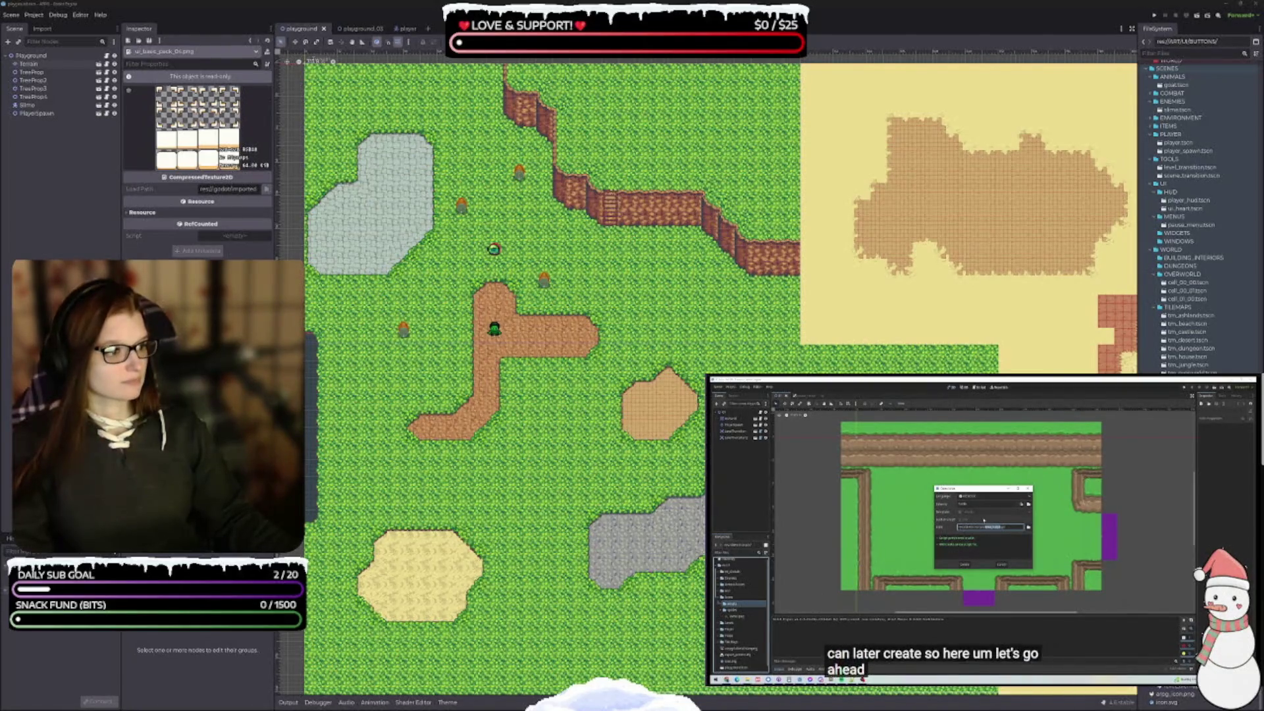
pyautogui.moveTo(861, 553)
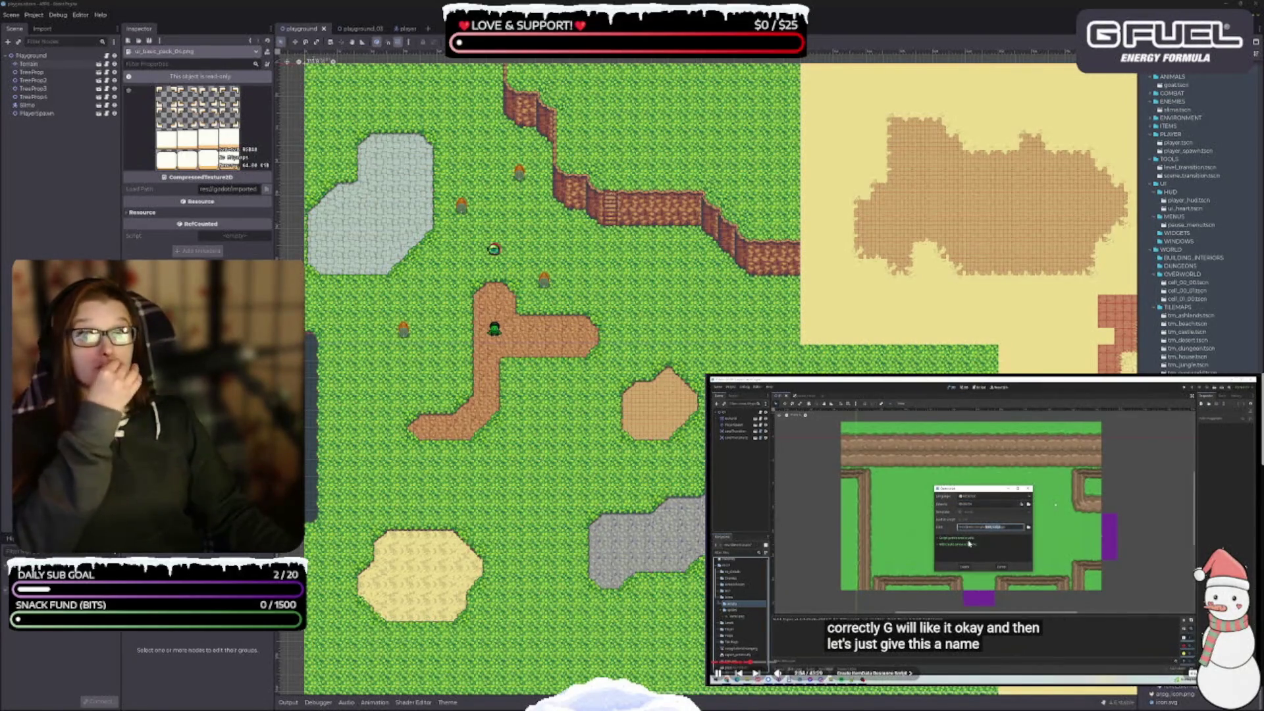
pyautogui.click(950, 555)
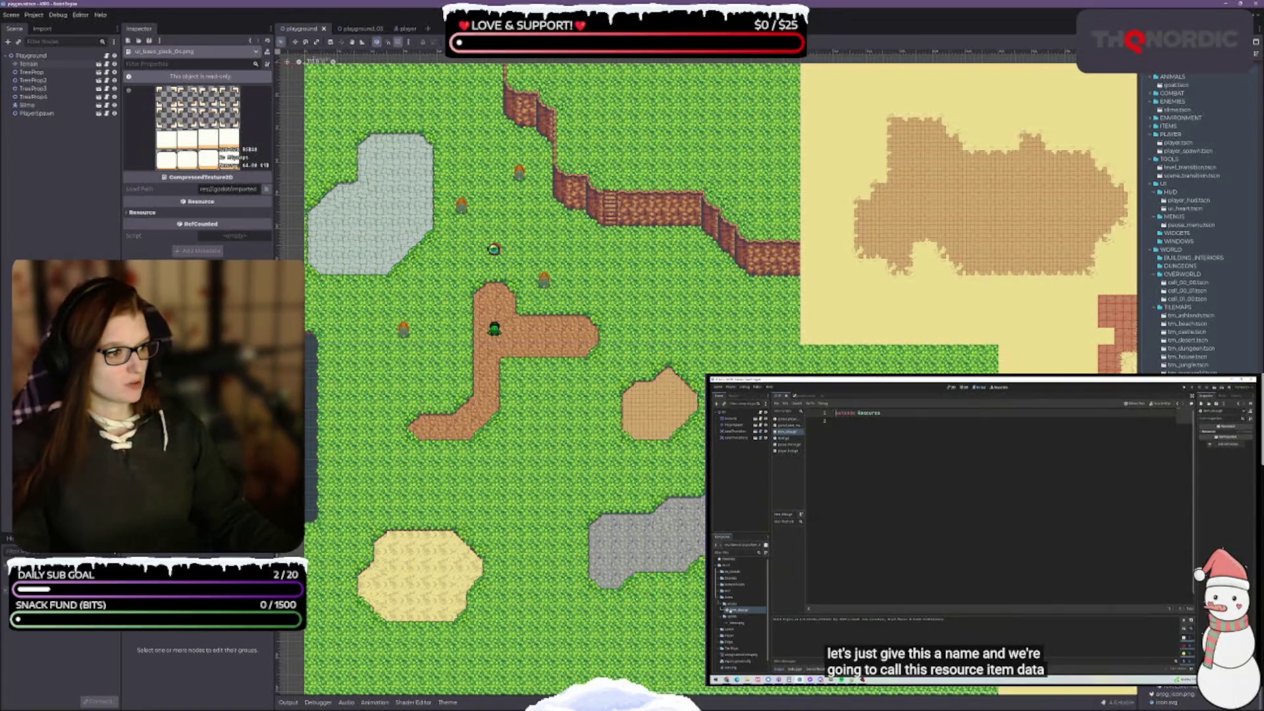
# - Create the ITEMS folder and a script res://SCRIPTS/ITEMS/item_data.gd that extends Resource
pyautogui.press('Return')
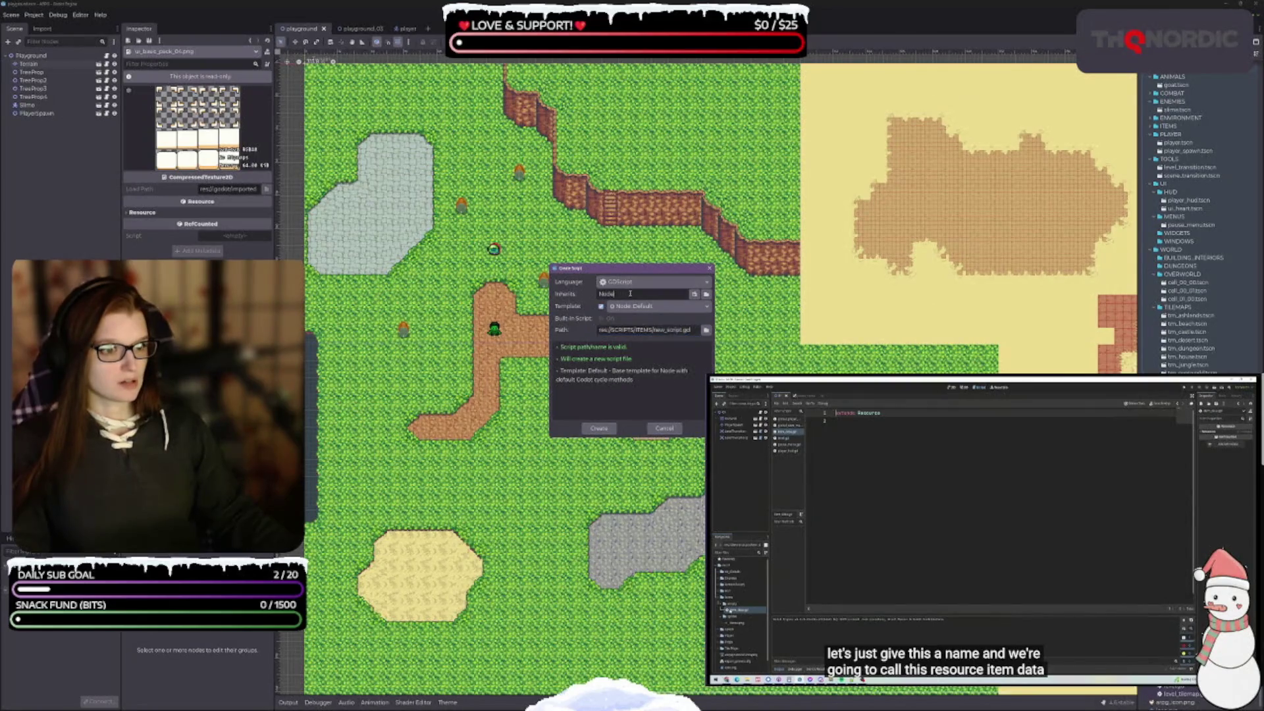
pyautogui.write('Resour')
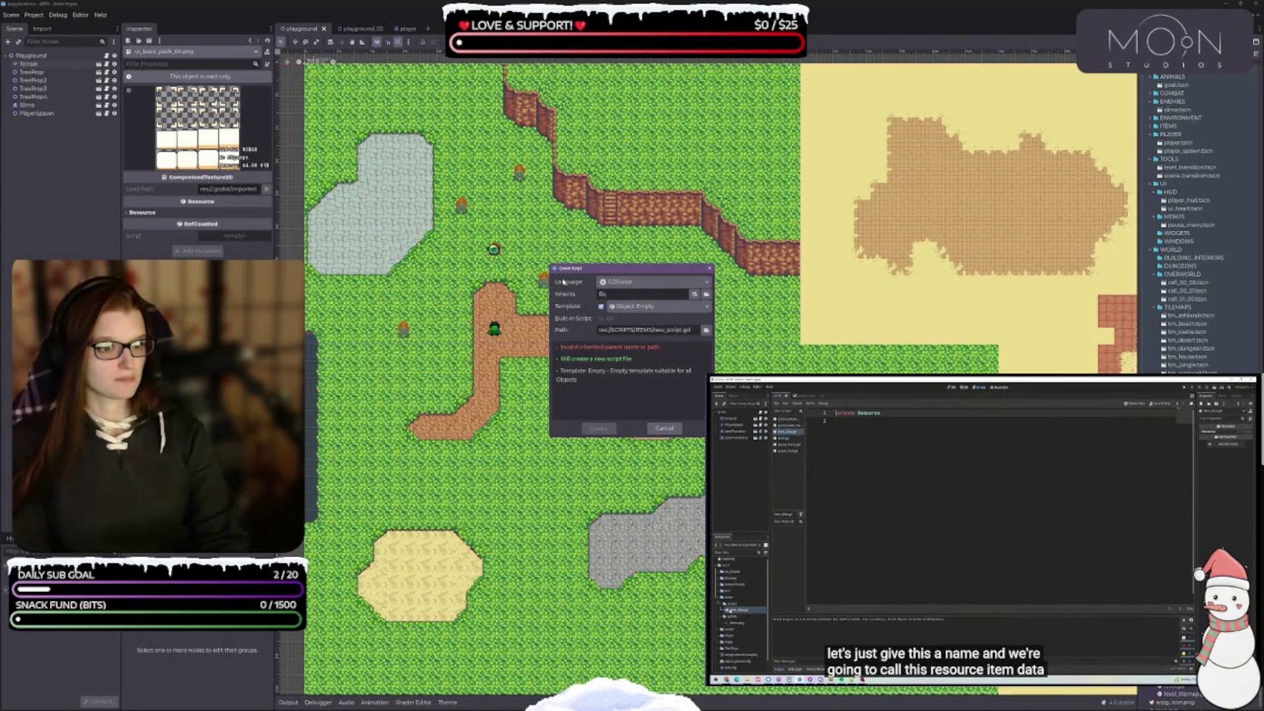
pyautogui.write('ce')
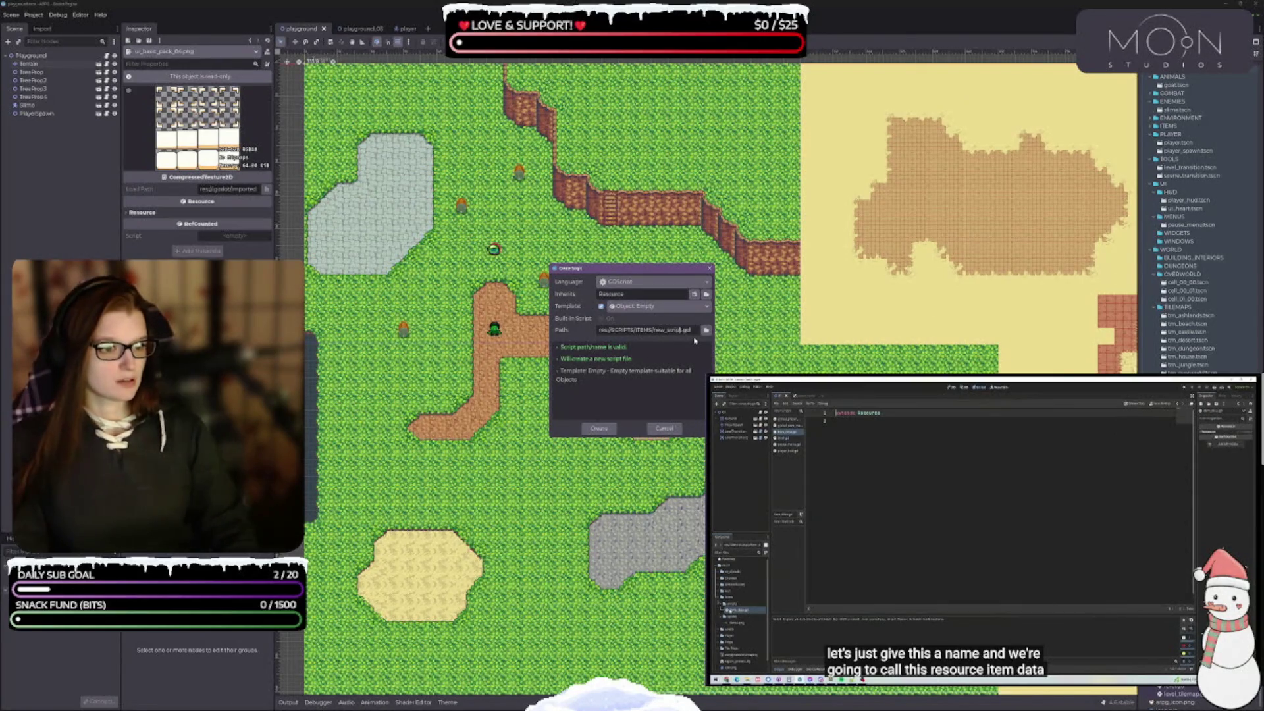
pyautogui.press('BackSpace')
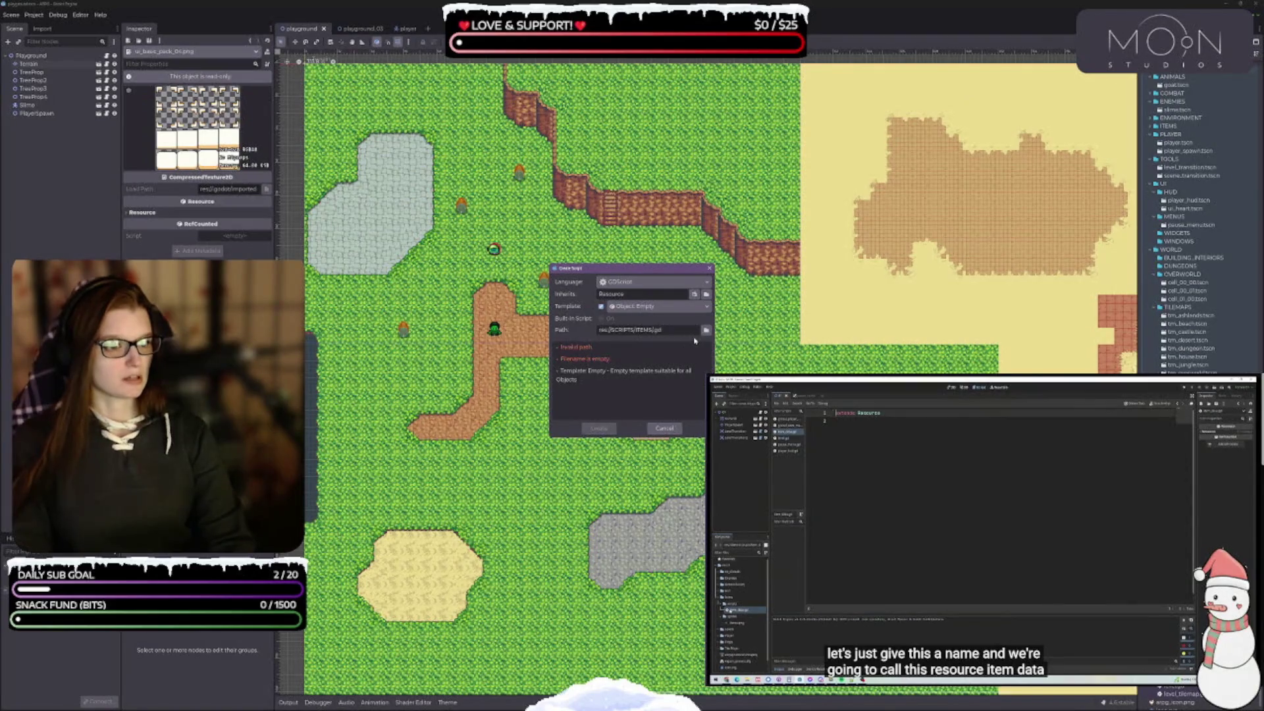
pyautogui.write('item_data')
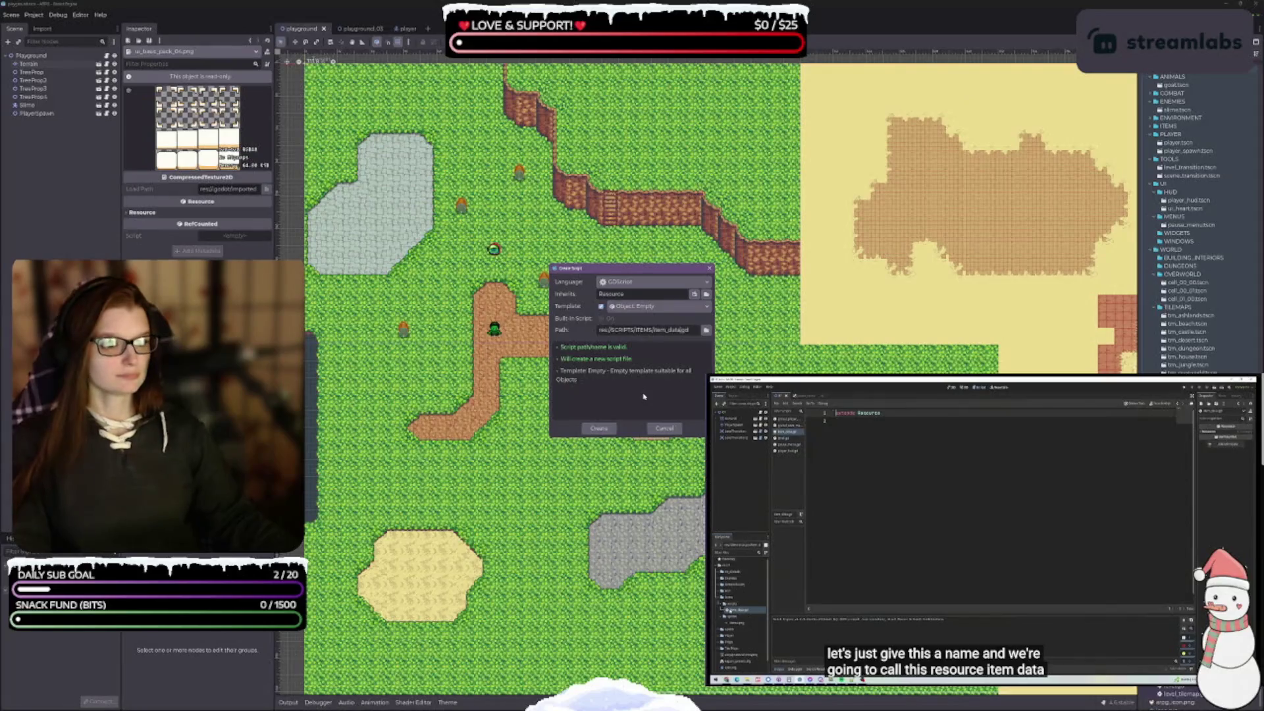
pyautogui.click(612, 424)
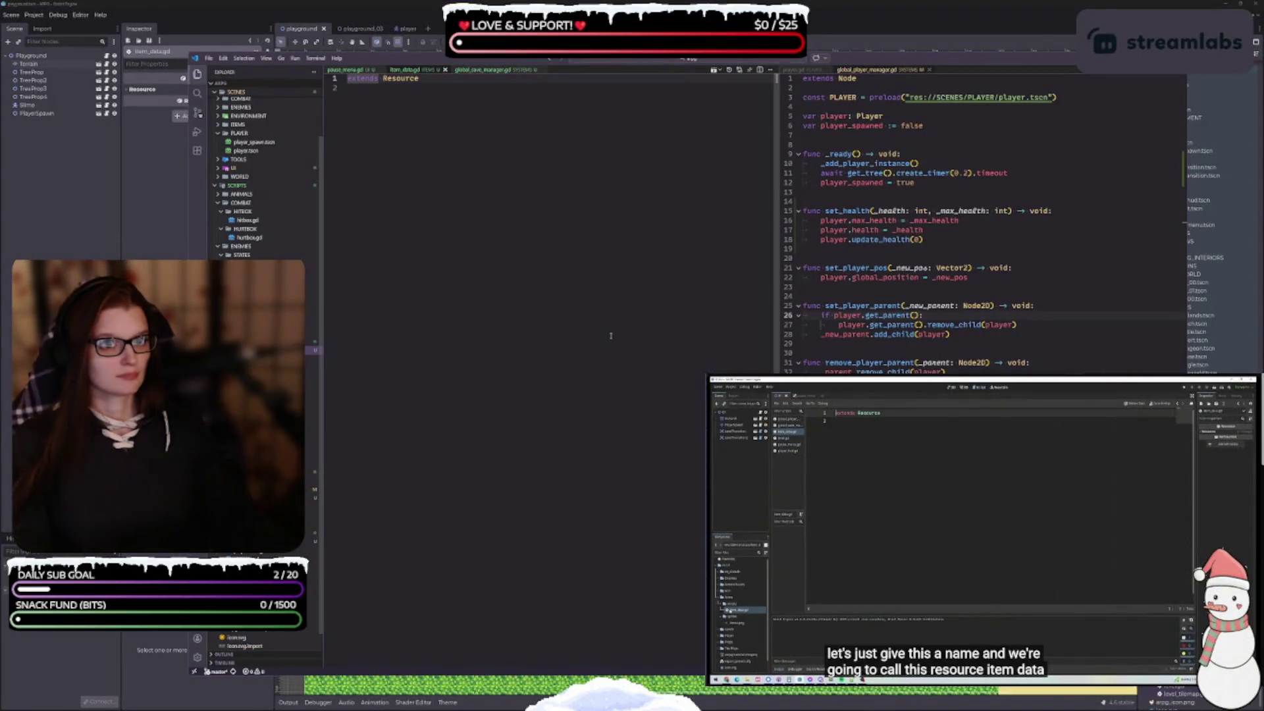
pyautogui.click(980, 494)
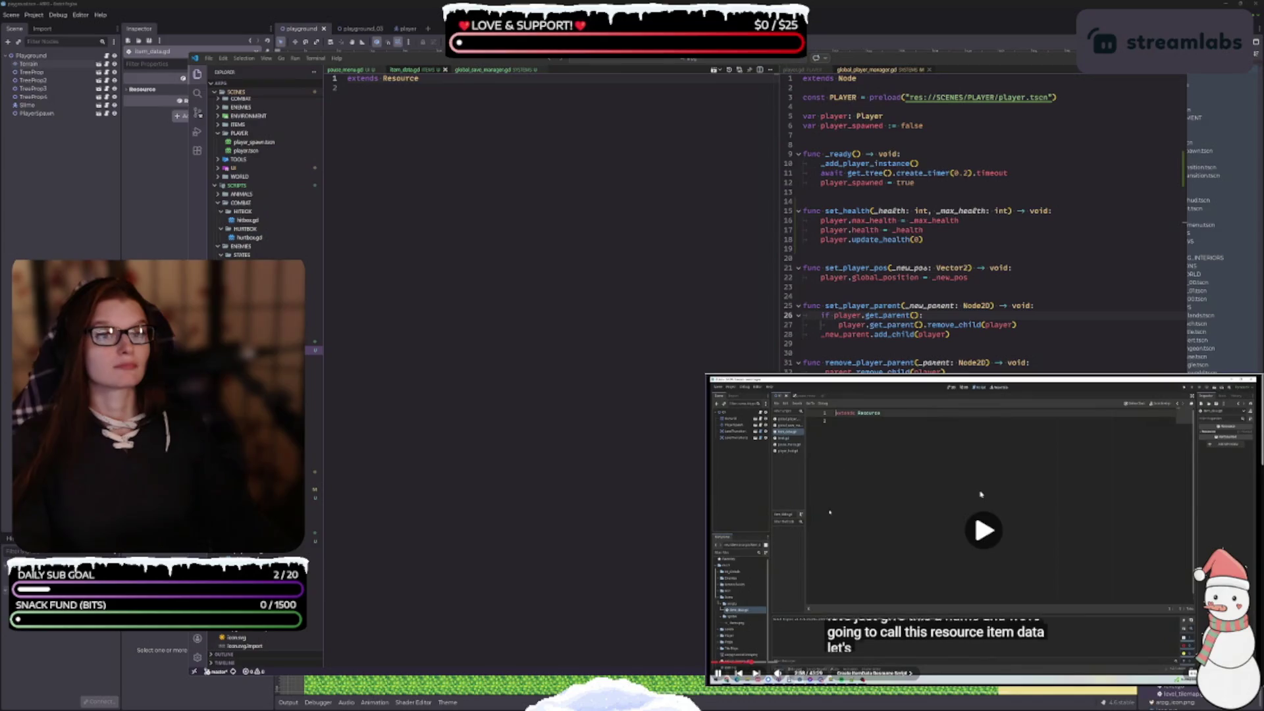
# - Add 'class_name ItemData' above 'extends Resource' in item_data.gd, leaving a new line below
pyautogui.click(377, 88)
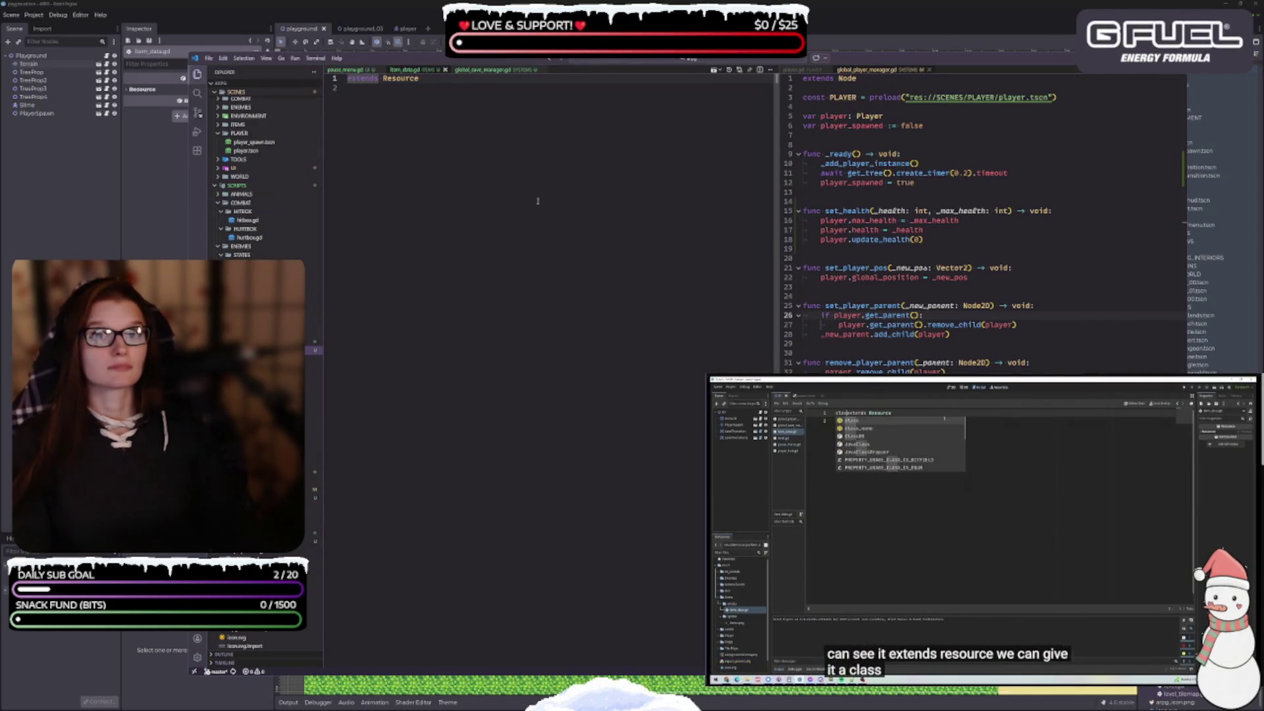
pyautogui.press('Return')
pyautogui.press('Up')
pyautogui.write('class_')
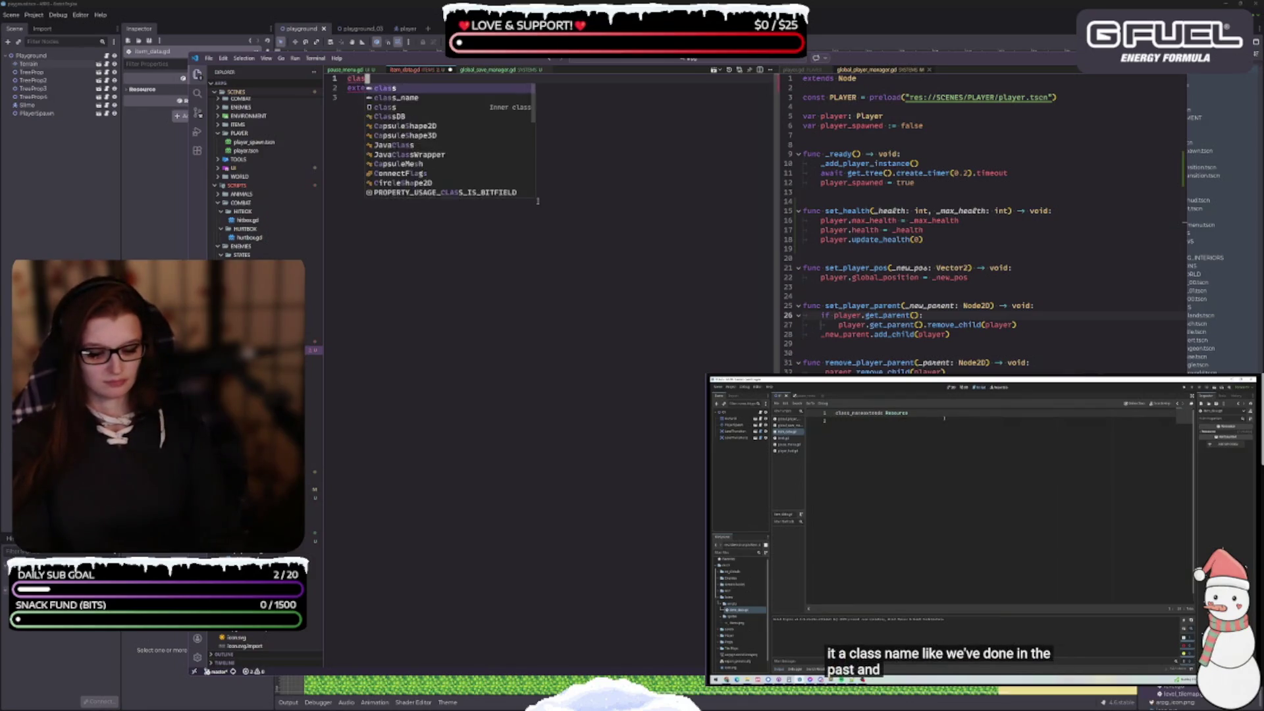
pyautogui.press('Return')
pyautogui.write('Item')
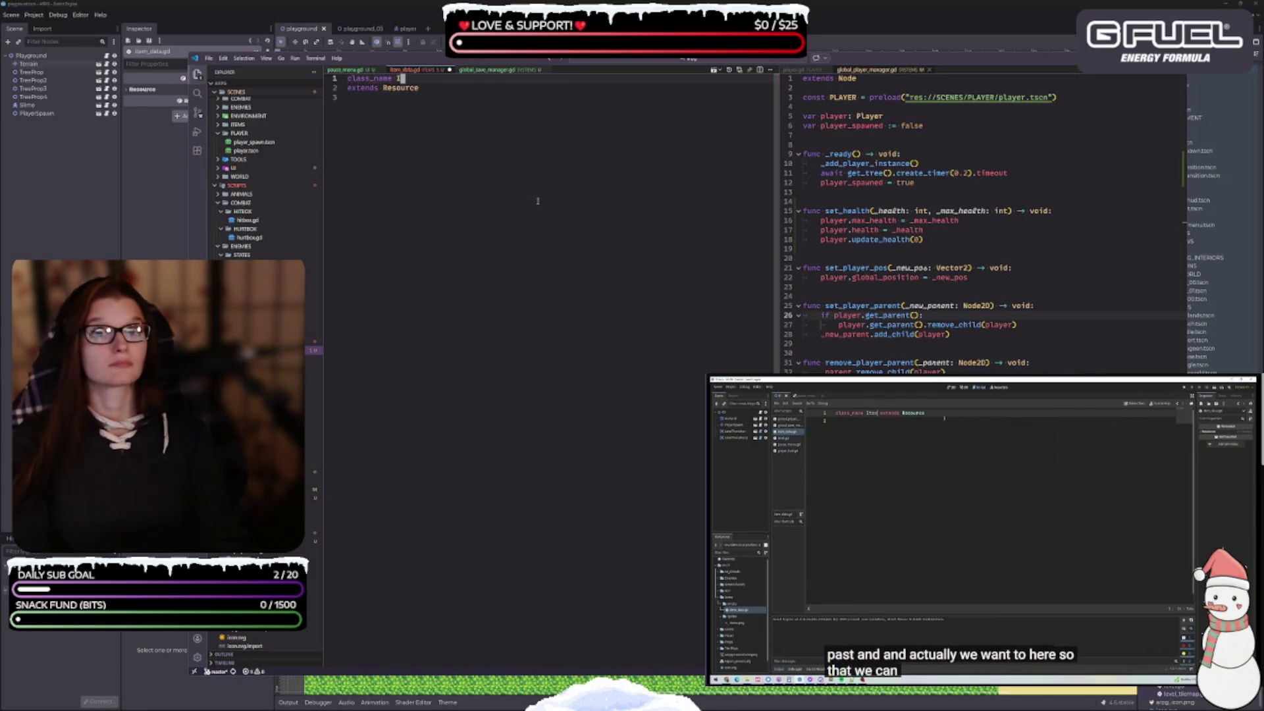
pyautogui.write('Data')
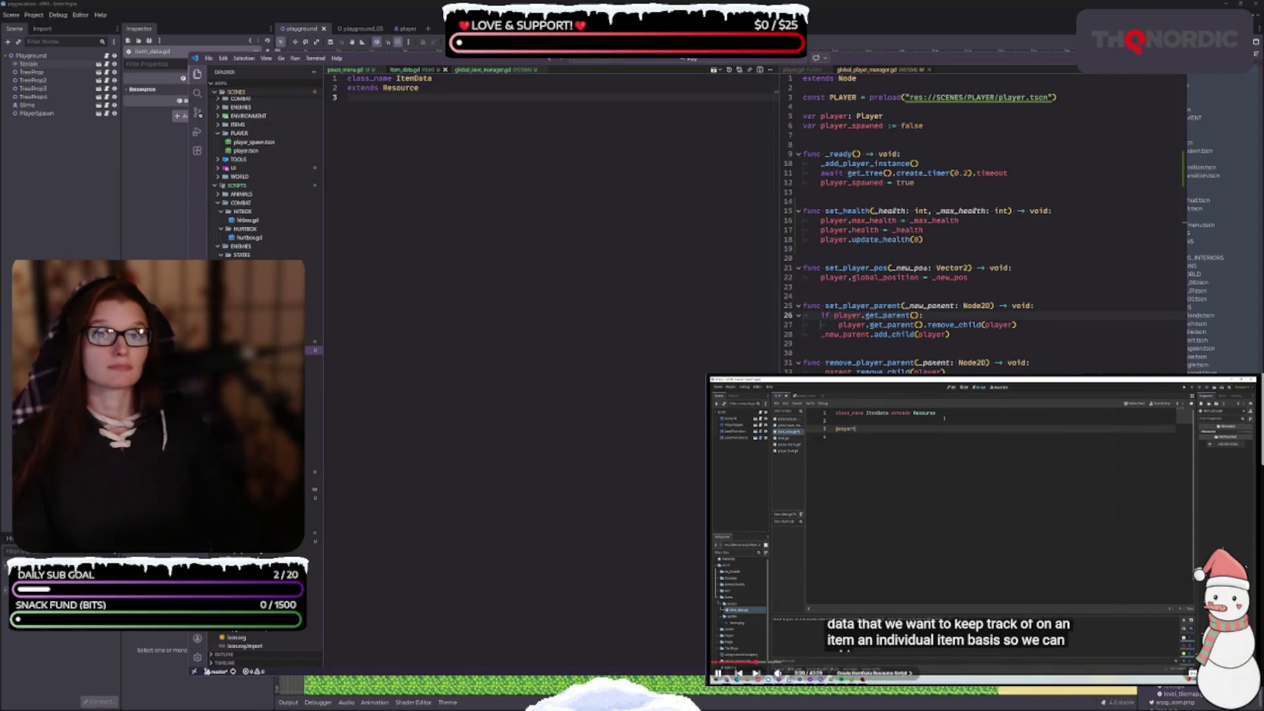
pyautogui.press('Return')
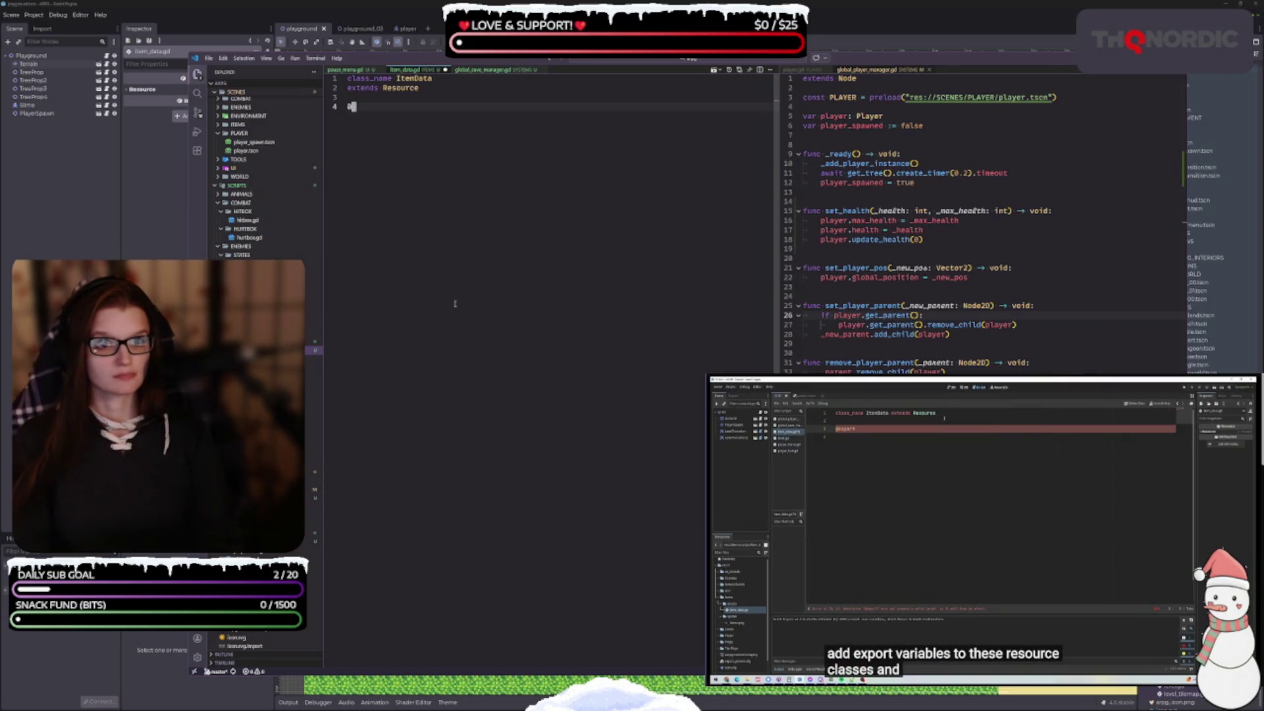
# - Add an exported variable 'name: String = ""' to item_data.gd
pyautogui.write('export')
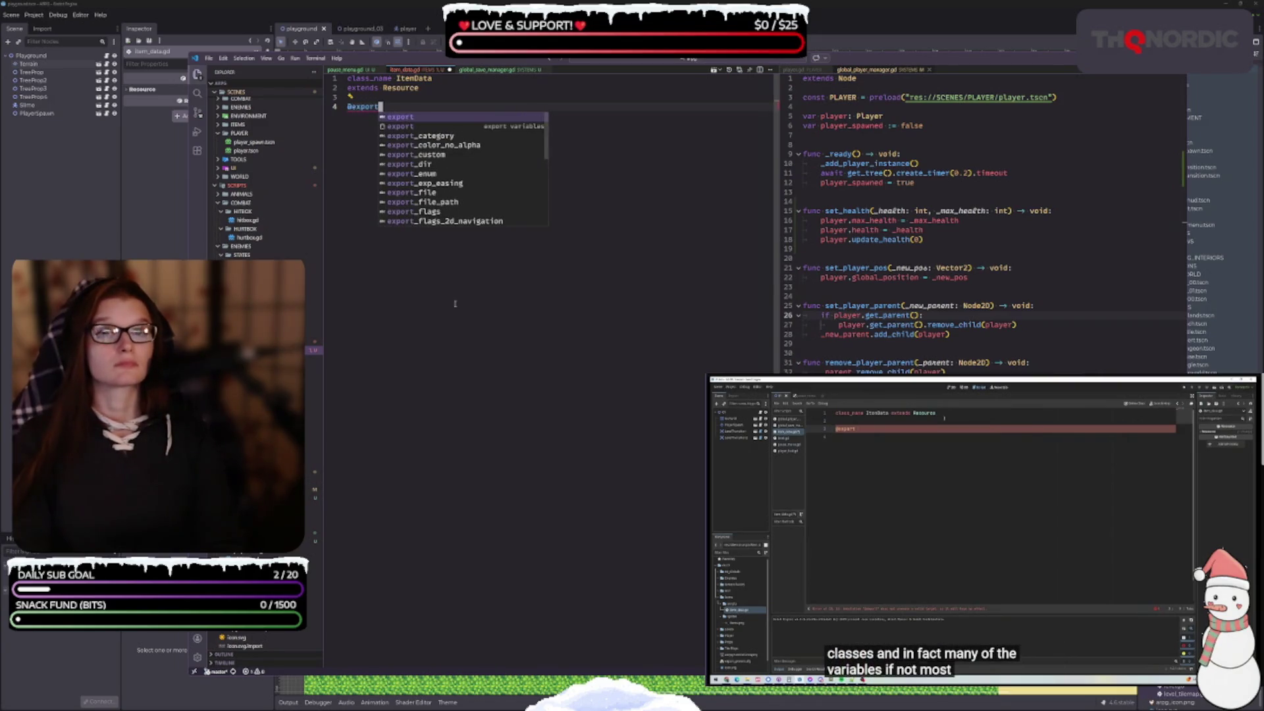
pyautogui.press('Escape')
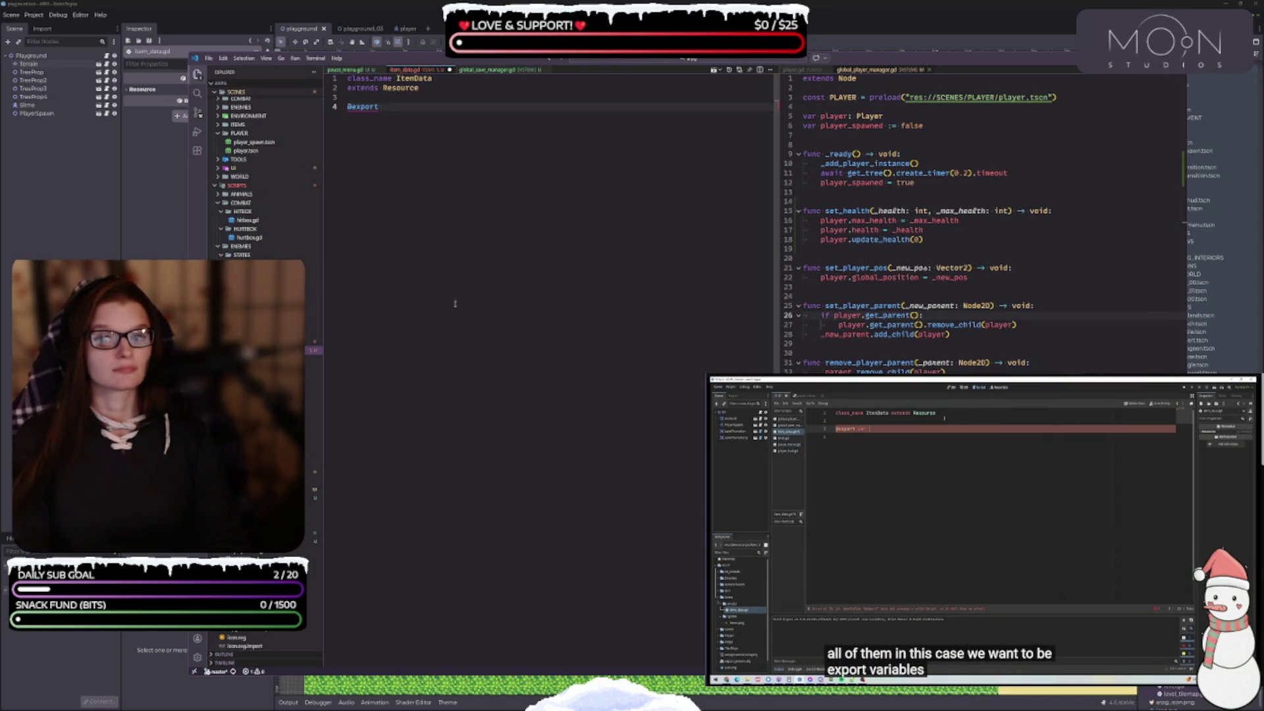
pyautogui.write('var n')
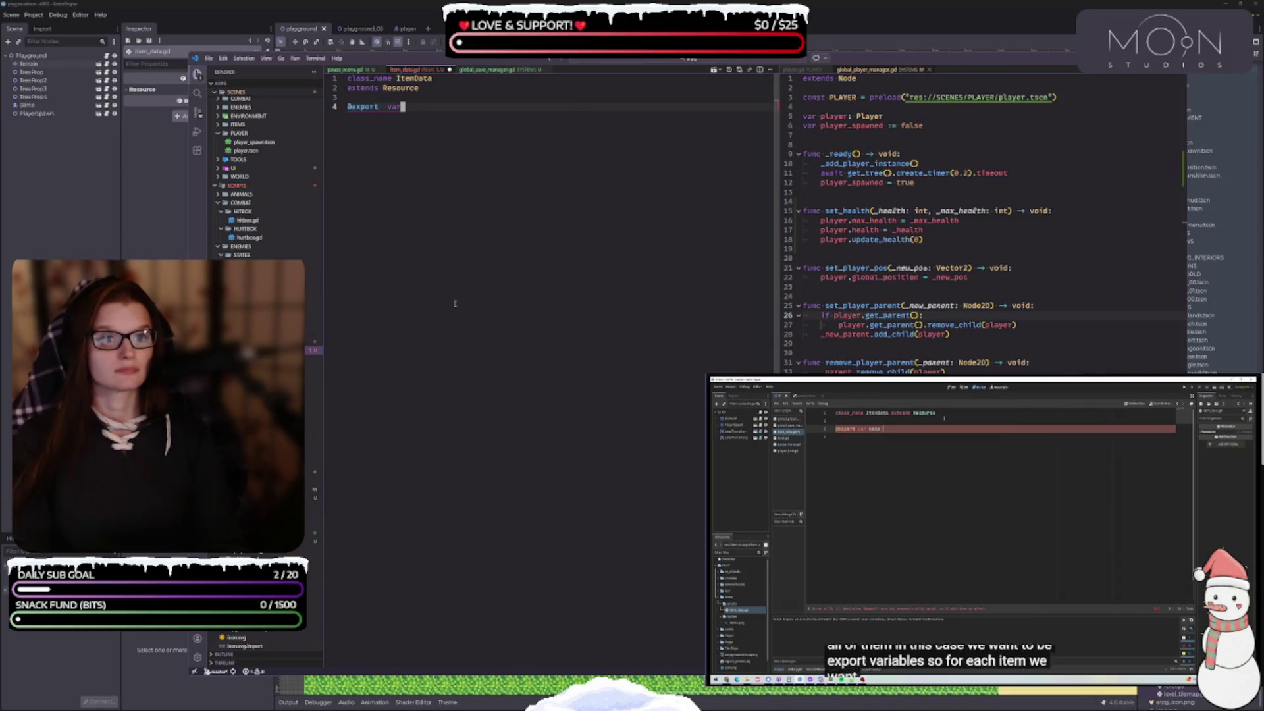
pyautogui.write('ame: S')
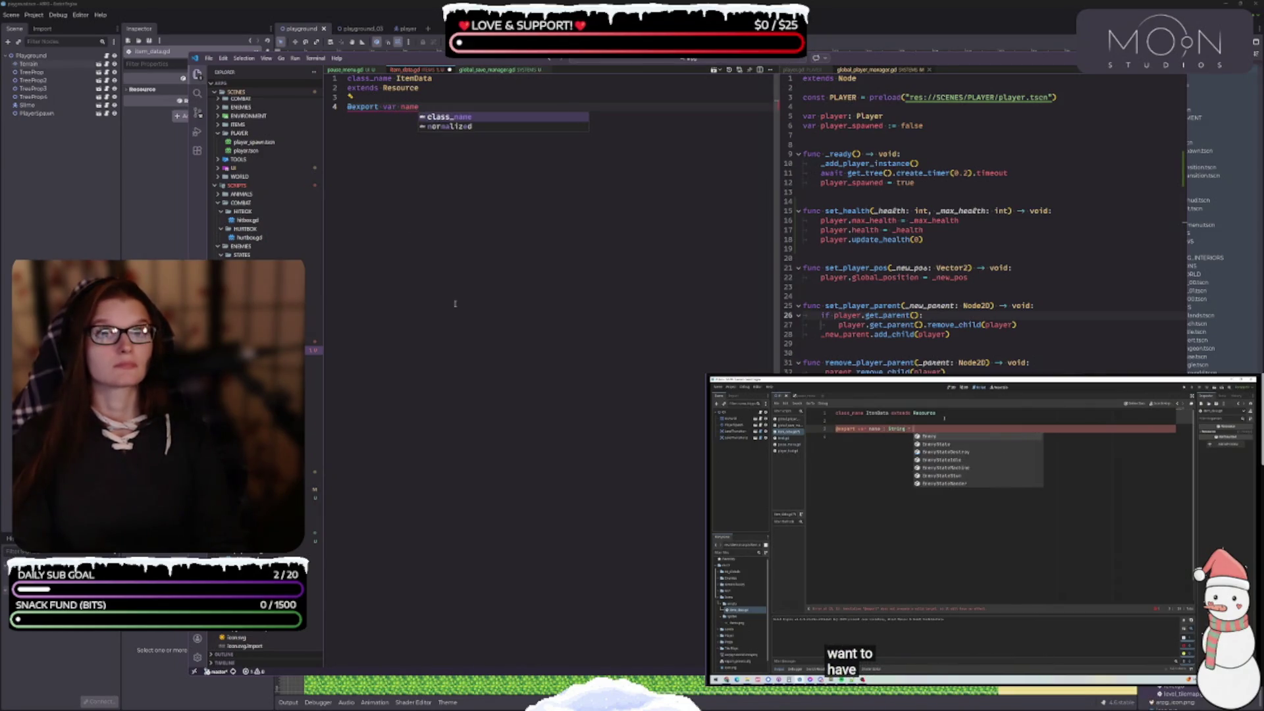
pyautogui.write('tring = ""')
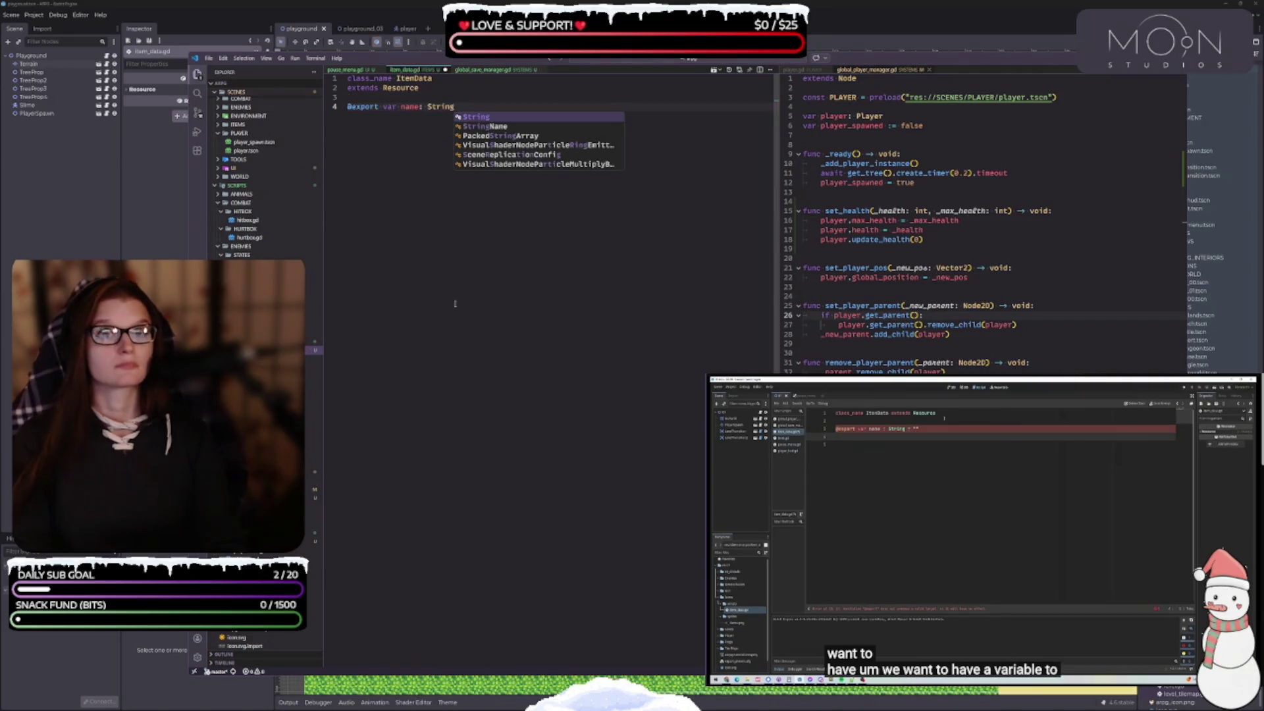
pyautogui.press('Return')
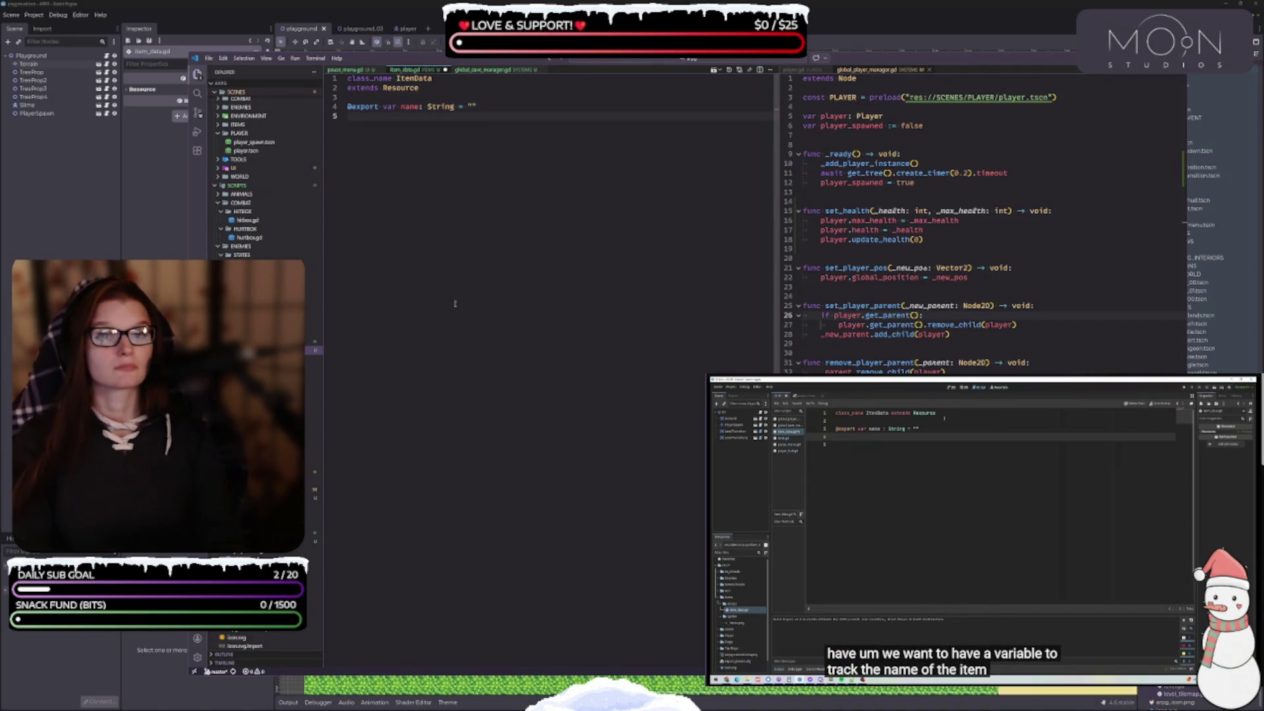
pyautogui.write('xport va')
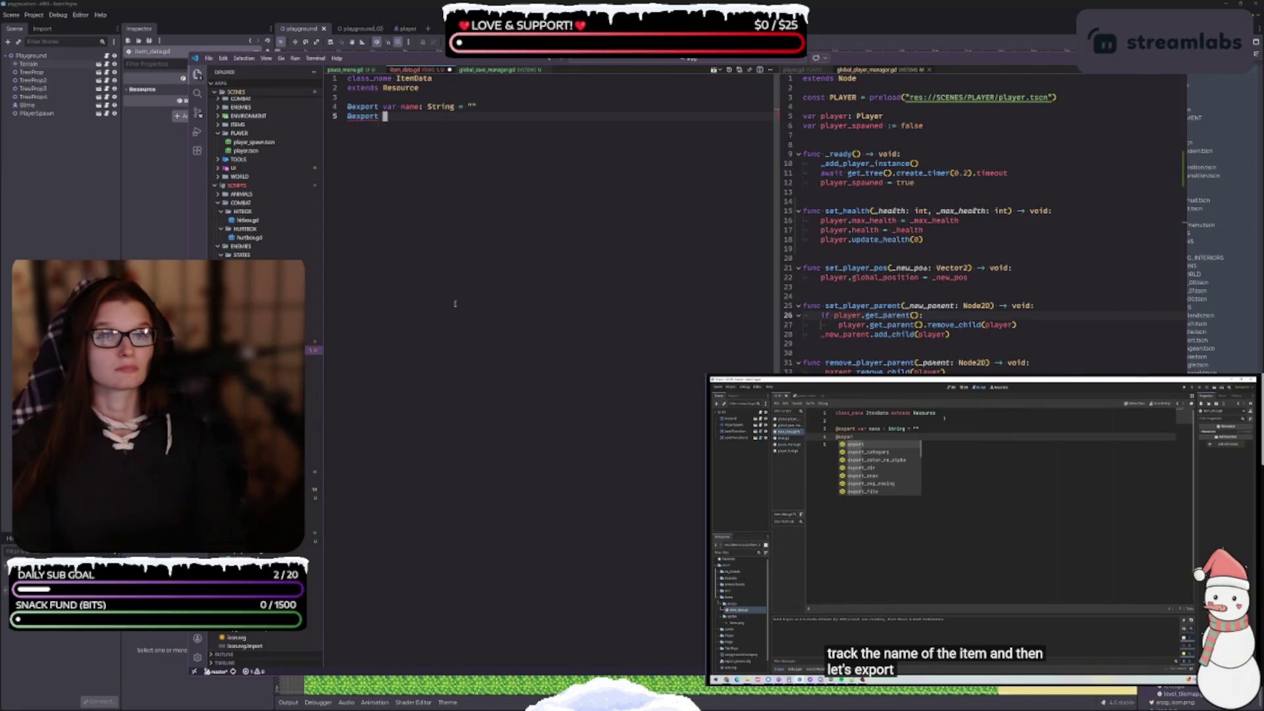
pyautogui.write('r')
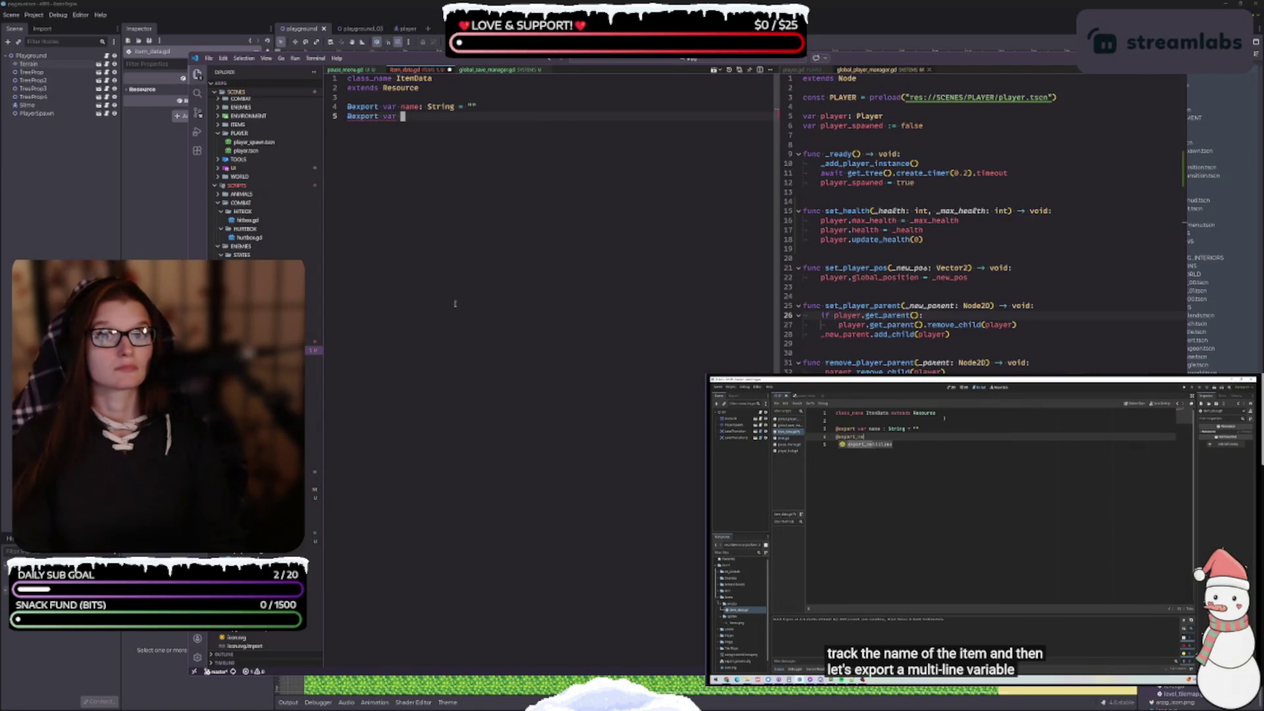
pyautogui.press('BackSpace')
pyautogui.press('BackSpace')
pyautogui.press('BackSpace')
pyautogui.write('_mul')
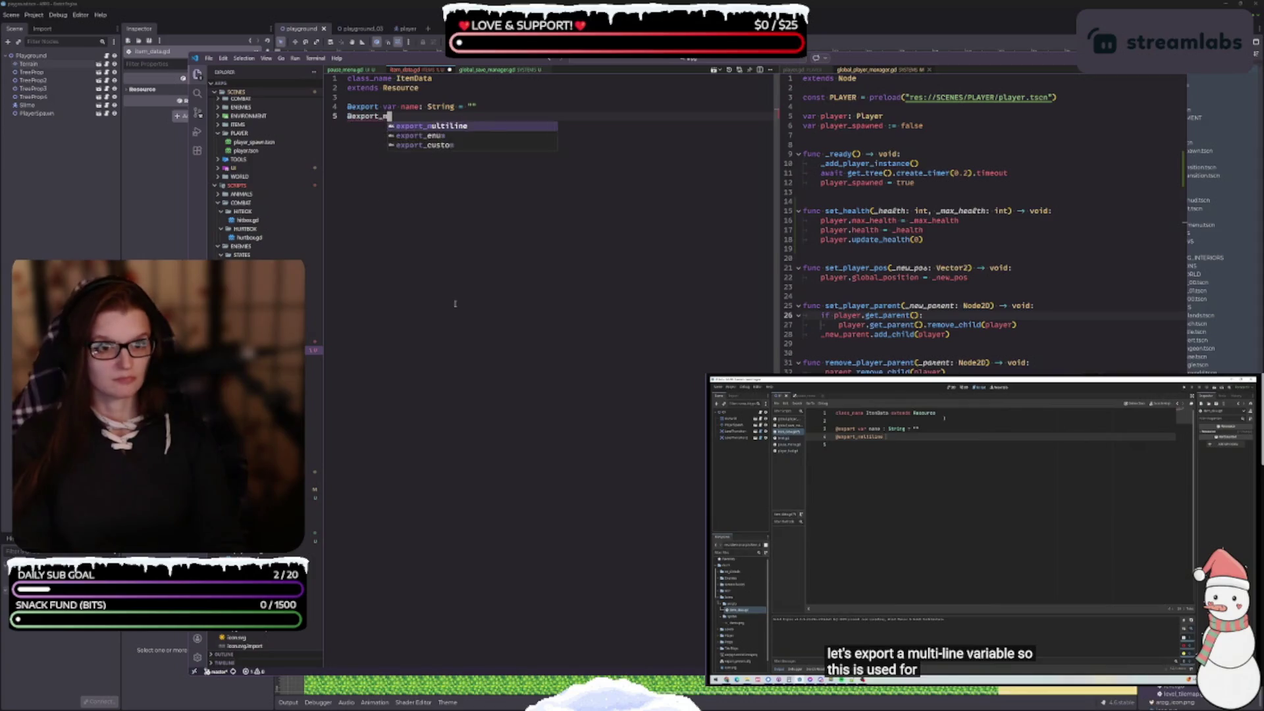
pyautogui.press('Return')
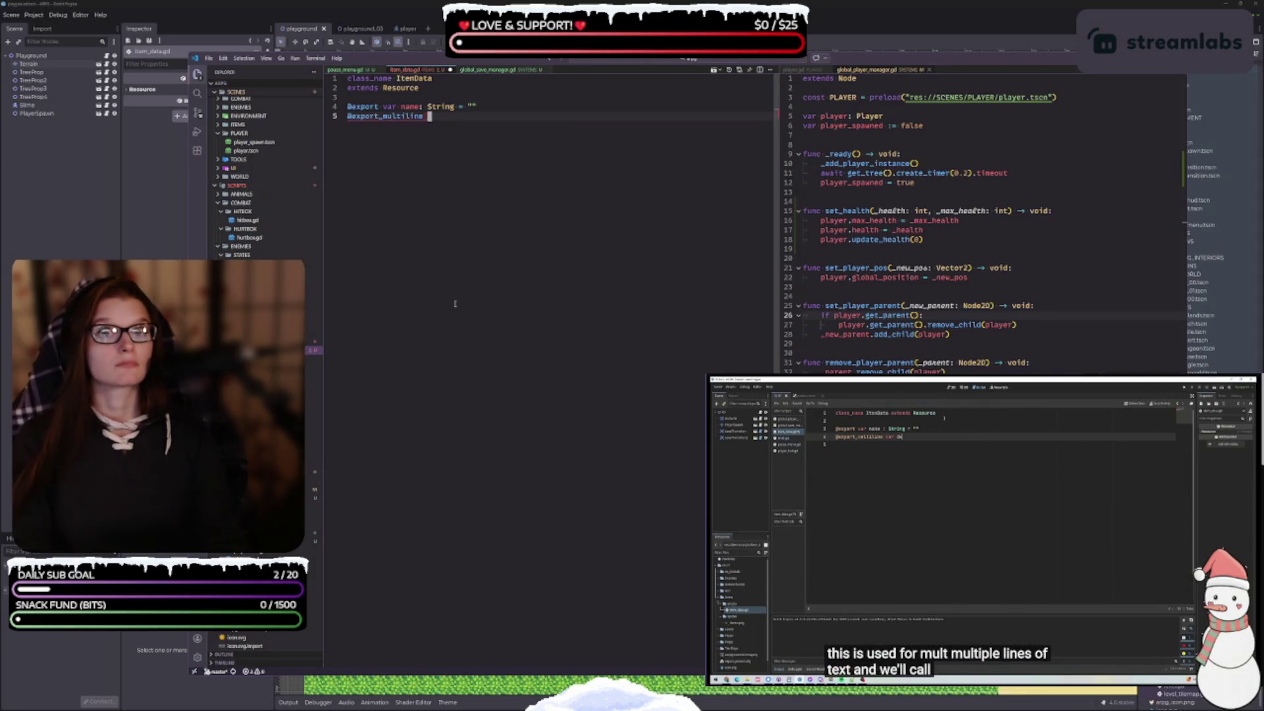
pyautogui.write('var')
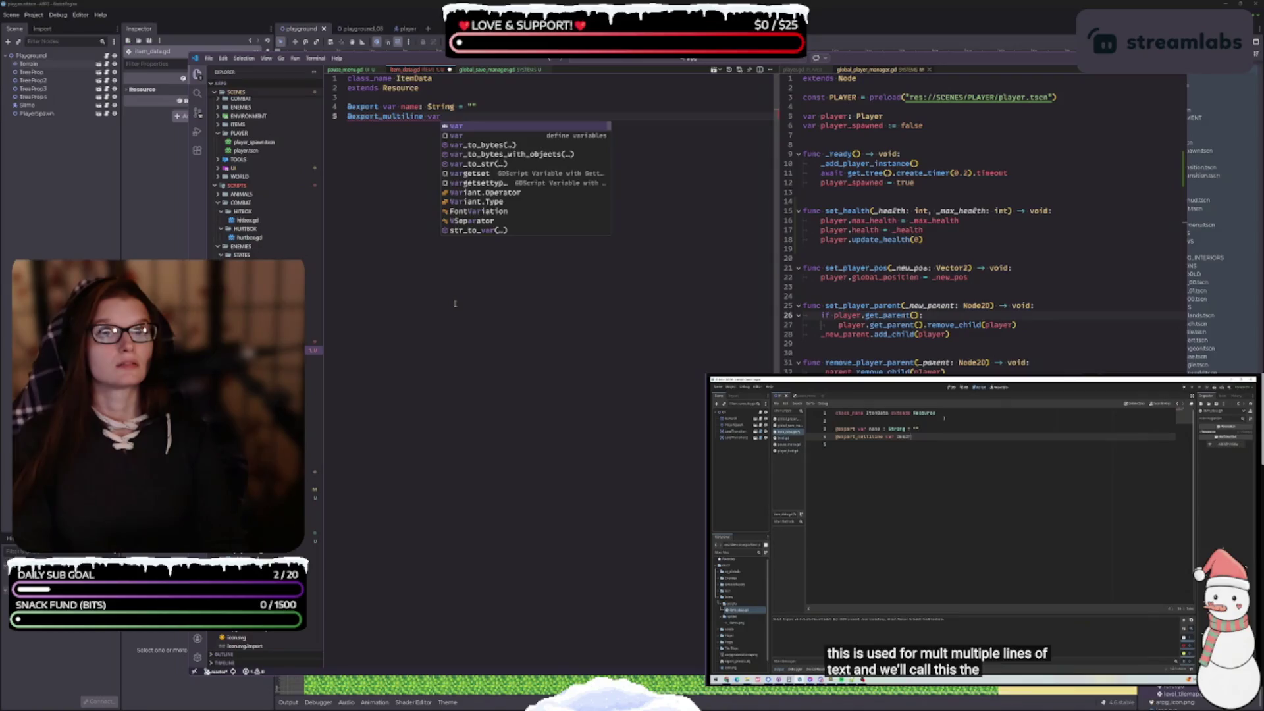
pyautogui.write(' desc')
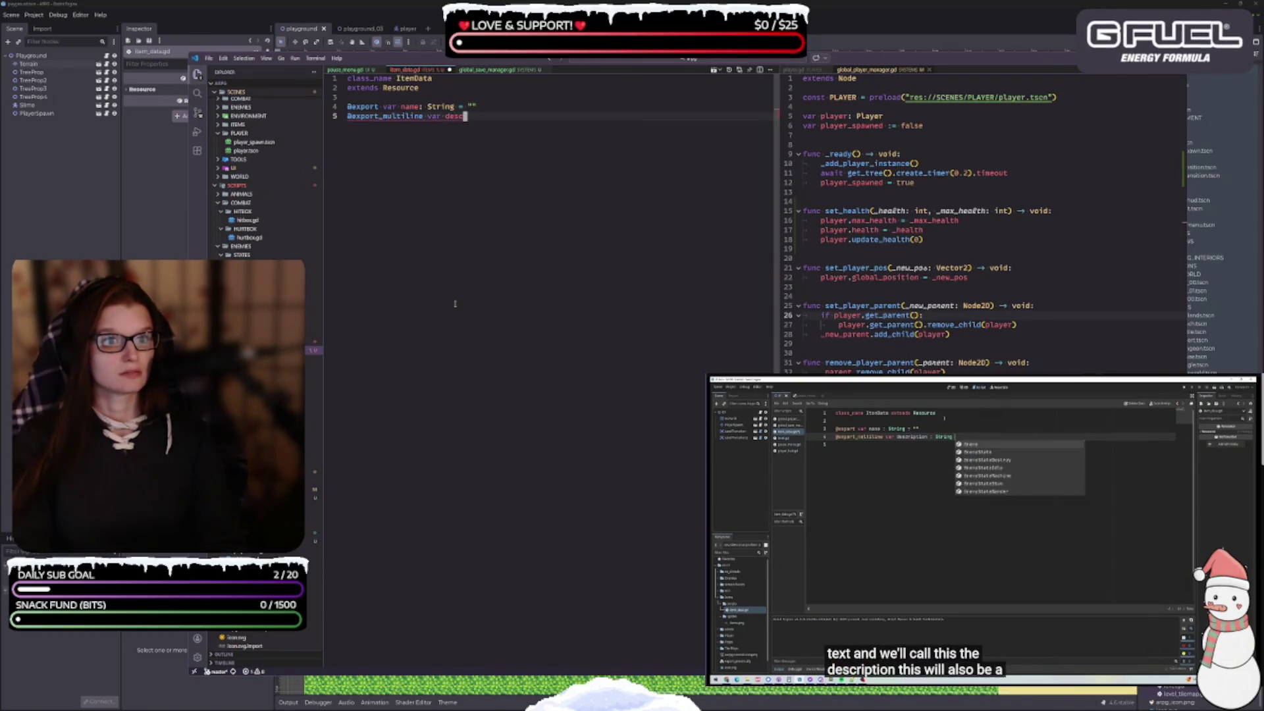
pyautogui.write('ription')
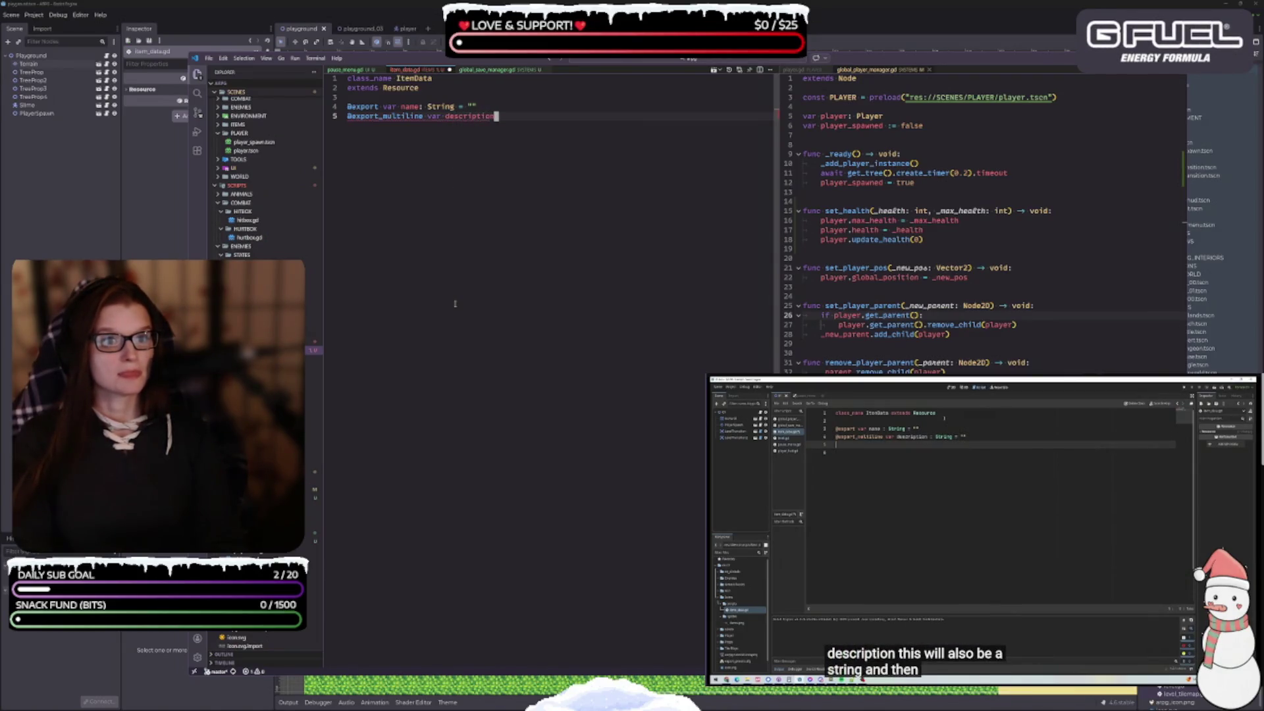
pyautogui.write('String ')
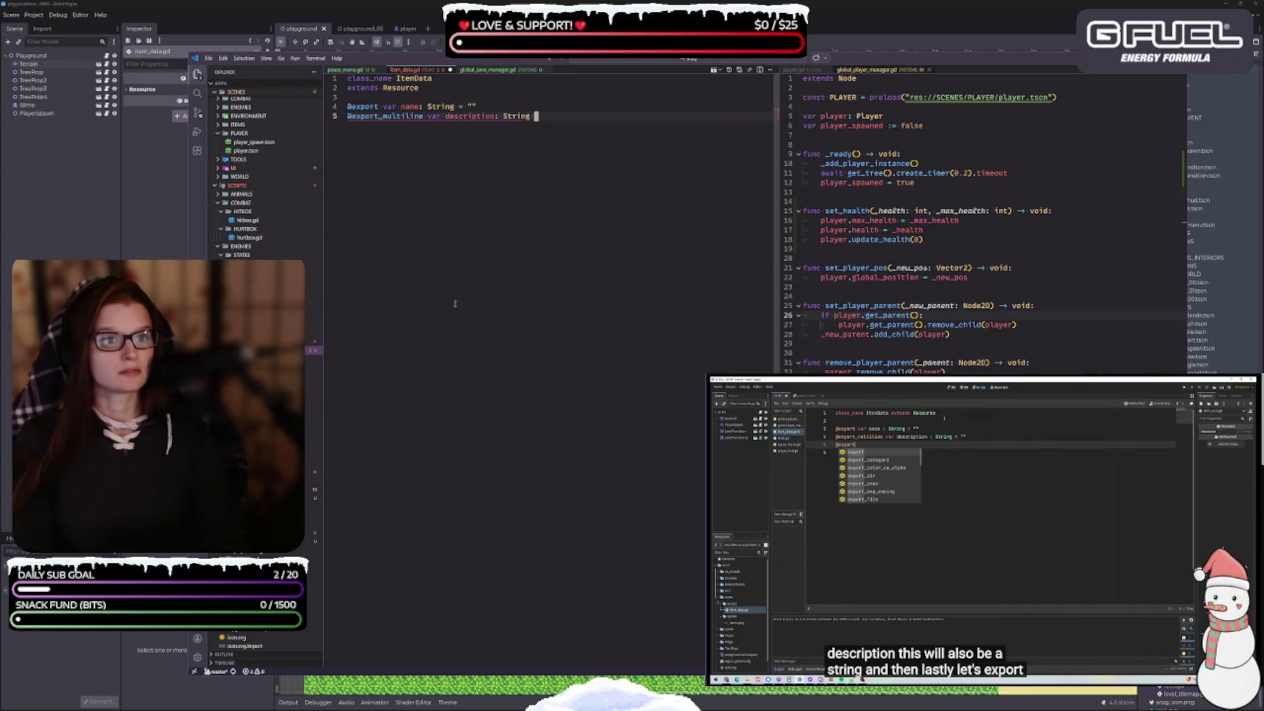
pyautogui.write('""')
# - Add an exported 'texture' variable of type Texture2D and save item_data.gd
pyautogui.press('Return')
pyautogui.write('@e')
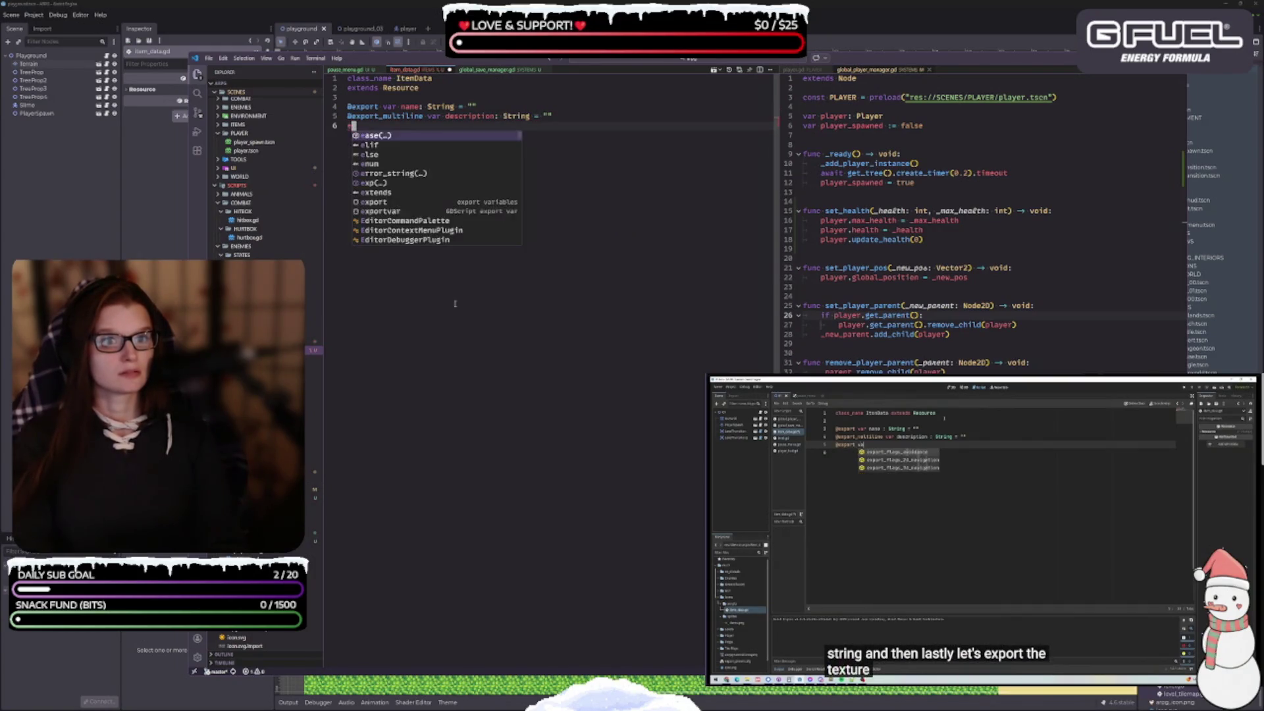
pyautogui.press('Escape')
pyautogui.write('expo')
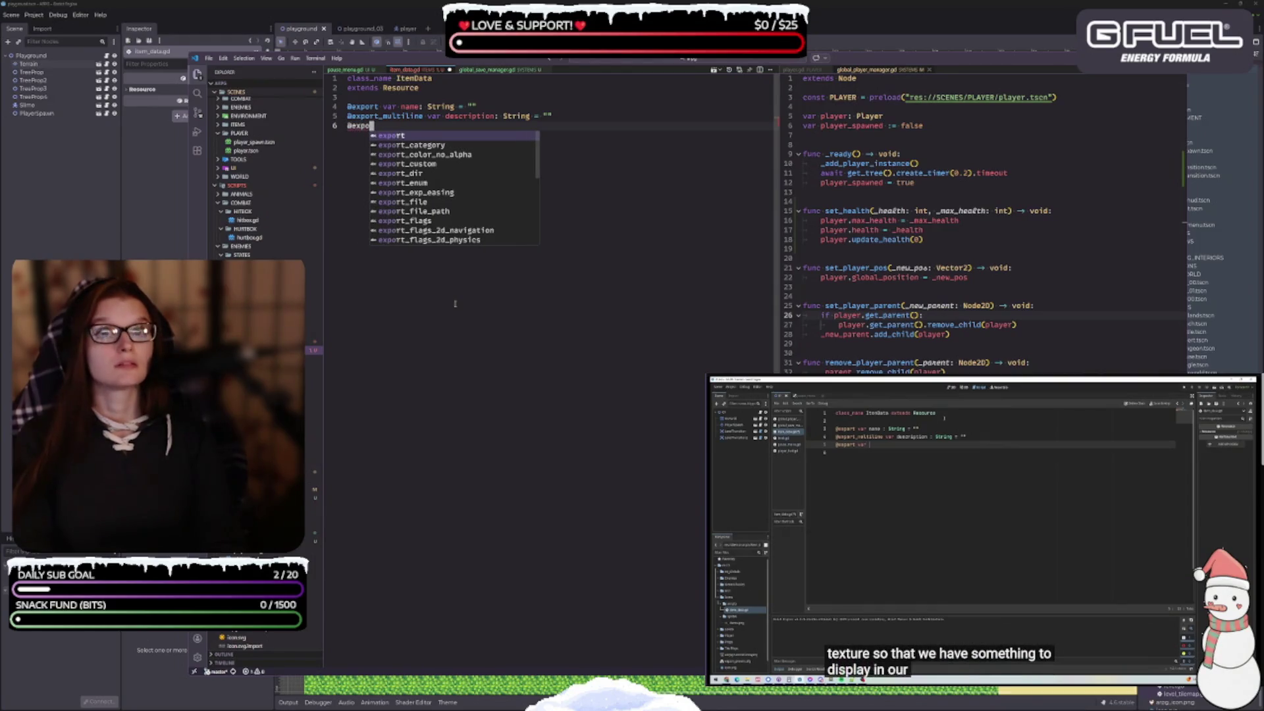
pyautogui.write('rt var te')
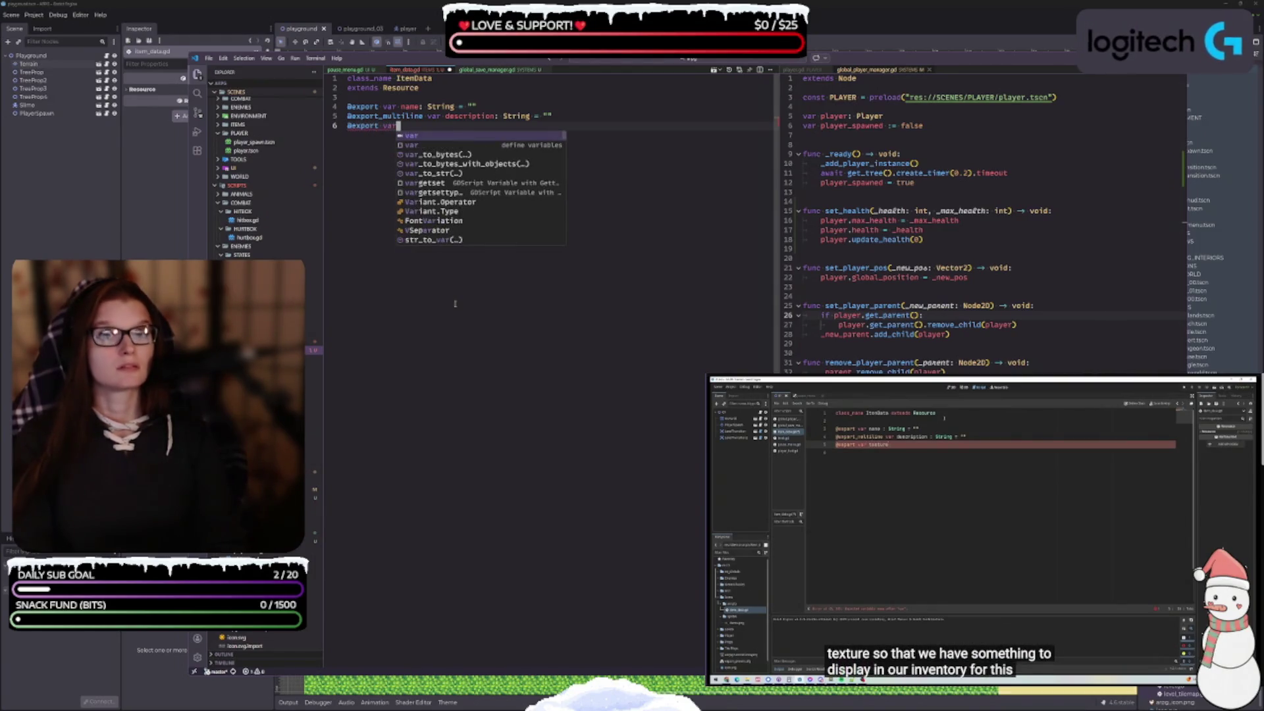
pyautogui.write('xture: Te')
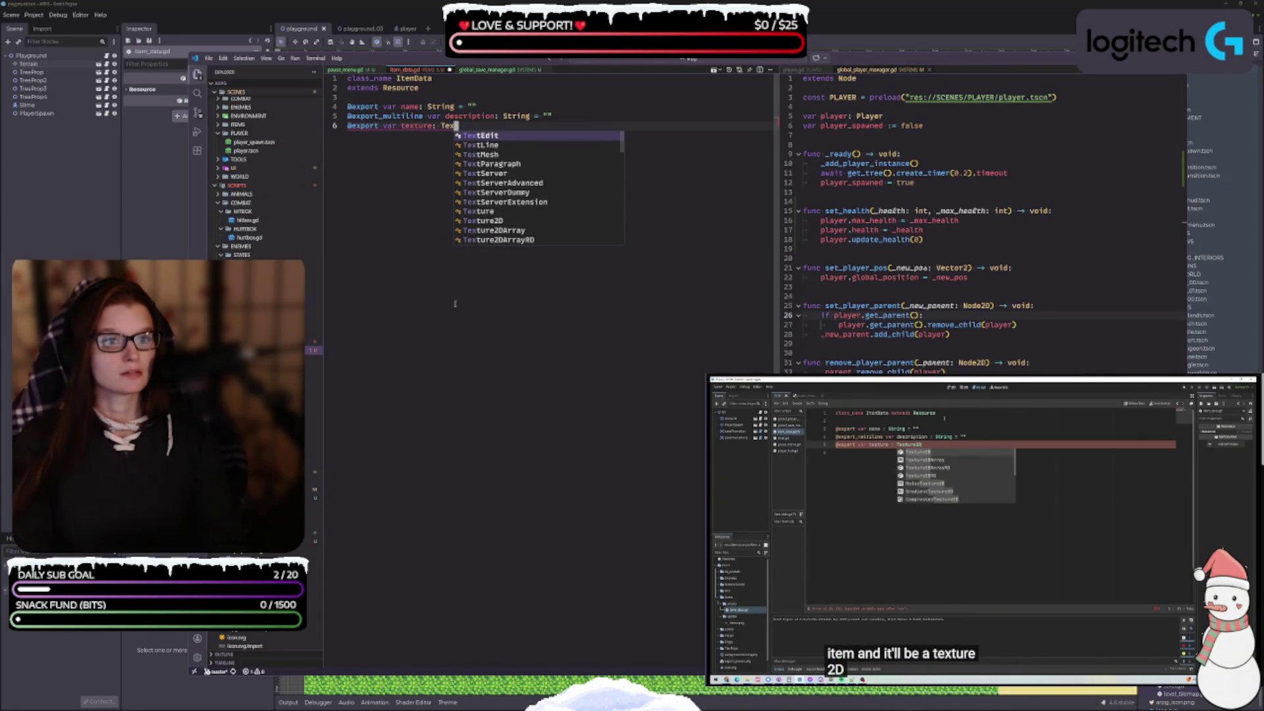
pyautogui.write('x')
pyautogui.press('Down')
pyautogui.press('Down')
pyautogui.press('Down')
pyautogui.press('Down')
pyautogui.press('Return')
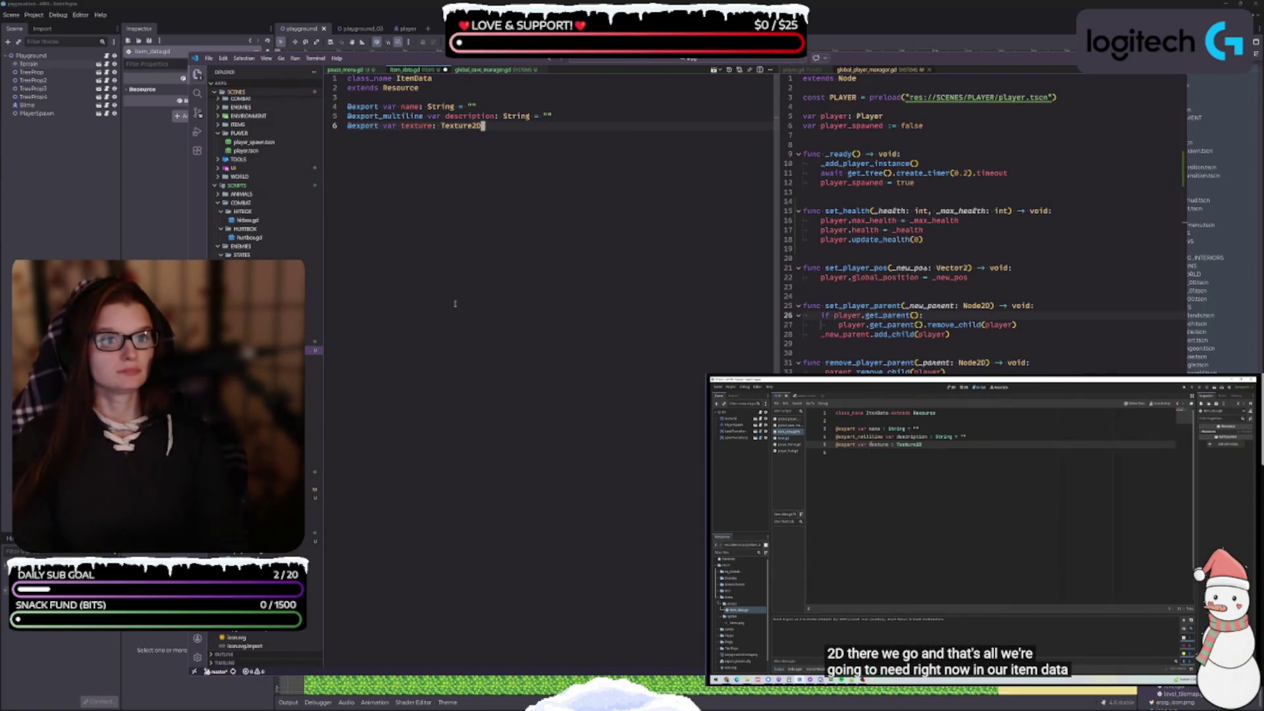
pyautogui.hotkey('ctrl', 's')
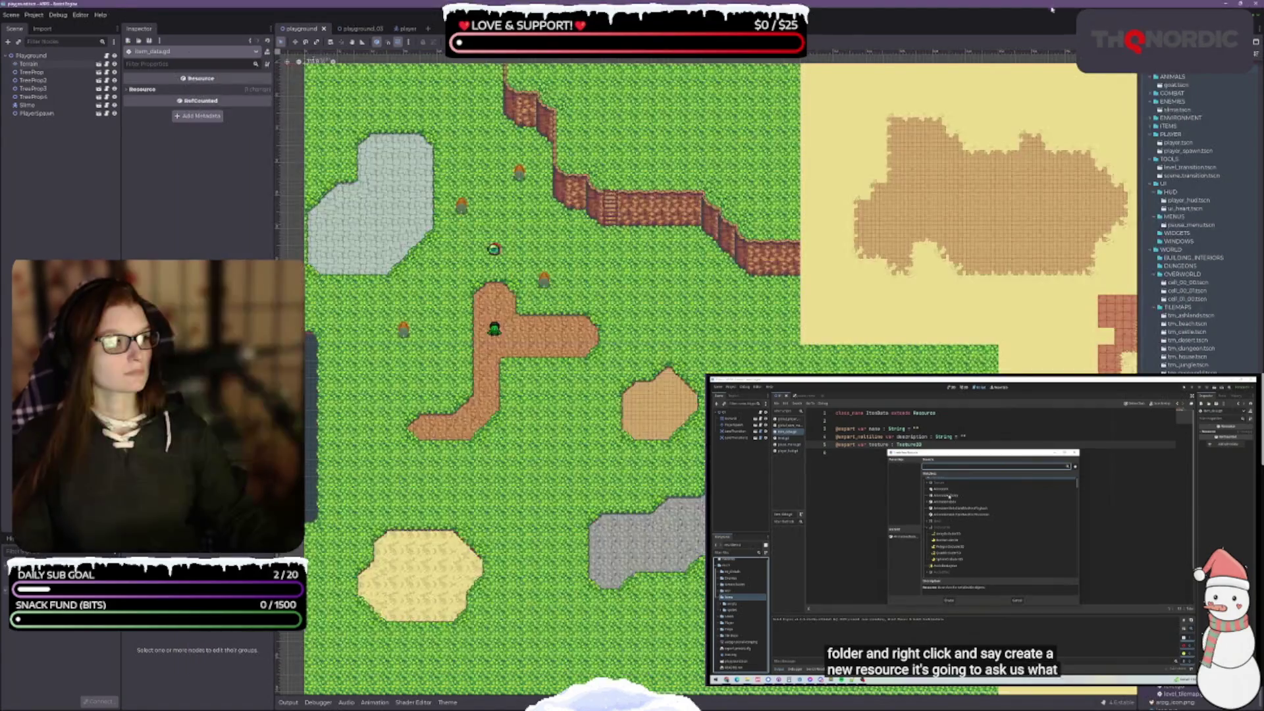
# - Back in Godot, start a new resource in the ITEMS folder and select ItemData as its type
pyautogui.click(1049, 20)
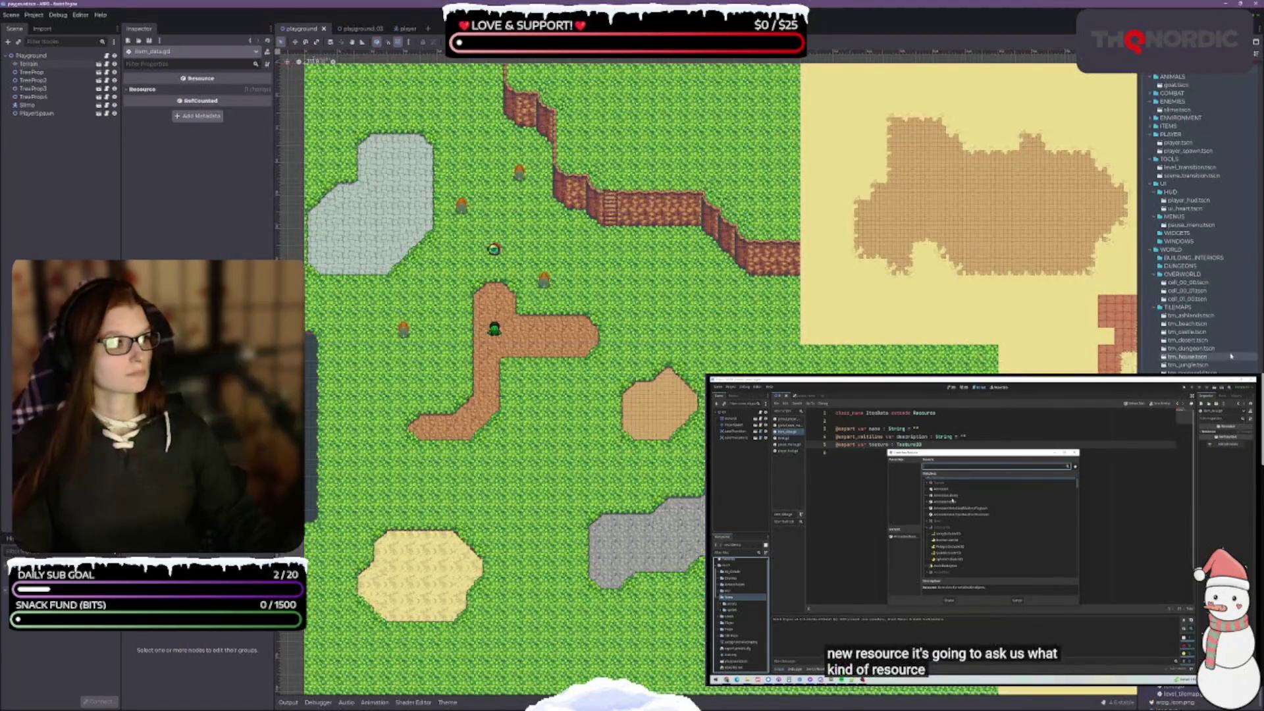
pyautogui.scroll(-10, 1182, 347)
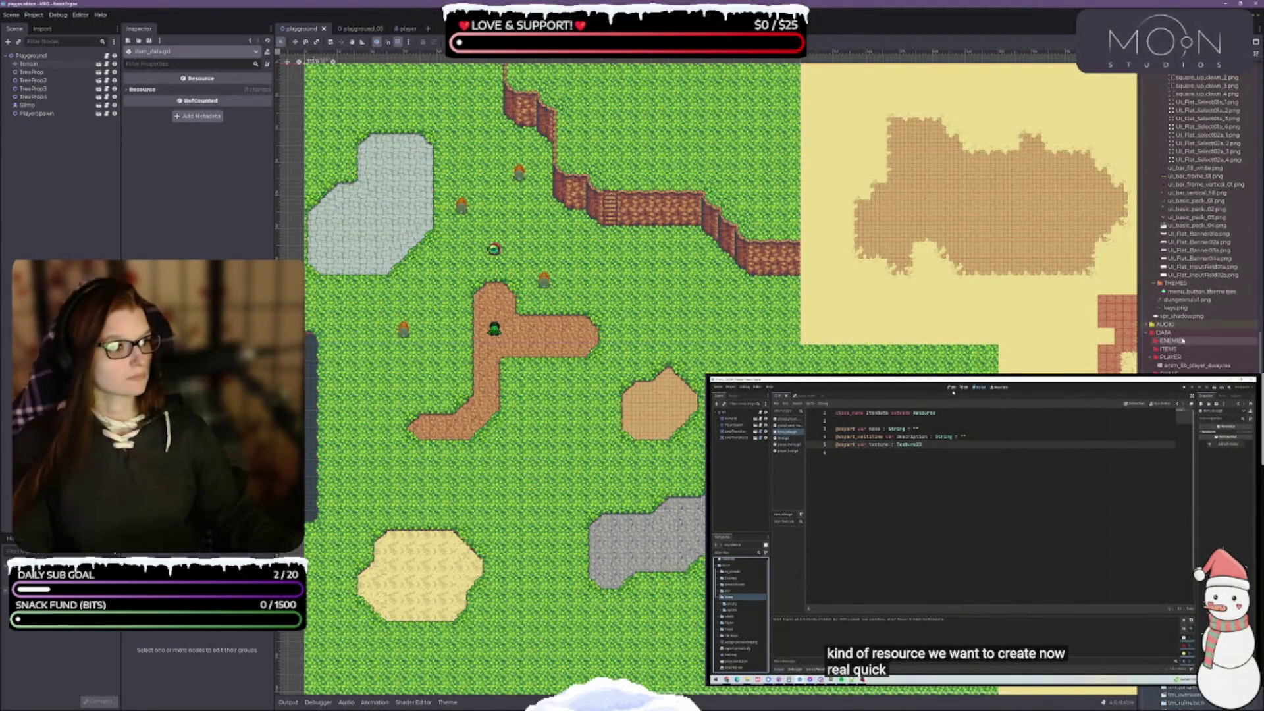
pyautogui.rightClick(1171, 349)
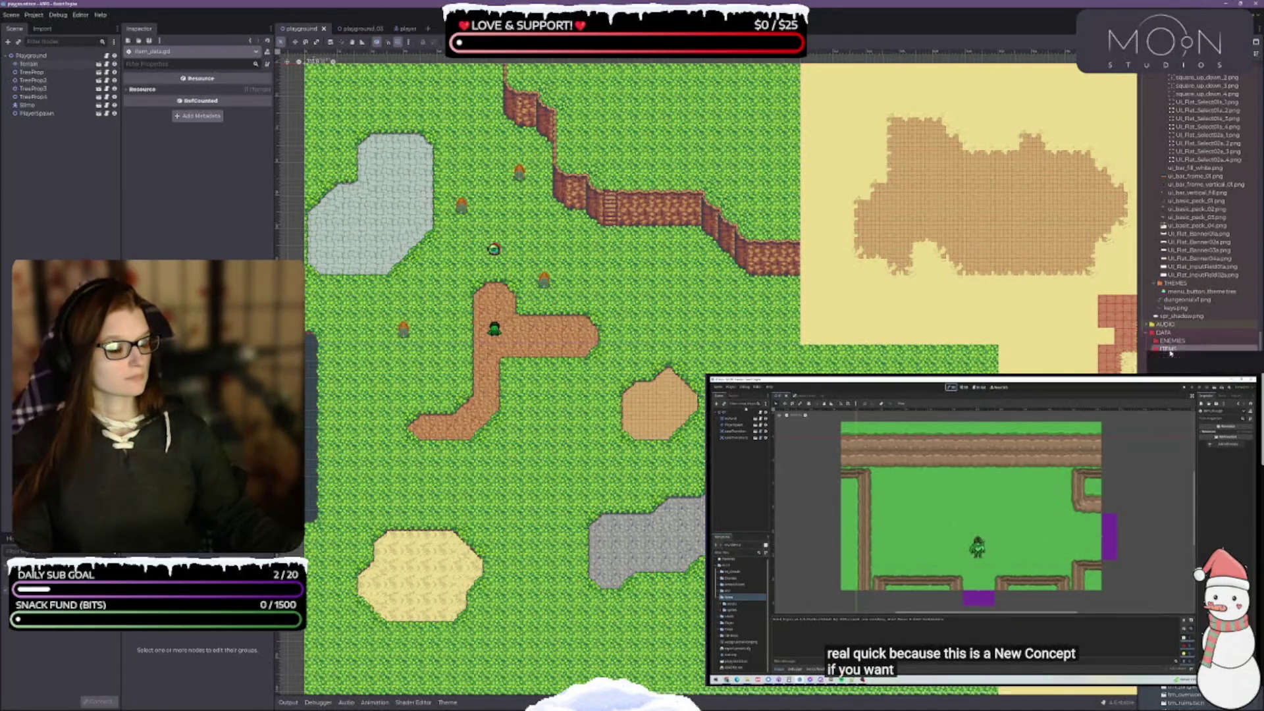
pyautogui.moveTo(1175, 357)
pyautogui.click(1119, 383)
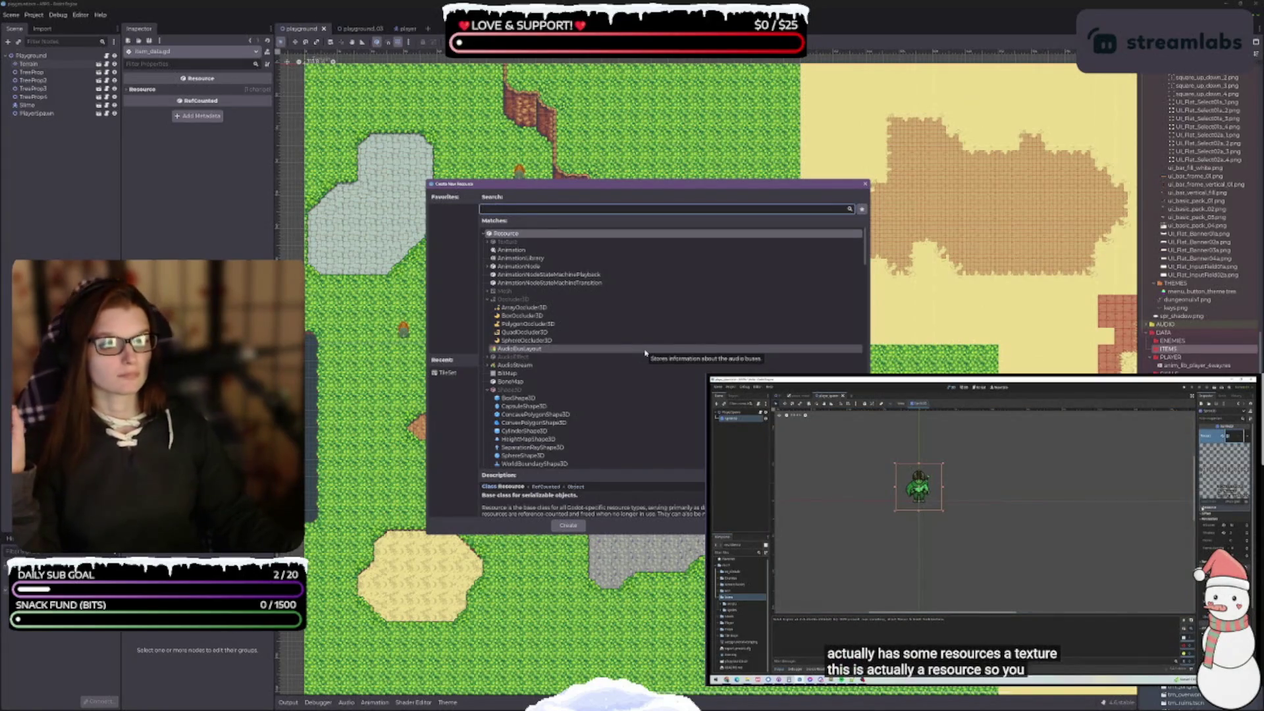
pyautogui.scroll(-5, 662, 311)
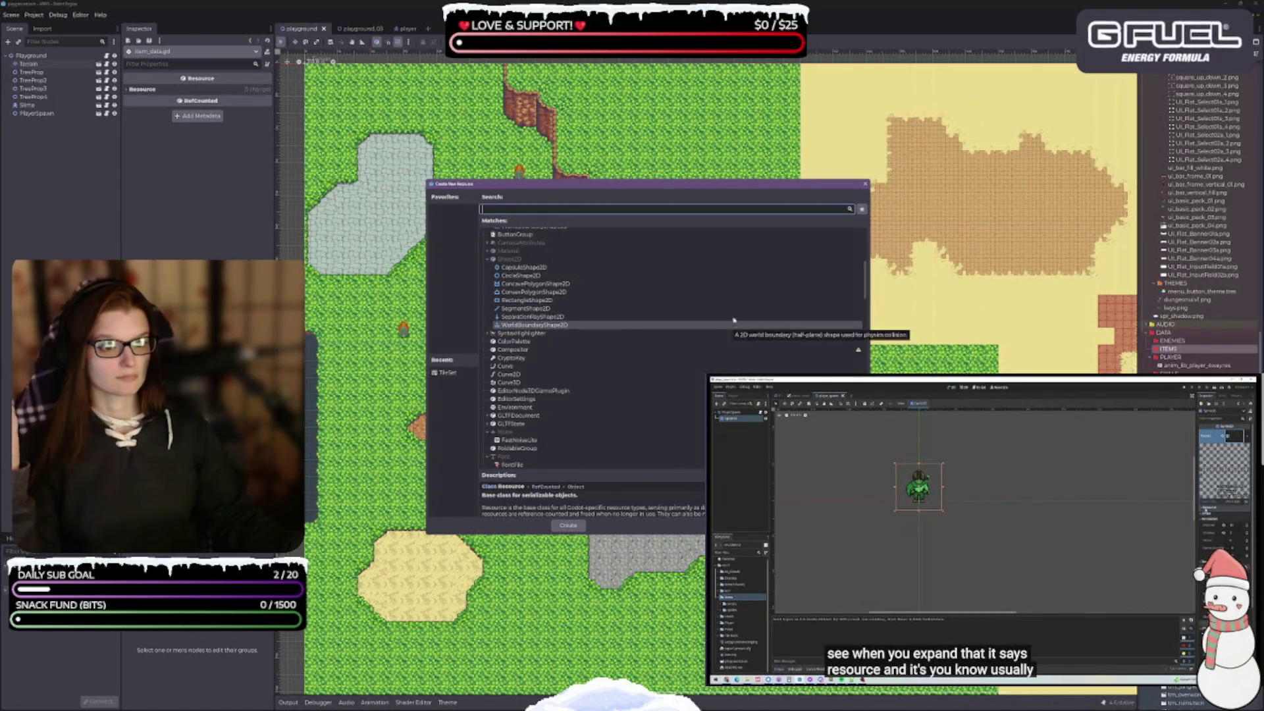
pyautogui.scroll(-3, 727, 293)
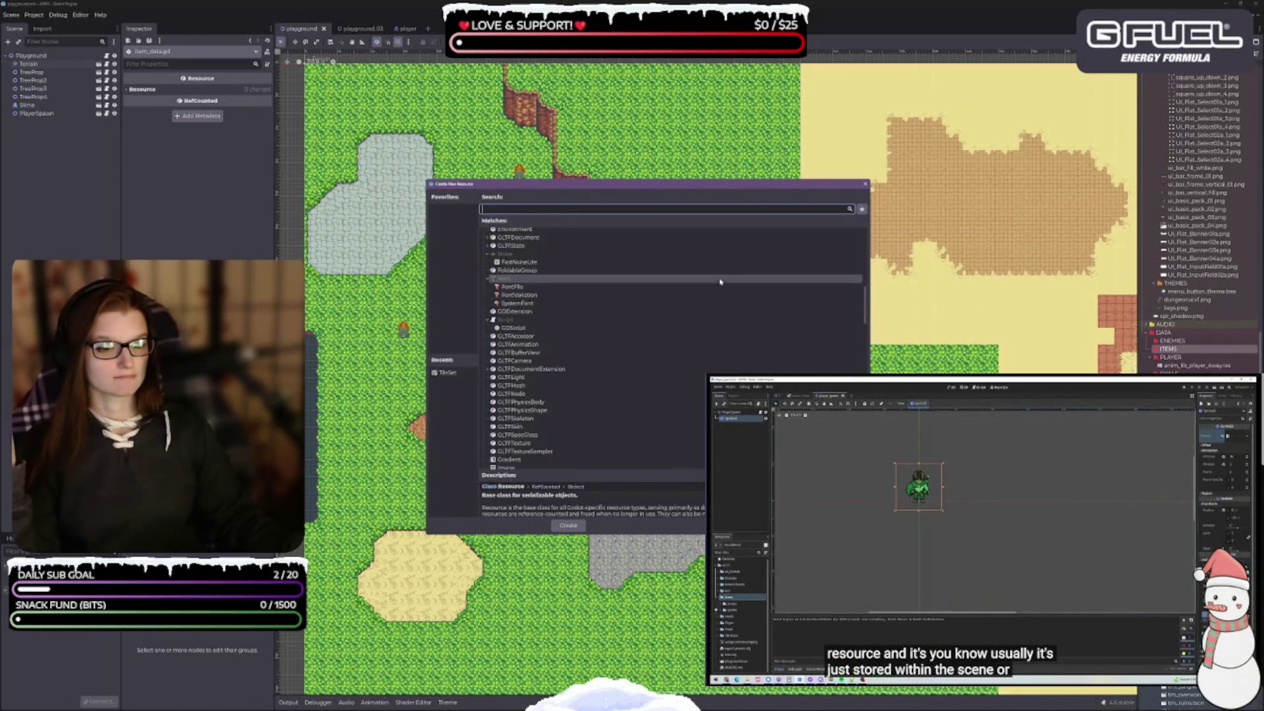
pyautogui.scroll(-3, 722, 285)
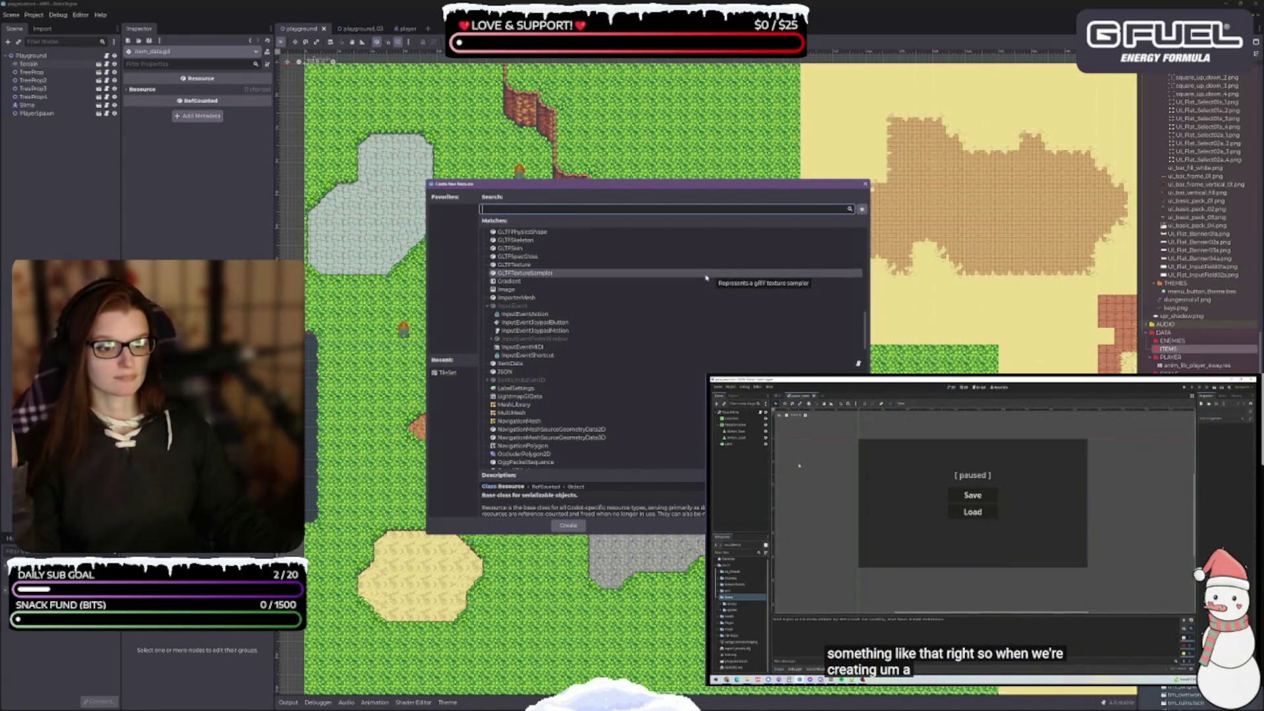
pyautogui.click(521, 366)
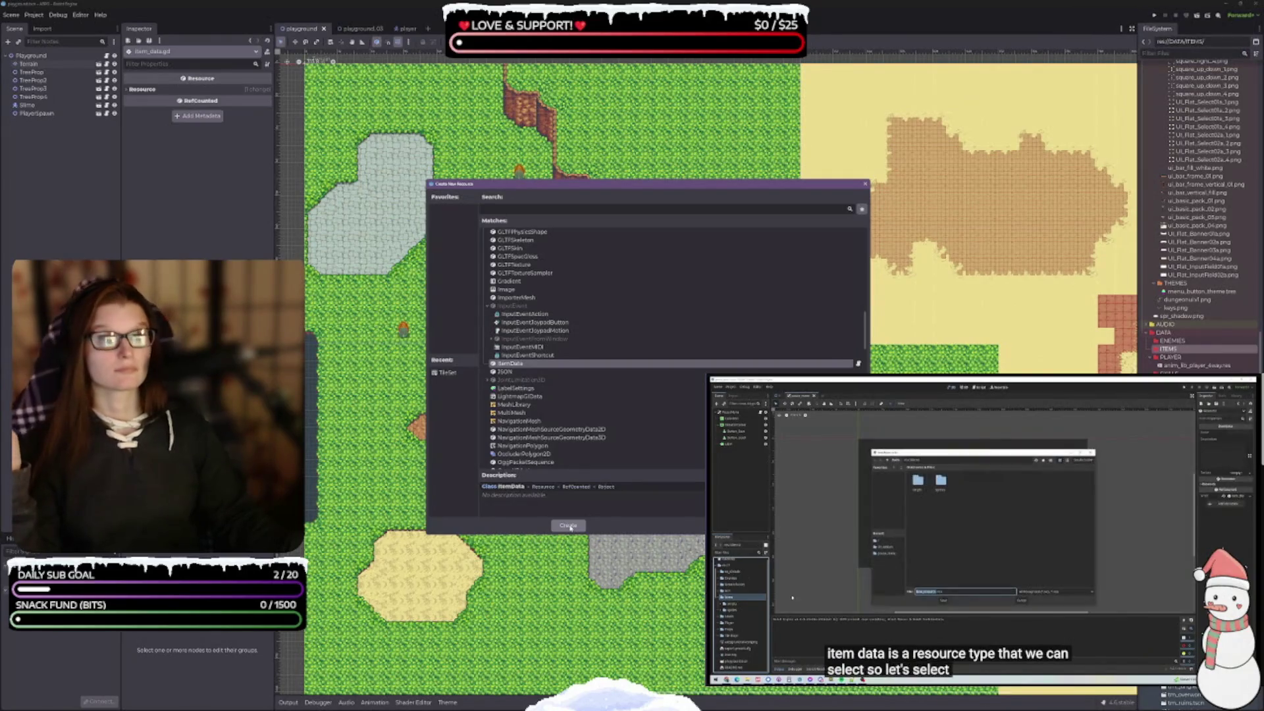
# - Create the ItemData resource, bringing up its save dialog in DATA/ITEMS as new_resource.tres
pyautogui.click(569, 525)
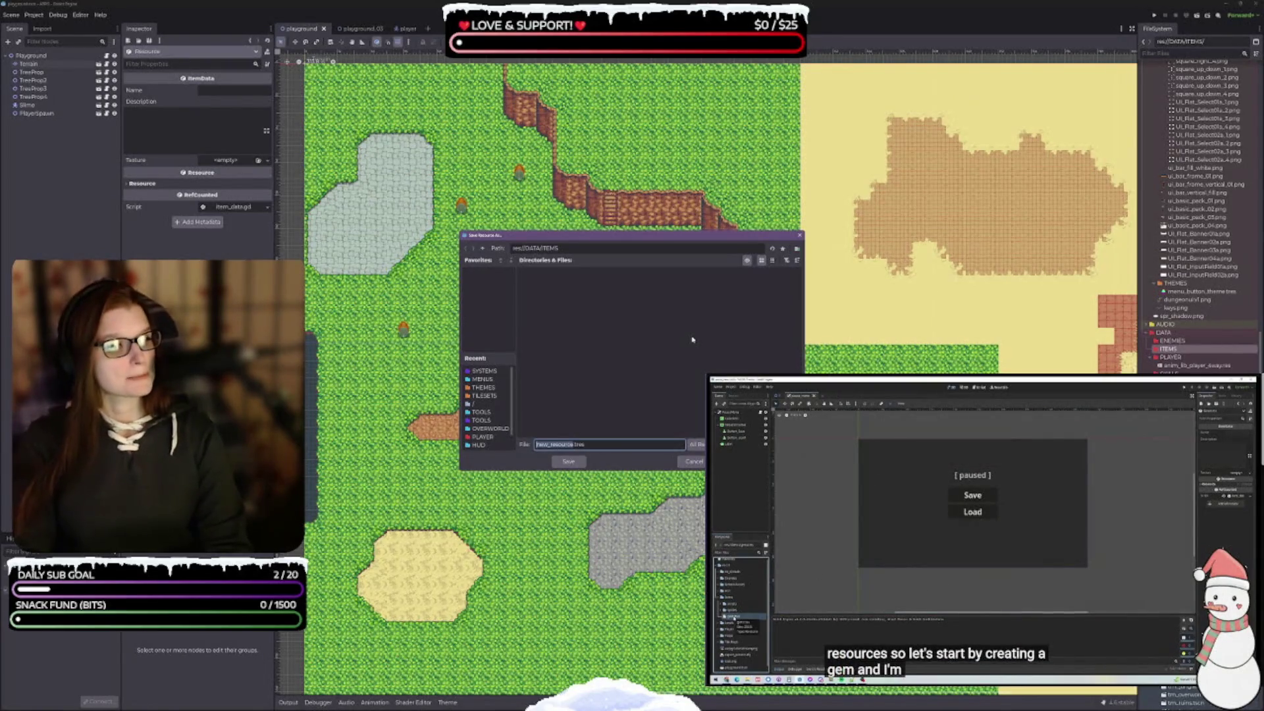
pyautogui.click(793, 580)
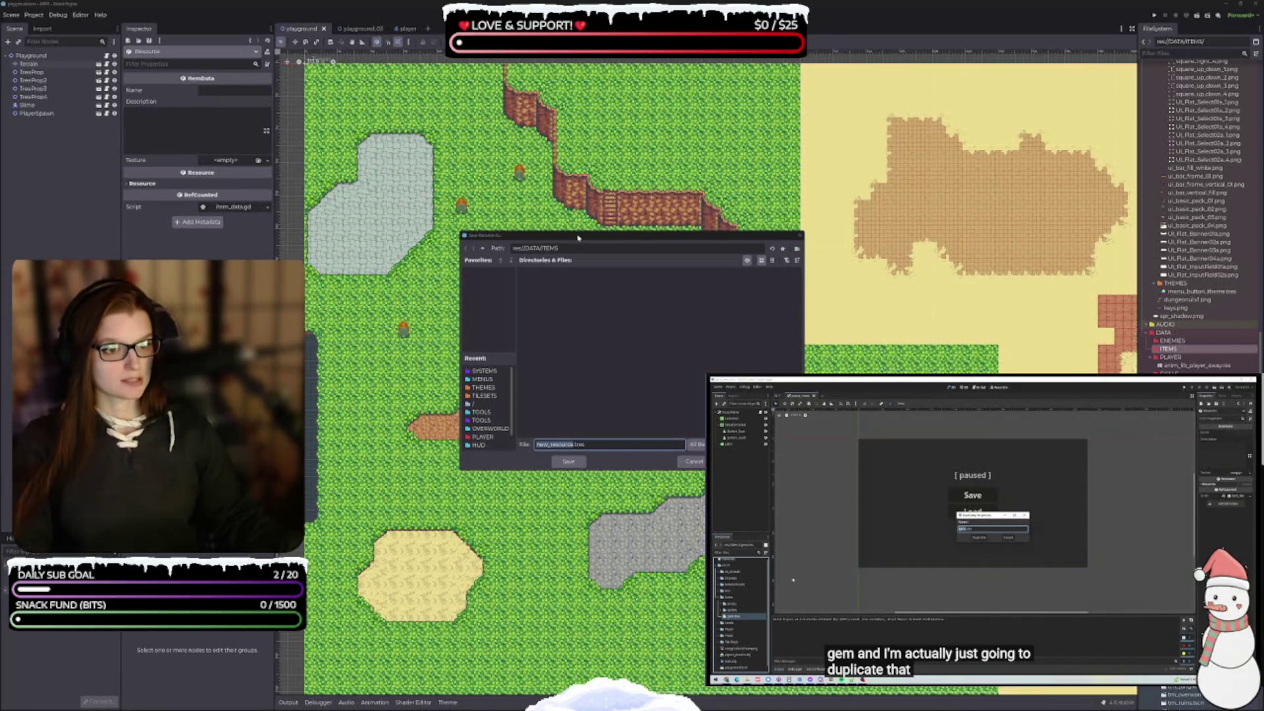
pyautogui.moveTo(578, 238); pyautogui.dragTo(579, 246)
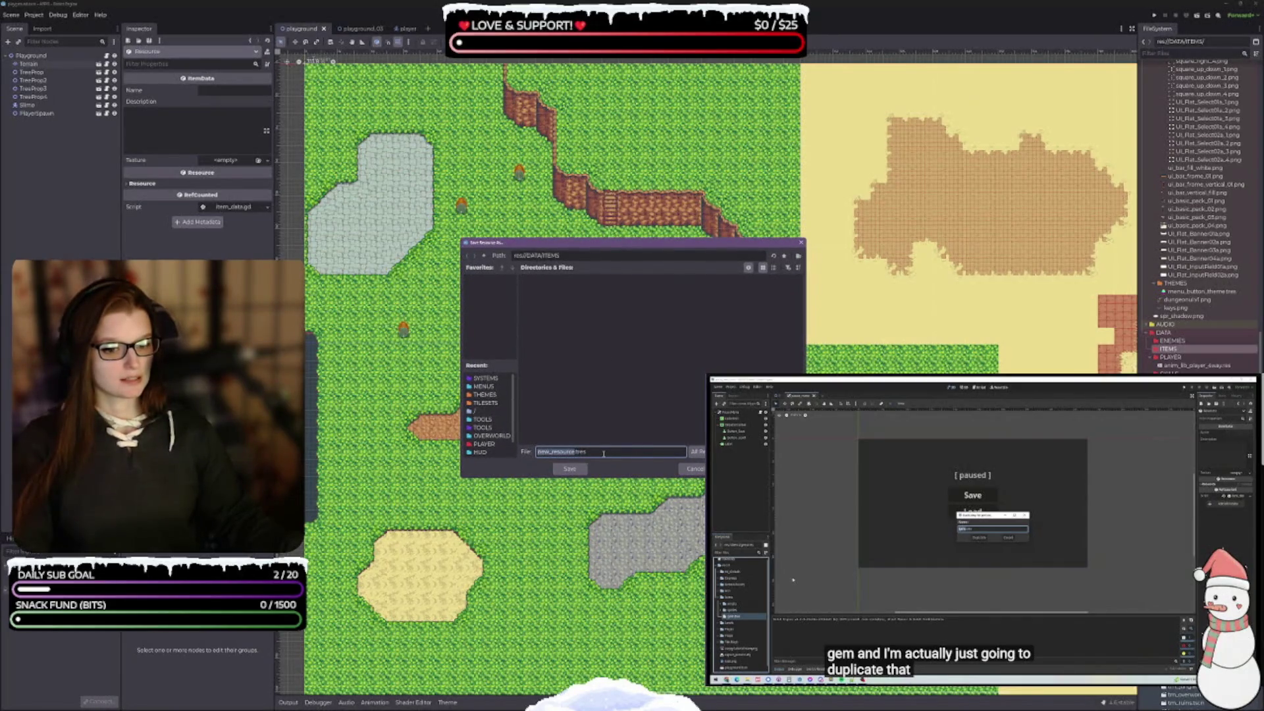
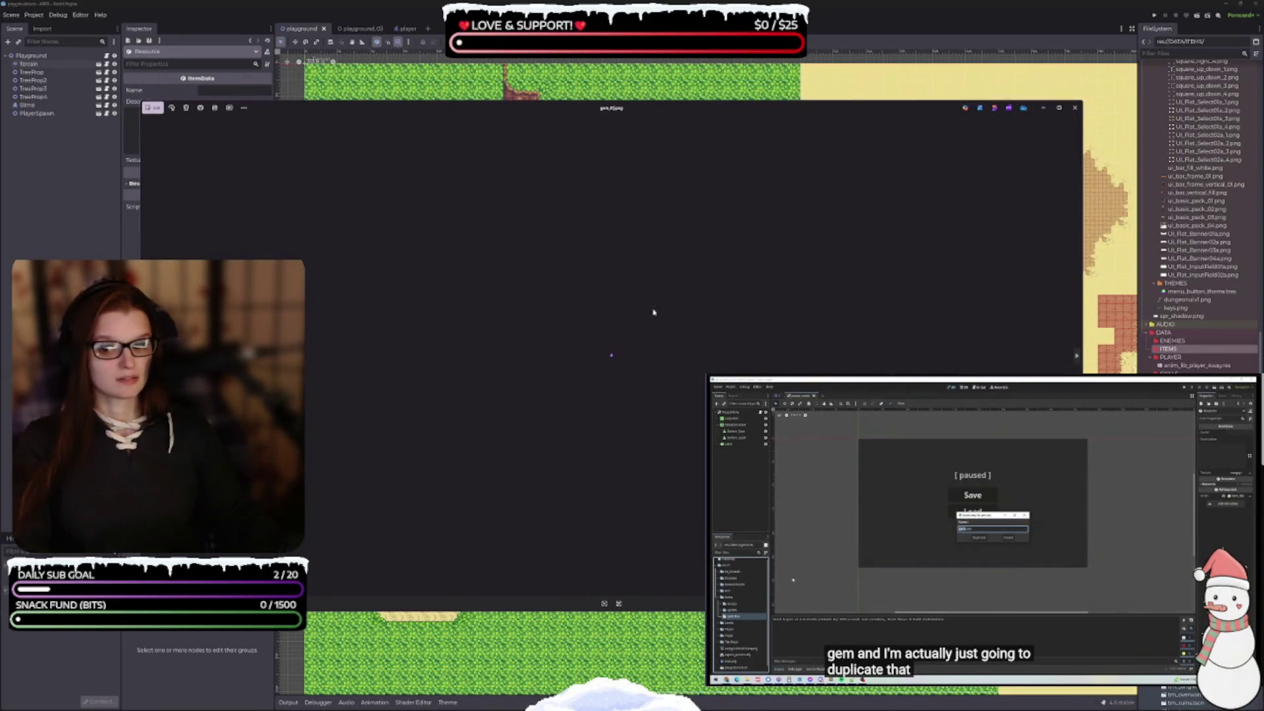
# - Shrink the Photos viewer and move it aside to reveal the editor
pyautogui.scroll(3, 632, 344)
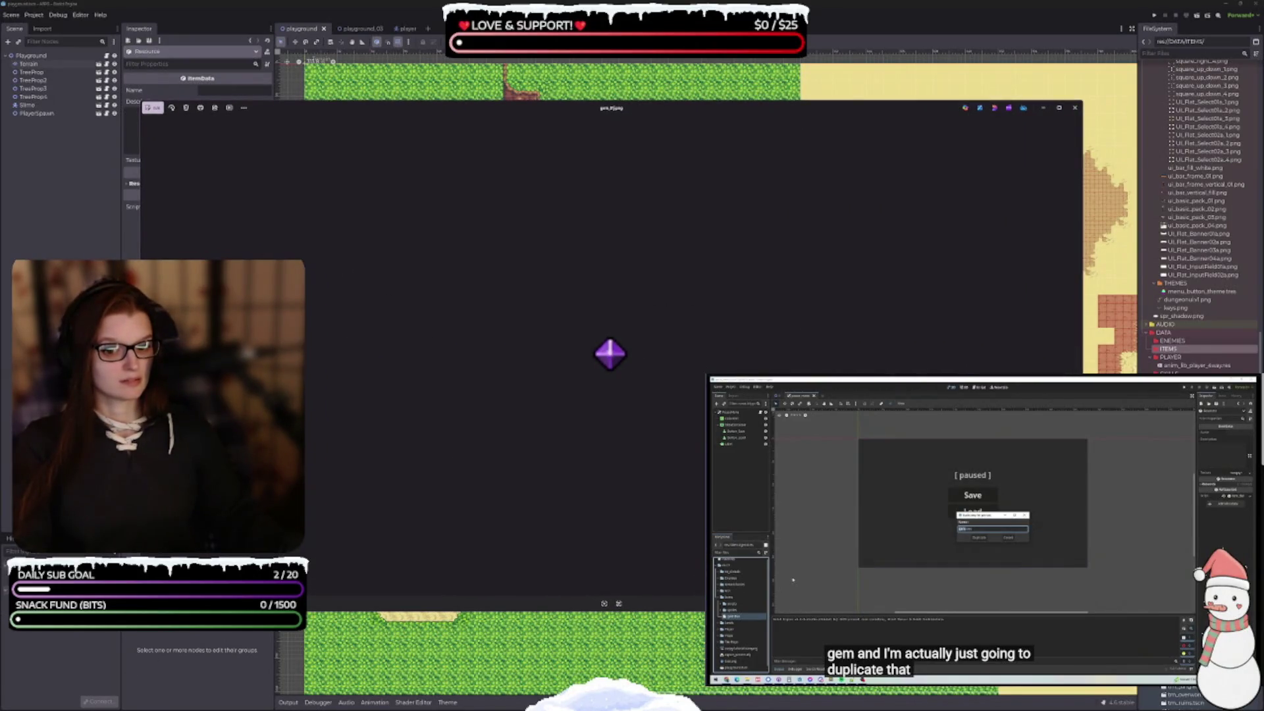
pyautogui.moveTo(139, 355); pyautogui.dragTo(593, 356)
pyautogui.moveTo(817, 128)
pyautogui.mouseDown()
pyautogui.moveTo(594, 127)
pyautogui.moveTo(625, 125)
pyautogui.mouseUp()
# - Flip forward through the item sprites: gems, banana, fish and goblet
pyautogui.click(885, 306)
pyautogui.click(884, 307)
pyautogui.click(883, 307)
pyautogui.click(882, 307)
pyautogui.click(882, 306)
pyautogui.click(881, 307)
pyautogui.click(880, 308)
pyautogui.click(879, 309)
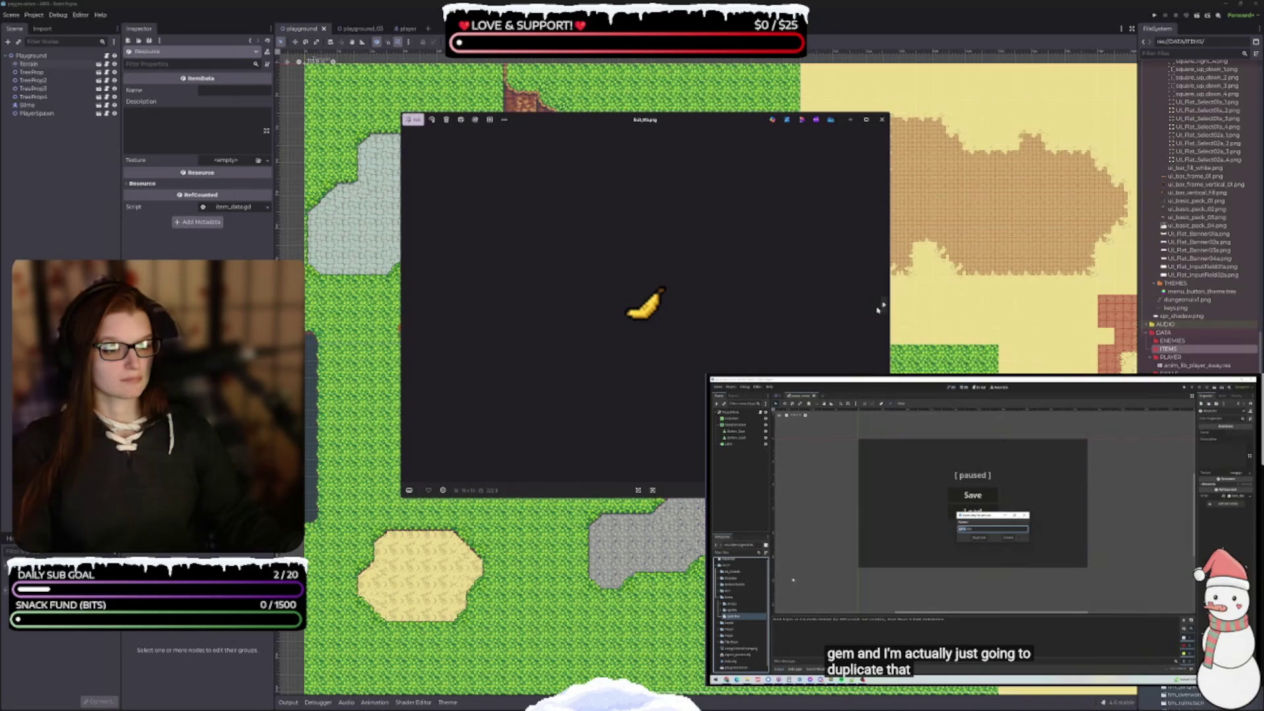
# - Step back, then advance to the purple gem sprite and close the viewer
pyautogui.click(406, 306)
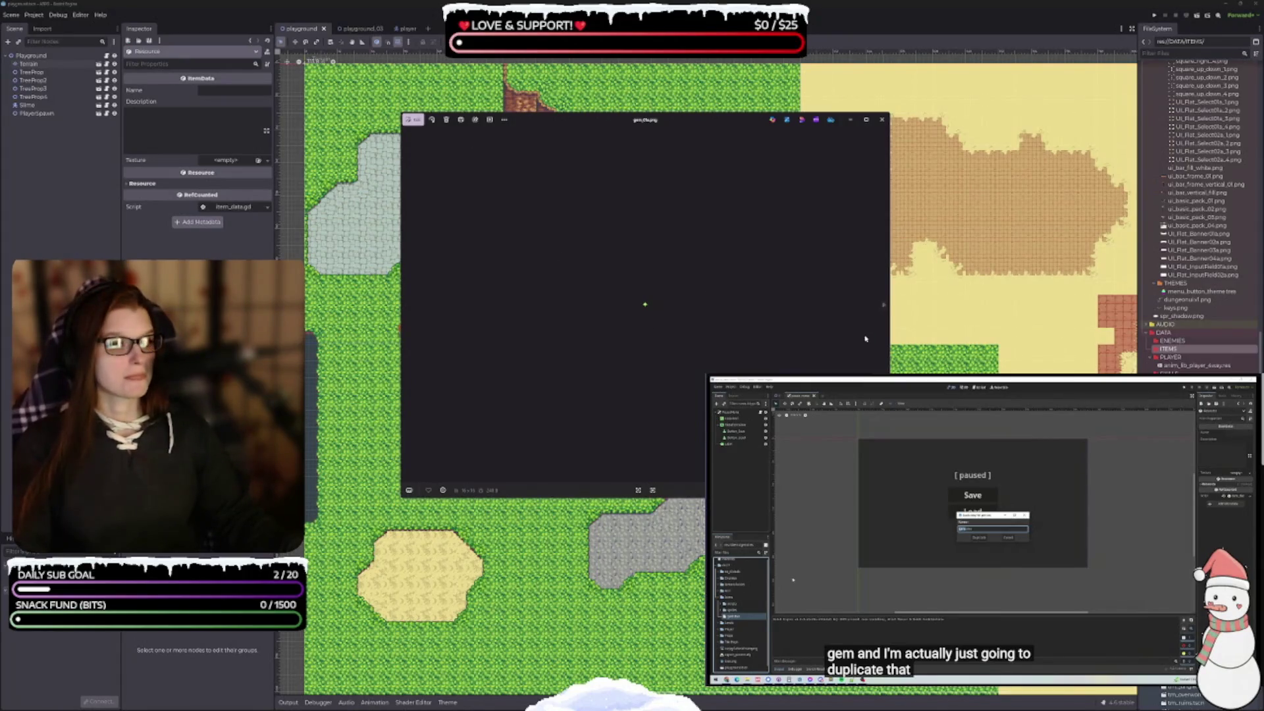
pyautogui.click(883, 306)
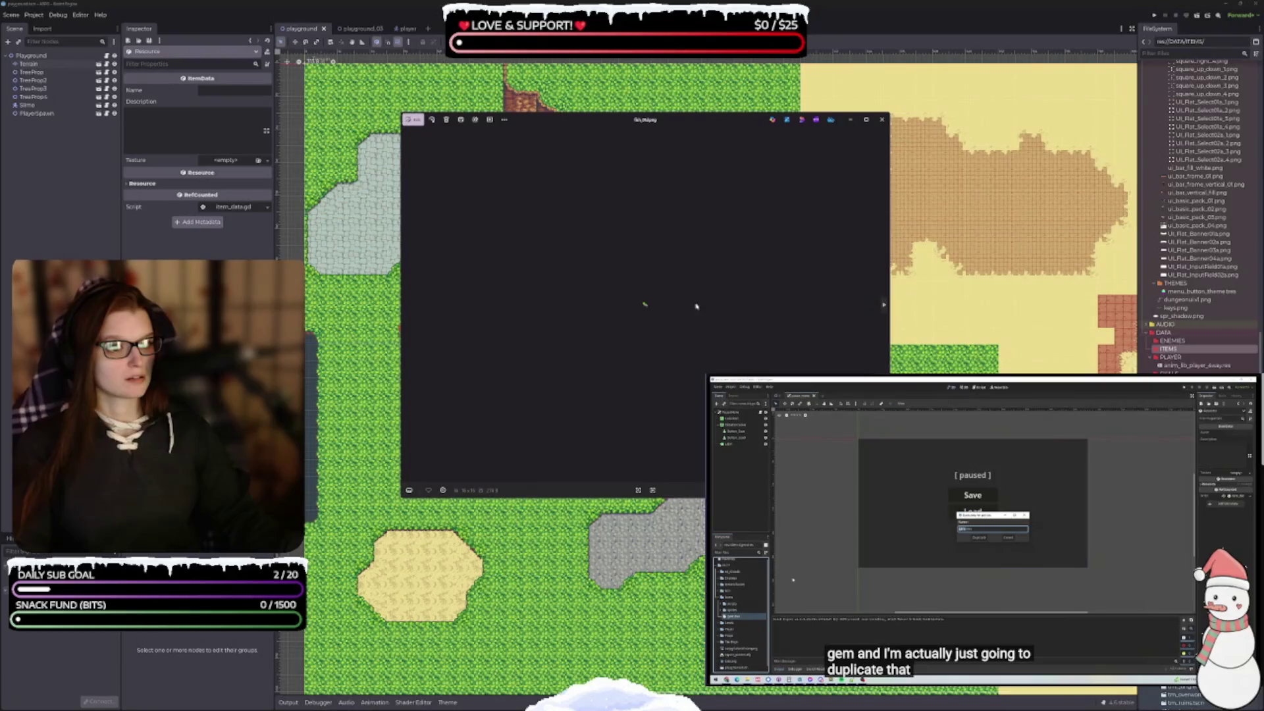
pyautogui.click(885, 306)
pyautogui.click(884, 307)
pyautogui.click(884, 306)
pyautogui.click(883, 307)
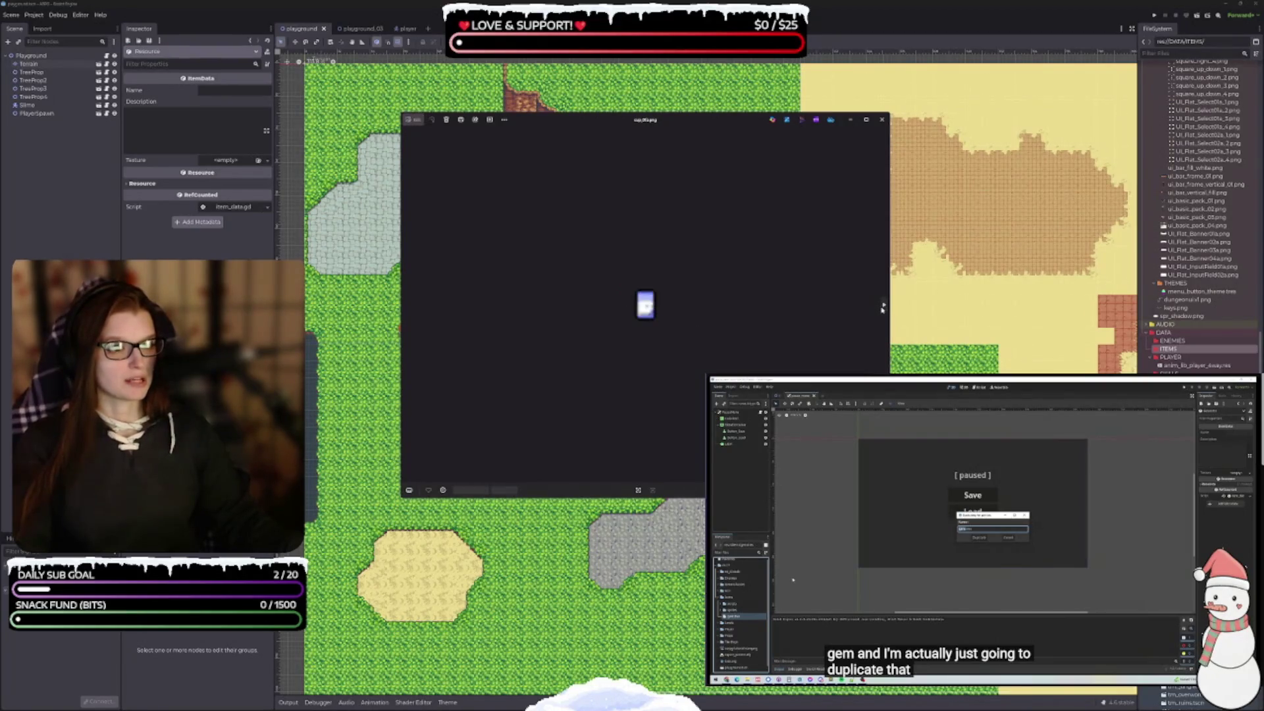
pyautogui.click(883, 307)
pyautogui.click(883, 308)
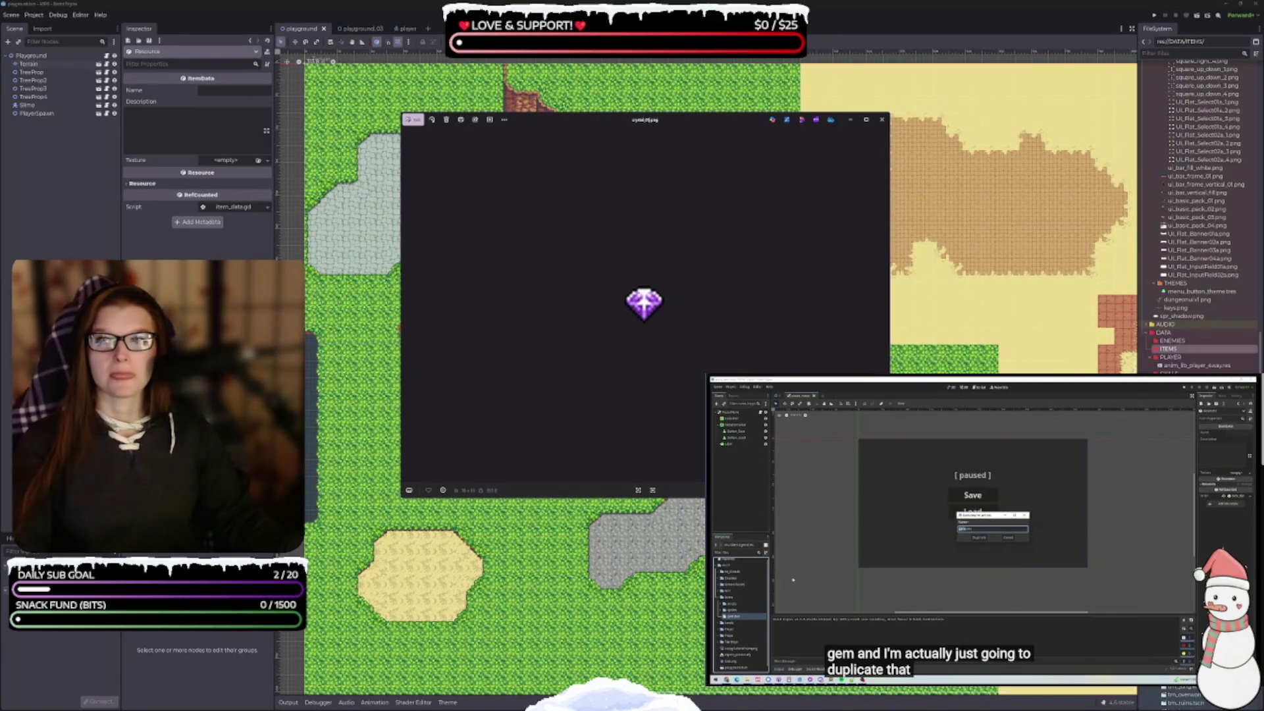
pyautogui.click(882, 120)
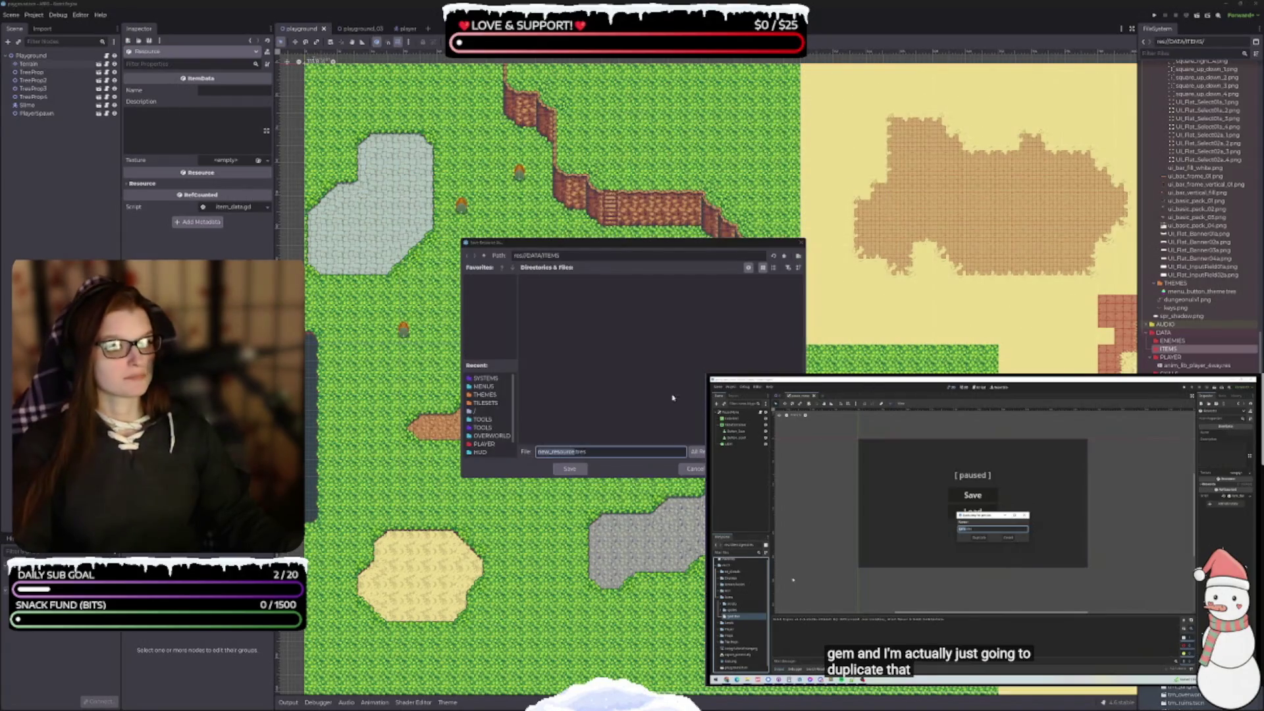
# - Save the new ItemData resource as gem.tres in DATA/ITEMS
pyautogui.moveTo(607, 245); pyautogui.dragTo(612, 239)
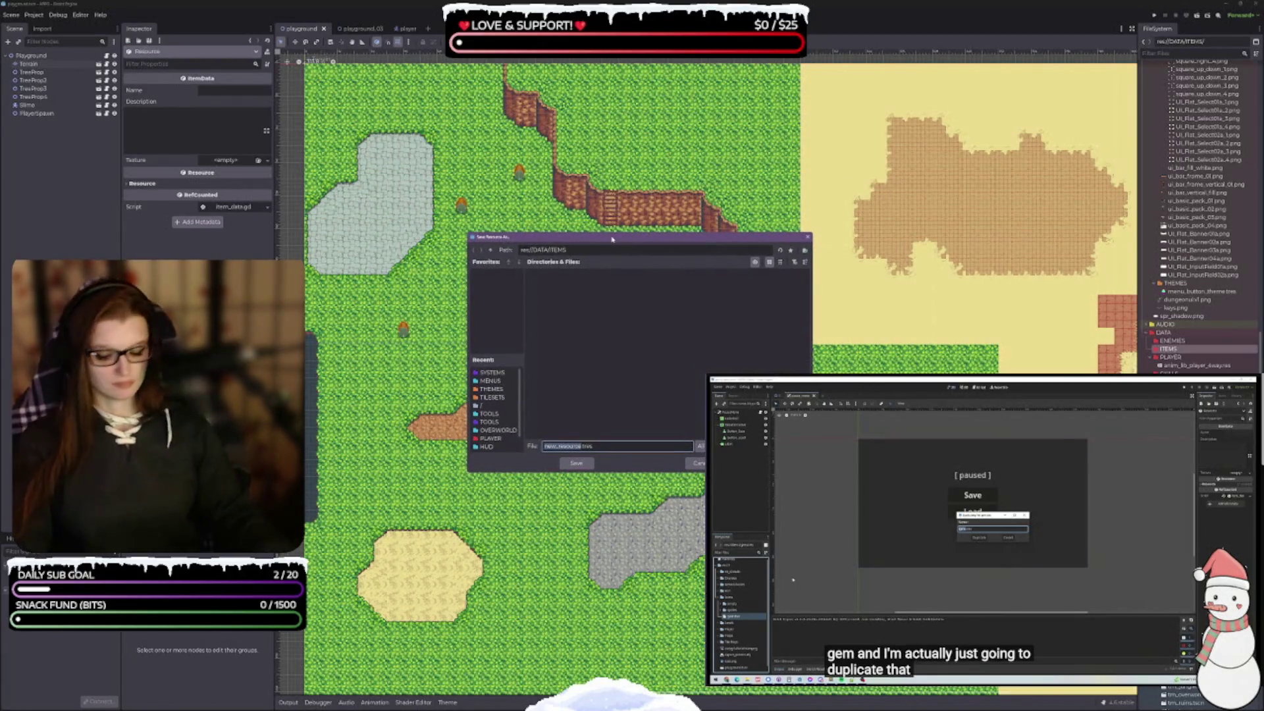
pyautogui.write('gem')
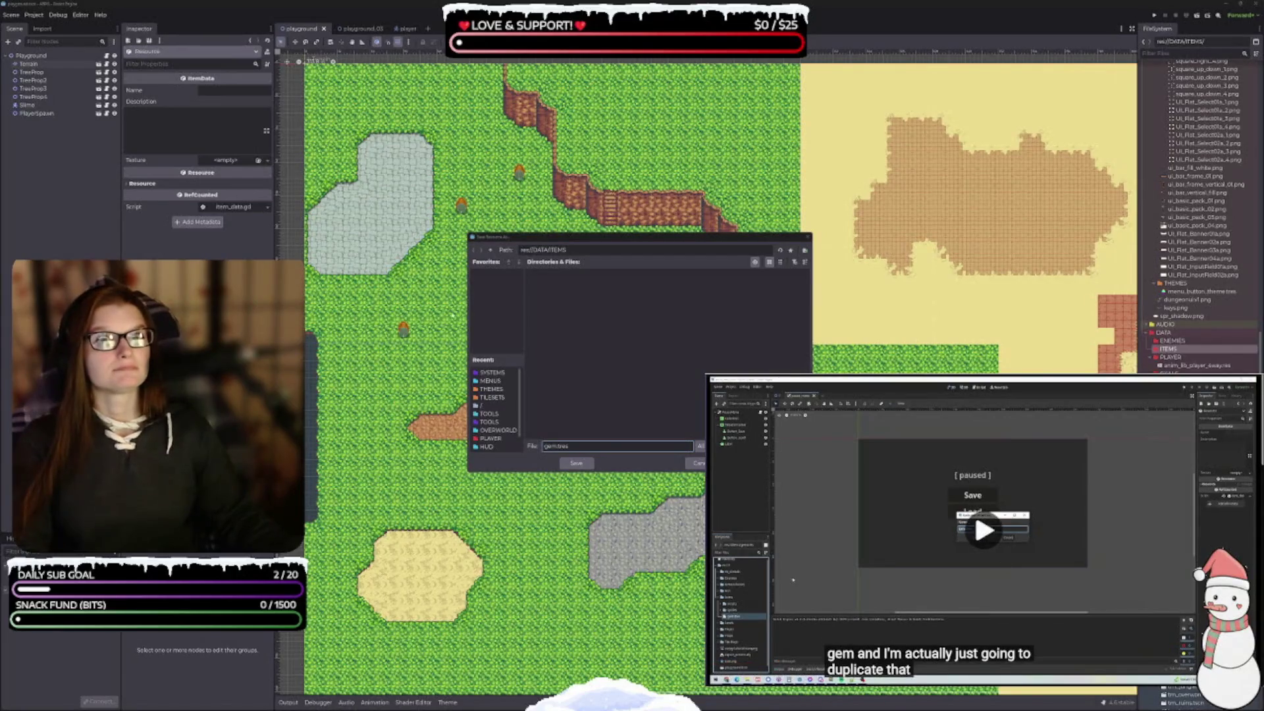
pyautogui.click(577, 464)
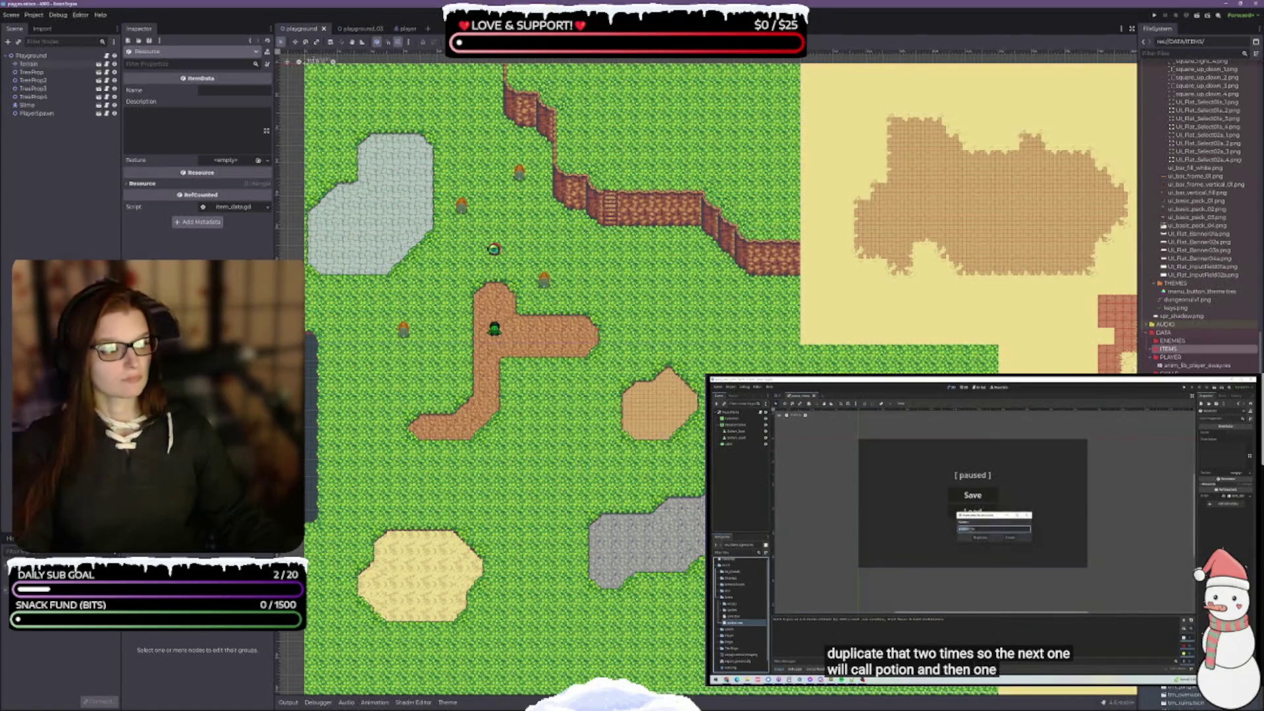
# - Pause the tutorial video and expand the ITEMS folder to show gem.tres
pyautogui.press('space')
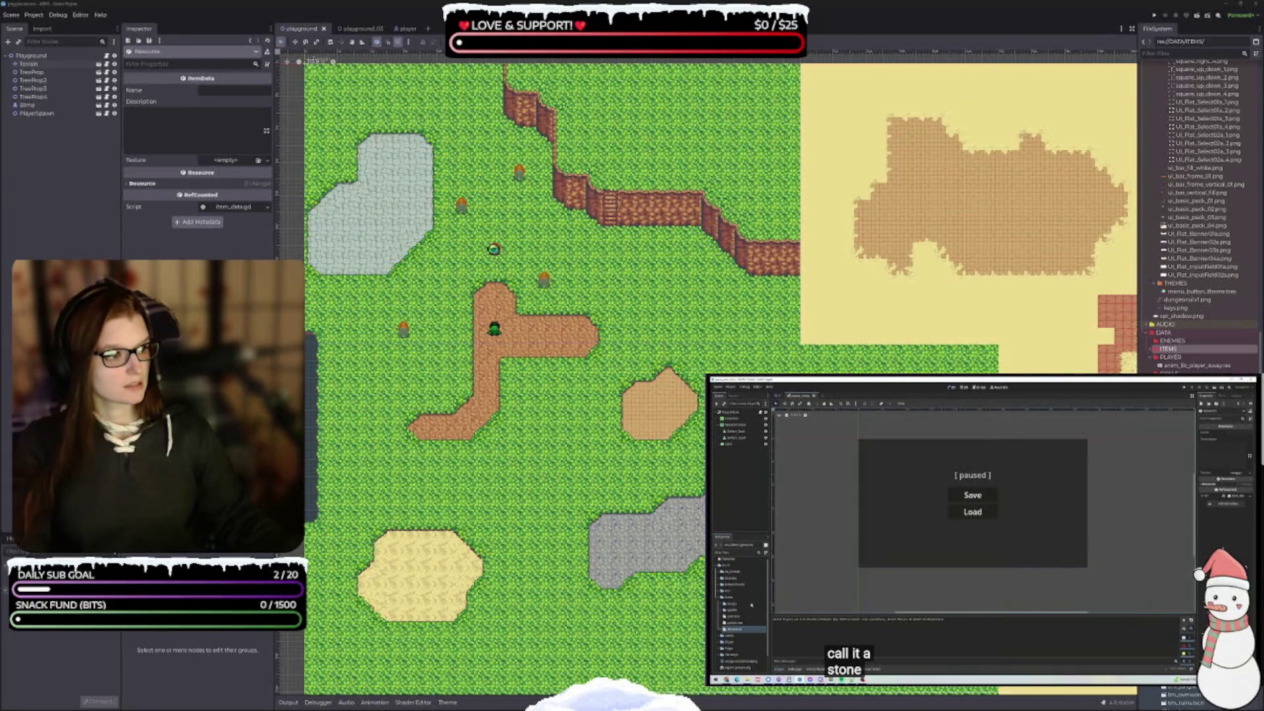
pyautogui.click(1153, 348)
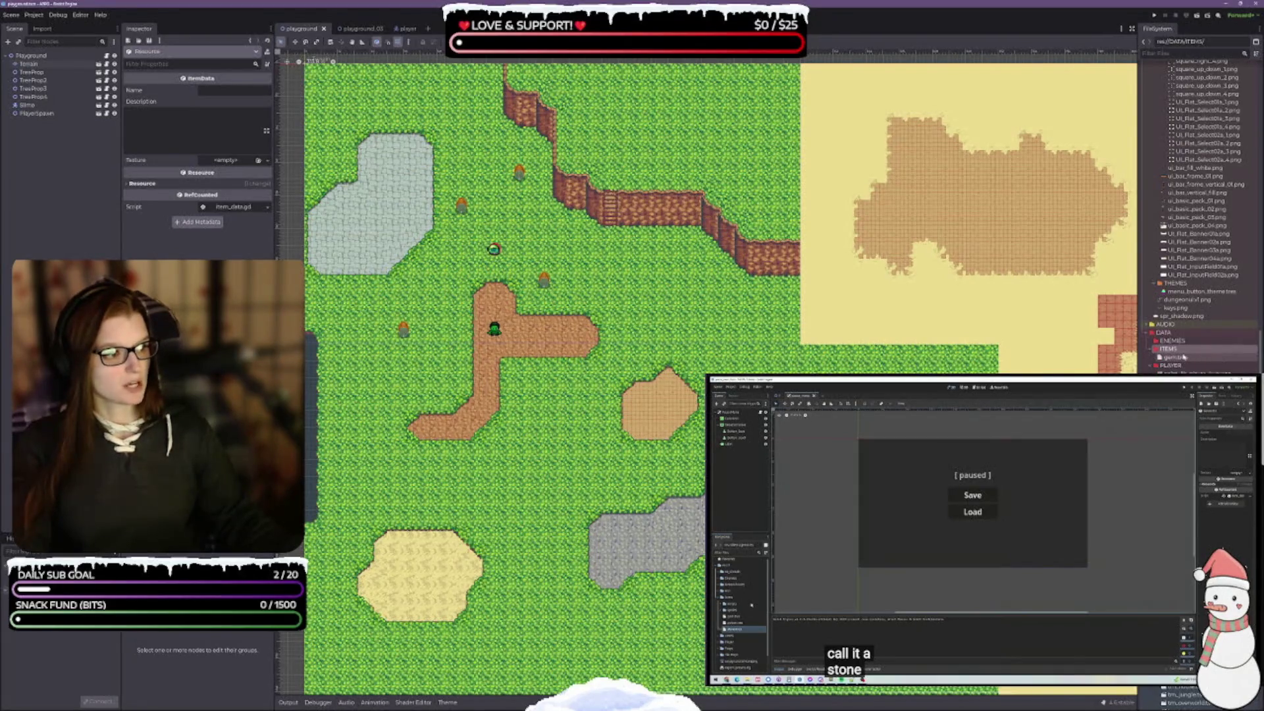
pyautogui.click(1177, 356)
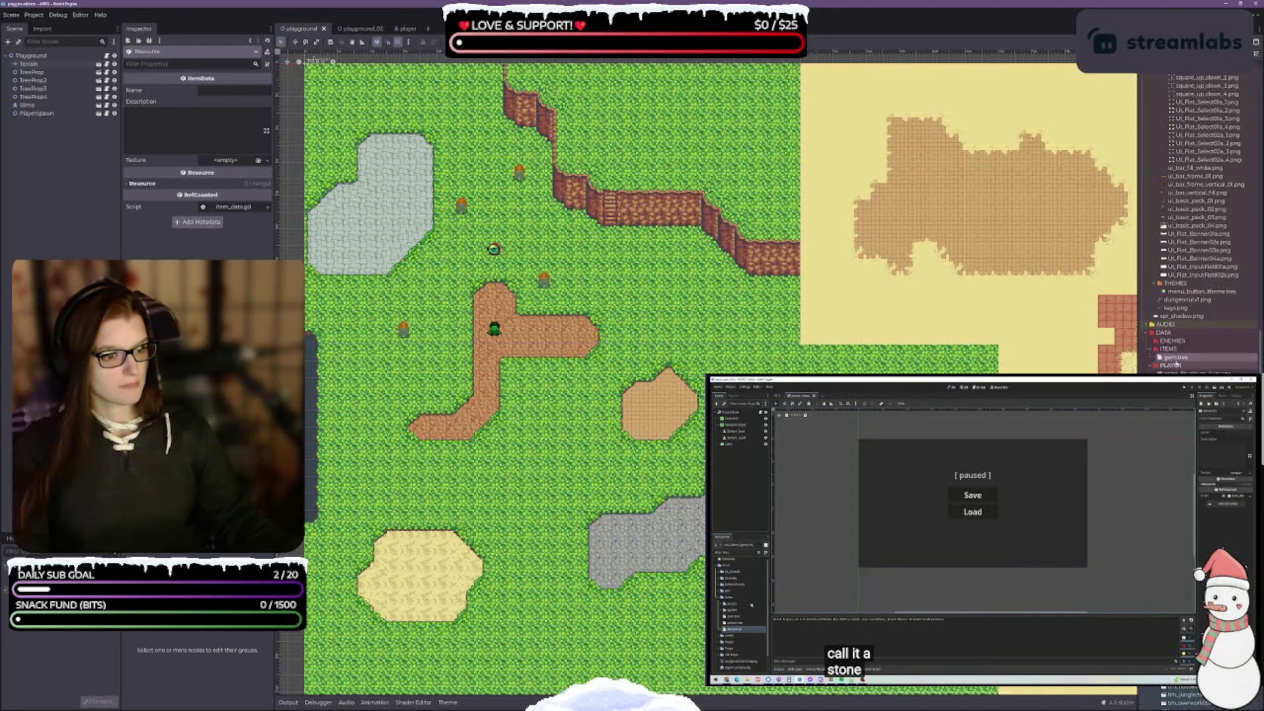
pyautogui.rightClick(1173, 350)
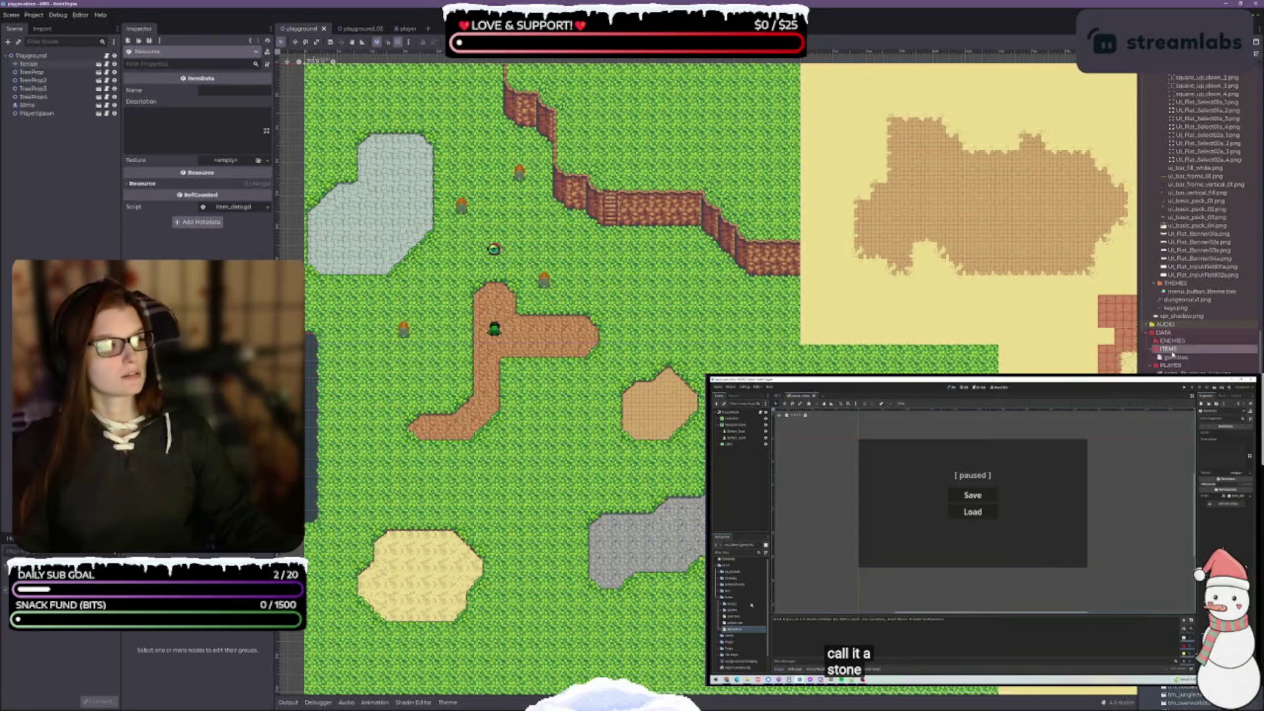
# - Create a new ItemData resource in ITEMS and save it as potion.tres
pyautogui.moveTo(1176, 362)
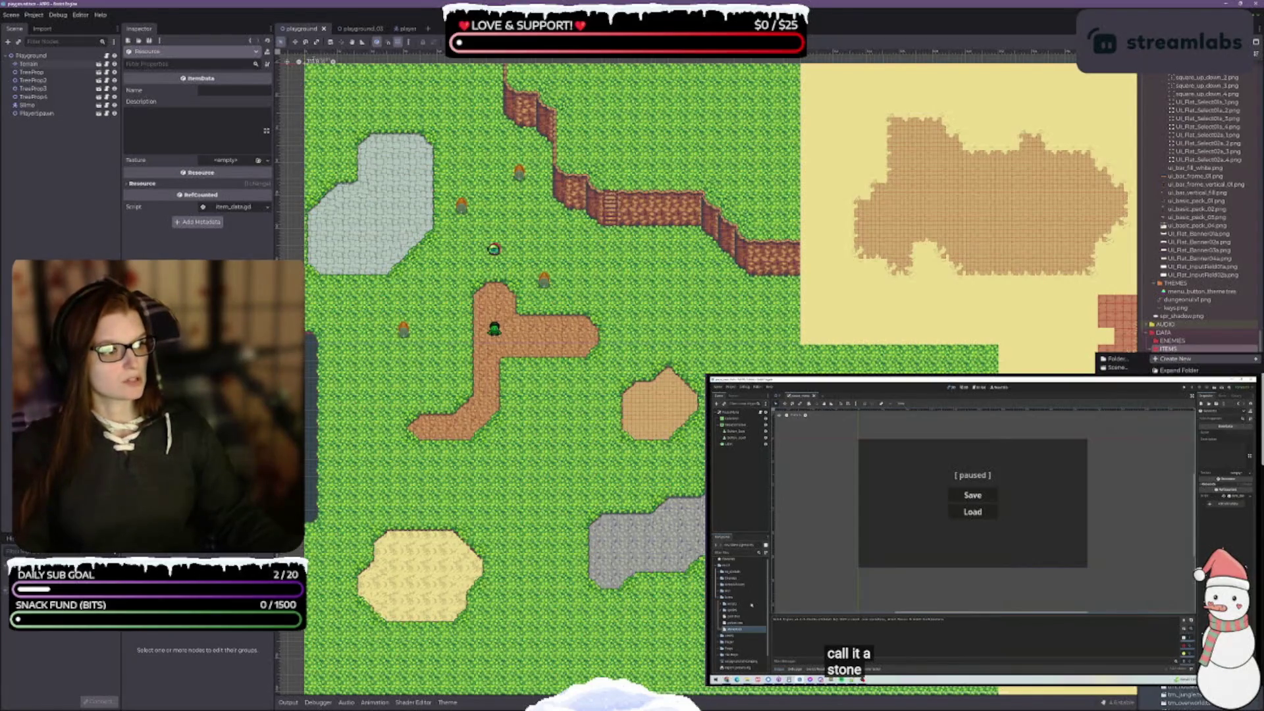
pyautogui.click(1117, 384)
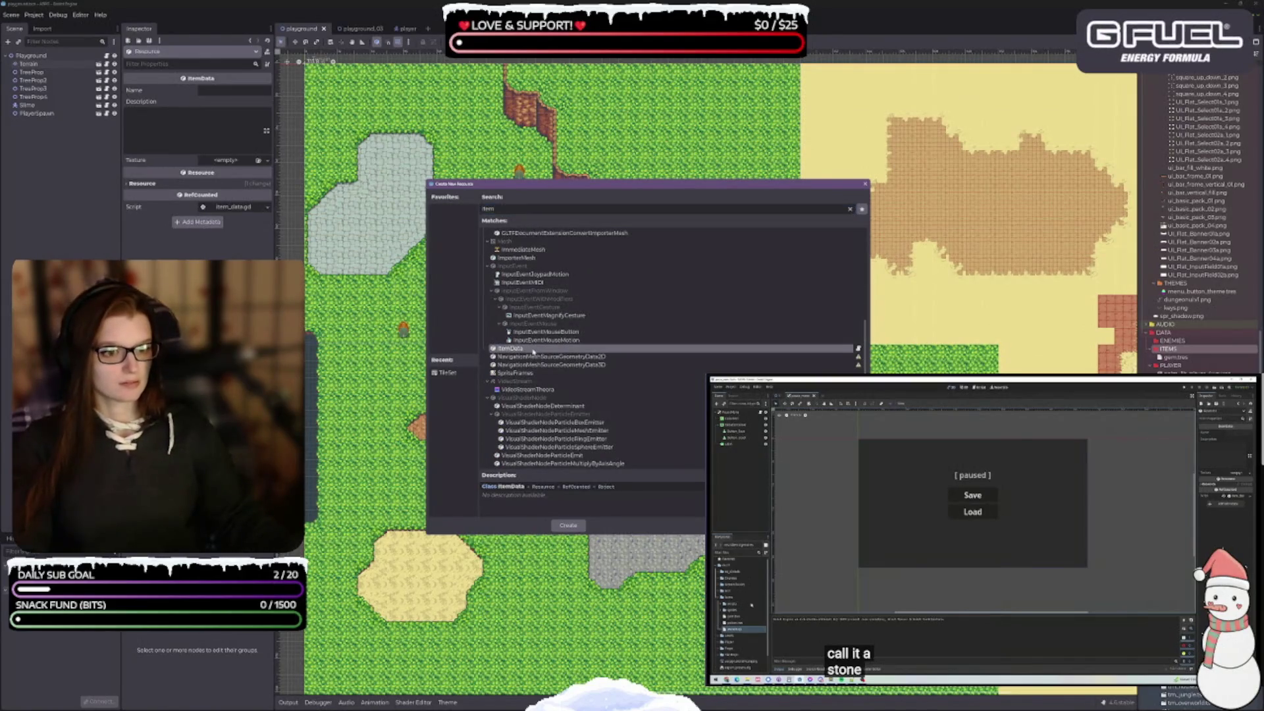
pyautogui.click(568, 525)
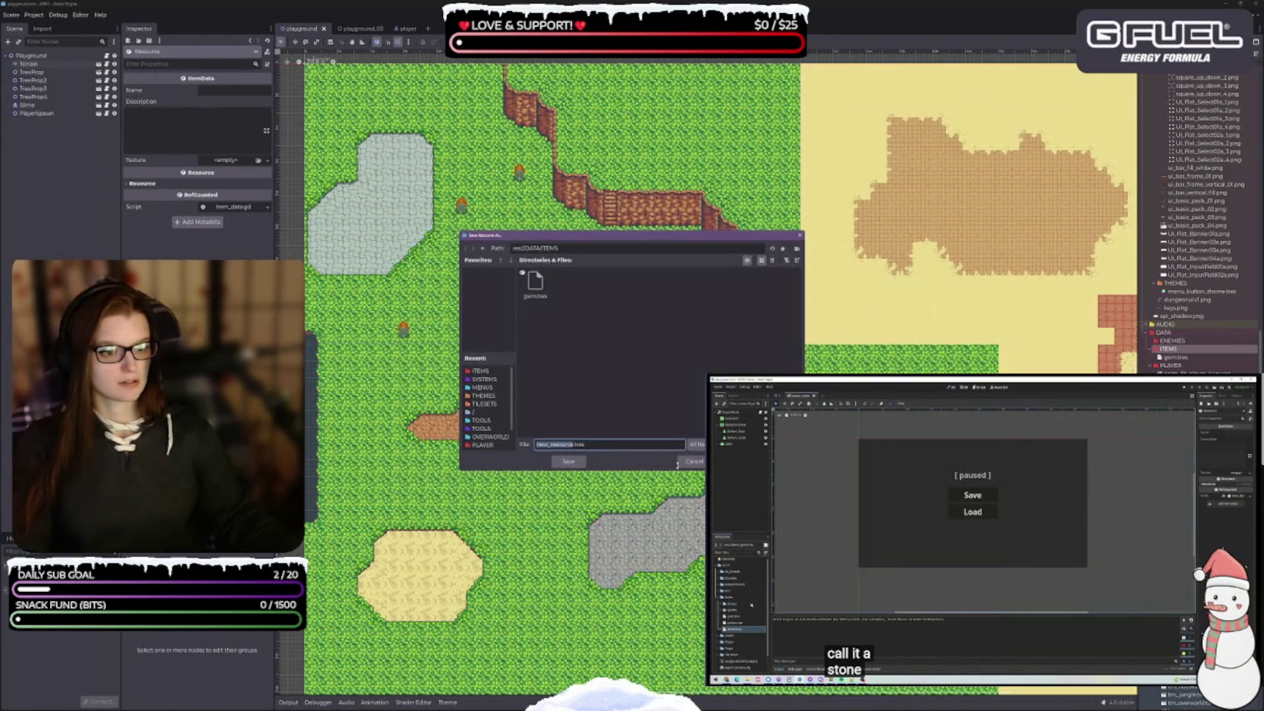
pyautogui.write('stone')
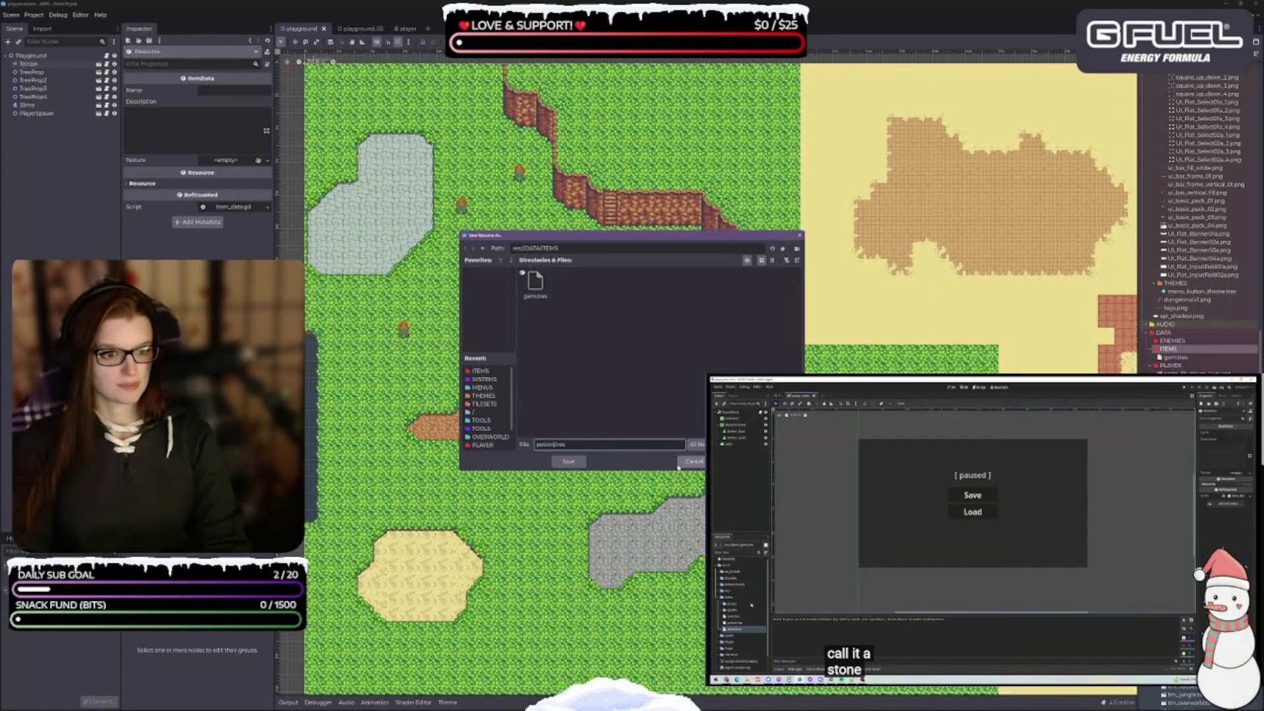
pyautogui.press('Return')
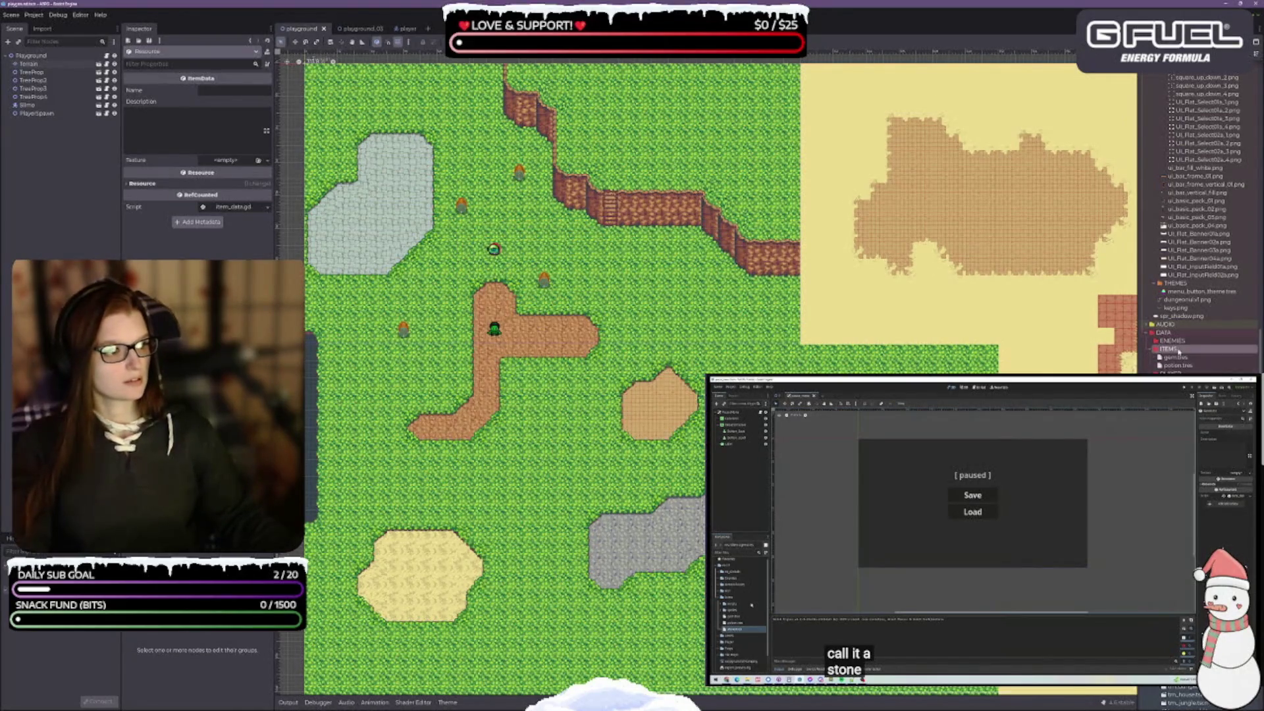
# - Create another ItemData resource in ITEMS and name it key
pyautogui.rightClick(1178, 350)
pyautogui.click(875, 364)
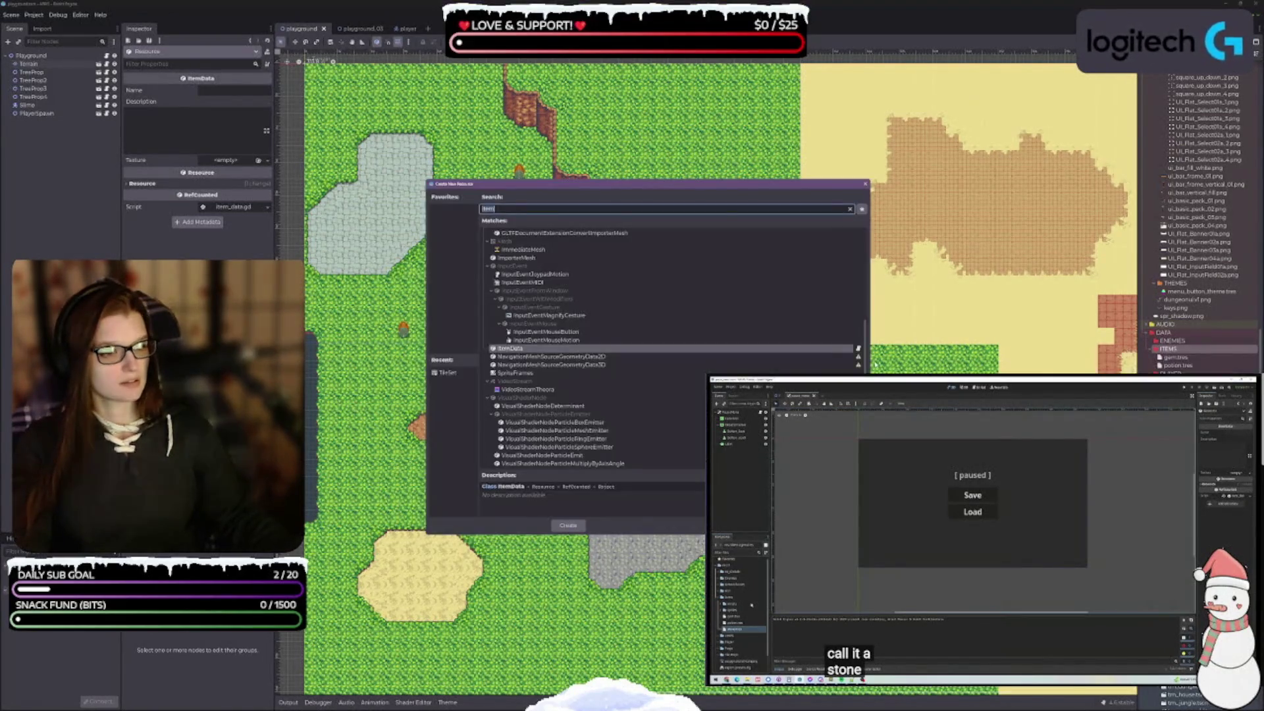
pyautogui.press('Return')
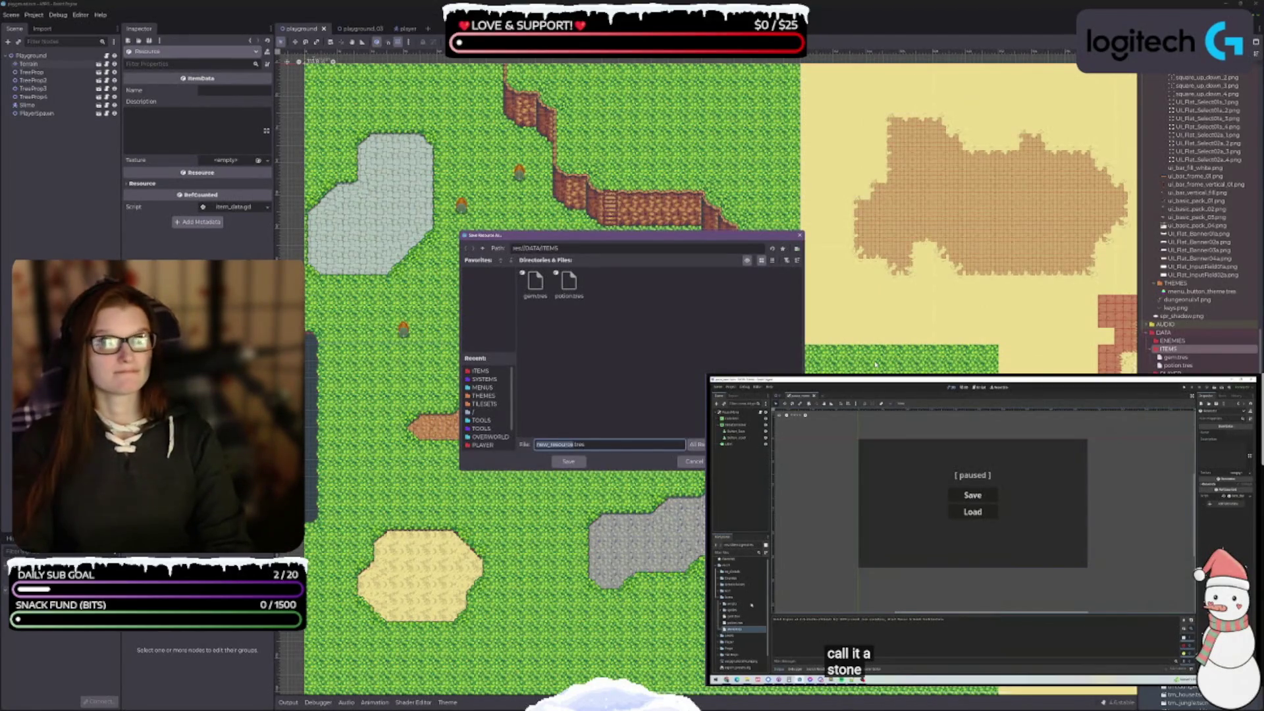
pyautogui.write('key')
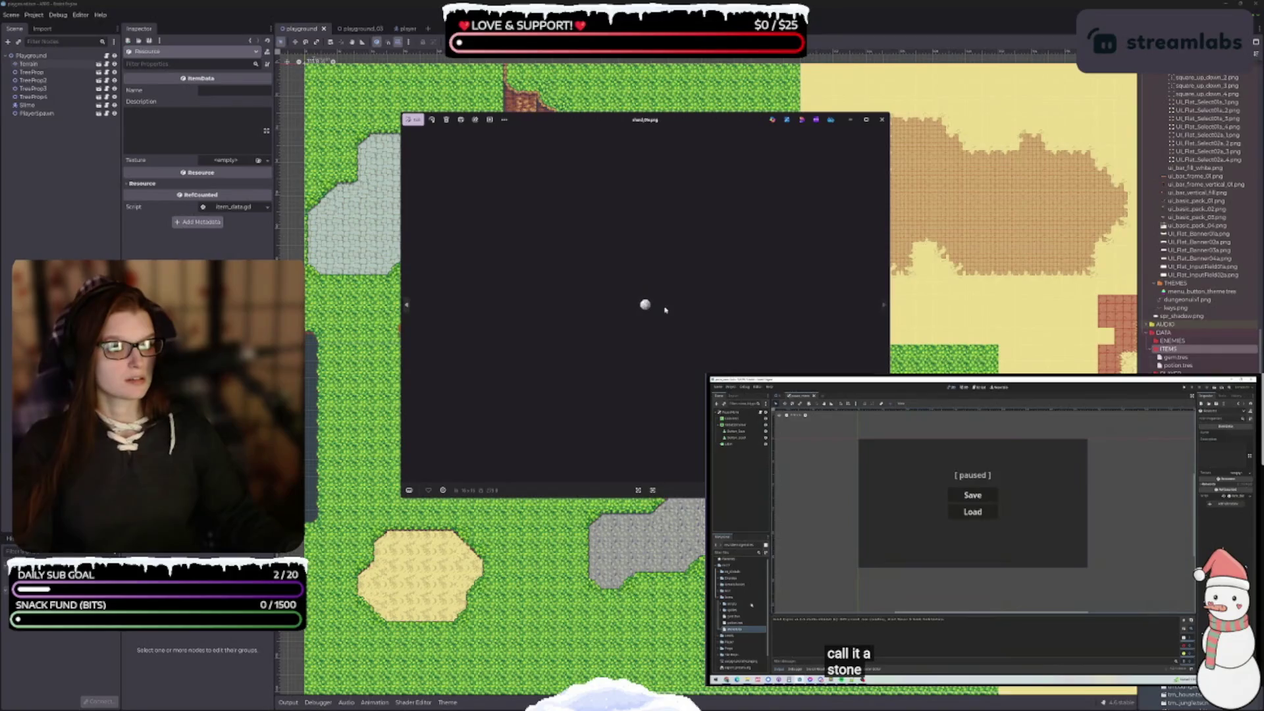
# - Flip back through the stone, gem and scroll sprites, then close Photos
pyautogui.click(406, 304)
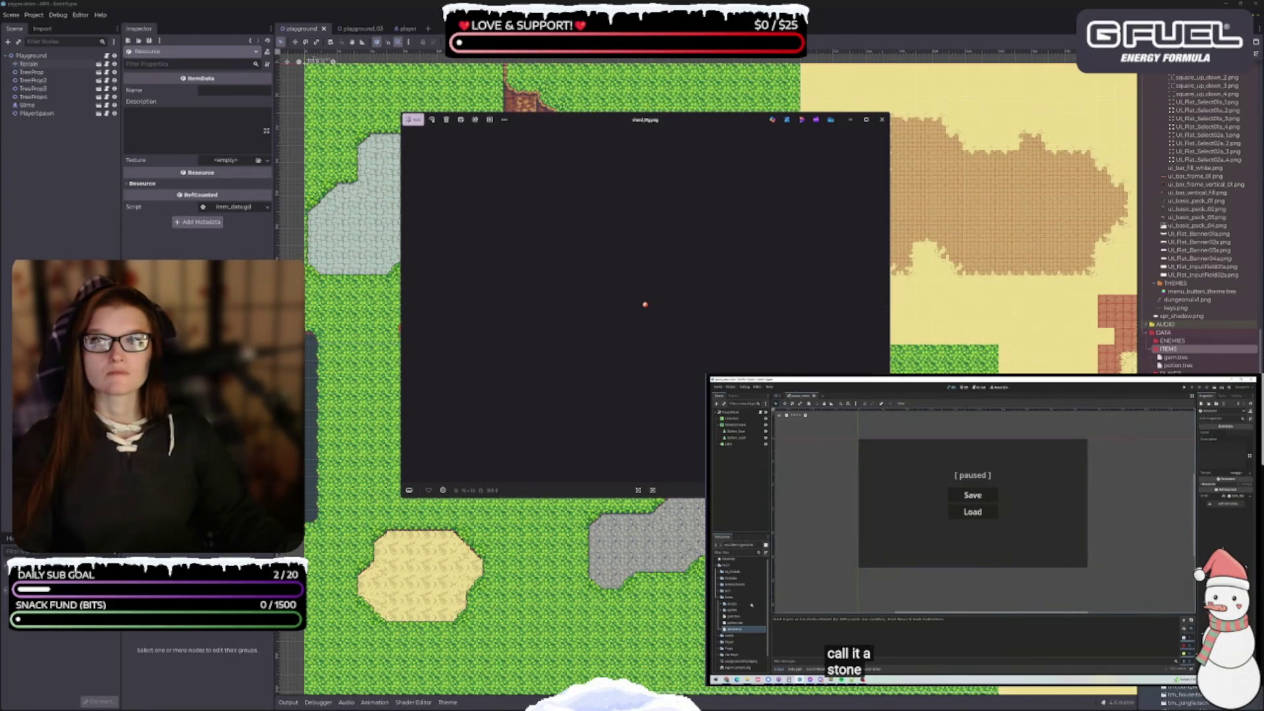
pyautogui.click(406, 308)
pyautogui.click(406, 308)
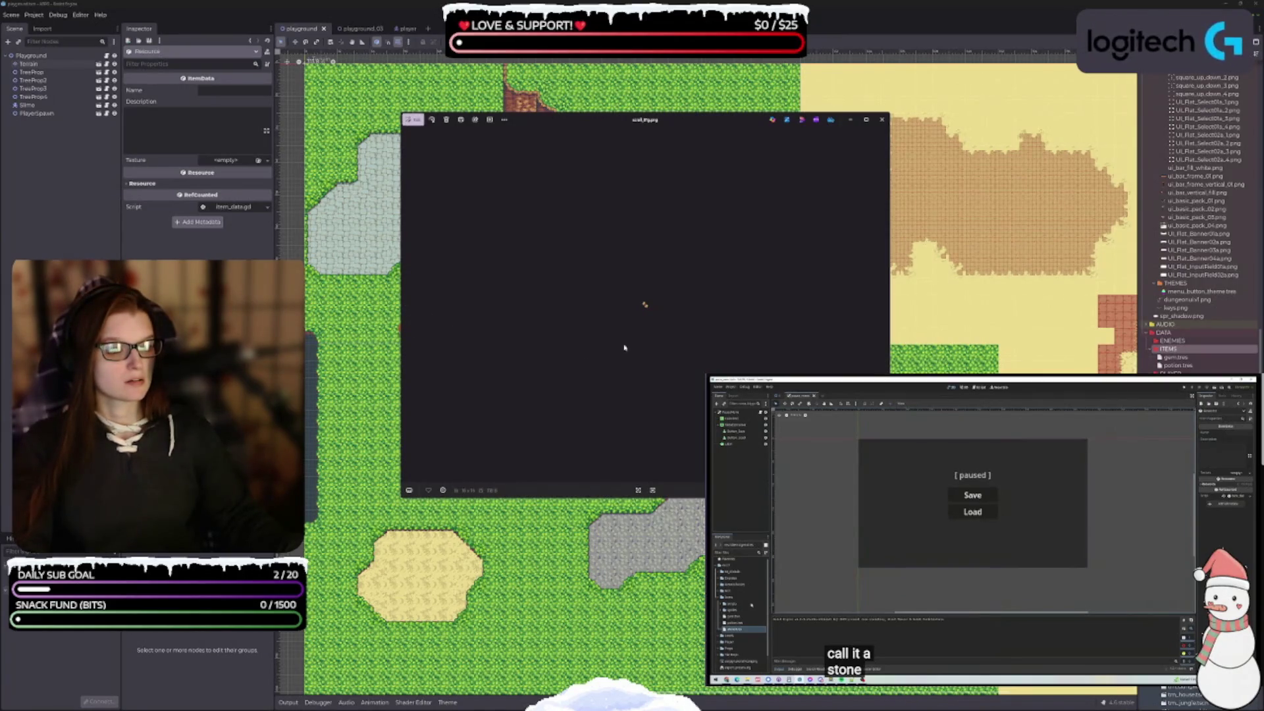
pyautogui.click(882, 119)
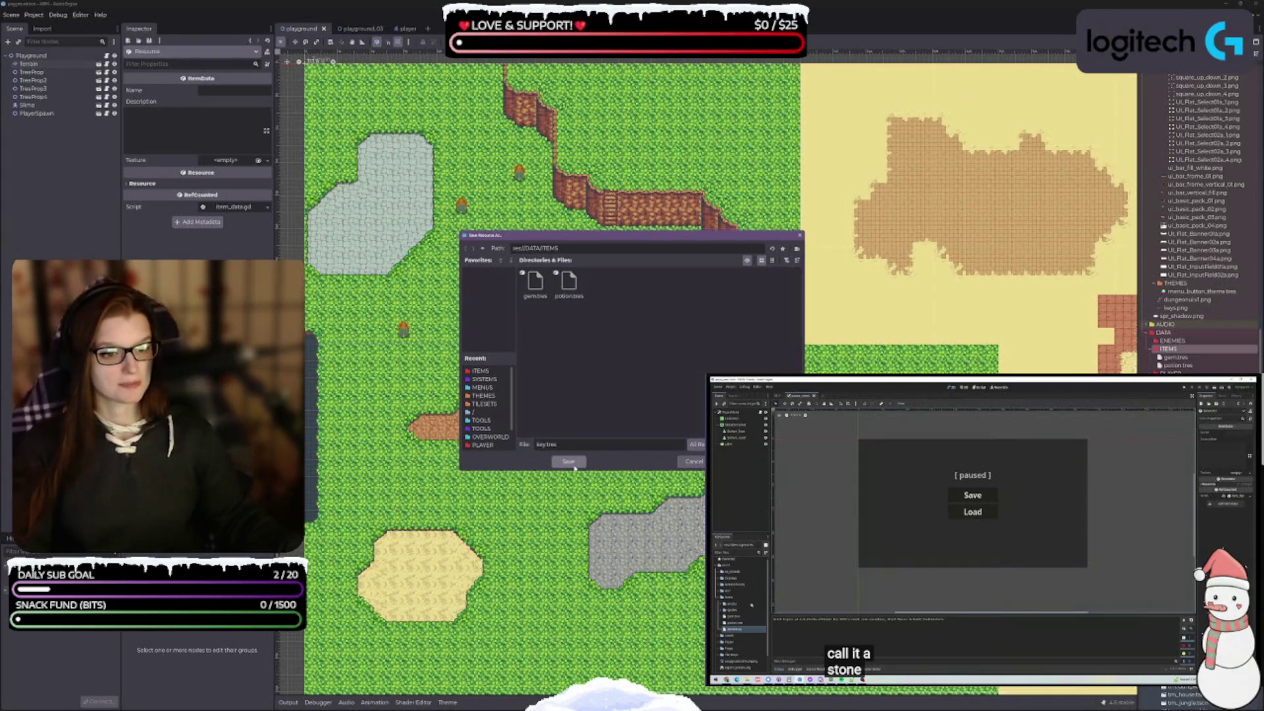
# - Save key.tres to DATA/ITEMS, resume the video, and open gem.tres in the Inspector
pyautogui.click(569, 461)
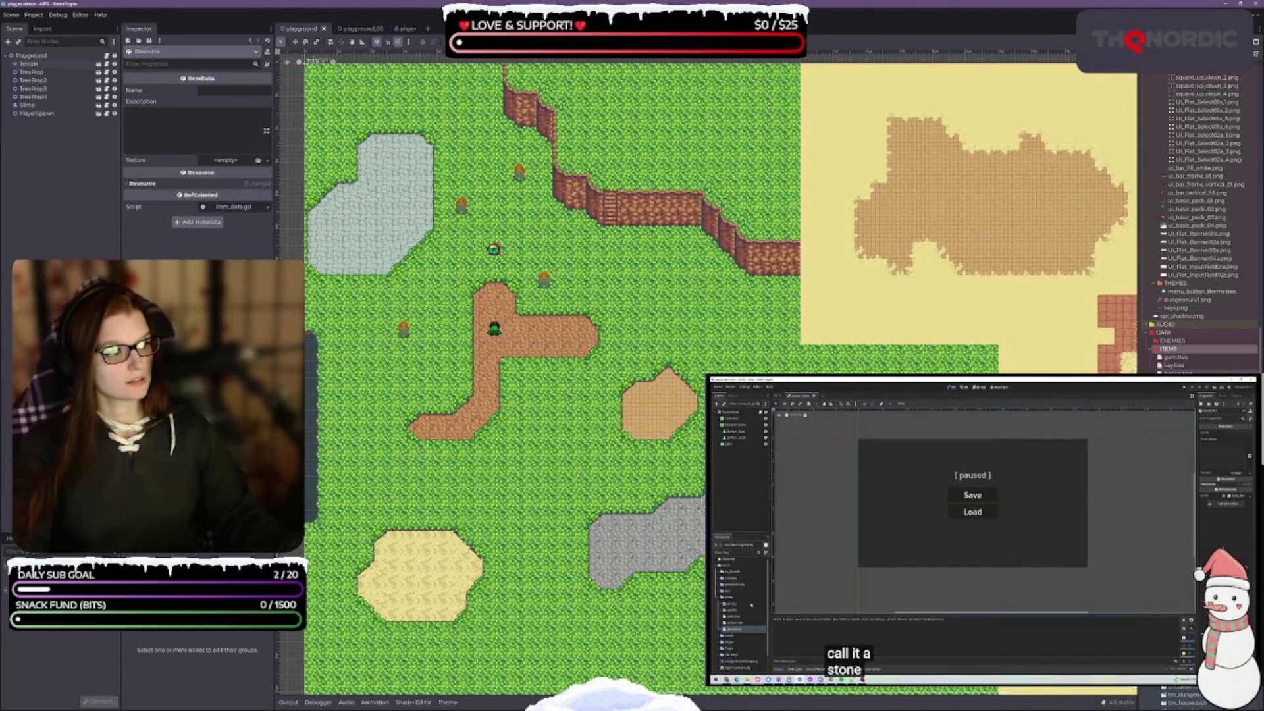
pyautogui.rightClick(1171, 351)
pyautogui.moveTo(1175, 359)
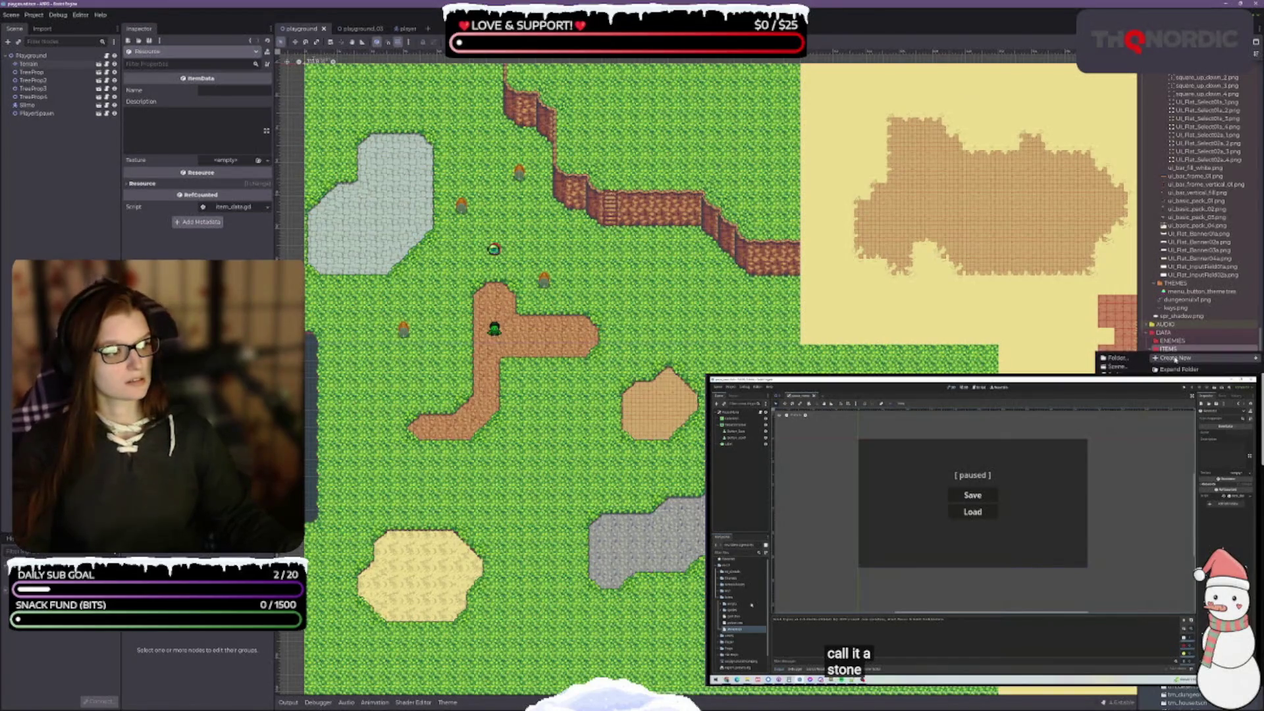
pyautogui.click(1169, 354)
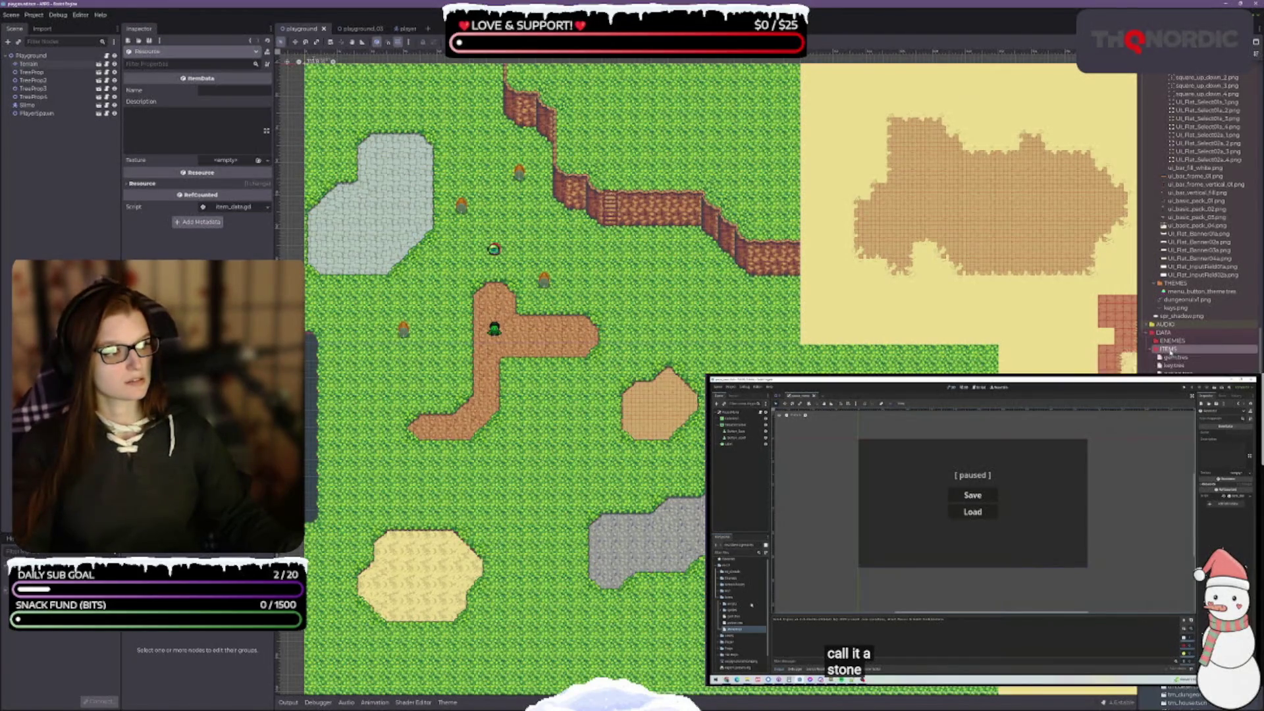
pyautogui.click(978, 588)
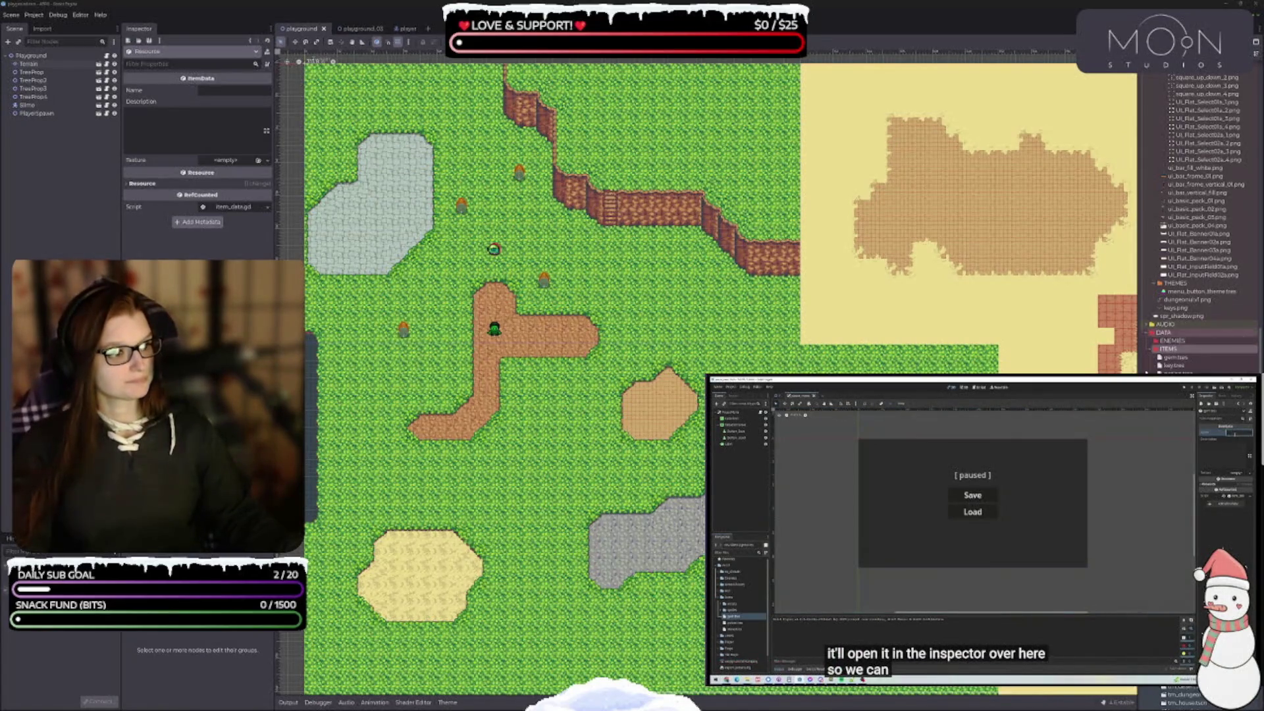
pyautogui.doubleClick(1182, 358)
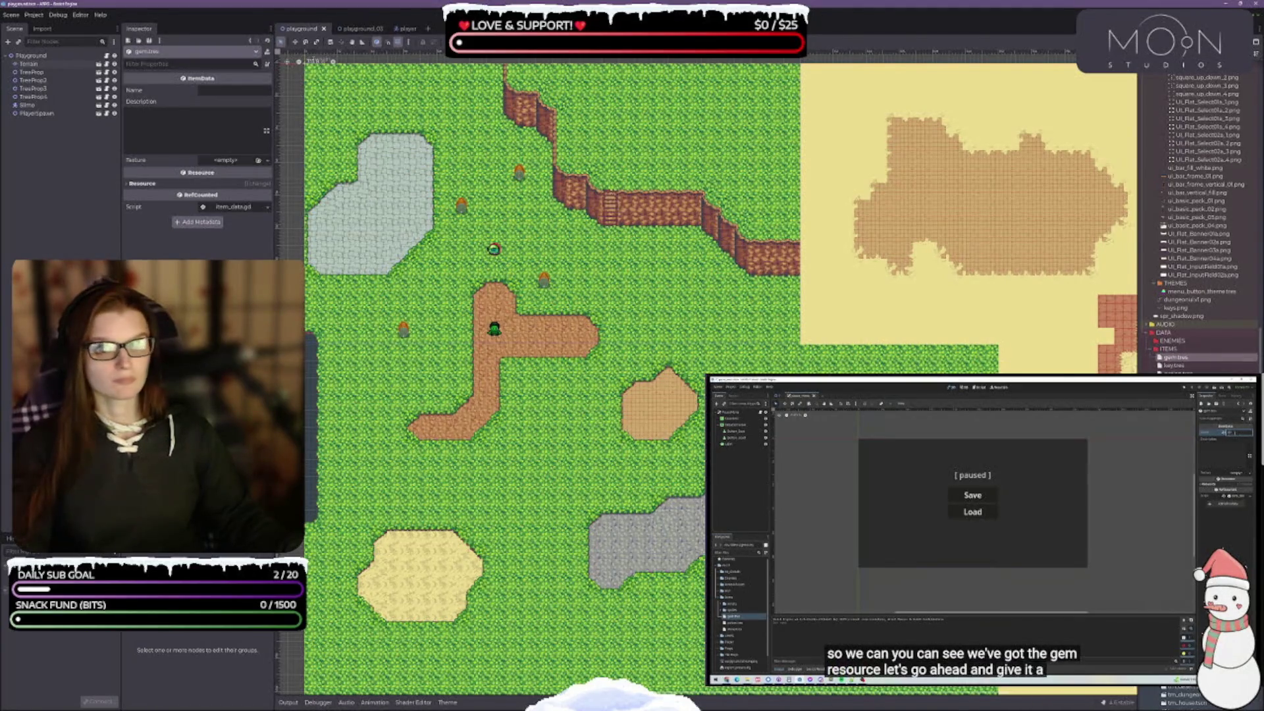
# - Set gem.tres Name to 'Gem' and Description to 'A valuable gem!'
pyautogui.click(210, 93)
pyautogui.write('Gem')
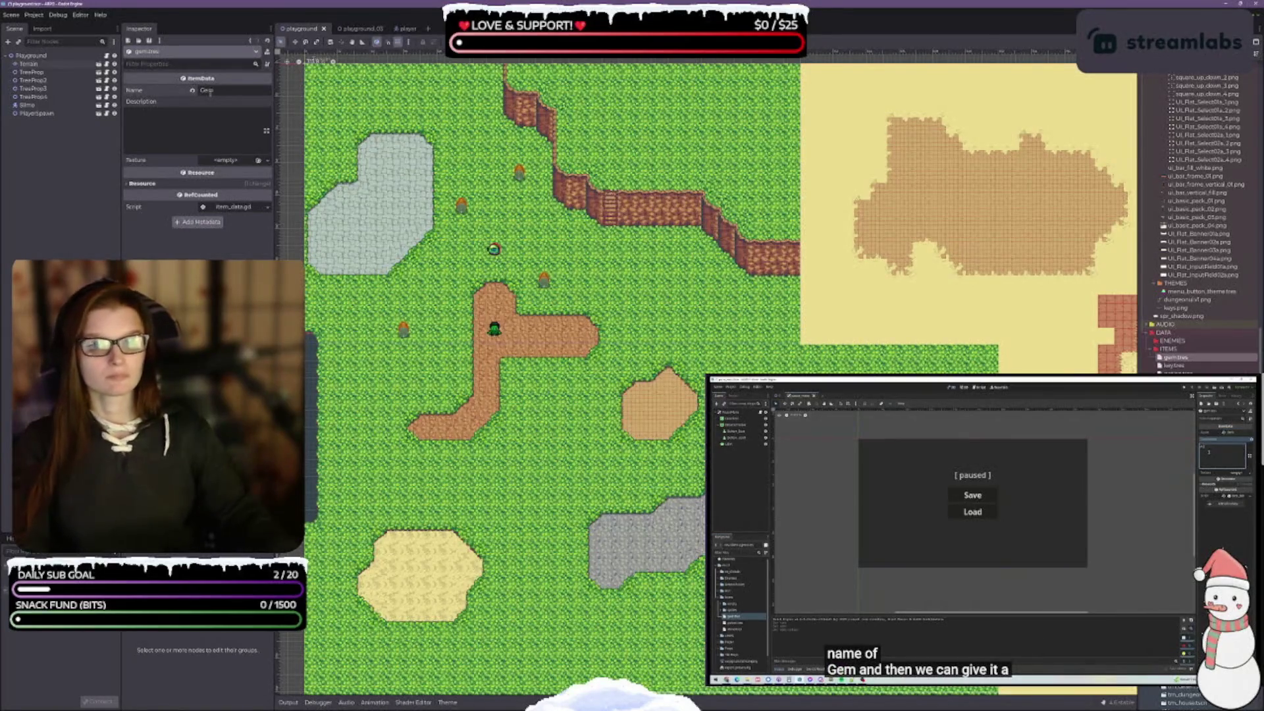
pyautogui.click(167, 129)
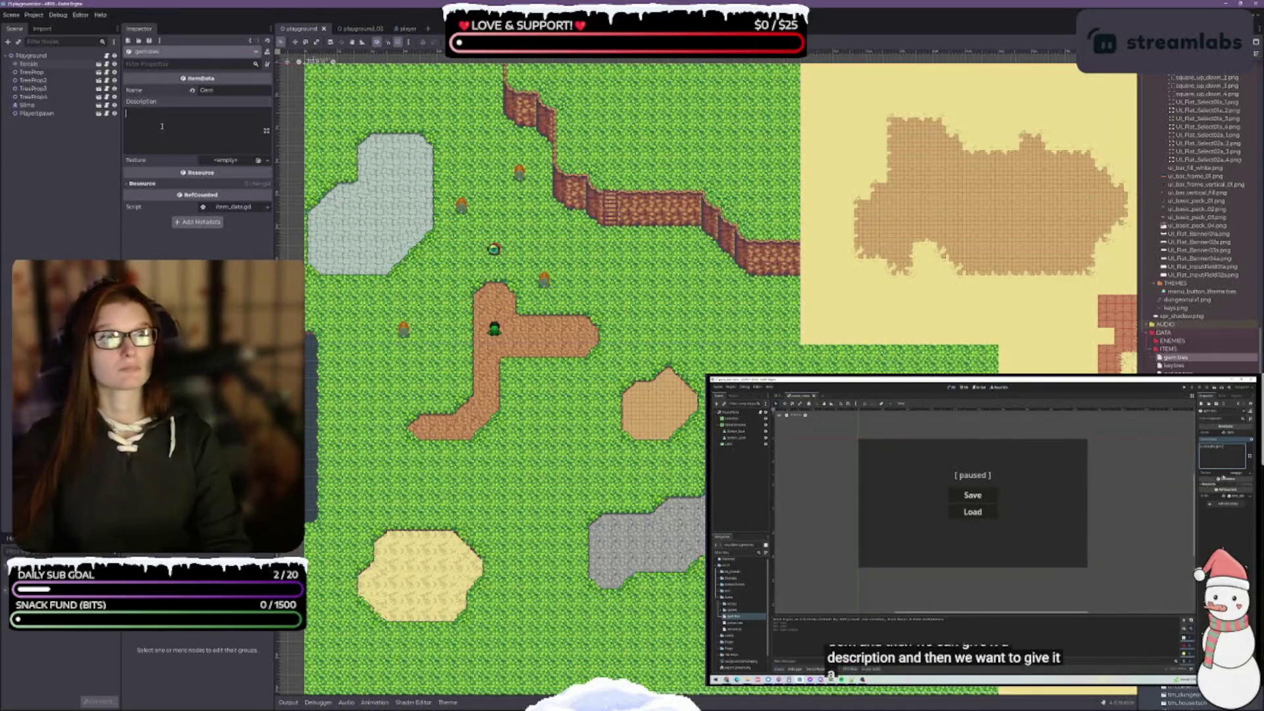
pyautogui.write('A valuable gem!')
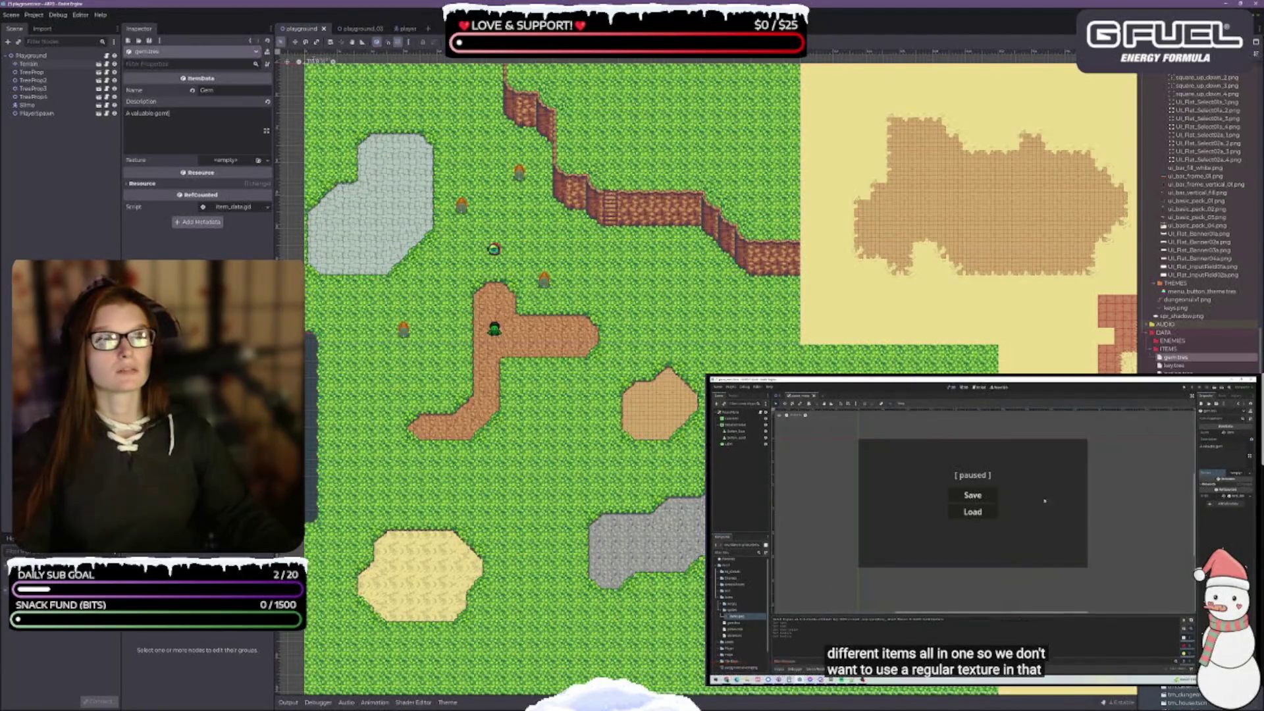
pyautogui.click(968, 512)
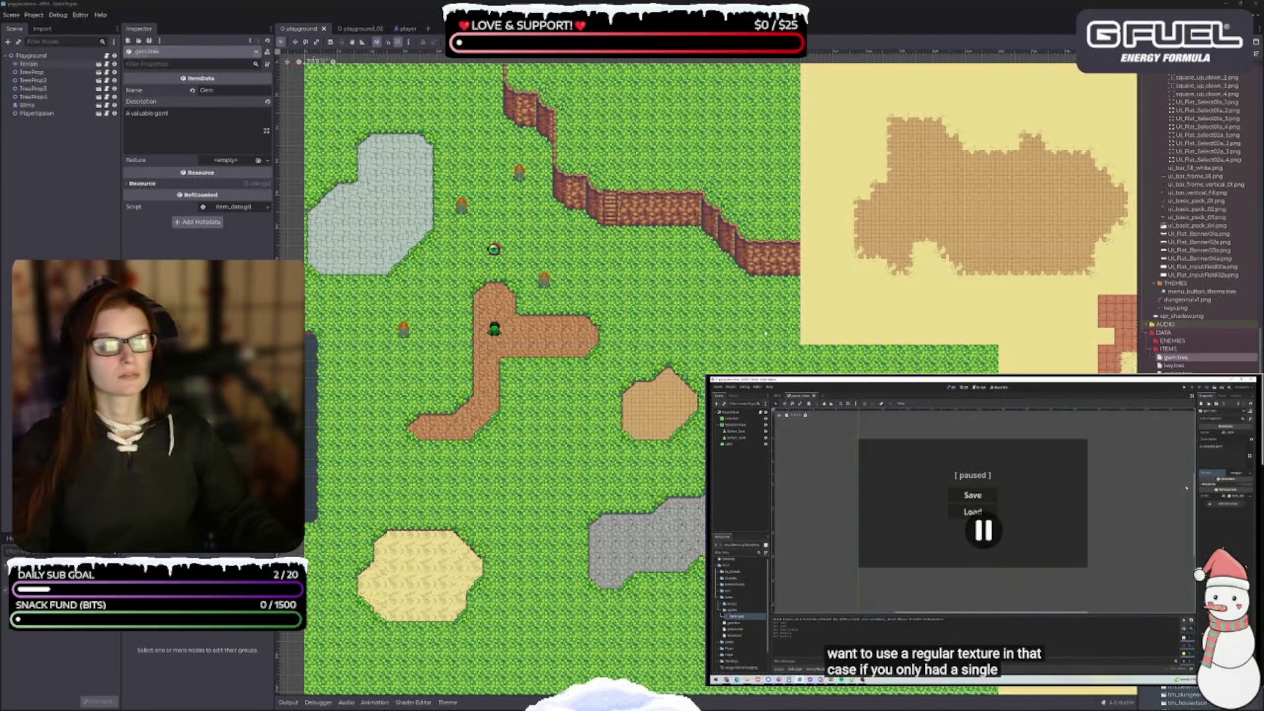
pyautogui.scroll(10, 1190, 327)
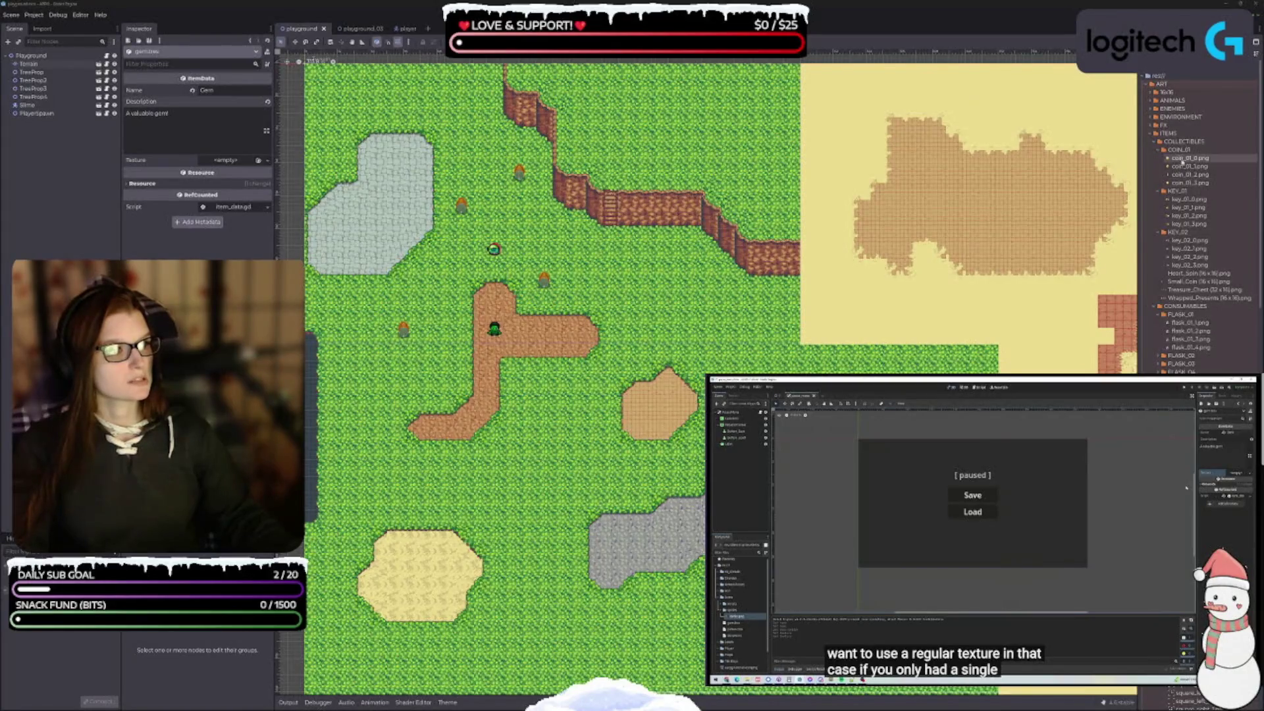
# - Expand the 16x16 art folder and assign gem_01j.png as the Gem's Texture
pyautogui.click(1149, 95)
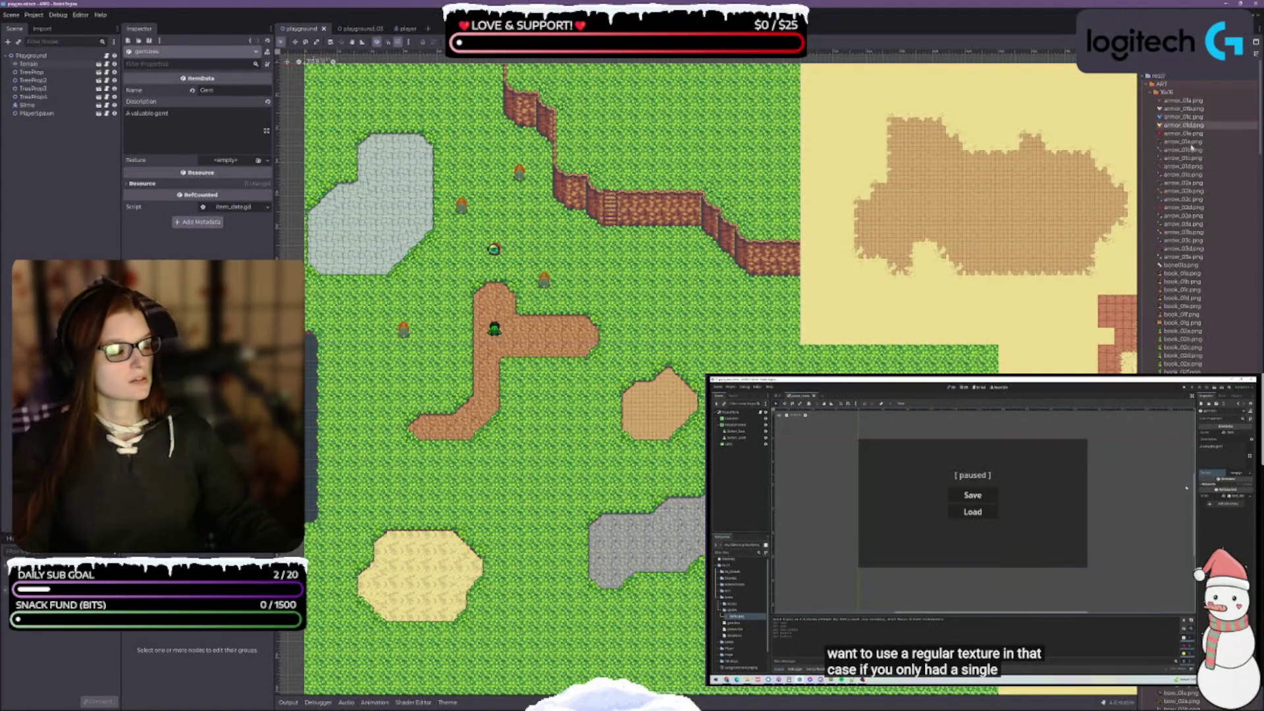
pyautogui.scroll(-5, 1158, 197)
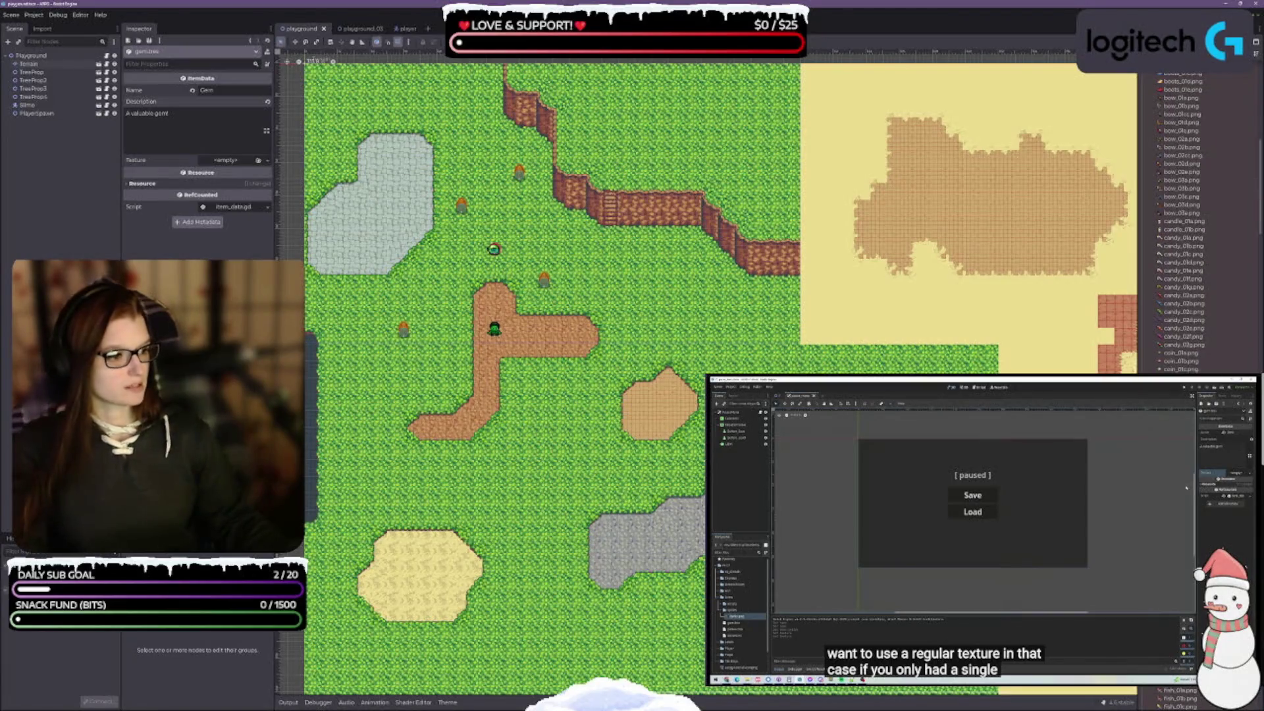
pyautogui.scroll(-10, 1208, 224)
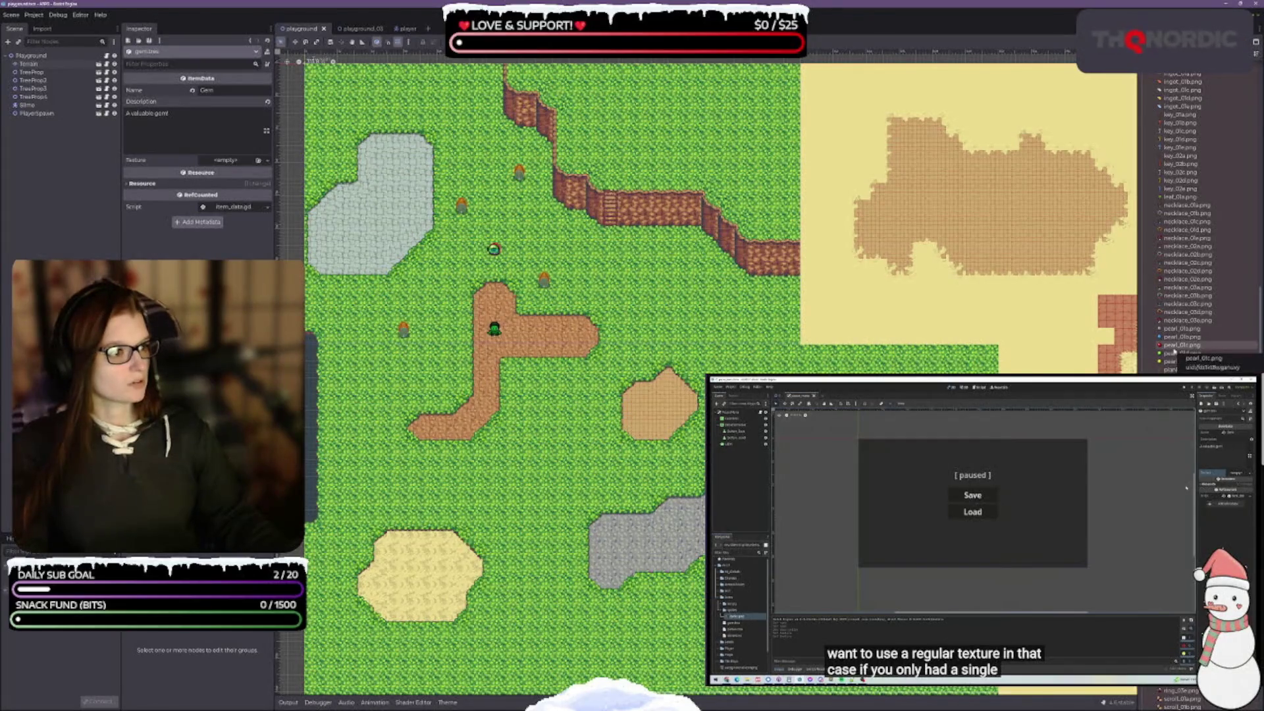
pyautogui.scroll(-10, 1190, 349)
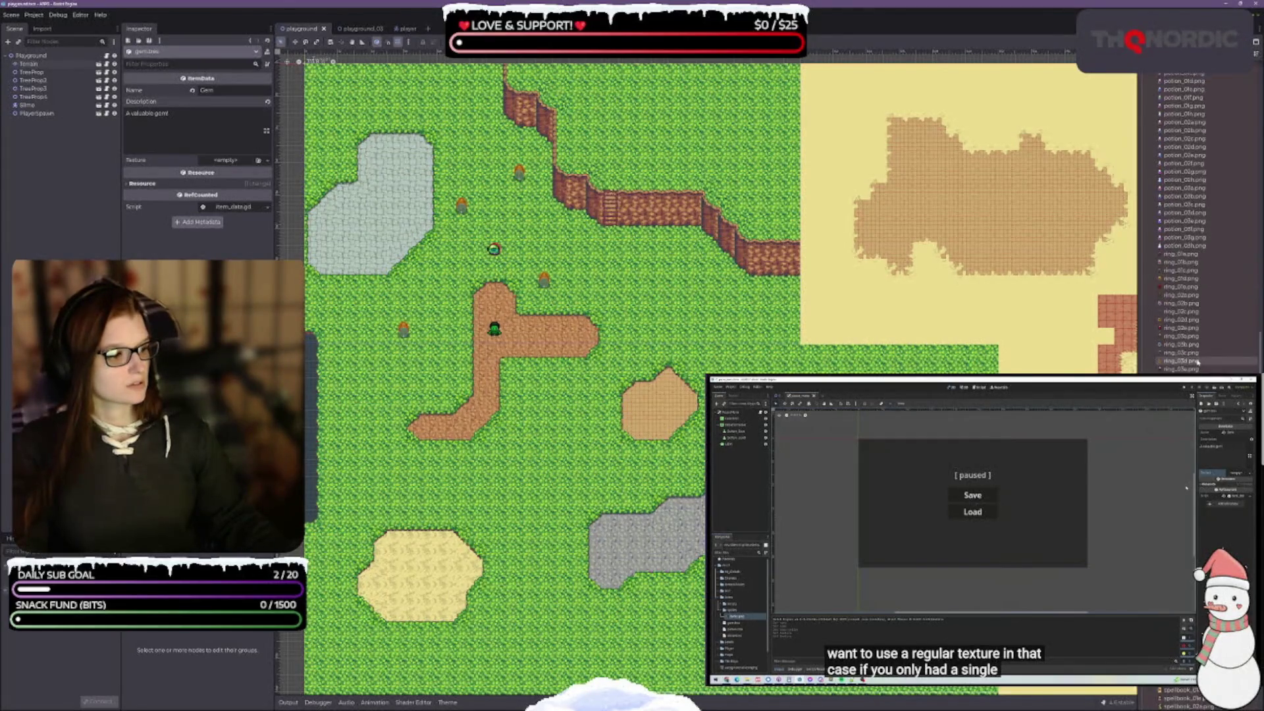
pyautogui.scroll(5, 1198, 362)
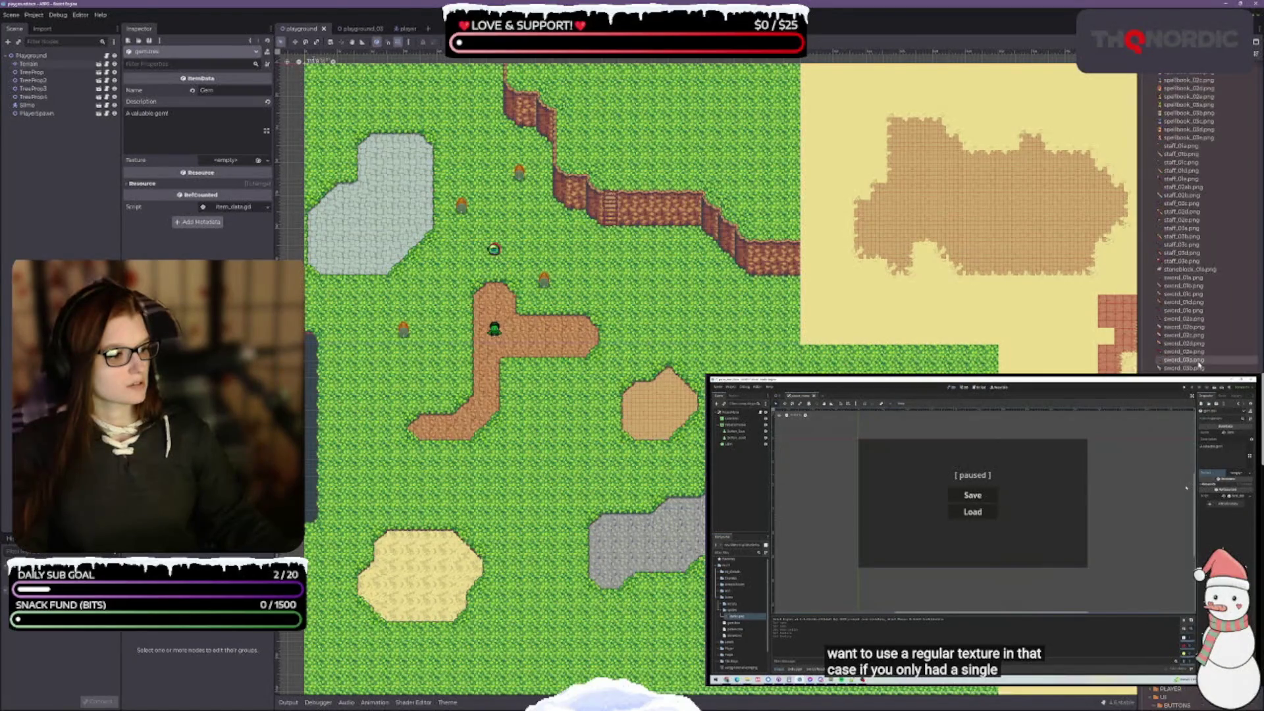
pyautogui.scroll(5, 1198, 361)
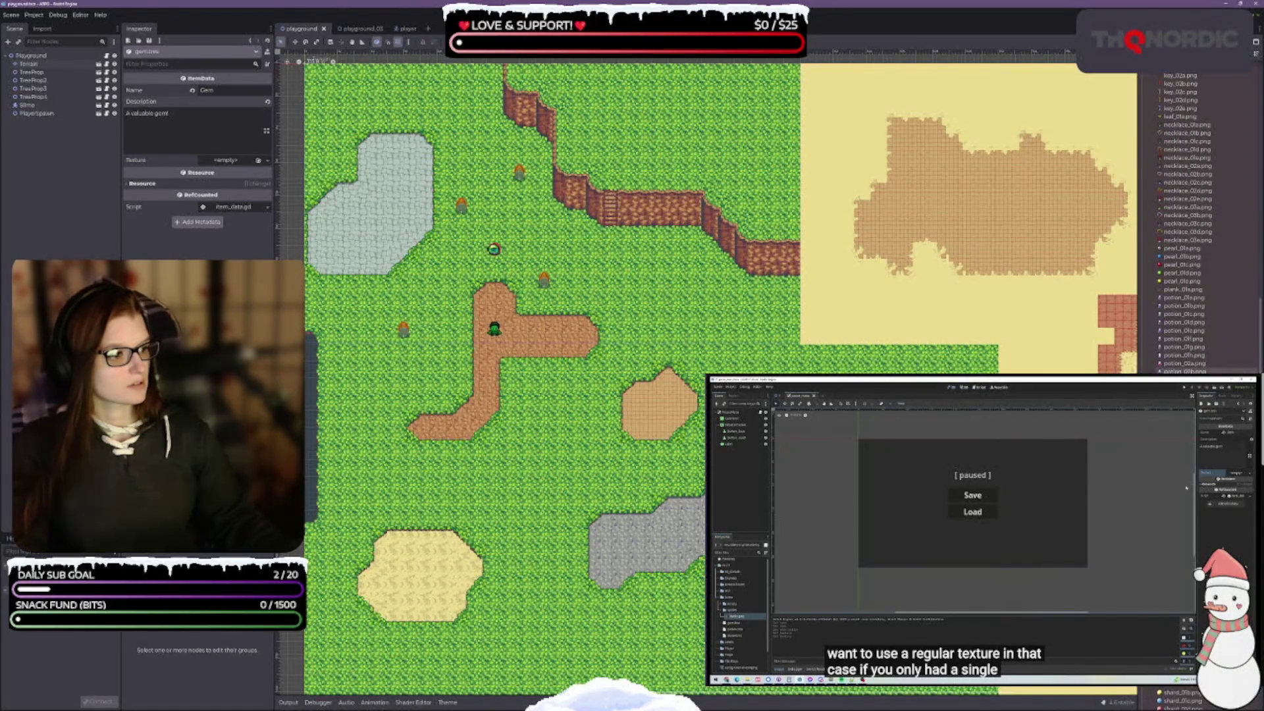
pyautogui.scroll(3, 1206, 223)
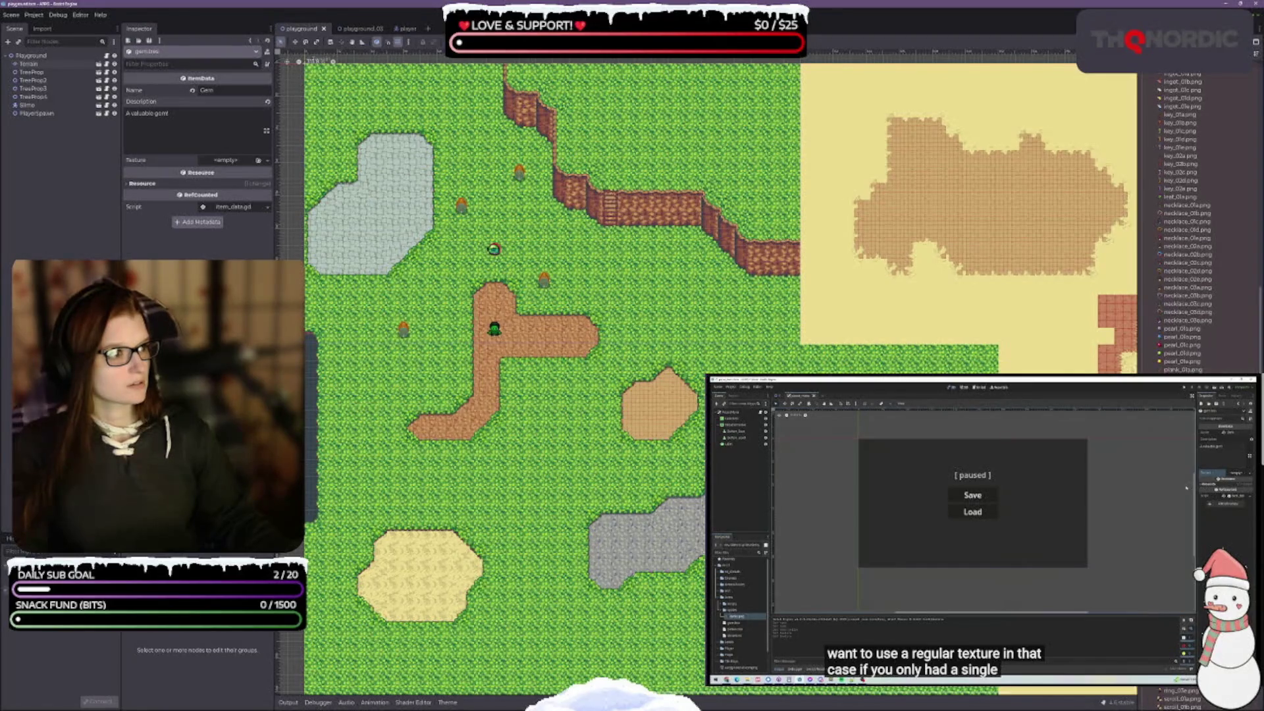
pyautogui.scroll(10, 1206, 371)
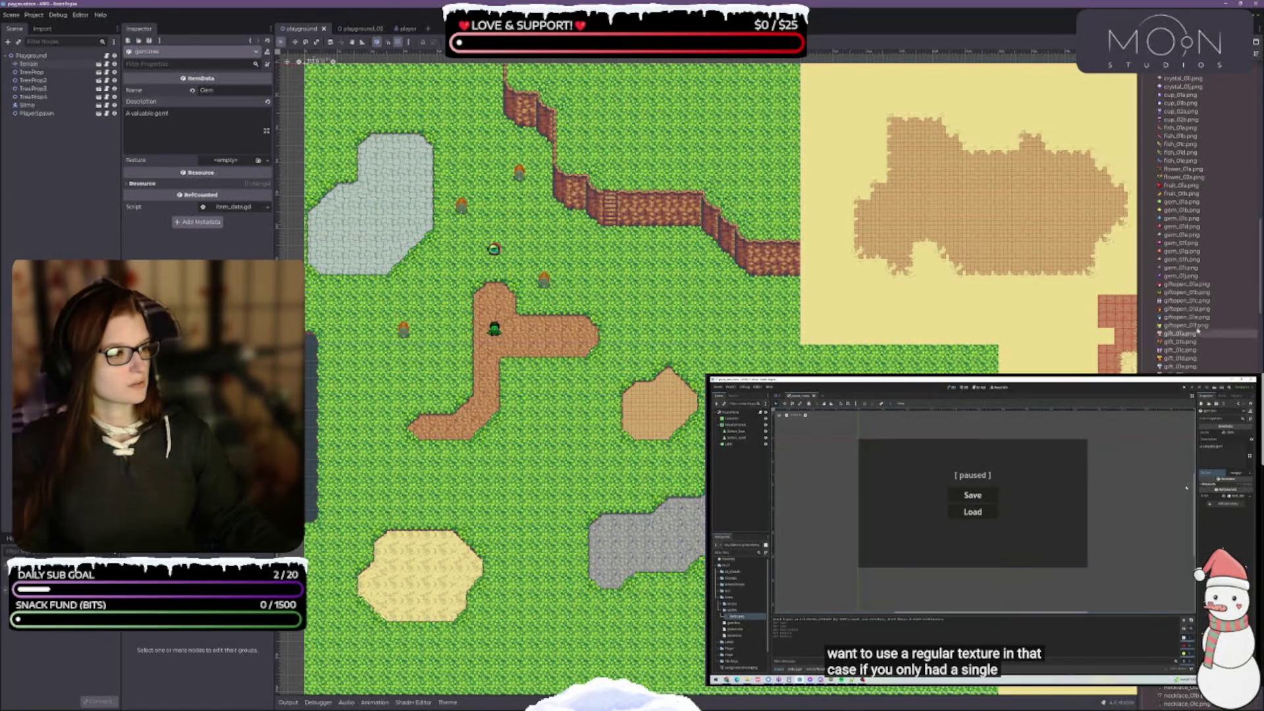
pyautogui.moveTo(1188, 202)
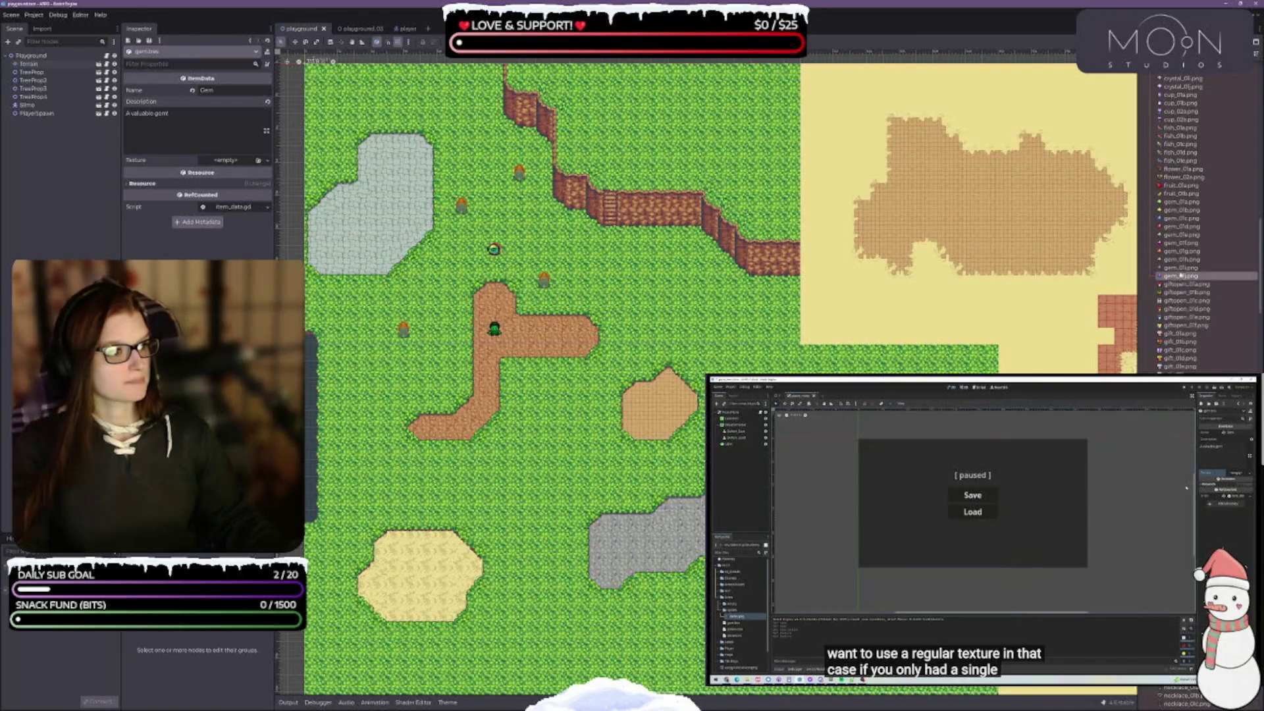
pyautogui.moveTo(1189, 277)
pyautogui.mouseDown()
pyautogui.moveTo(1119, 290)
pyautogui.moveTo(407, 175)
pyautogui.moveTo(238, 166)
pyautogui.mouseUp()
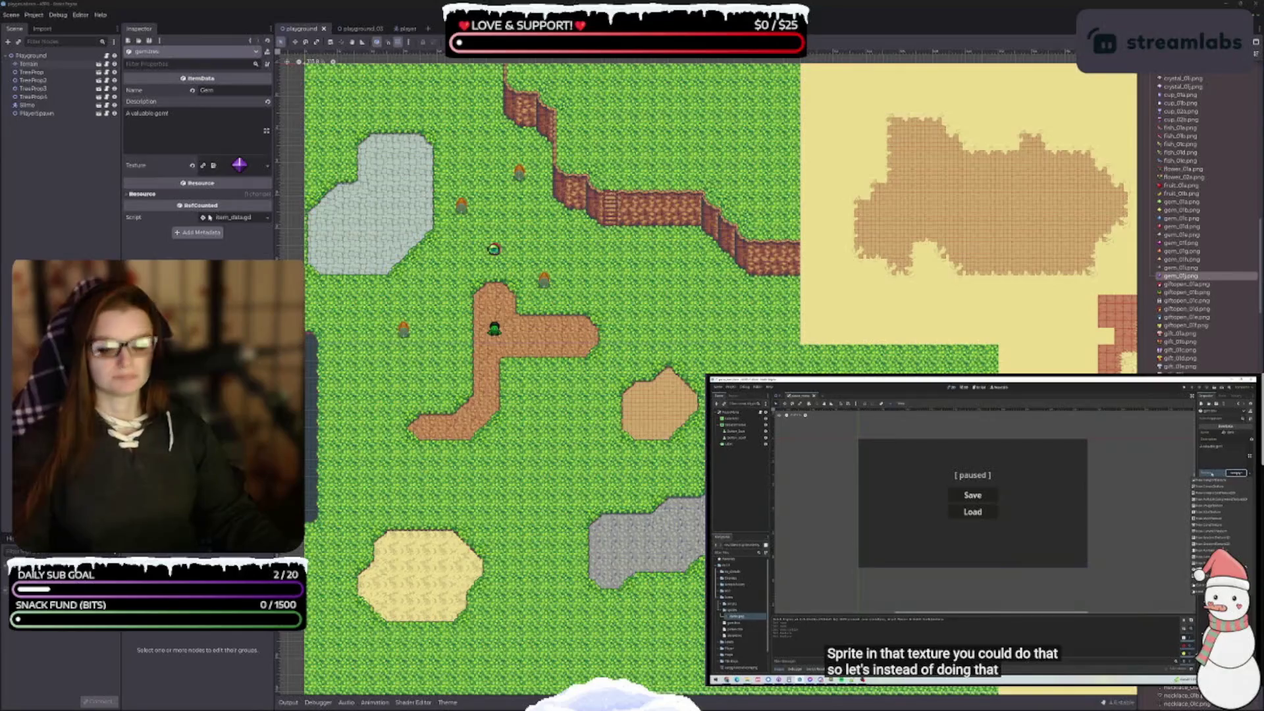
pyautogui.moveTo(655, 355); pyautogui.dragTo(634, 339)
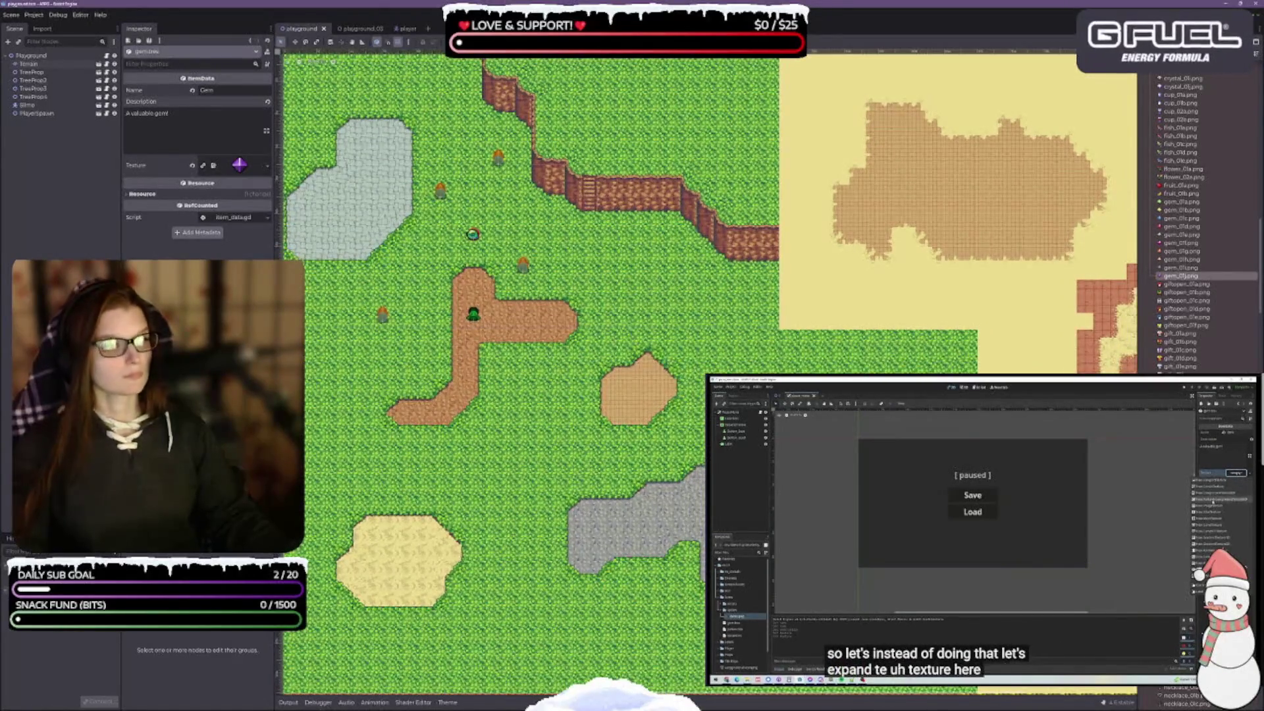
pyautogui.scroll(-10, 1208, 224)
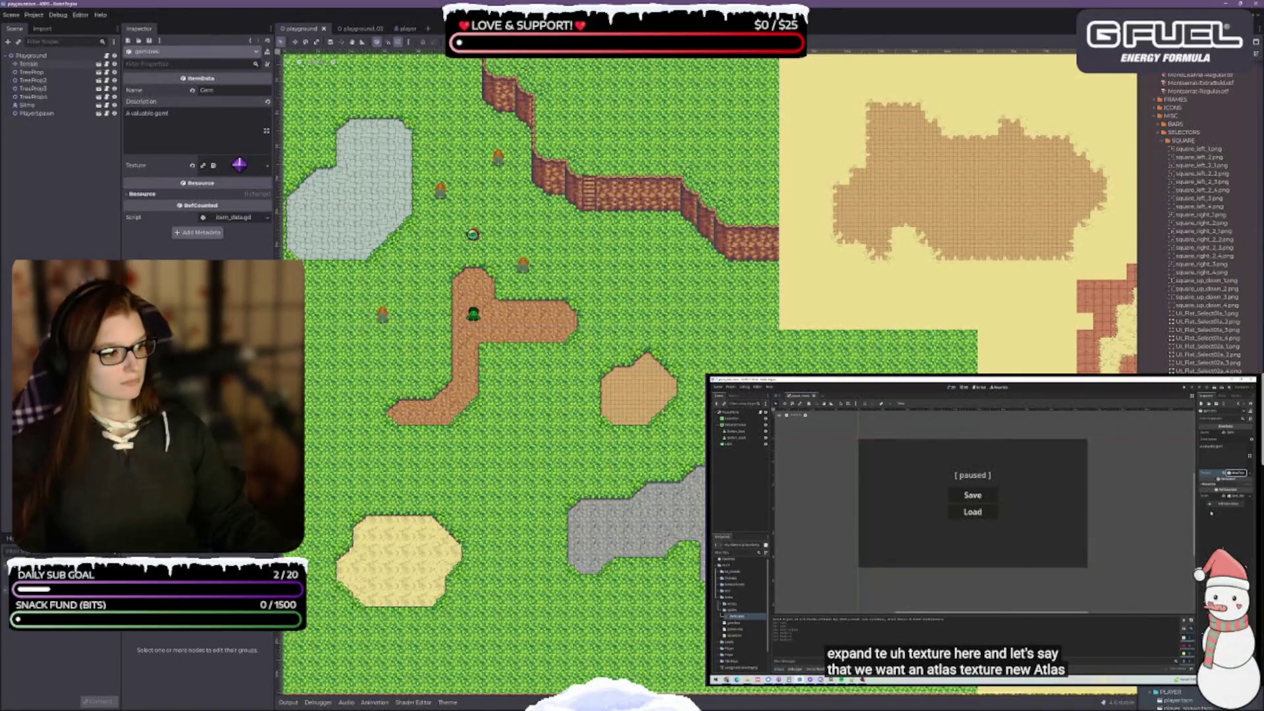
pyautogui.scroll(6, 1203, 270)
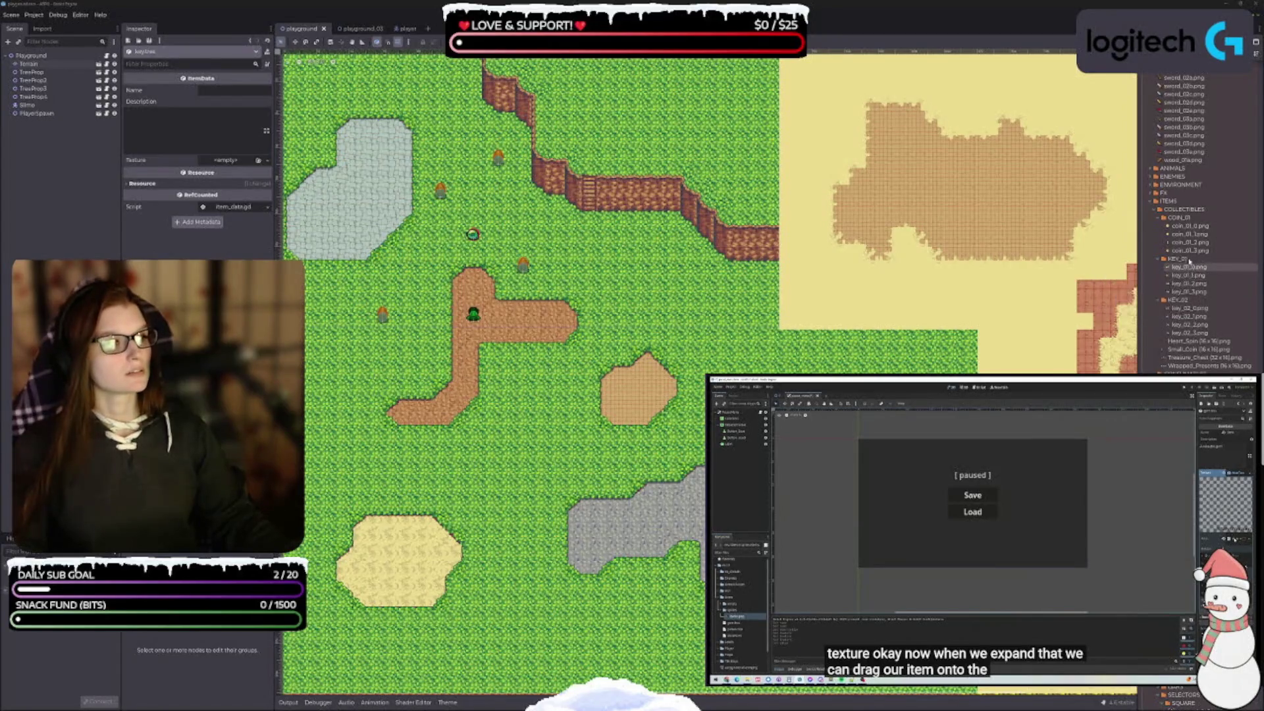
# - Try key_01_0, key_01d and key_02d as the key's Texture, then save
pyautogui.scroll(10, 1236, 321)
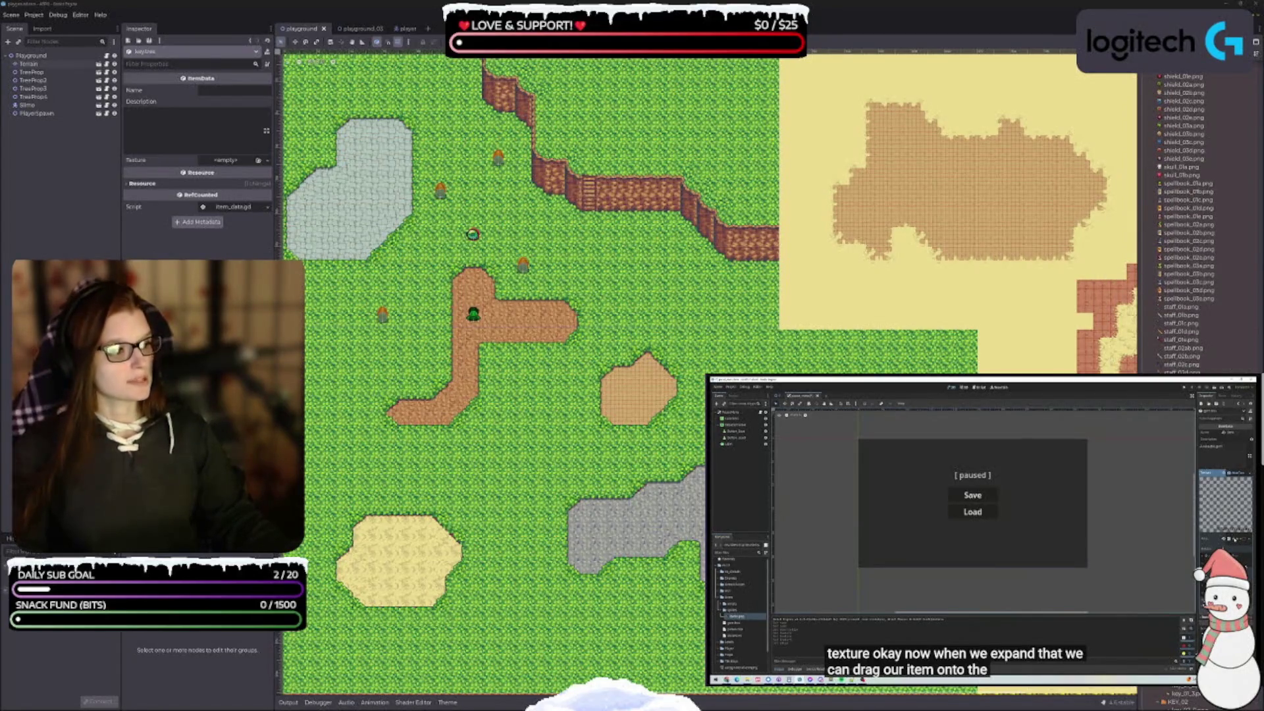
pyautogui.scroll(-10, 1190, 352)
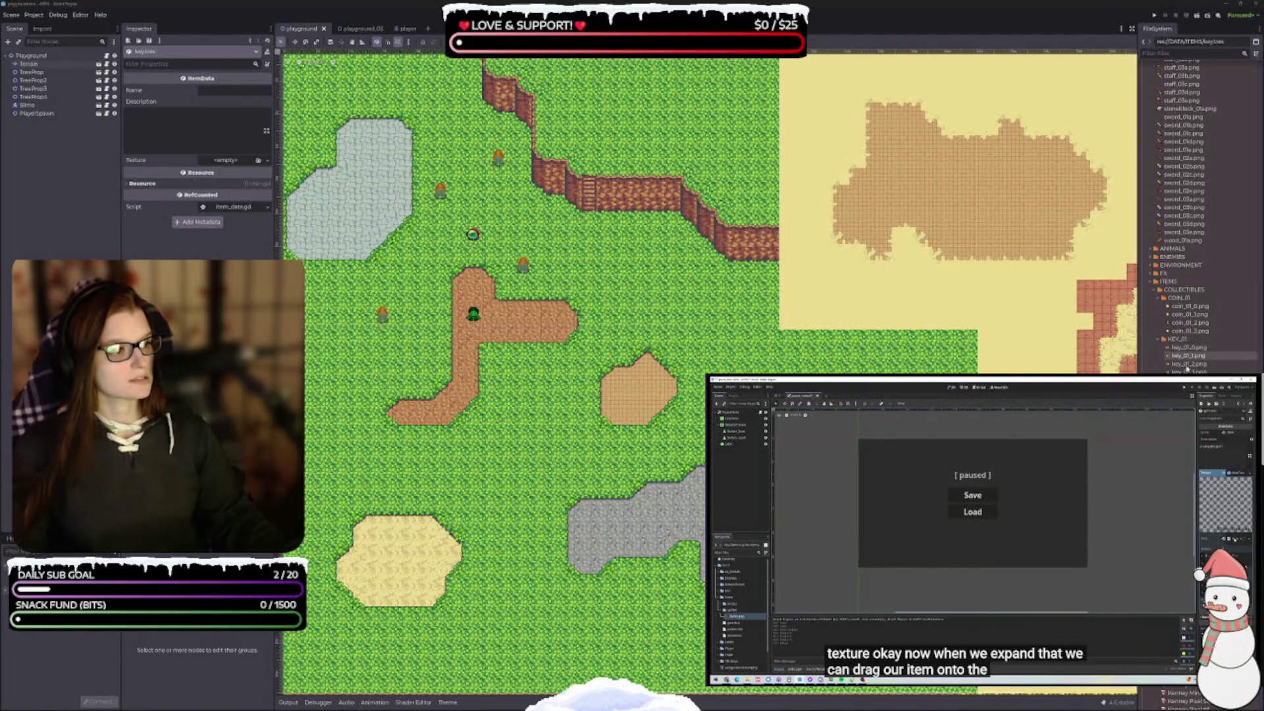
pyautogui.moveTo(1185, 347); pyautogui.dragTo(216, 164)
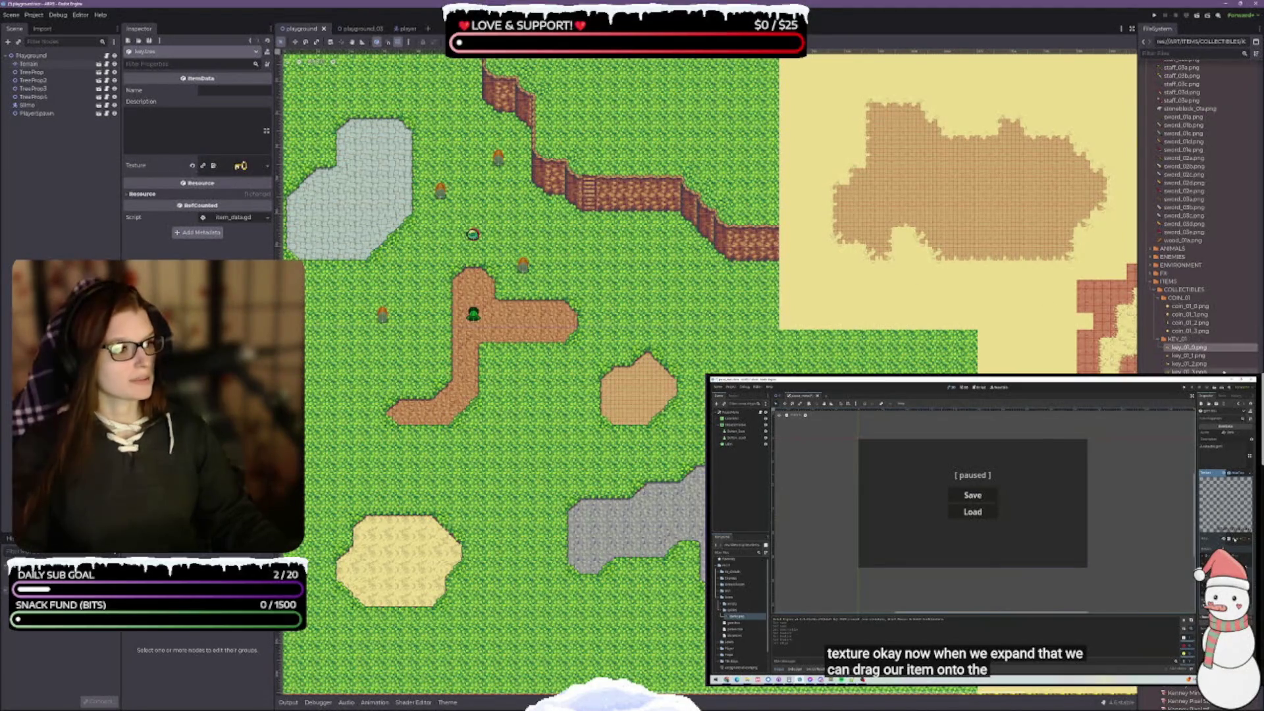
pyautogui.scroll(5, 1216, 363)
pyautogui.scroll(5, 1216, 363)
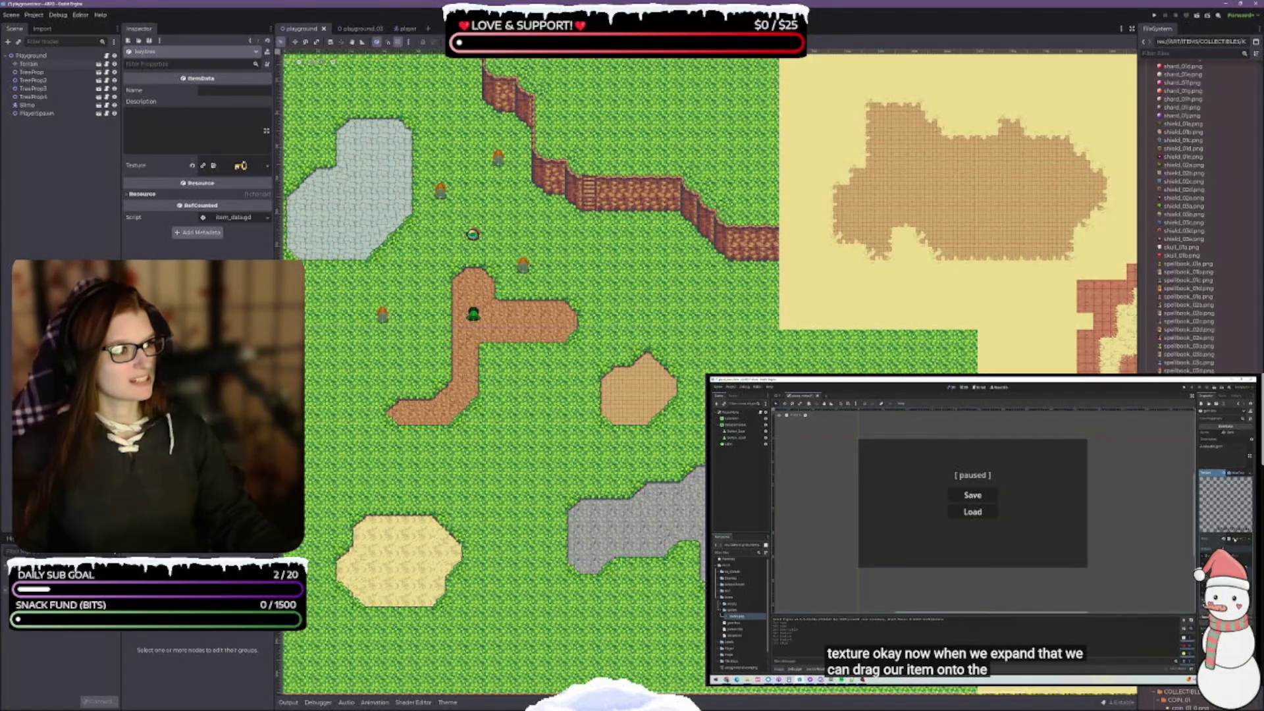
pyautogui.scroll(5, 1185, 217)
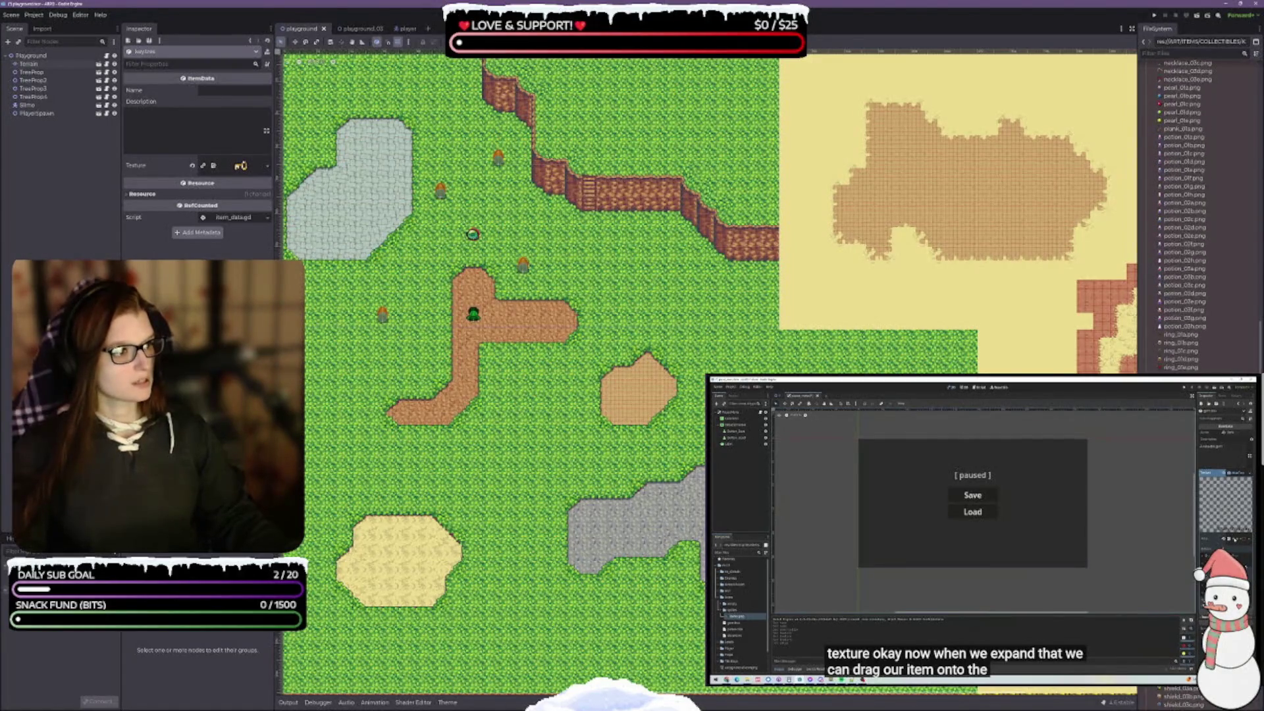
pyautogui.moveTo(1167, 219); pyautogui.dragTo(238, 166)
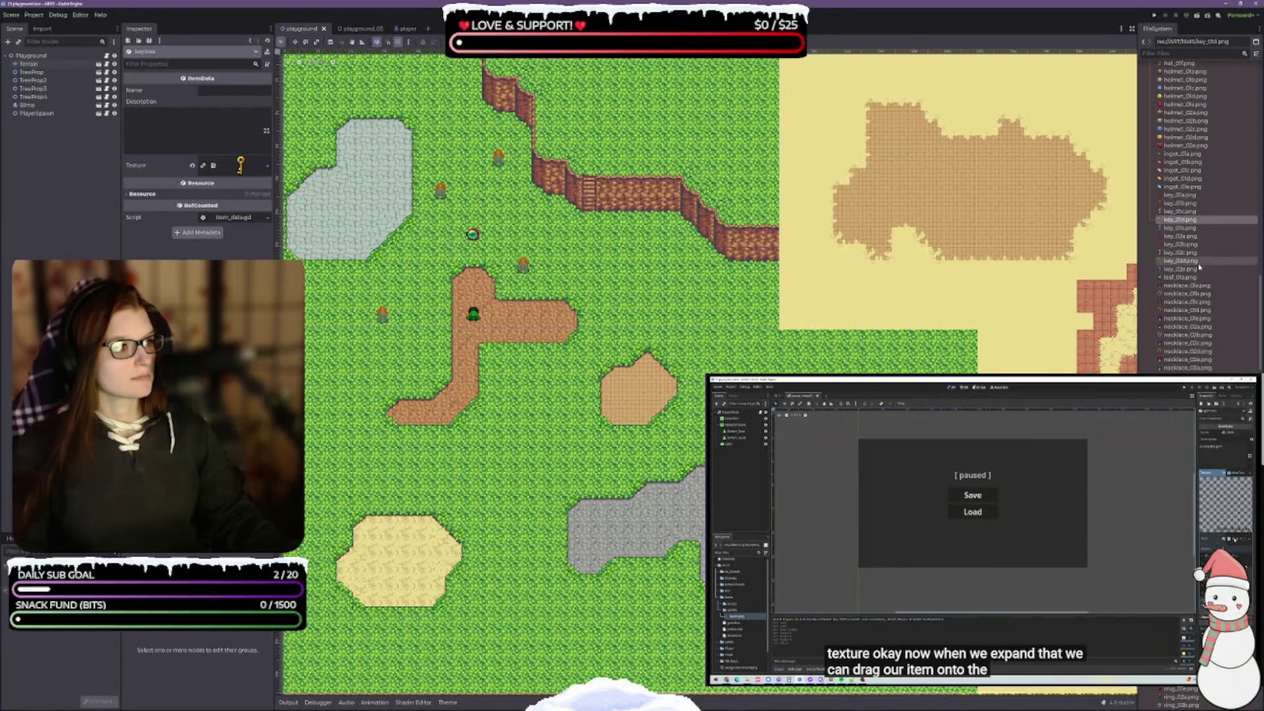
pyautogui.moveTo(1181, 261)
pyautogui.mouseDown()
pyautogui.moveTo(658, 224)
pyautogui.moveTo(240, 166)
pyautogui.mouseUp()
pyautogui.moveTo(1180, 220); pyautogui.dragTo(582, 144)
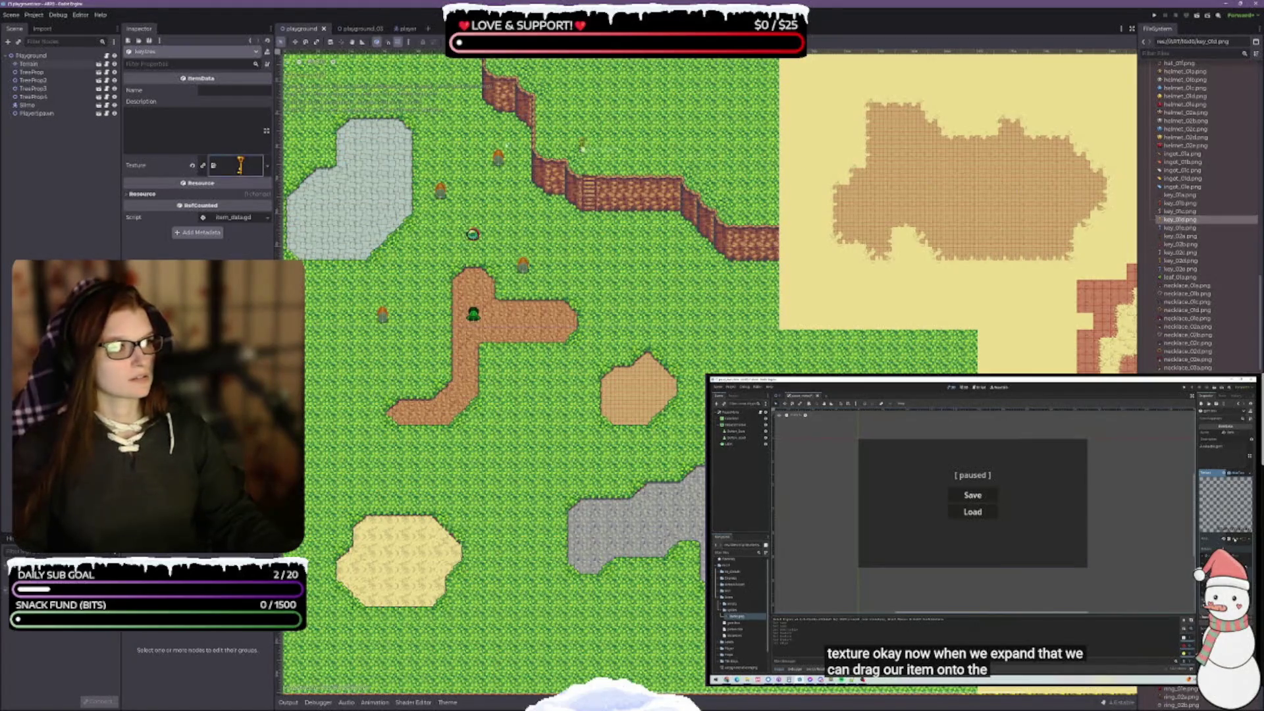
pyautogui.scroll(-15, 1169, 276)
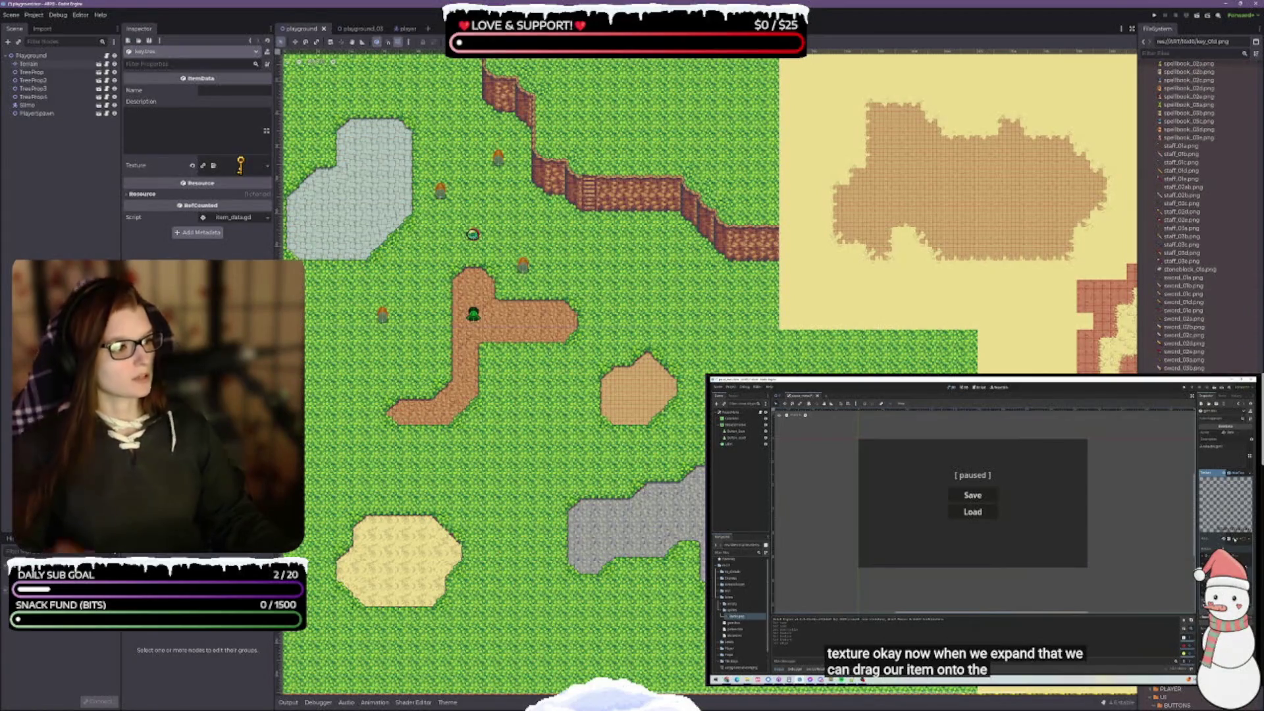
pyautogui.scroll(-5, 1169, 234)
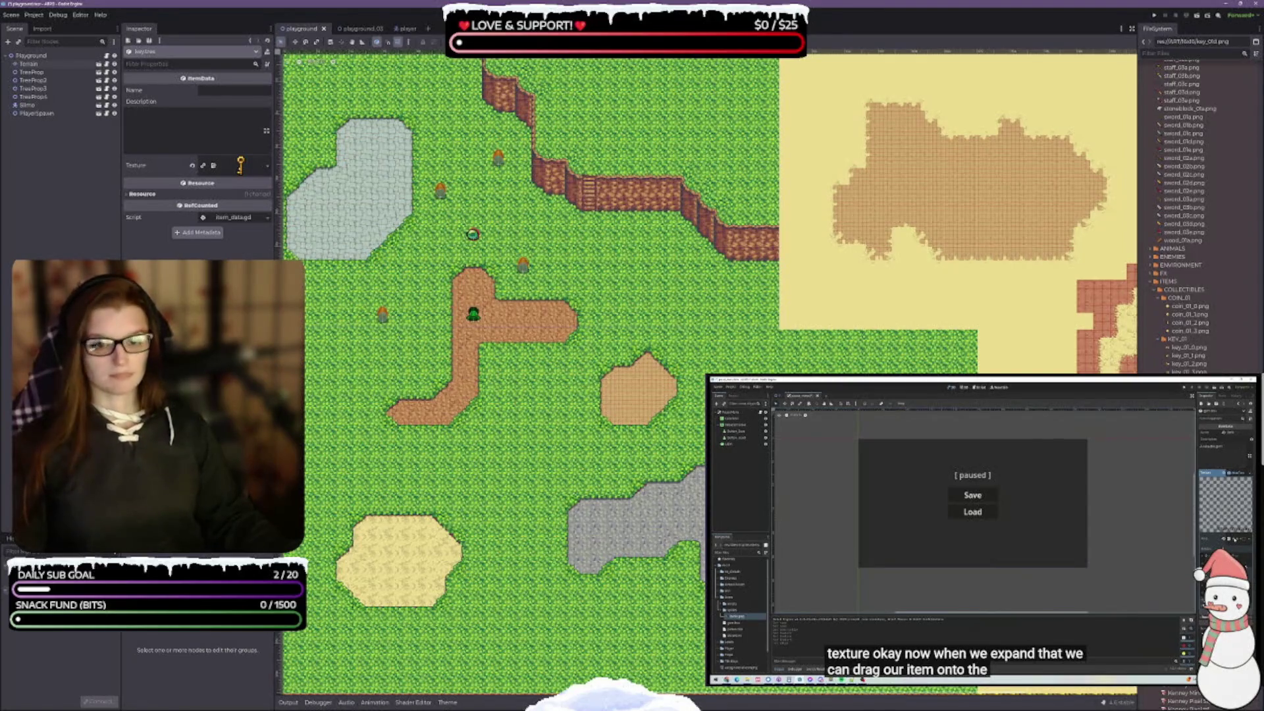
pyautogui.hotkey('ctrl', 's')
# - Set the key's Name to 'Key' and Description to 'A key. Maybe it unlocks something?', then save
pyautogui.click(219, 87)
pyautogui.write('Key')
pyautogui.press('Tab')
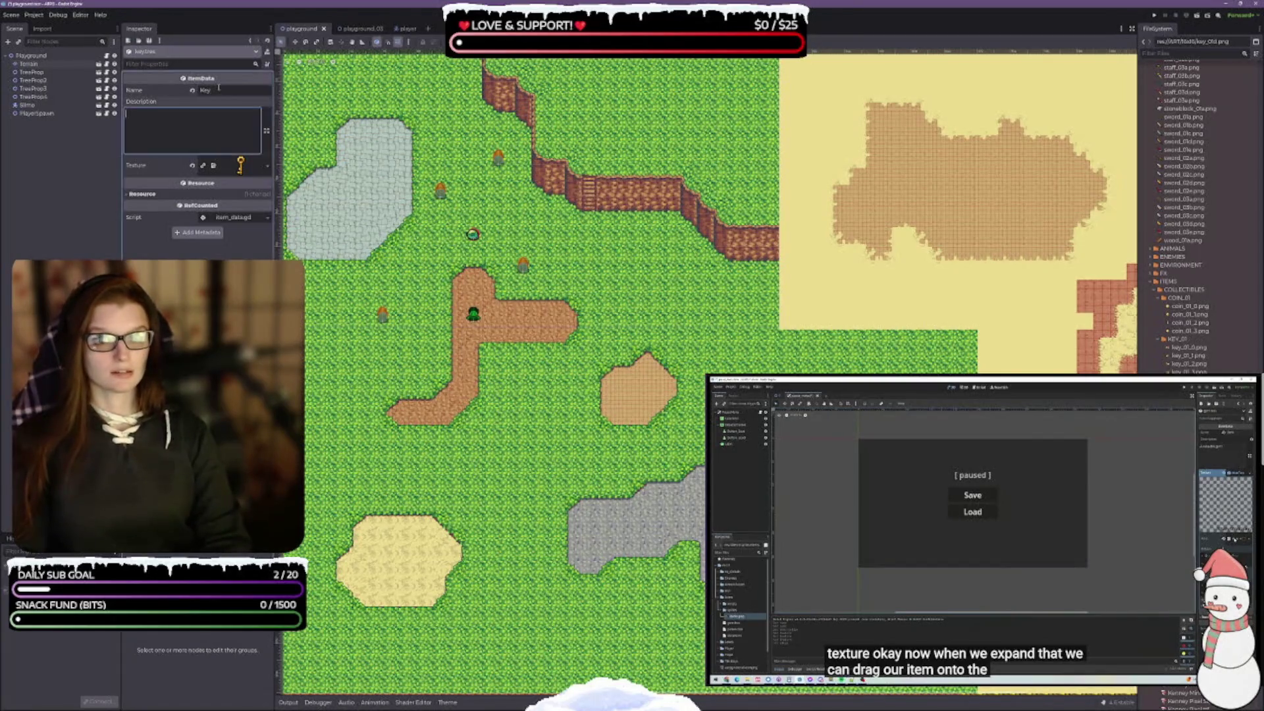
pyautogui.write('Maybe it unlocks something!')
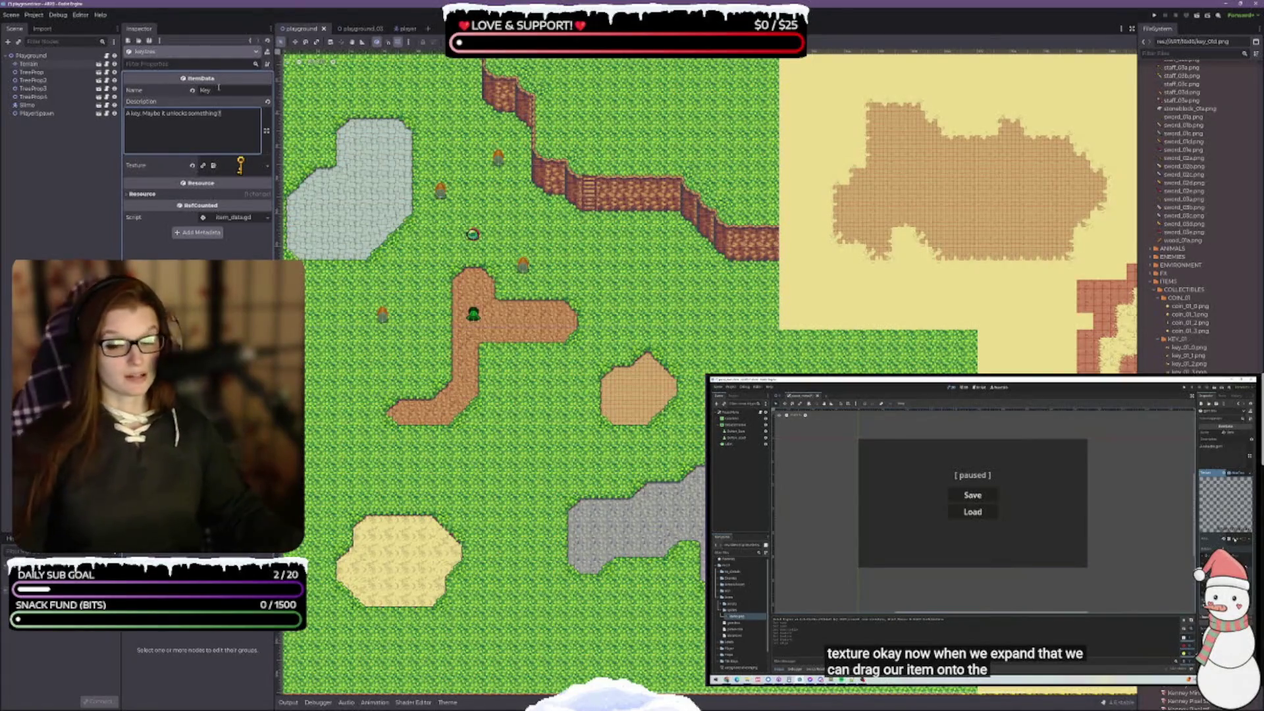
pyautogui.press('Escape')
pyautogui.hotkey('ctrl', 's')
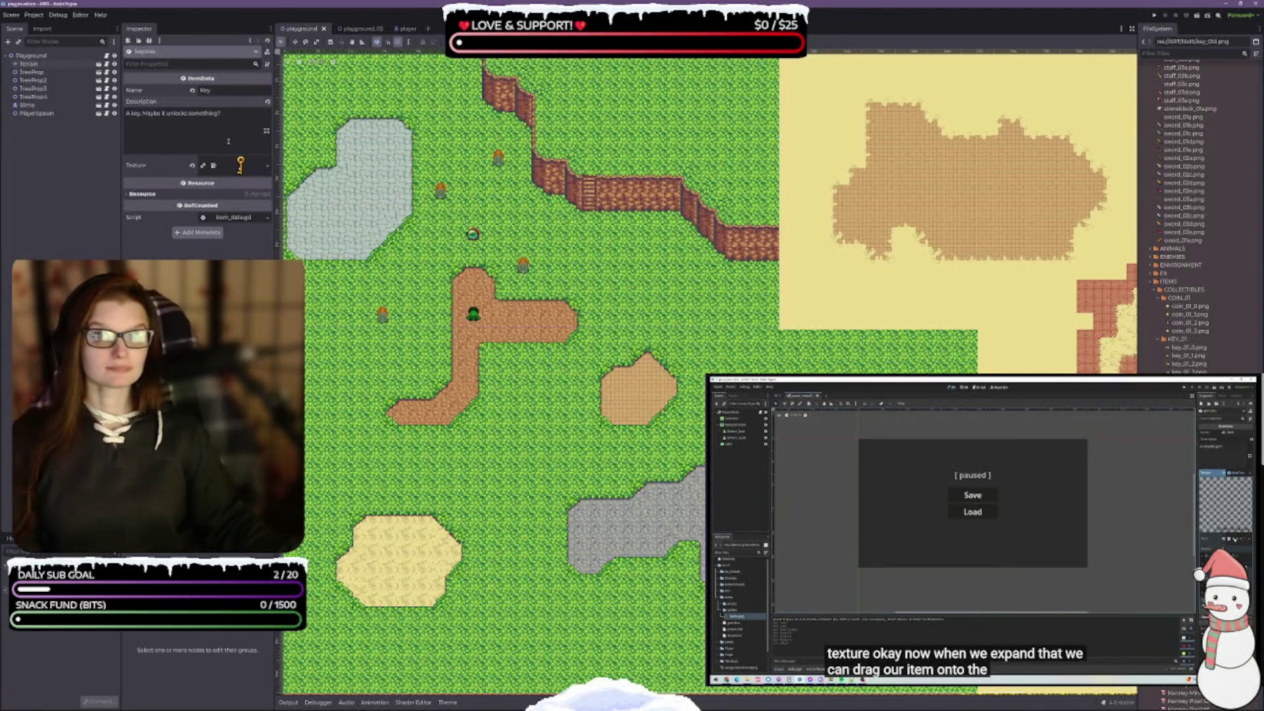
# - Cut the key's description down to 'A key.' and save with Ctrl+S
pyautogui.moveTo(142, 113); pyautogui.dragTo(230, 115)
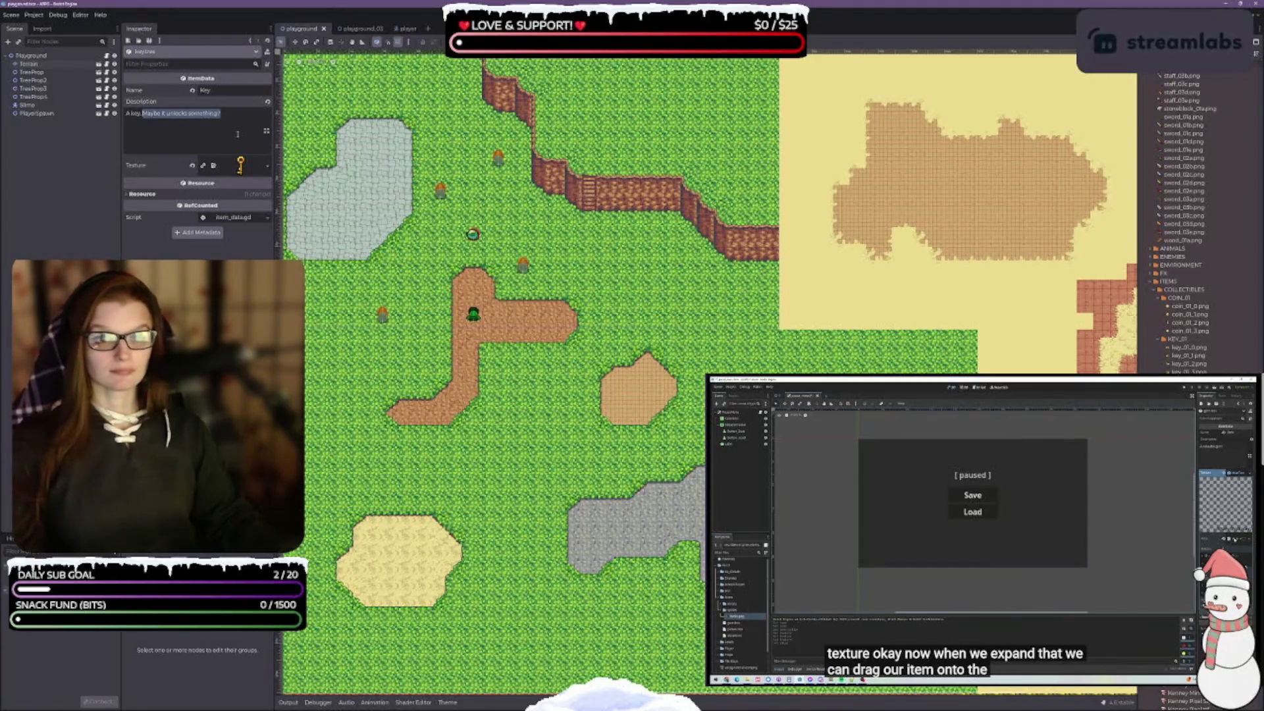
pyautogui.press('BackSpace')
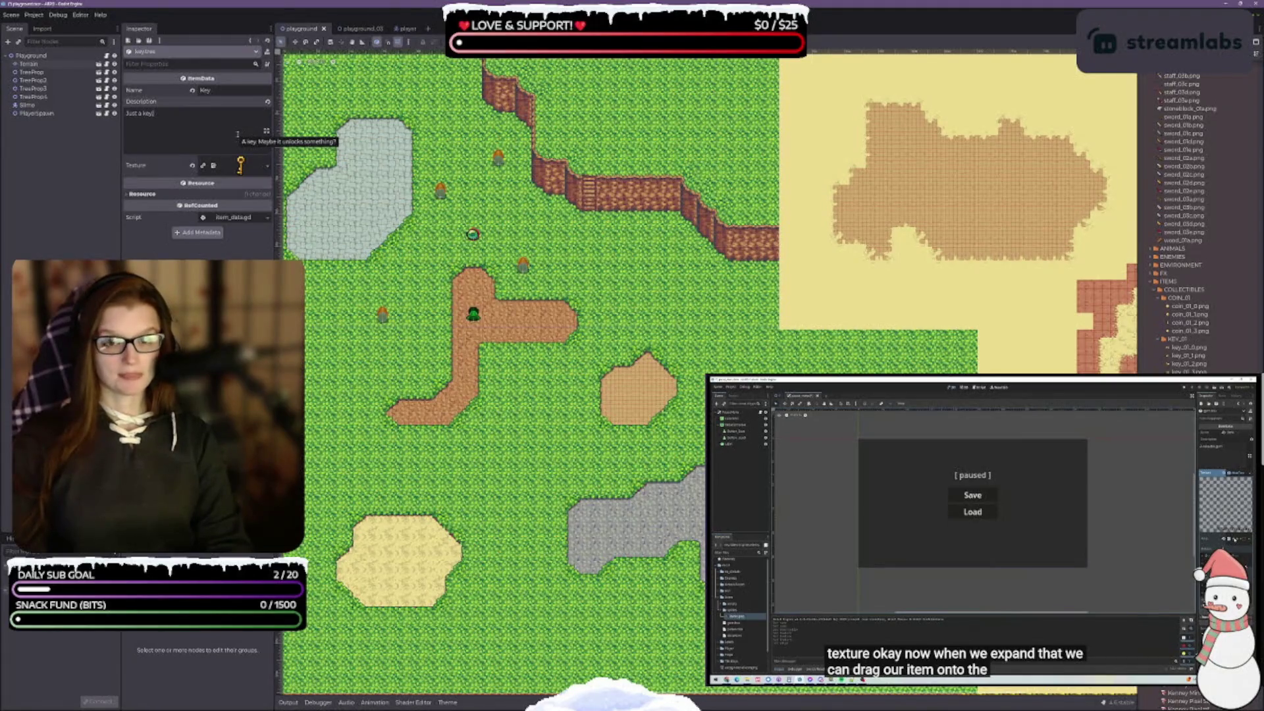
pyautogui.hotkey('ctrl', 'z')
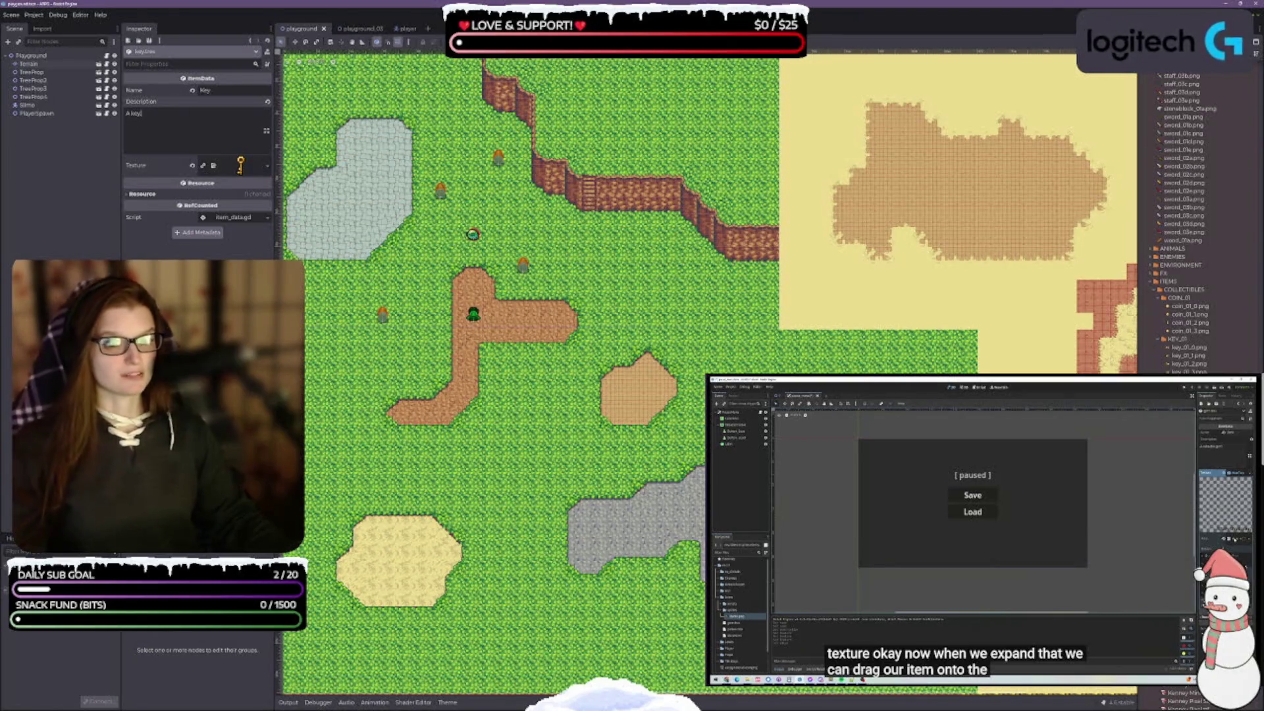
pyautogui.hotkey('ctrl', 's')
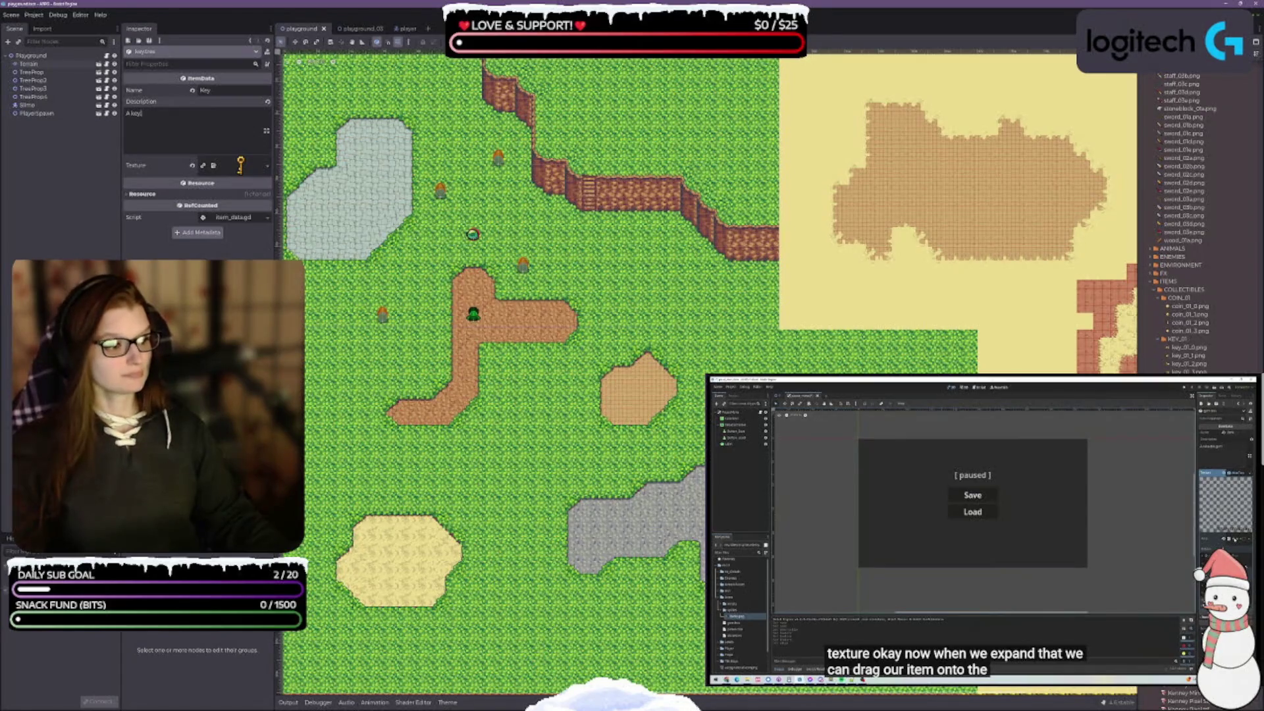
pyautogui.scroll(-10, 1198, 224)
pyautogui.scroll(5, 1198, 224)
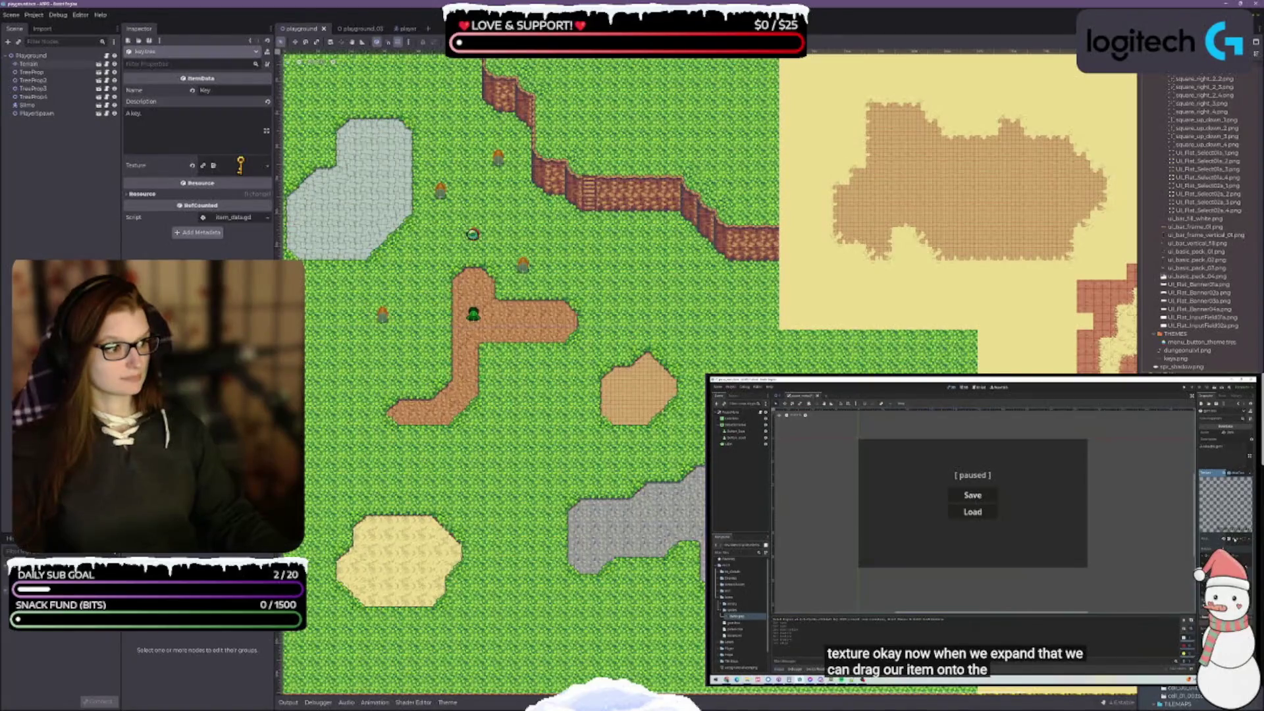
# - Set the potion item's Name field to 'Potion'
pyautogui.click(214, 90)
pyautogui.write('Potion')
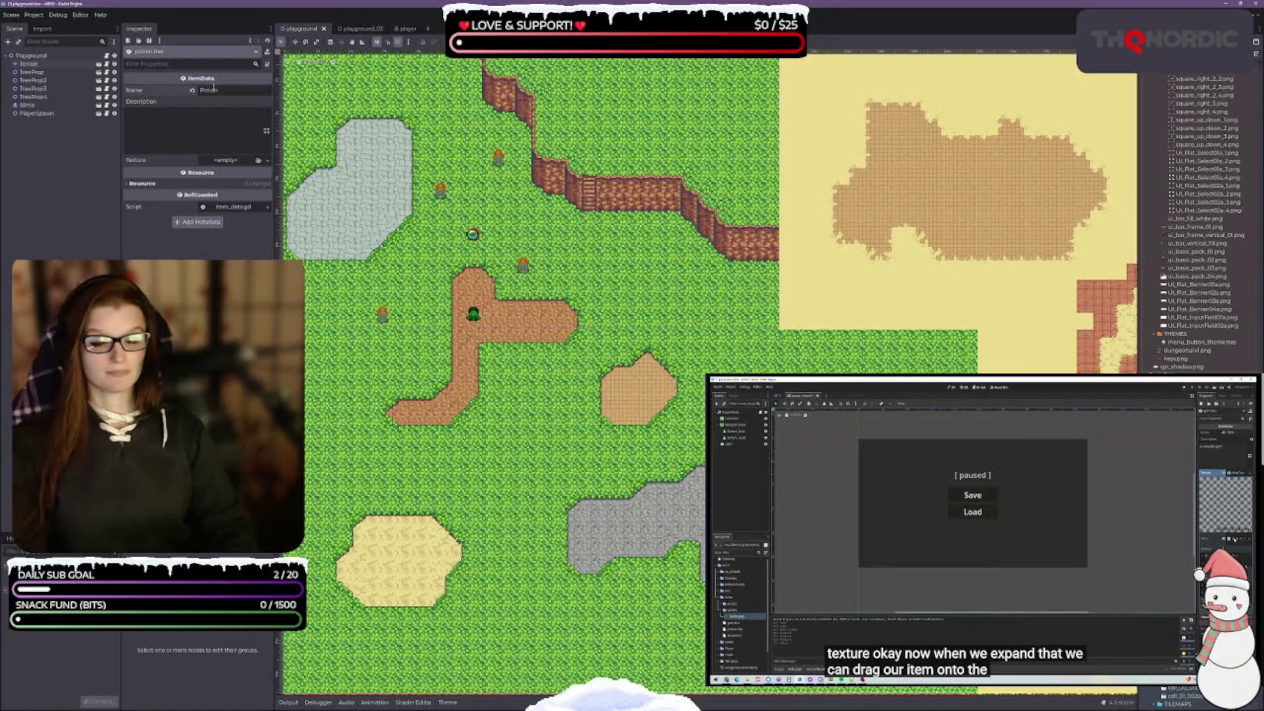
pyautogui.press('Tab')
# - Preview the flask images among the item sprites in the FileSystem dock
pyautogui.scroll(4, 1202, 306)
pyautogui.scroll(-10, 1202, 305)
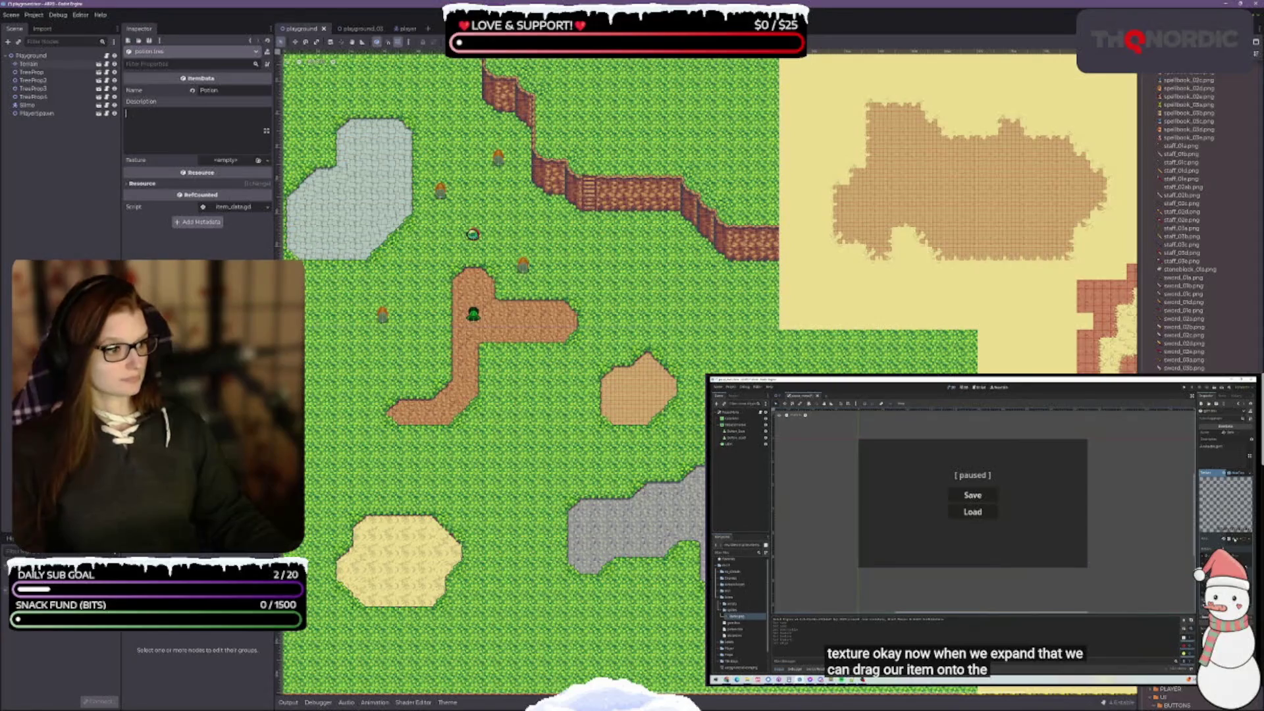
pyautogui.scroll(-3, 1185, 217)
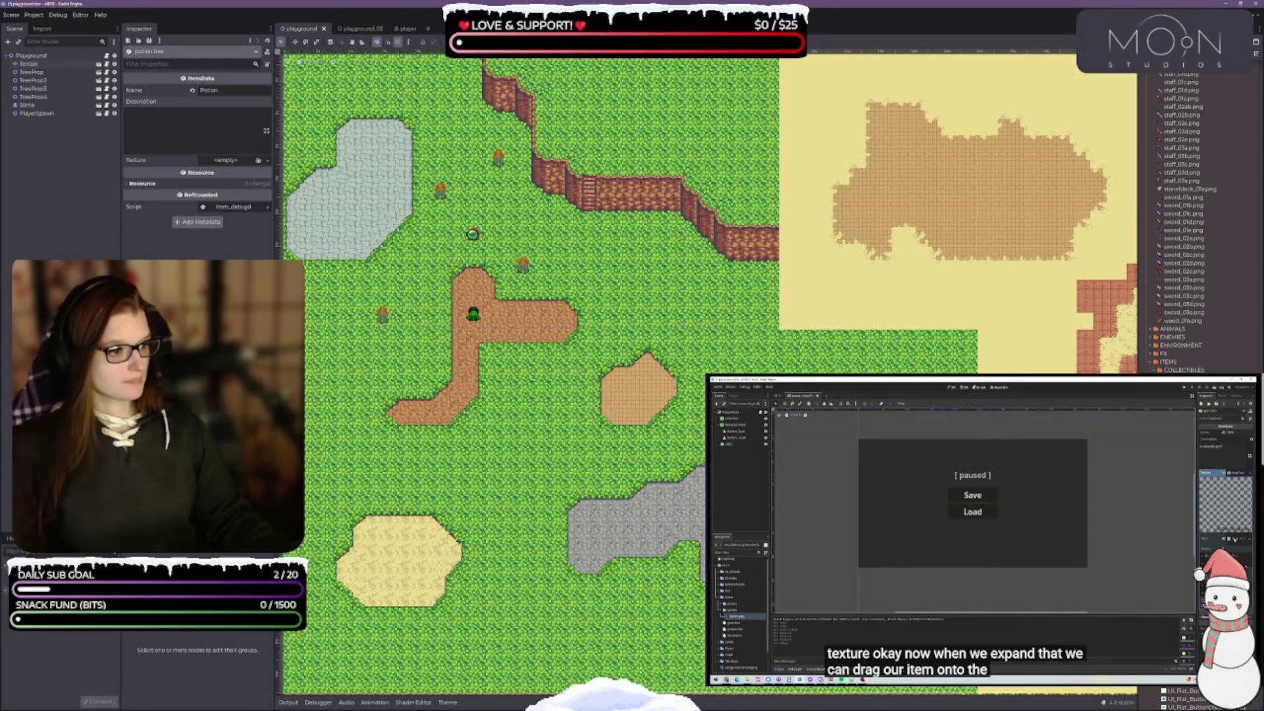
pyautogui.click(1185, 394)
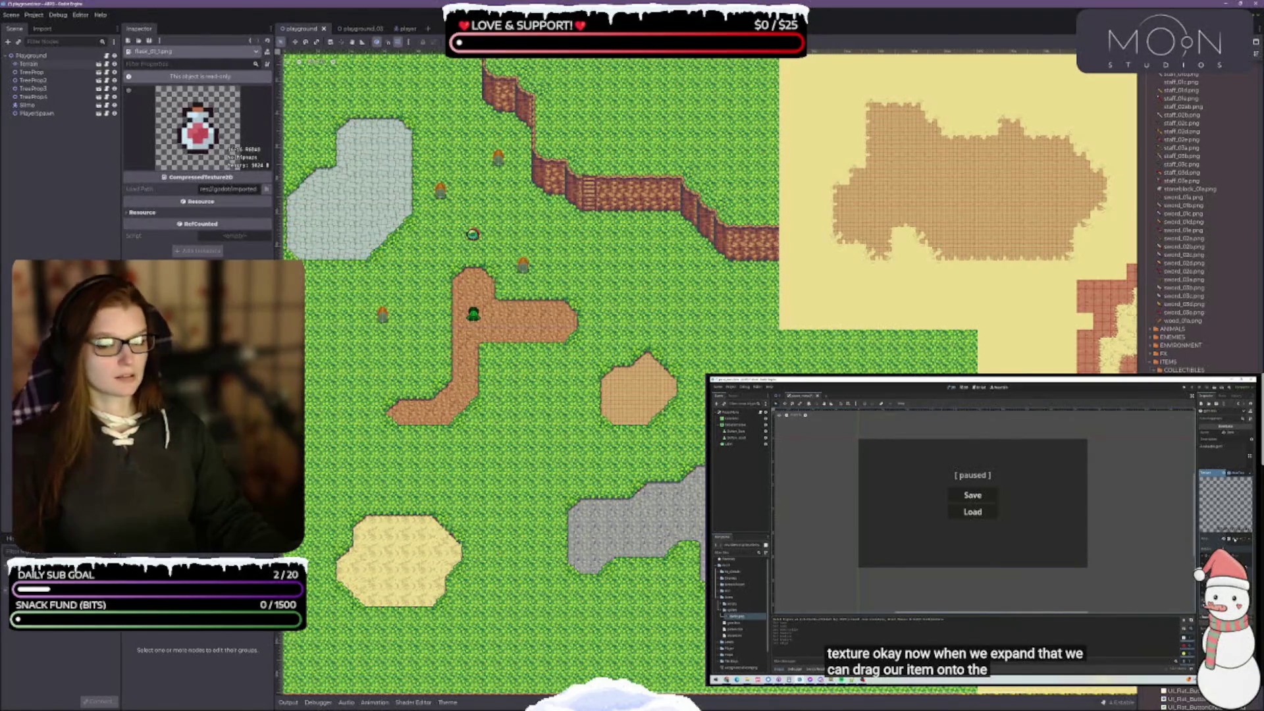
pyautogui.press('Down')
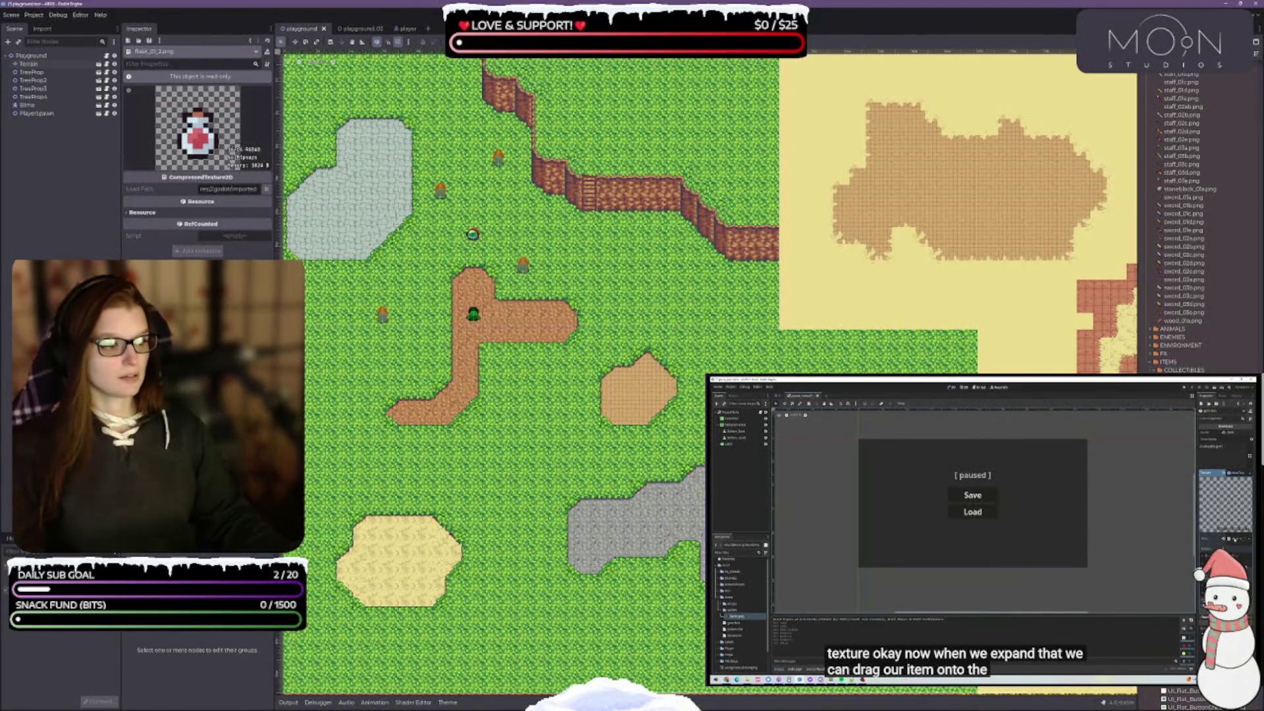
pyautogui.scroll(5, 1185, 224)
pyautogui.scroll(7, 1185, 224)
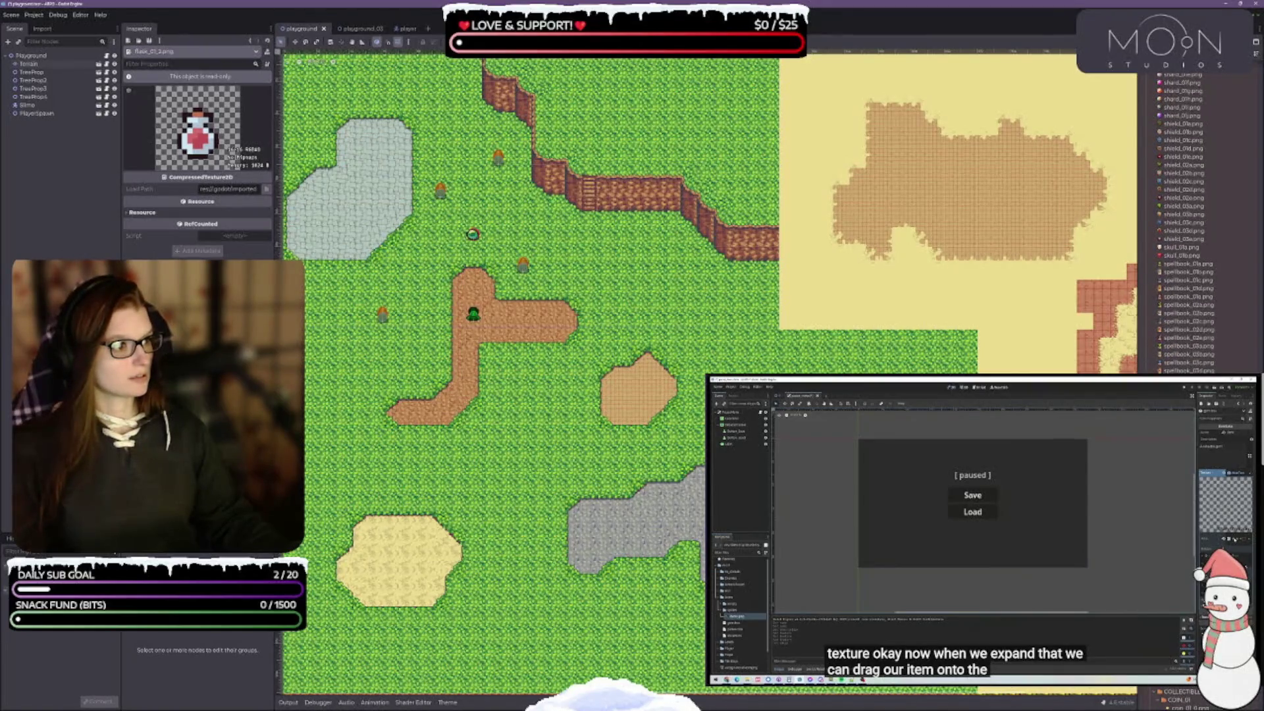
pyautogui.scroll(-10, 1185, 224)
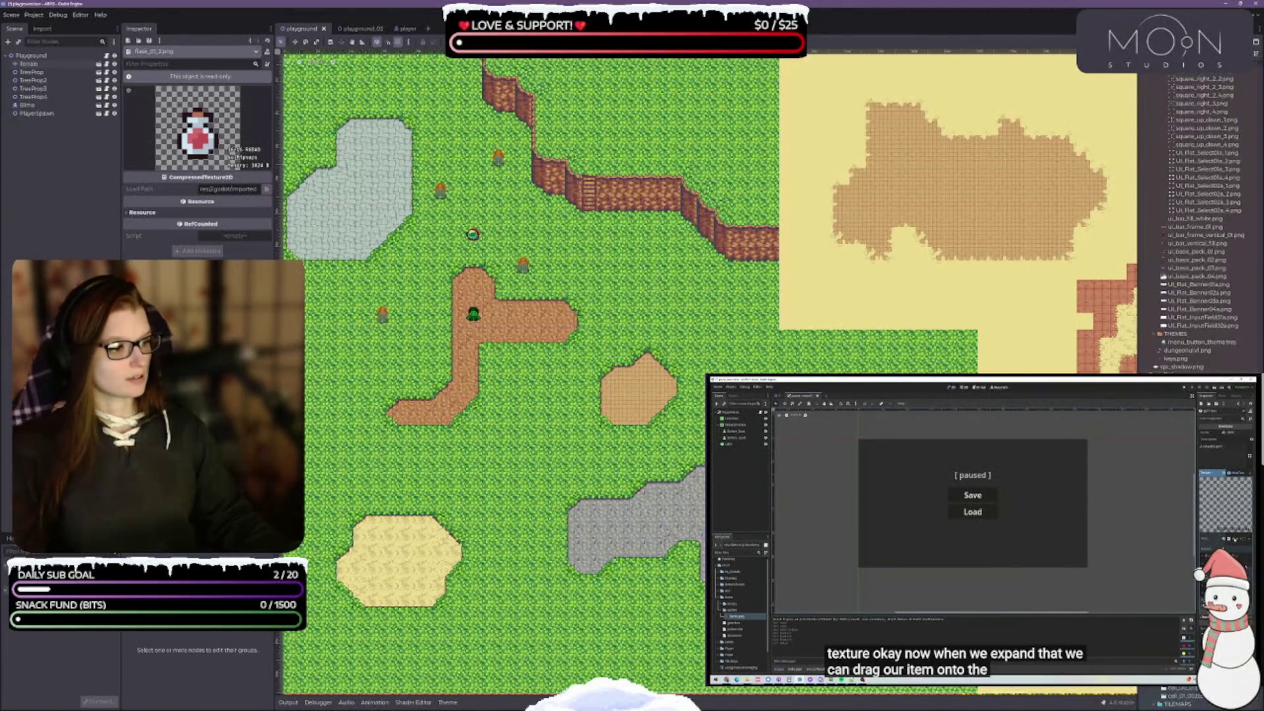
pyautogui.scroll(10, 1185, 224)
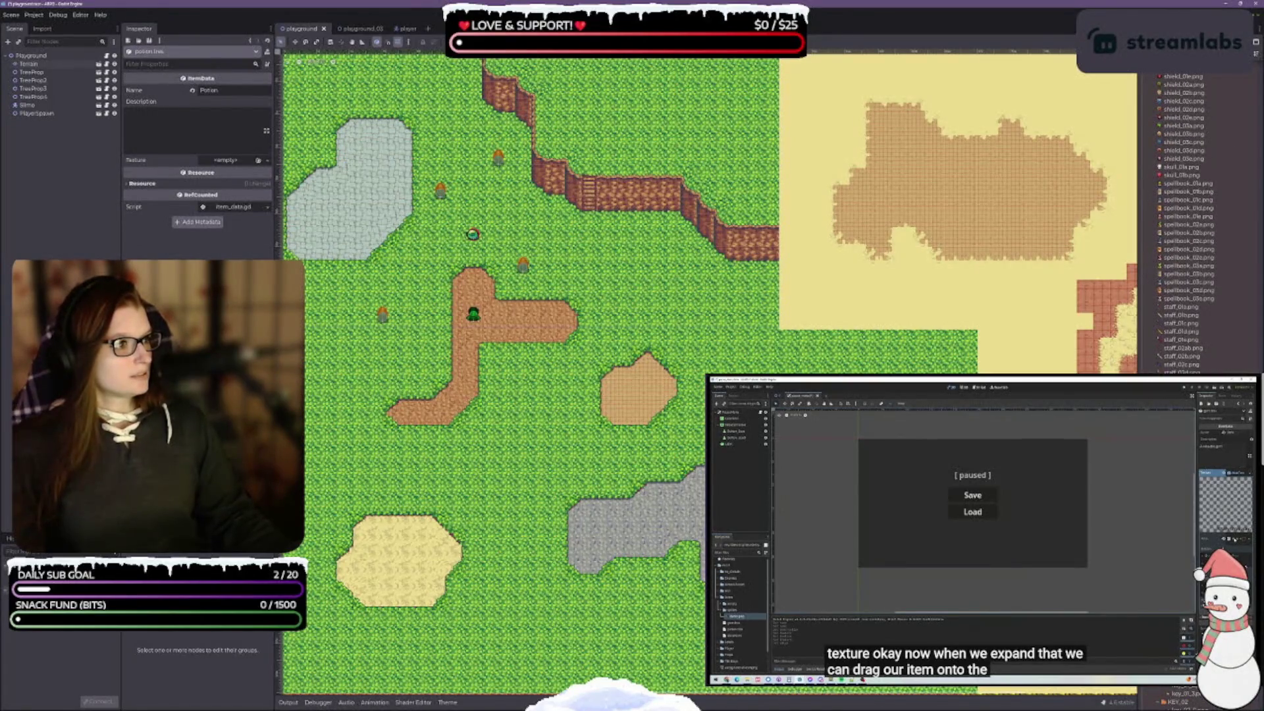
# - Try potion_01a, potion_02a and potion_03a as Texture, settling on a pink potion sprite
pyautogui.scroll(5, 1185, 224)
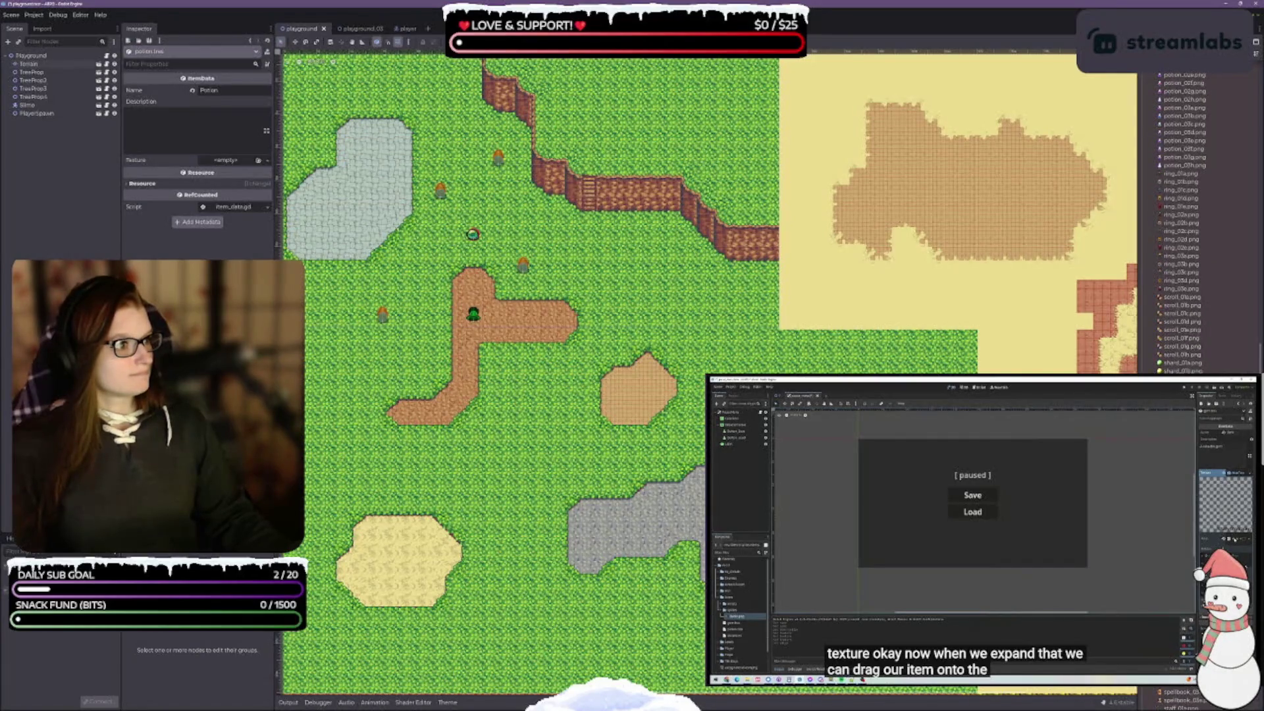
pyautogui.scroll(3, 1198, 344)
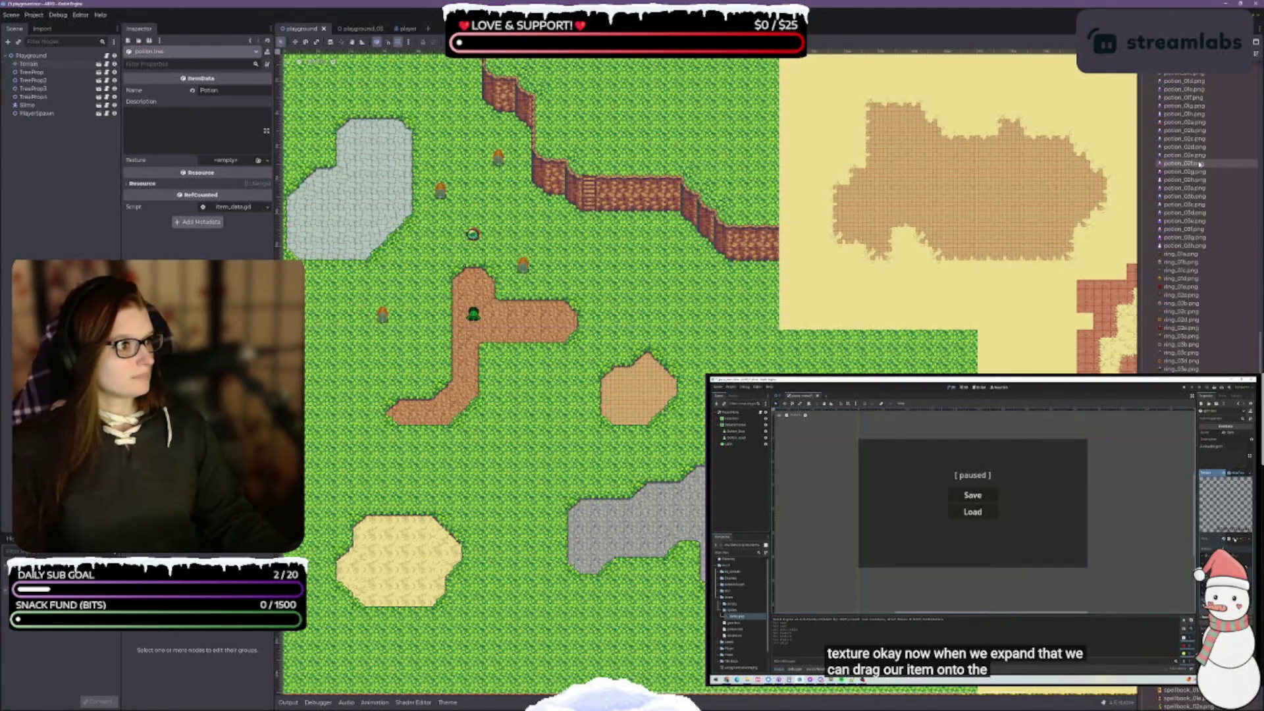
pyautogui.scroll(5, 1202, 217)
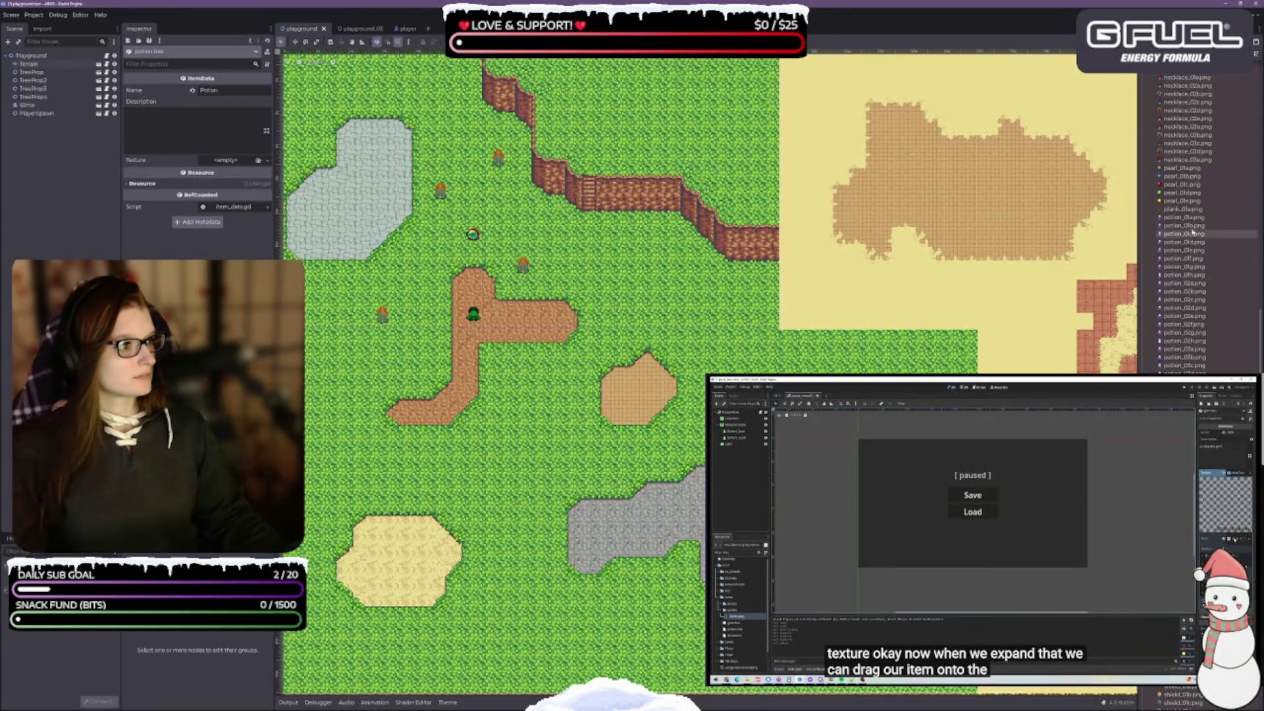
pyautogui.moveTo(1183, 218)
pyautogui.mouseDown()
pyautogui.moveTo(228, 172)
pyautogui.moveTo(234, 163)
pyautogui.mouseUp()
pyautogui.moveTo(1160, 285)
pyautogui.mouseDown()
pyautogui.moveTo(333, 189)
pyautogui.moveTo(237, 166)
pyautogui.mouseUp()
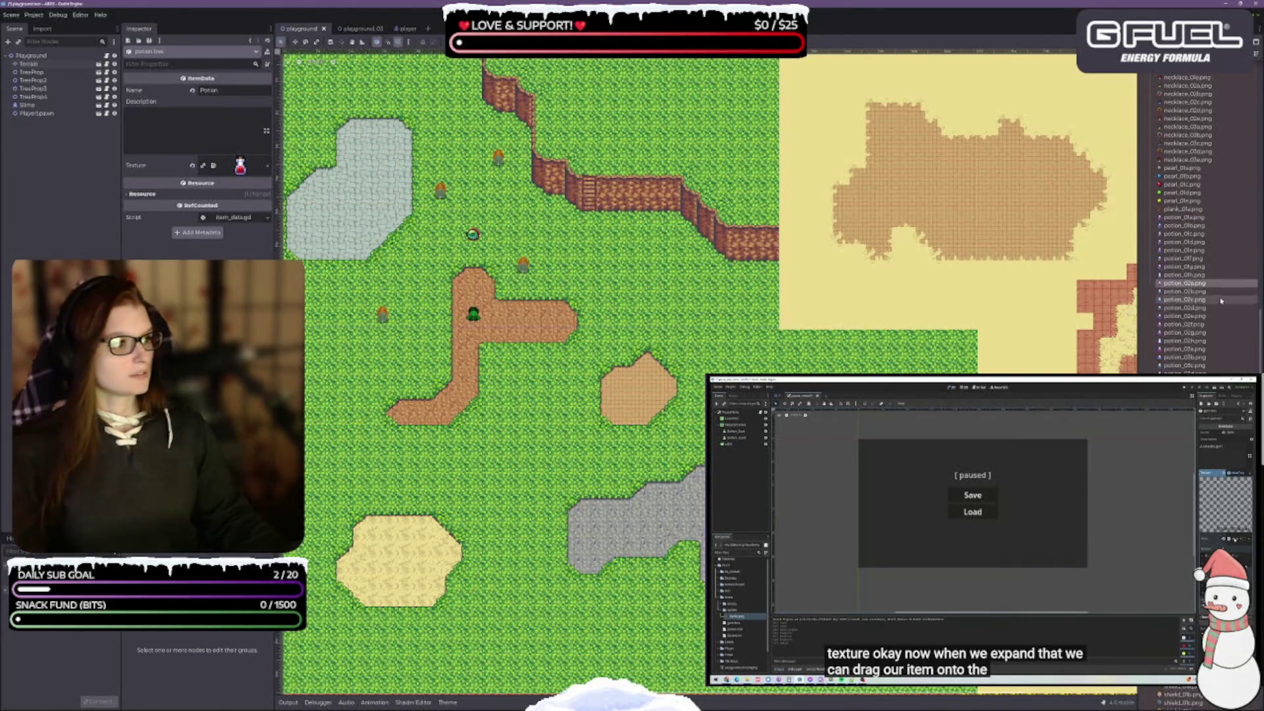
pyautogui.moveTo(1197, 348)
pyautogui.mouseDown()
pyautogui.moveTo(329, 209)
pyautogui.moveTo(237, 165)
pyautogui.mouseUp()
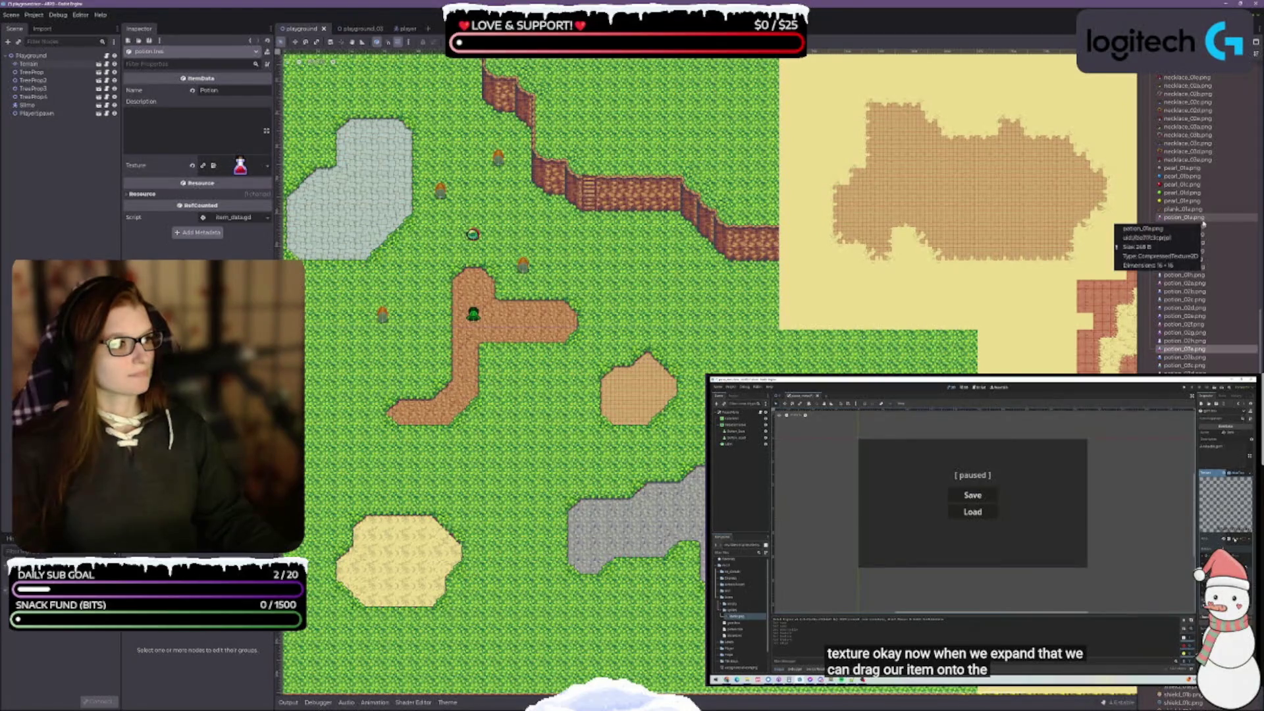
pyautogui.moveTo(1200, 221); pyautogui.dragTo(240, 165)
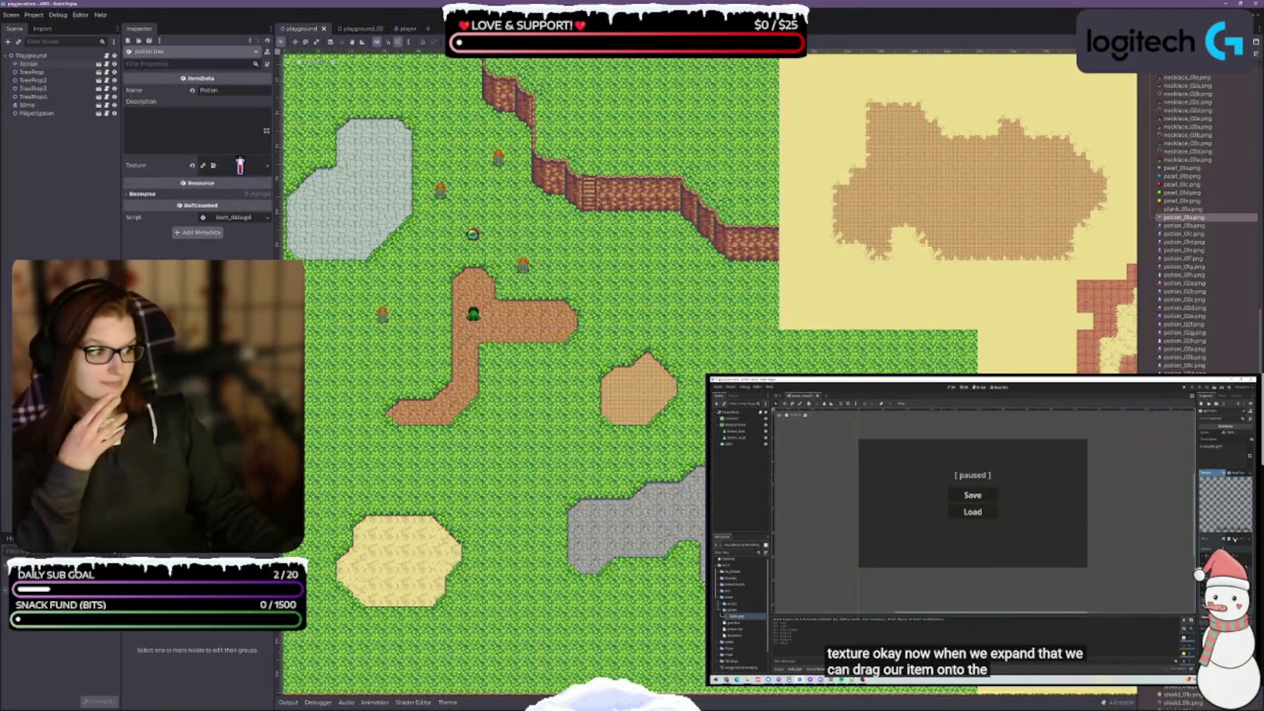
pyautogui.click(172, 118)
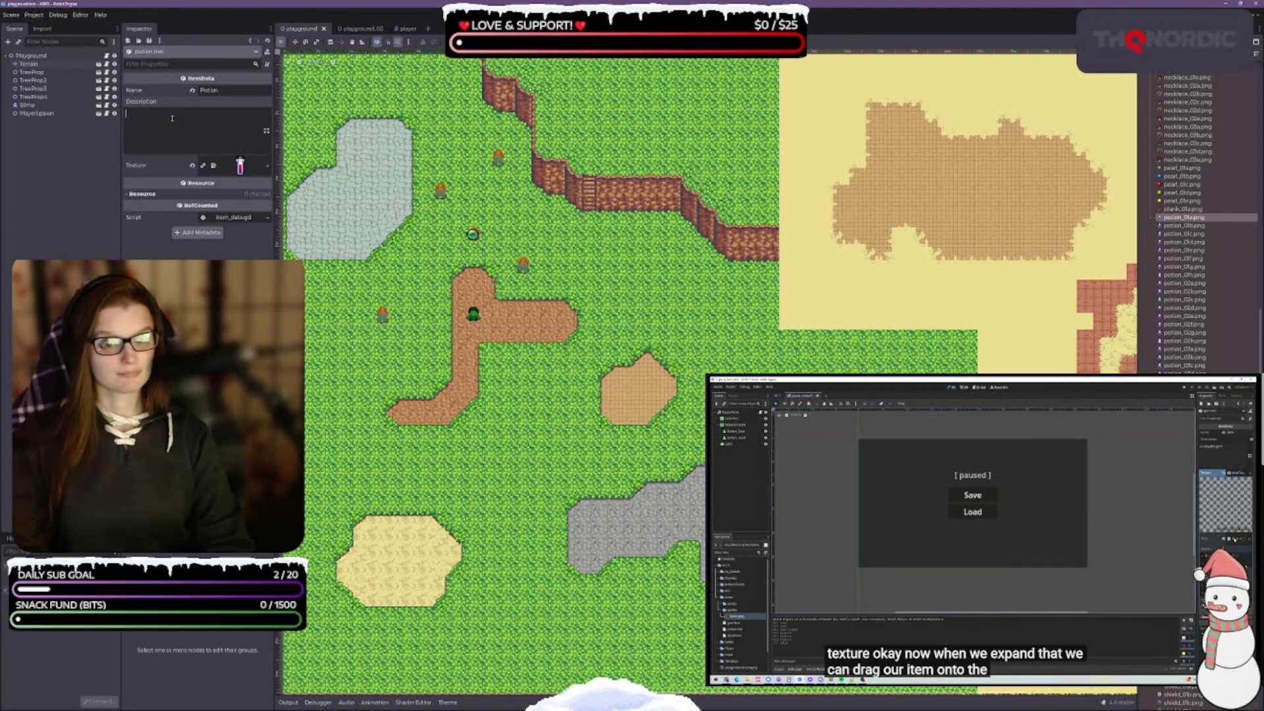
# - Enter 'A potion' as the Potion item's description
pyautogui.write('A potion')
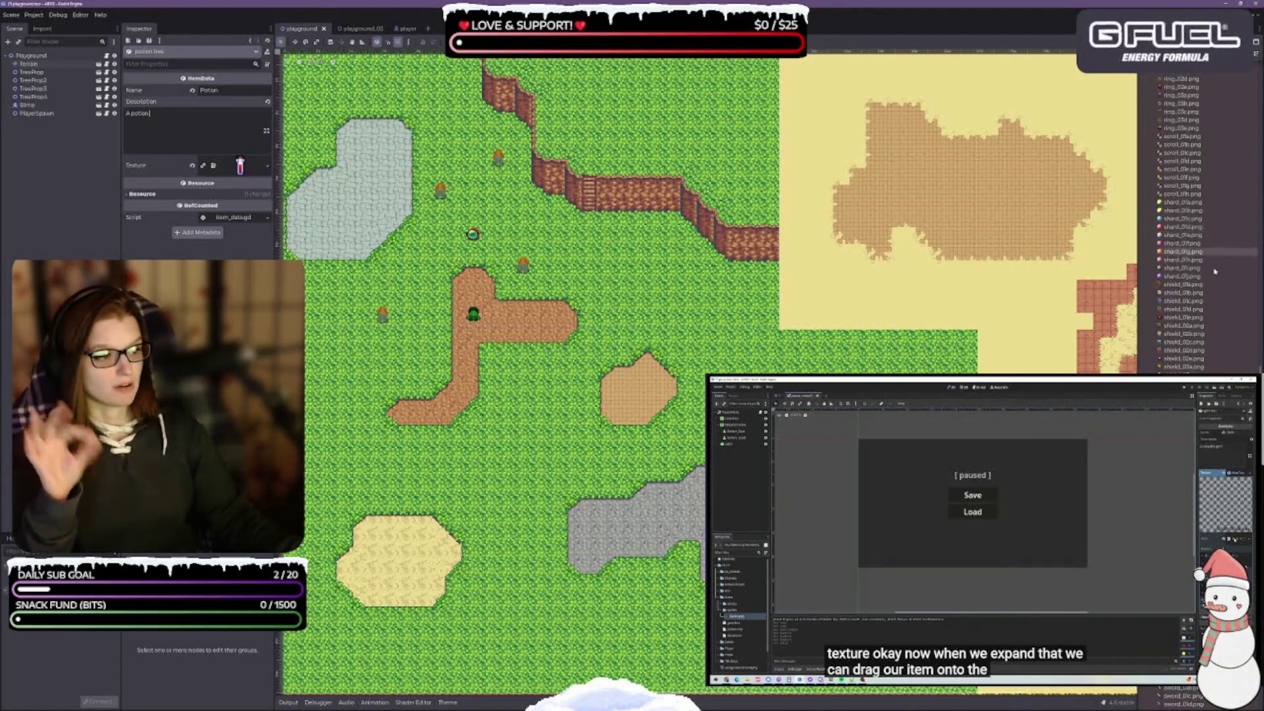
pyautogui.scroll(-5, 1199, 284)
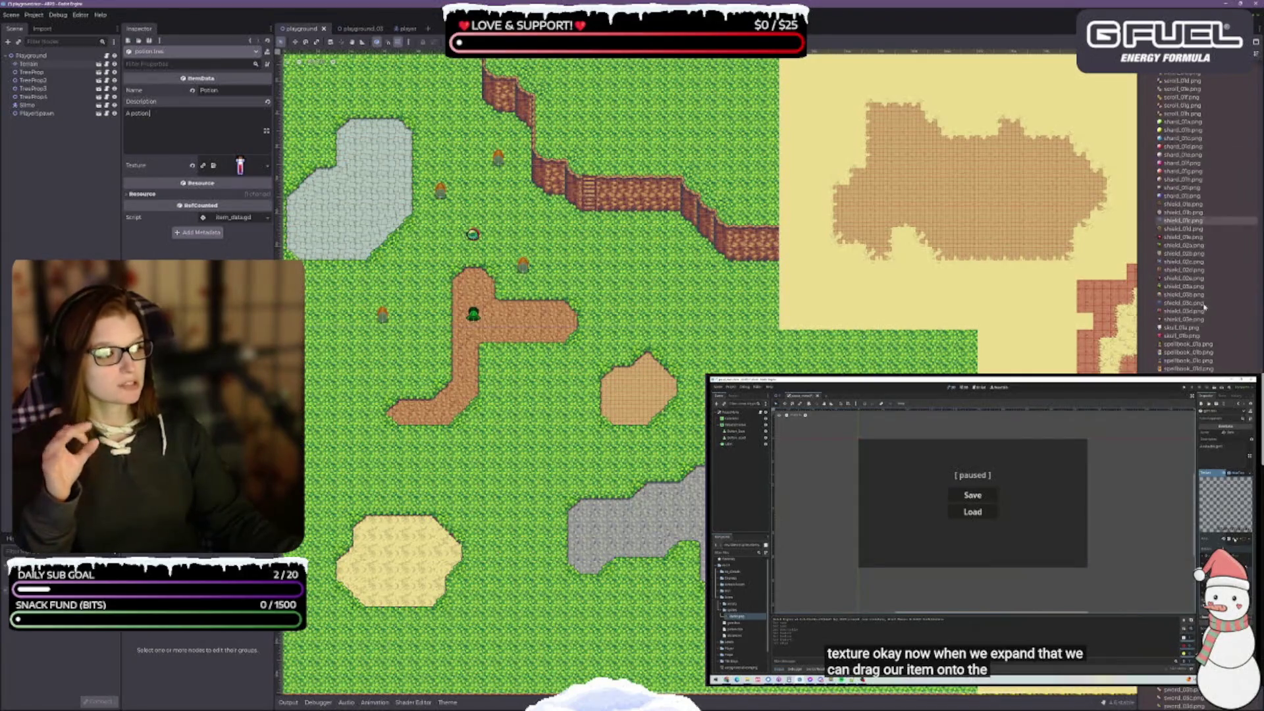
# - Save the current work with Ctrl+S
pyautogui.scroll(-5, 1198, 297)
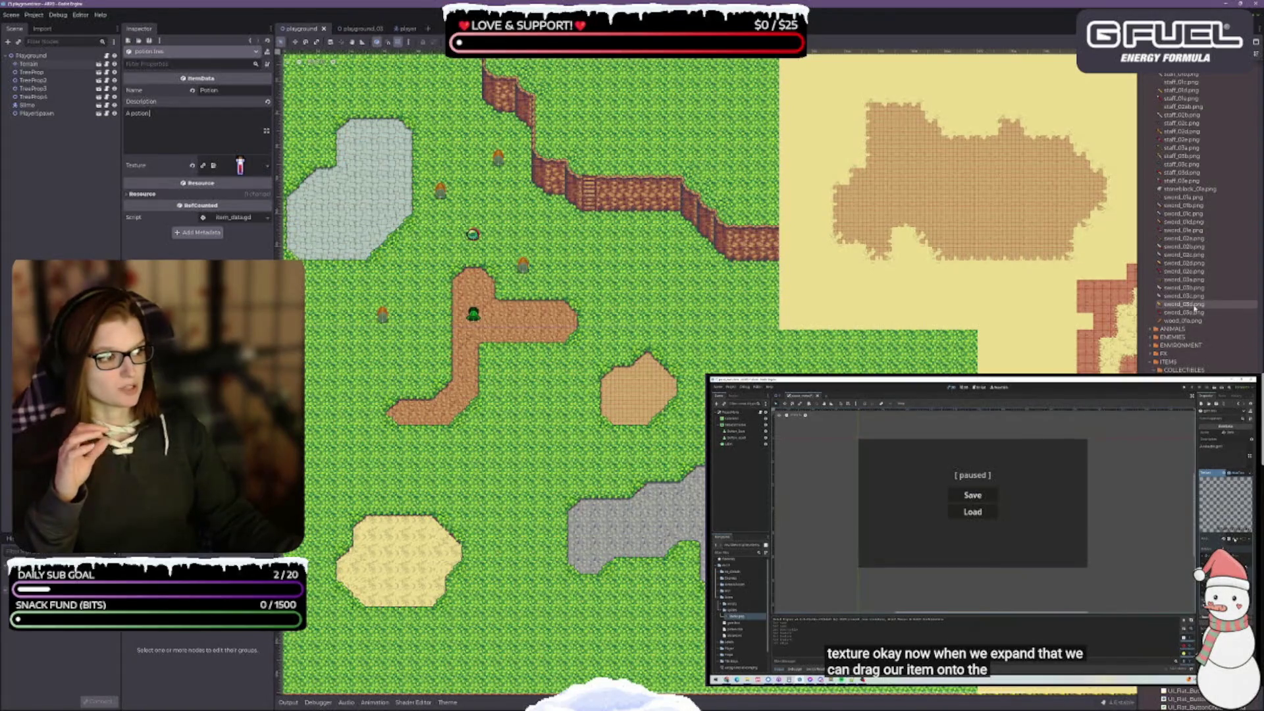
pyautogui.scroll(5, 1196, 316)
pyautogui.scroll(3, 1196, 316)
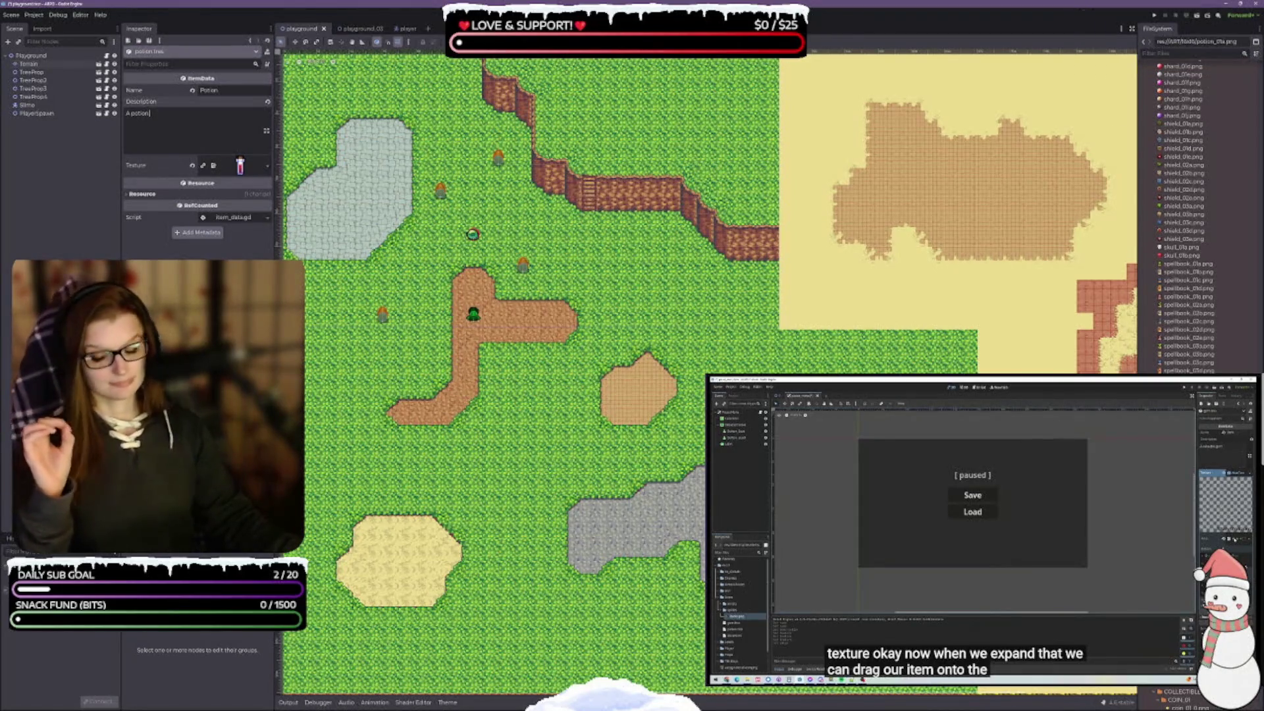
pyautogui.hotkey('ctrl', 's')
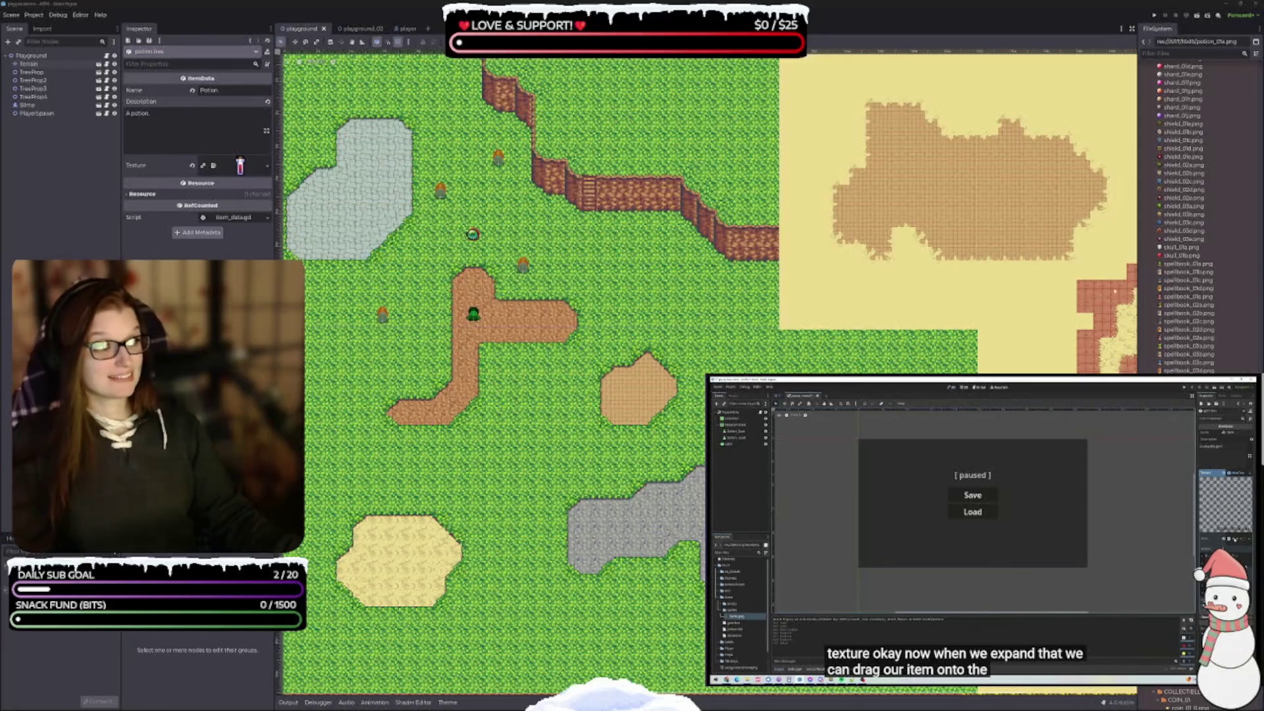
# - Name the LesserHealthPotion item and clear its placeholder description text
pyautogui.scroll(-5, 1188, 217)
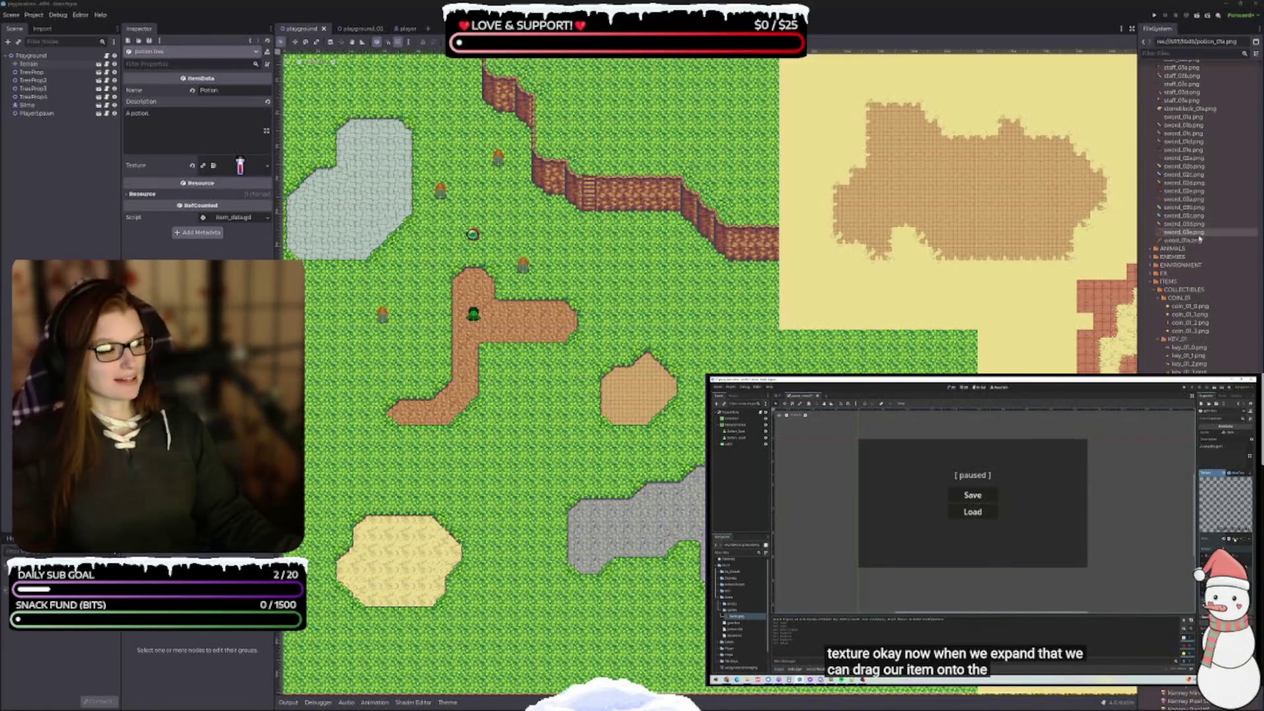
pyautogui.scroll(3, 1188, 197)
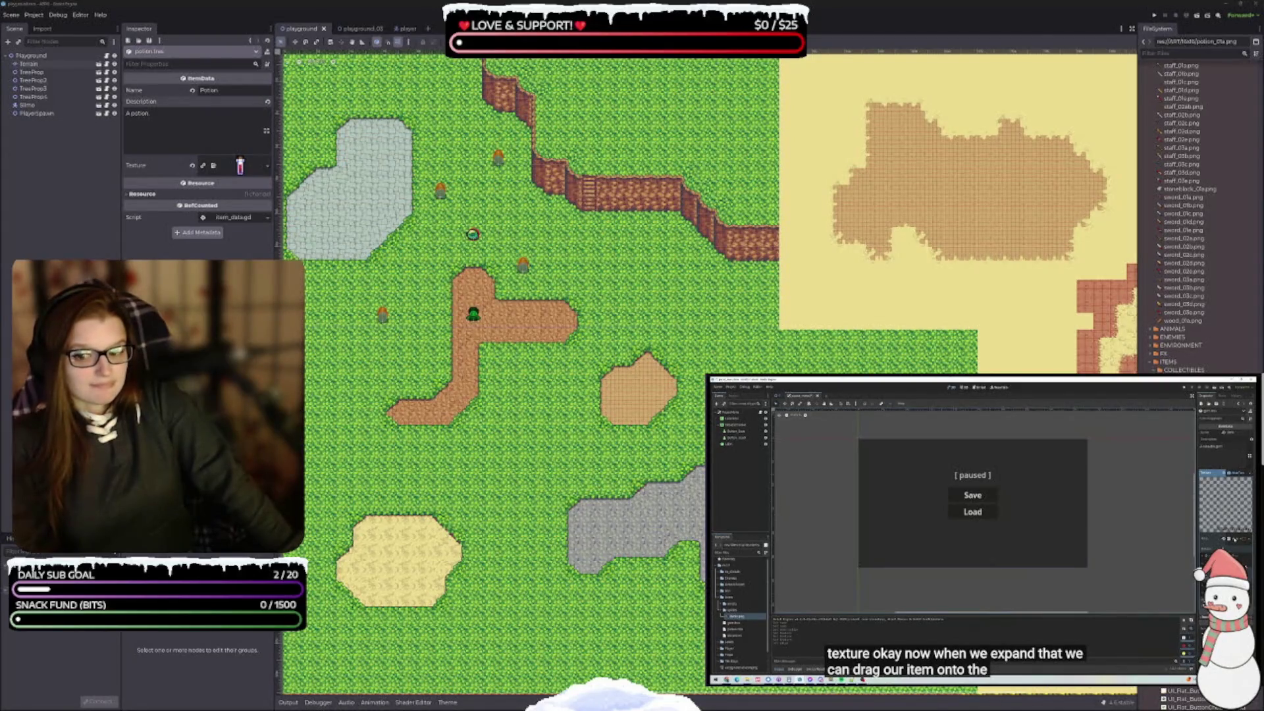
pyautogui.scroll(-15, 1199, 218)
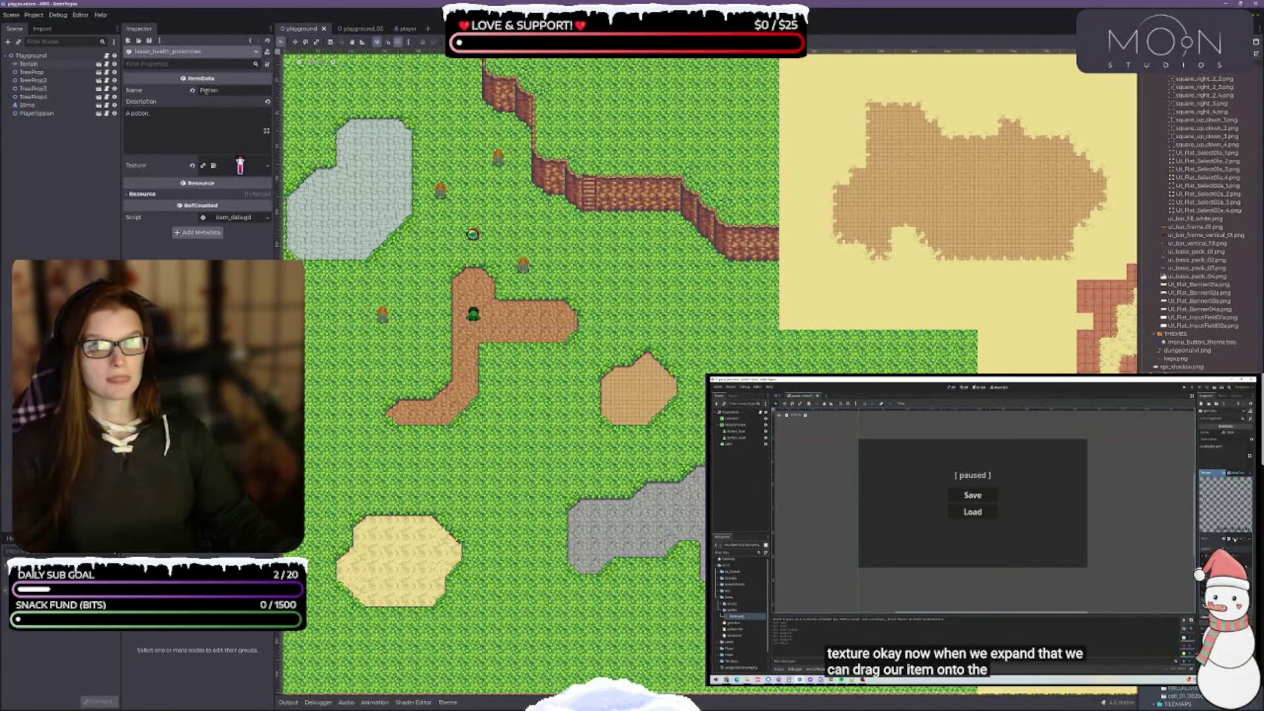
pyautogui.write('Lesser')
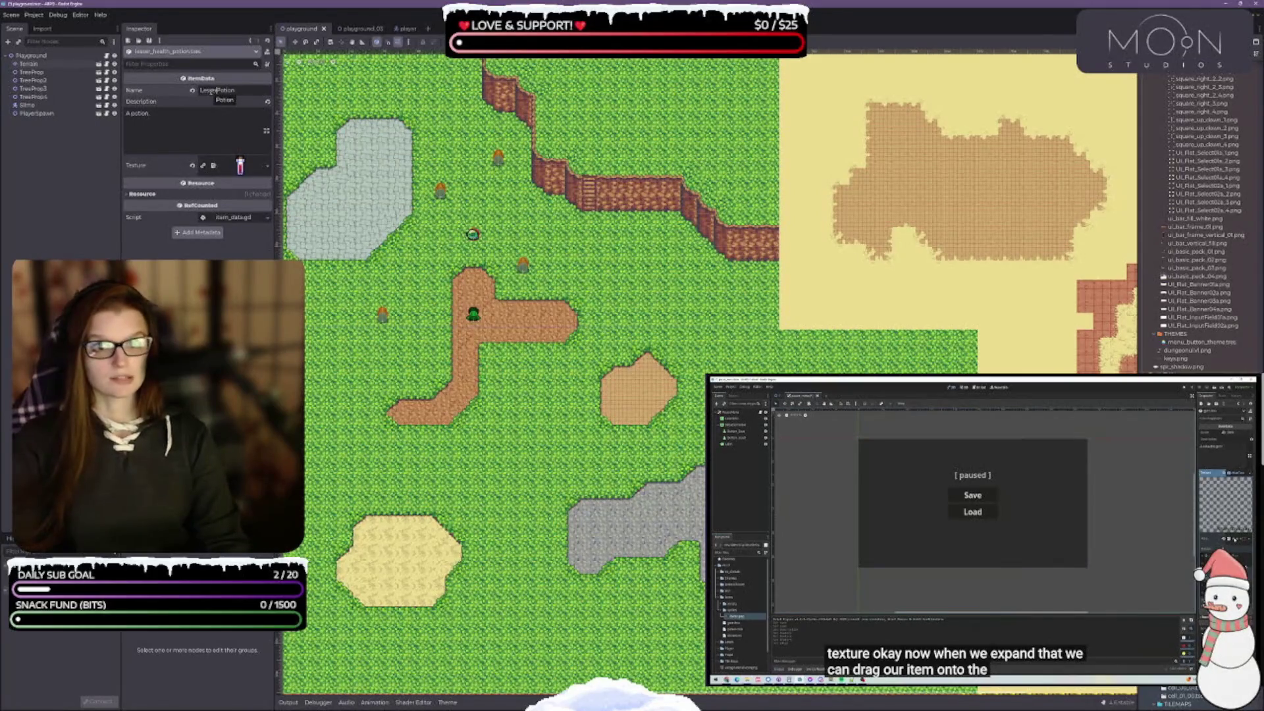
pyautogui.write('alth')
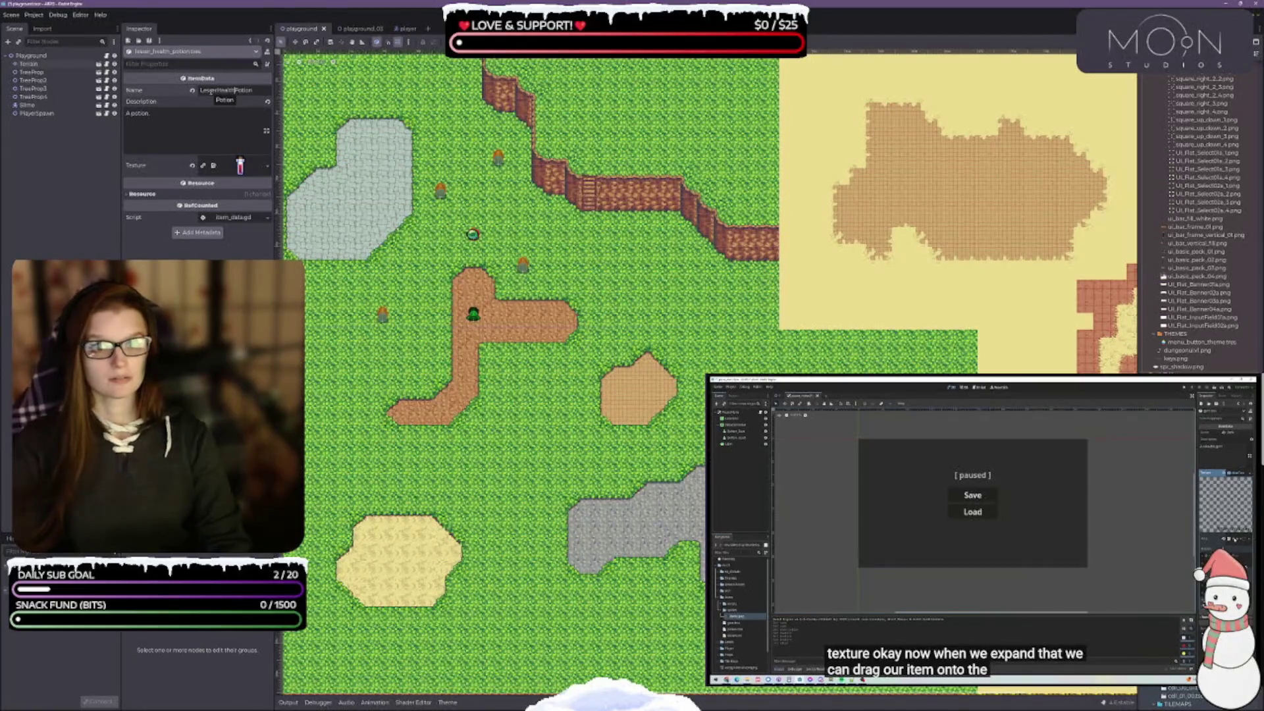
pyautogui.click(159, 126)
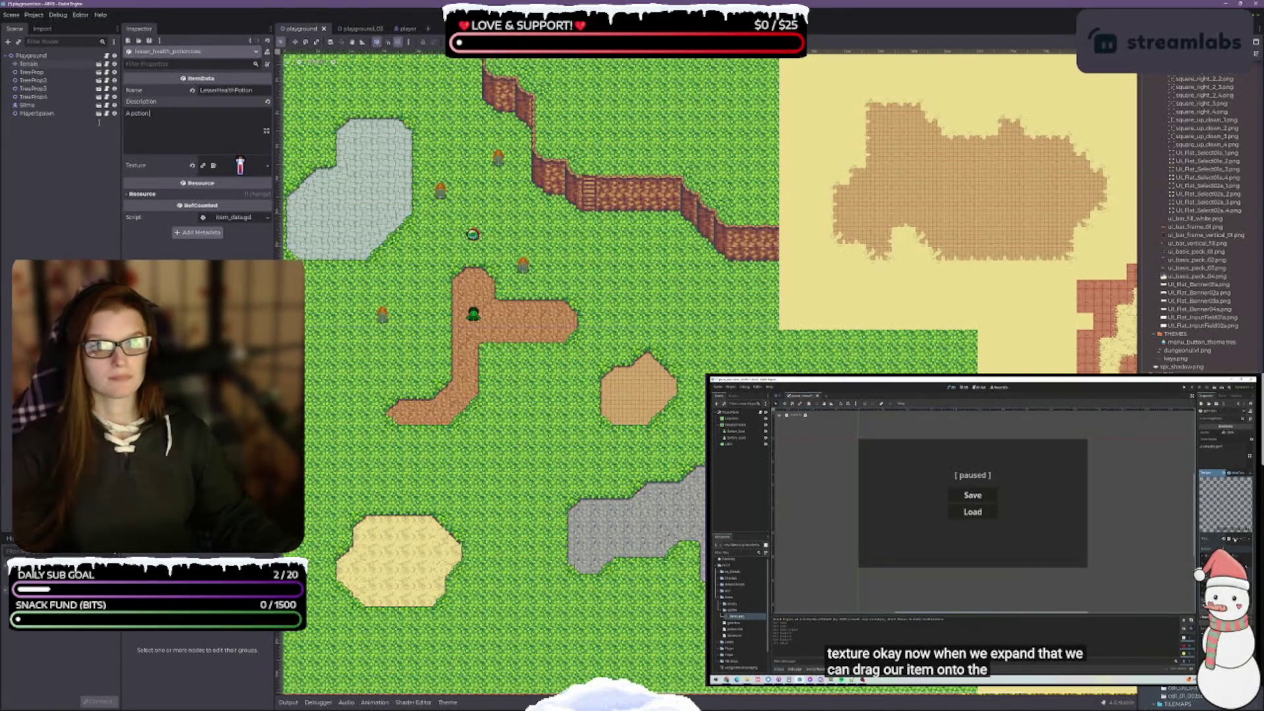
pyautogui.press('BackSpace')
pyautogui.press('BackSpace')
pyautogui.press('BackSpace')
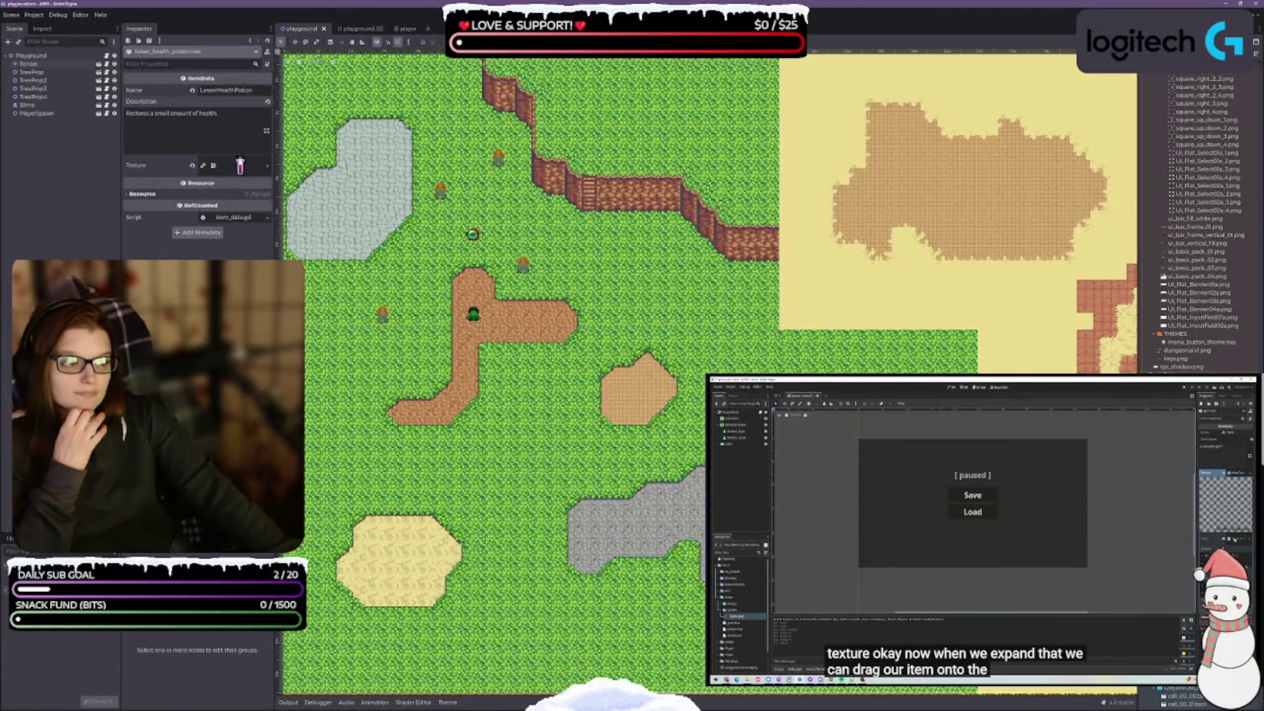
# - Browse the MISC and BUTTONS folders, then view the item sprite sheet texture
pyautogui.scroll(5, 1162, 277)
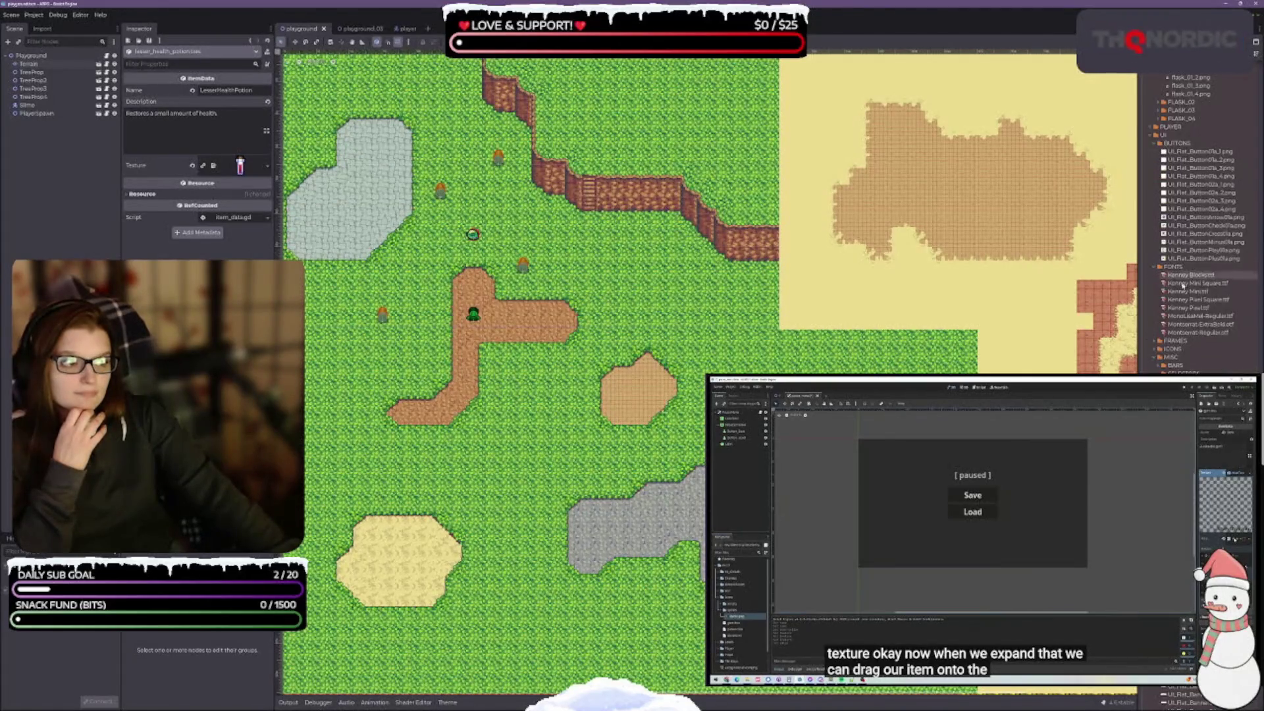
pyautogui.click(1157, 358)
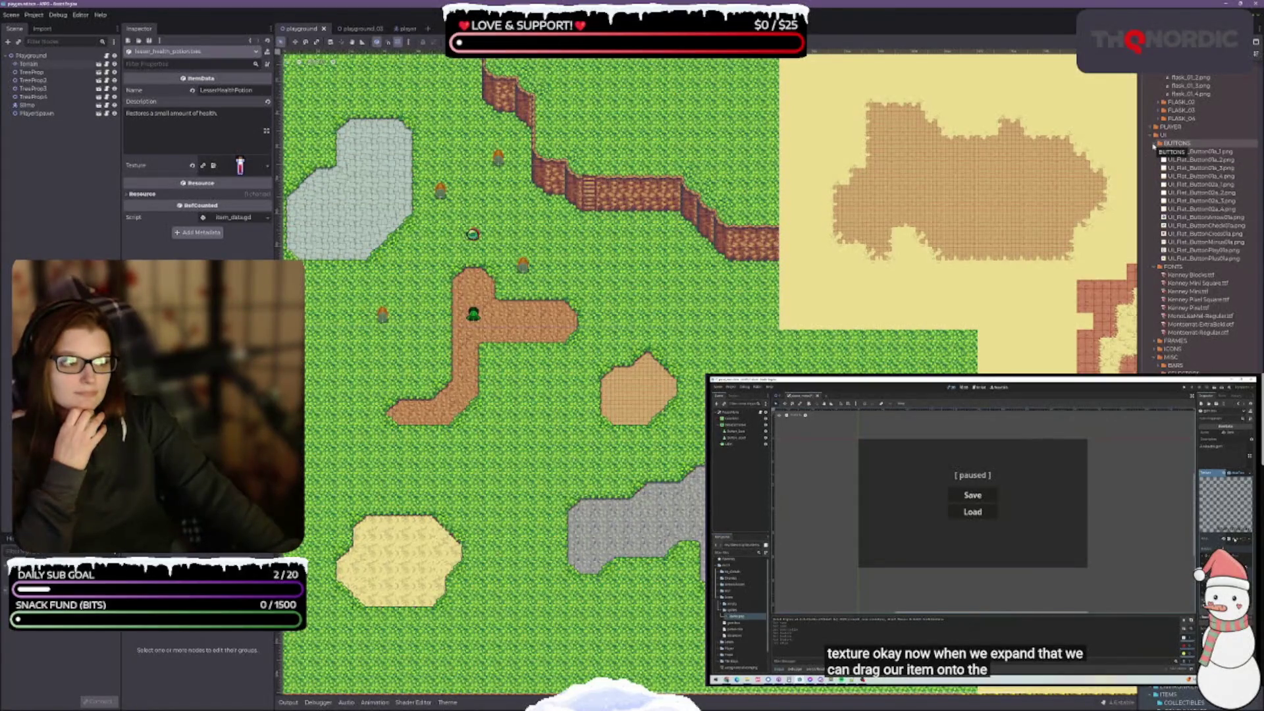
pyautogui.click(1155, 144)
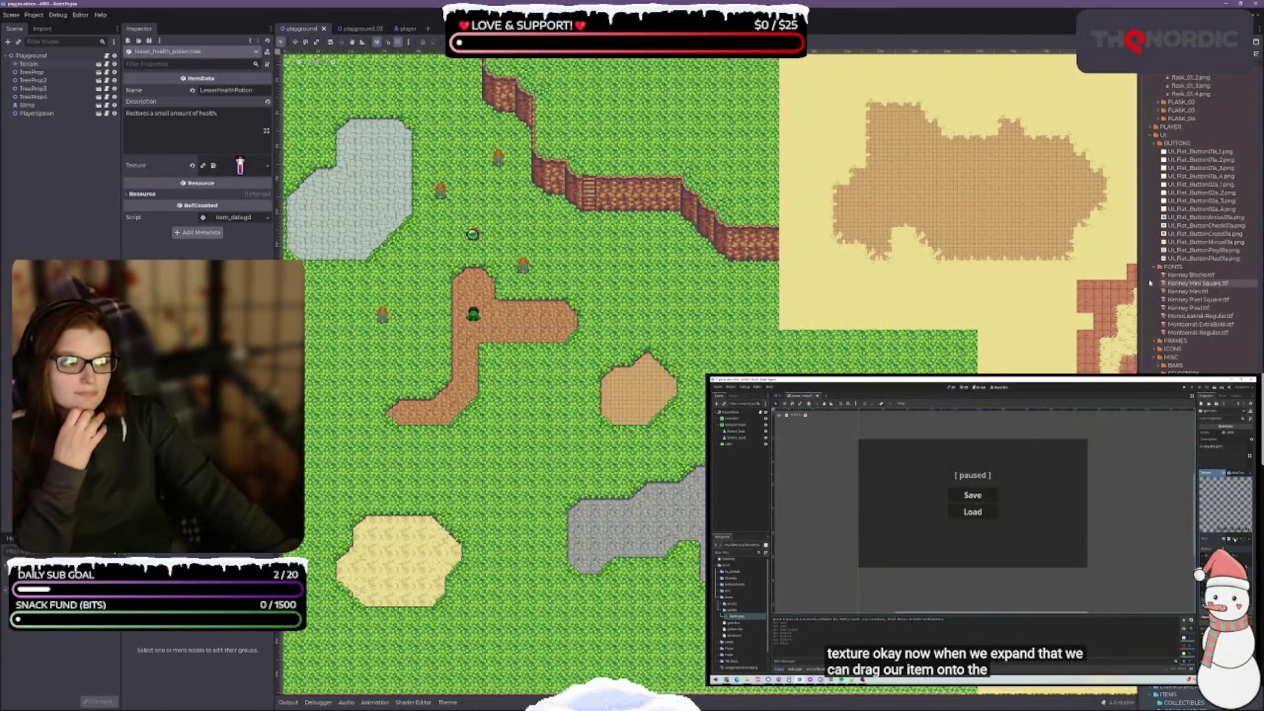
pyautogui.click(1158, 176)
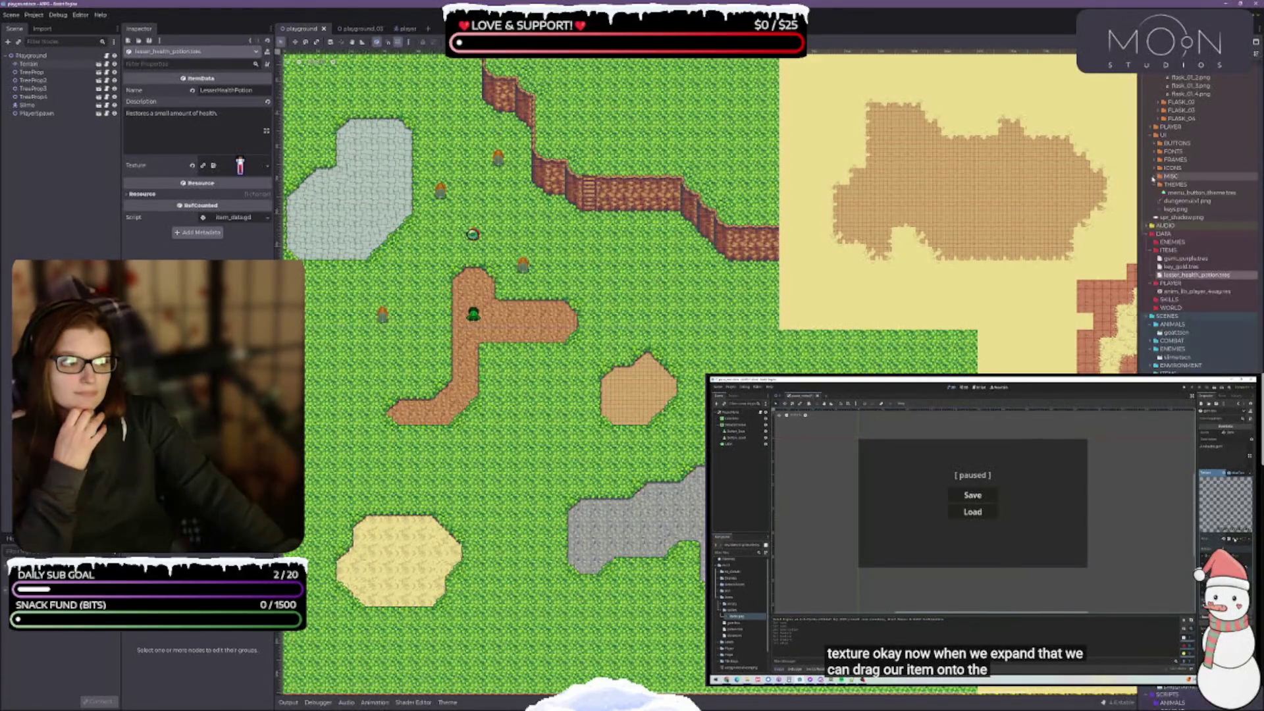
pyautogui.scroll(-10, 1160, 188)
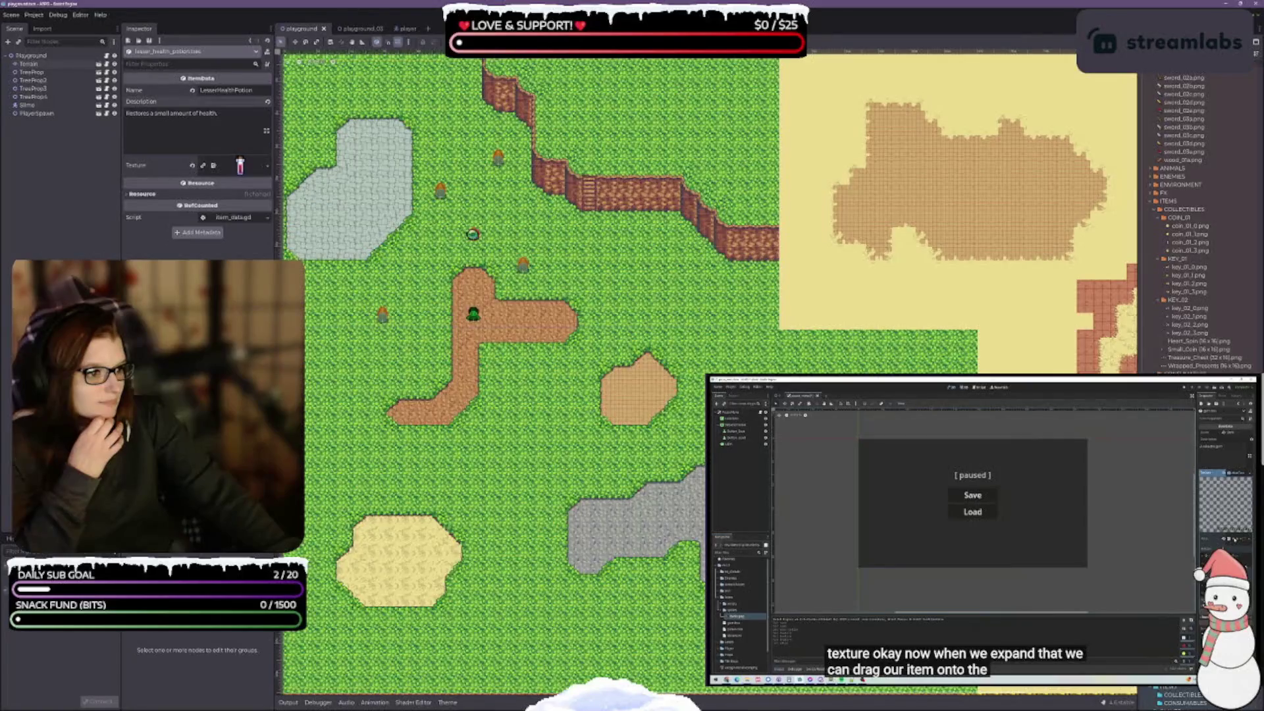
pyautogui.click(240, 165)
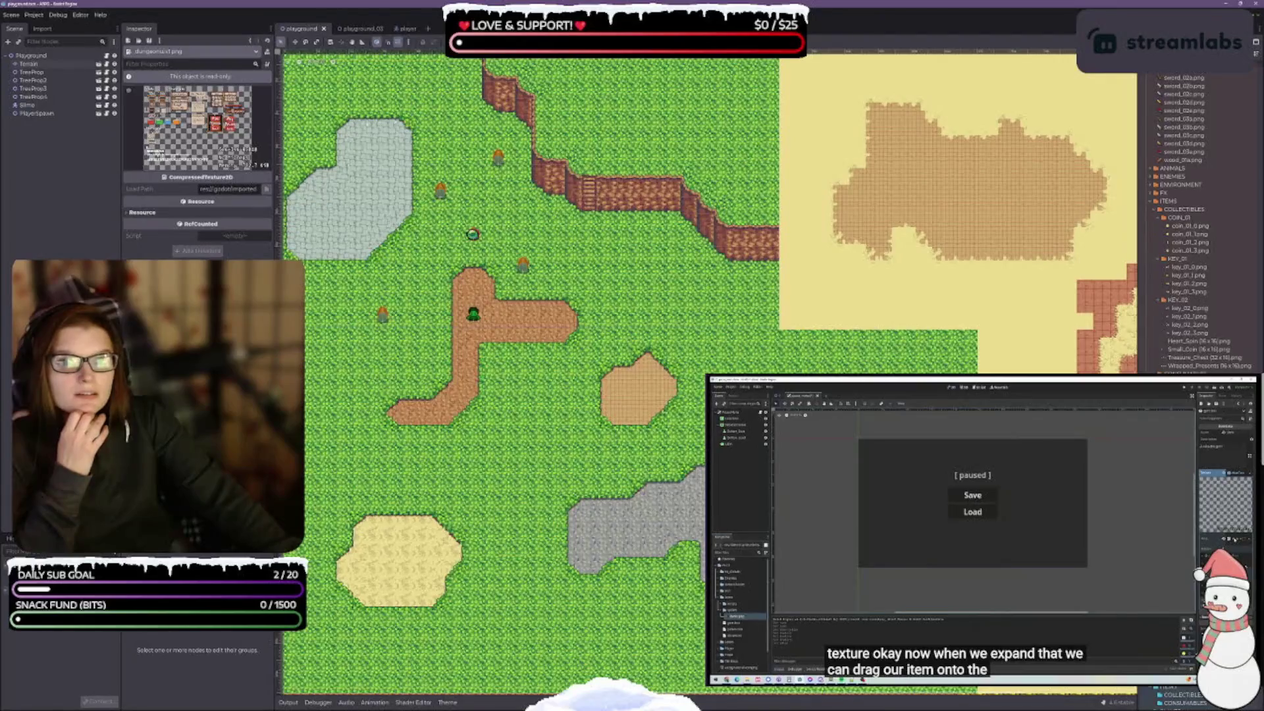
pyautogui.moveTo(212, 179)
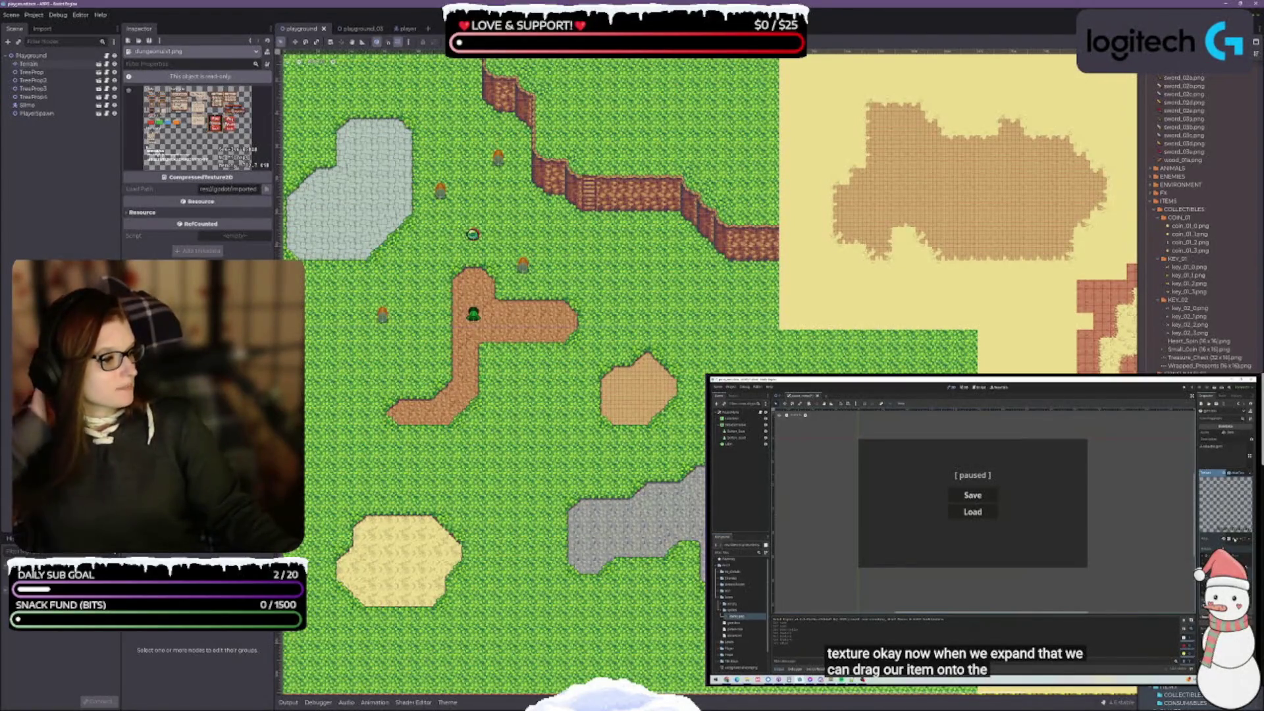
pyautogui.scroll(-3, 1164, 689)
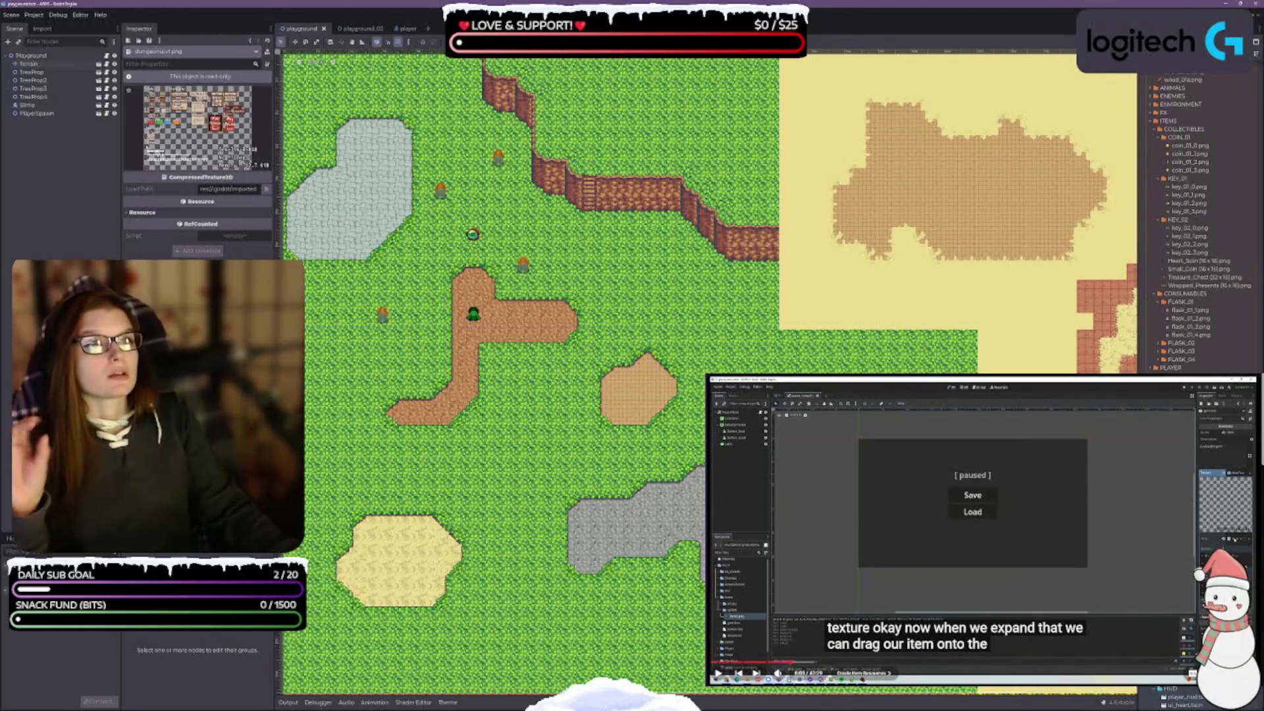
pyautogui.click(991, 546)
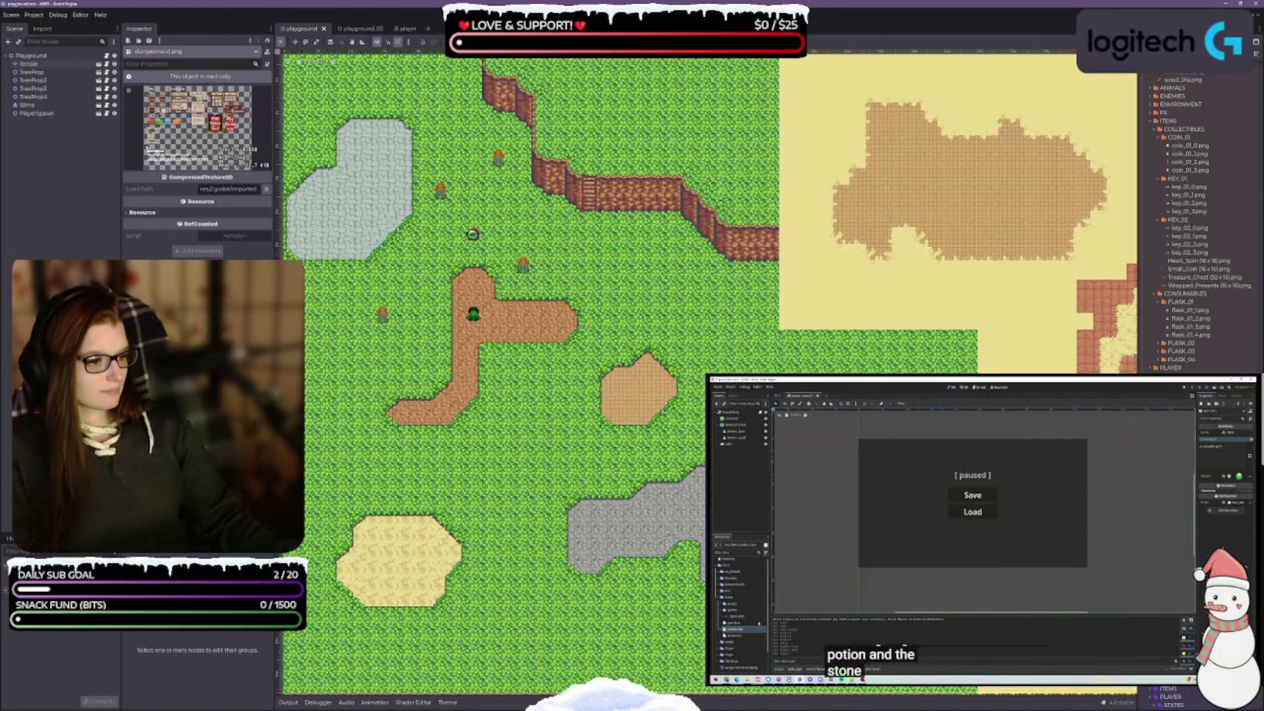
pyautogui.scroll(-5, 1198, 217)
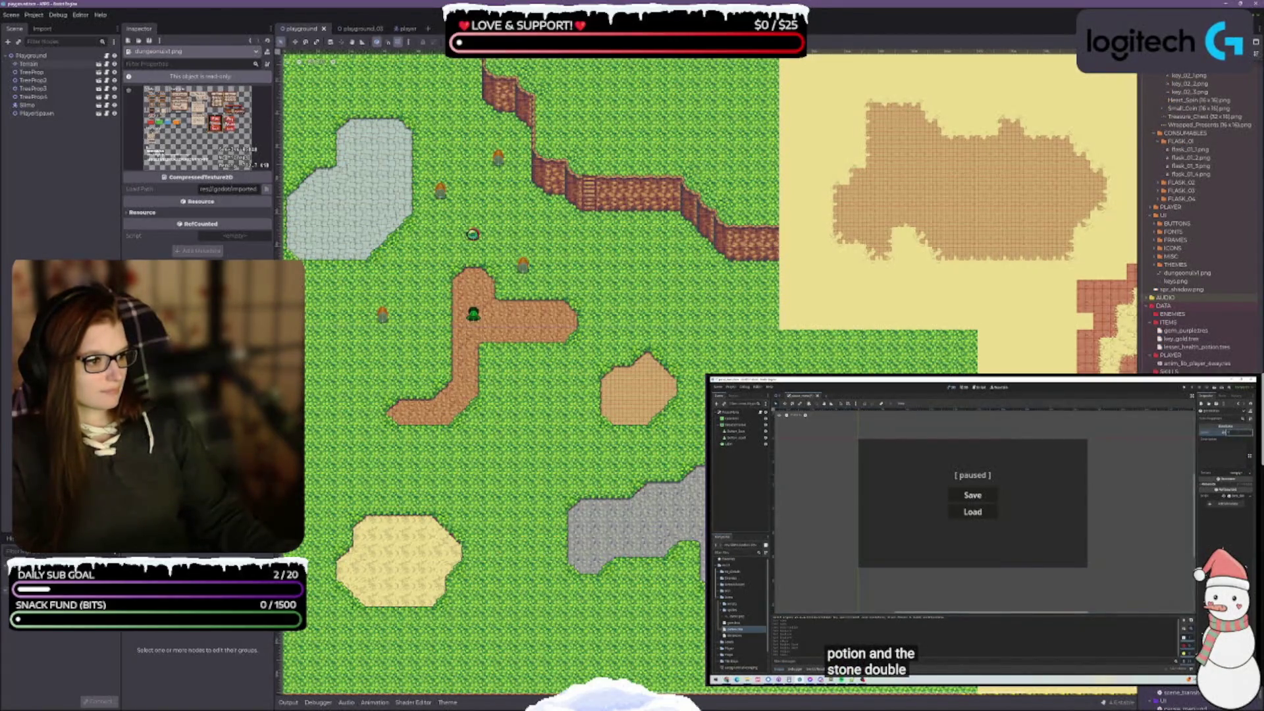
pyautogui.scroll(3, 1198, 224)
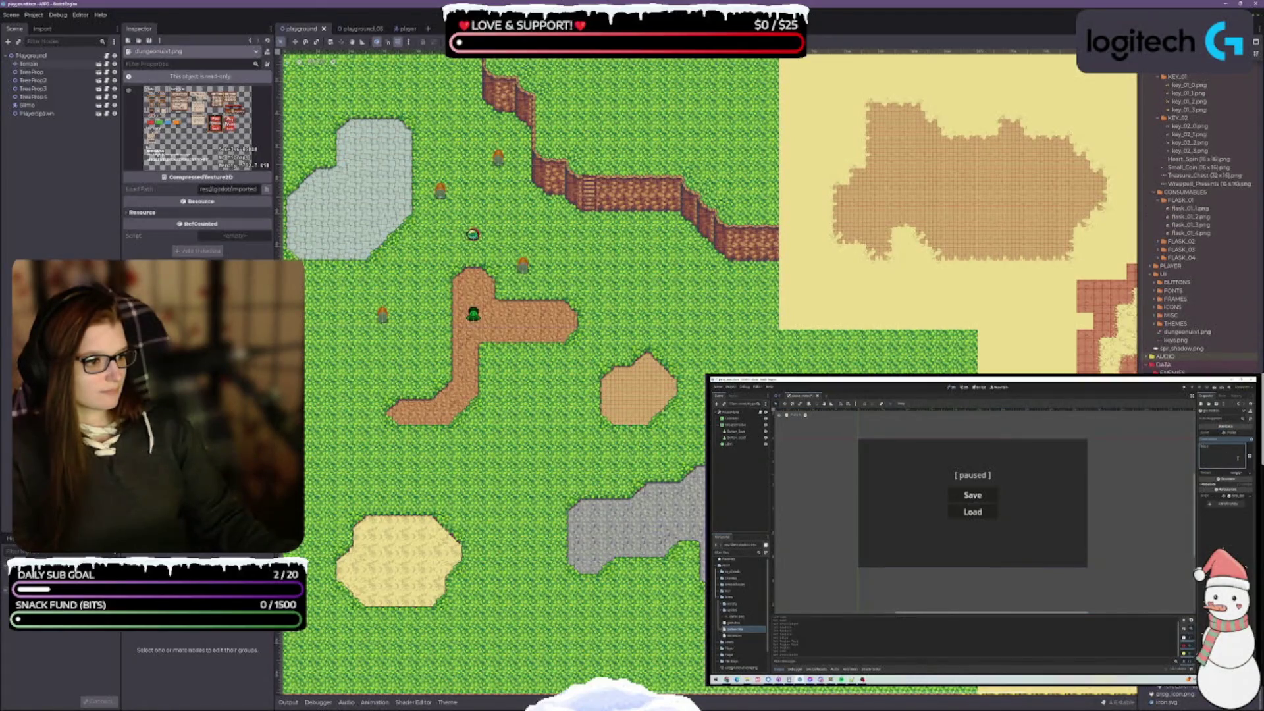
pyautogui.scroll(2, 1198, 217)
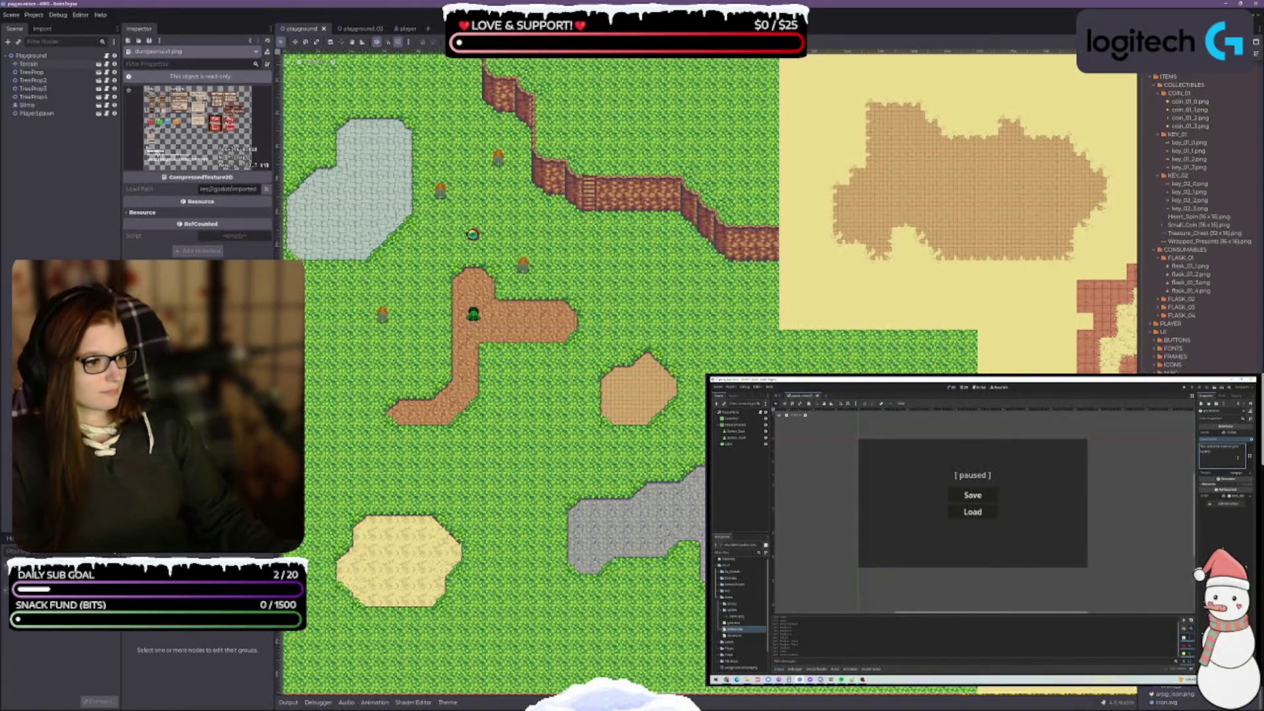
pyautogui.scroll(-1, 1198, 218)
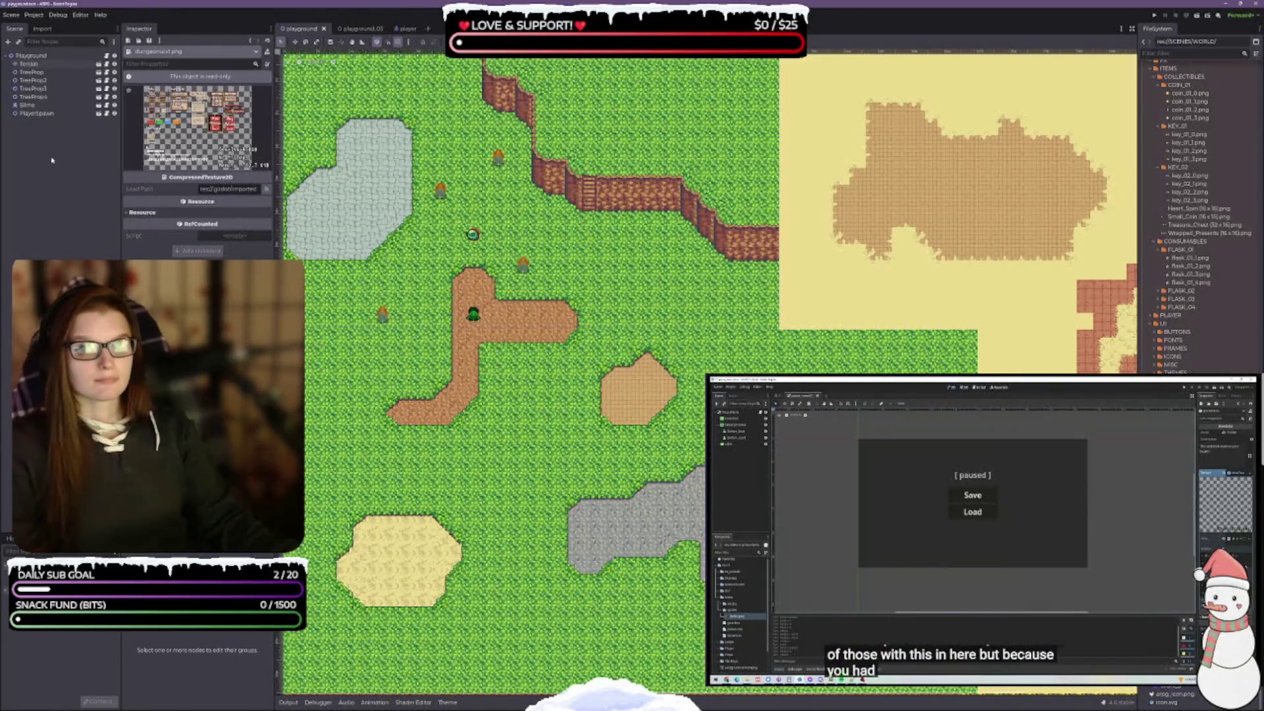
pyautogui.click(60, 242)
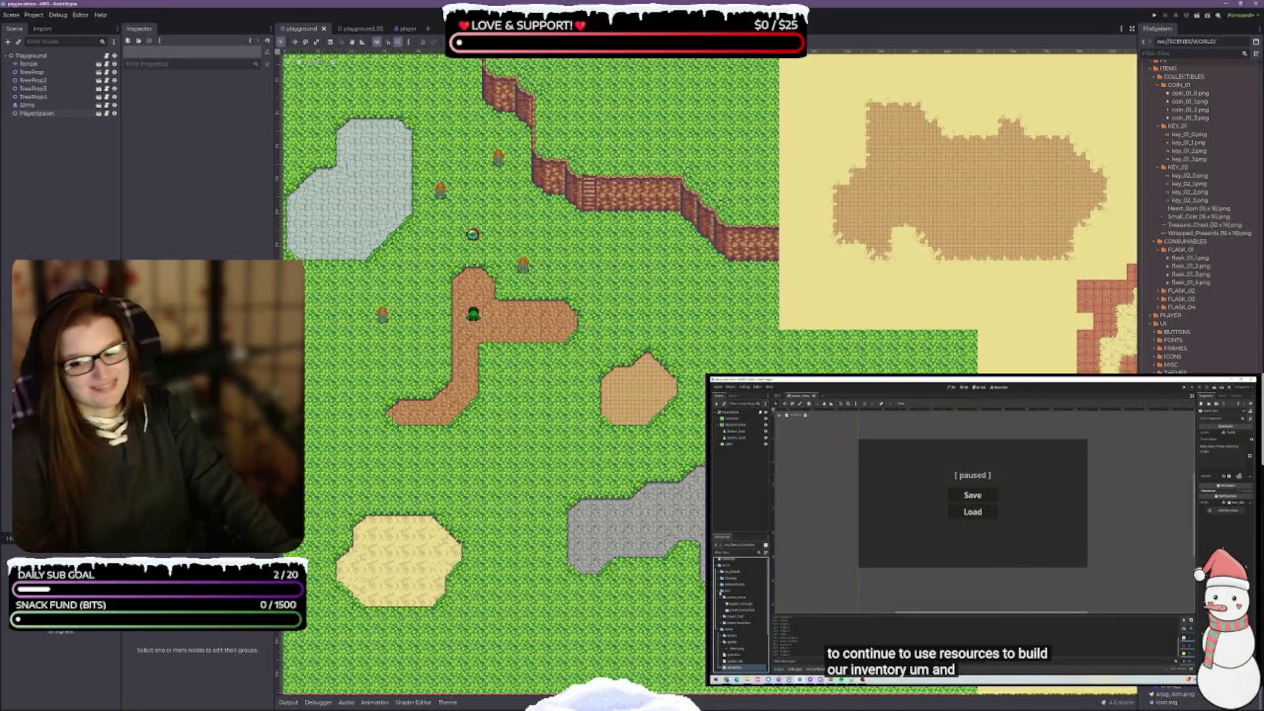
# - Pause the tutorial video
pyautogui.click(950, 513)
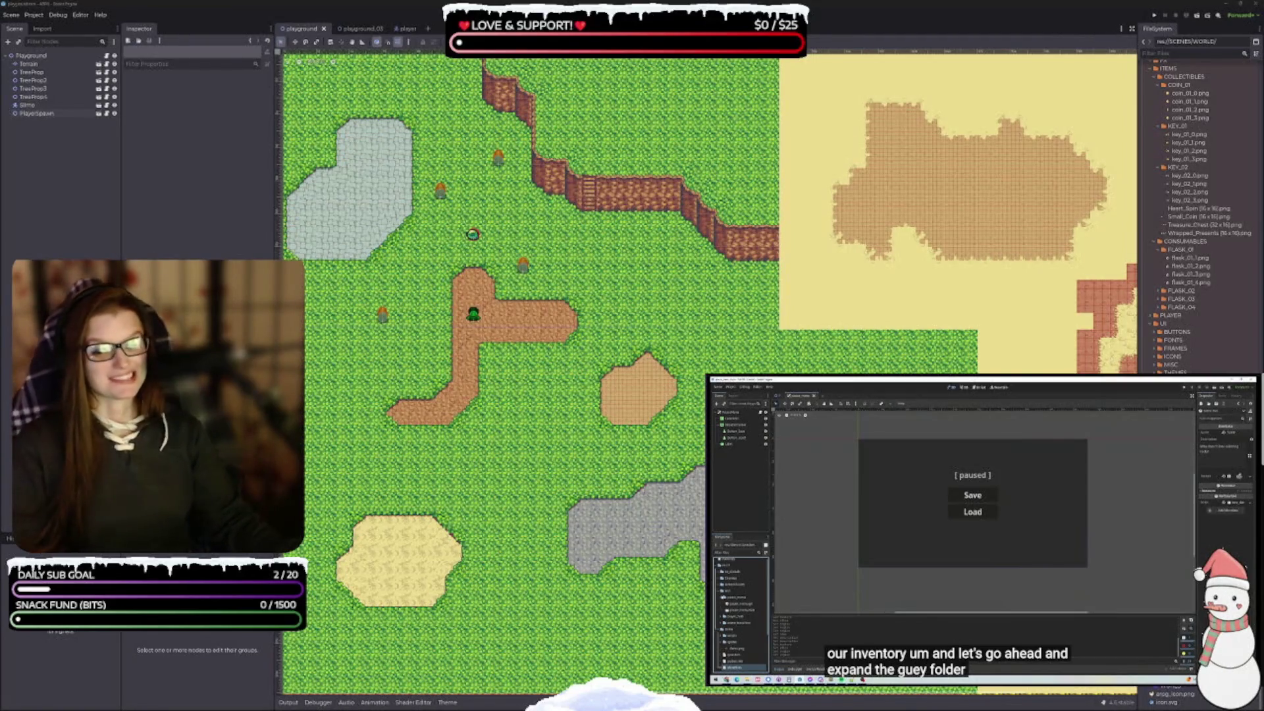
# - Play and pause the tutorial video to follow the next instructions
pyautogui.moveTo(840, 571)
pyautogui.click(1027, 500)
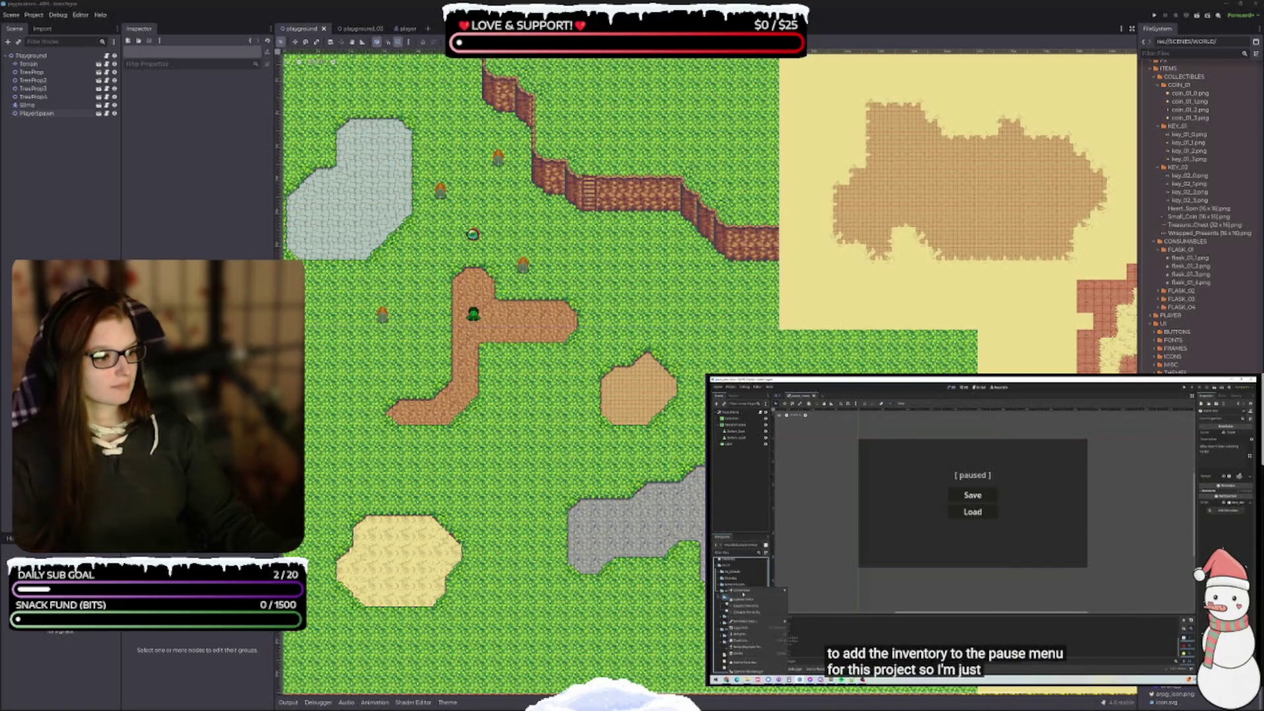
pyautogui.scroll(-2, 1191, 694)
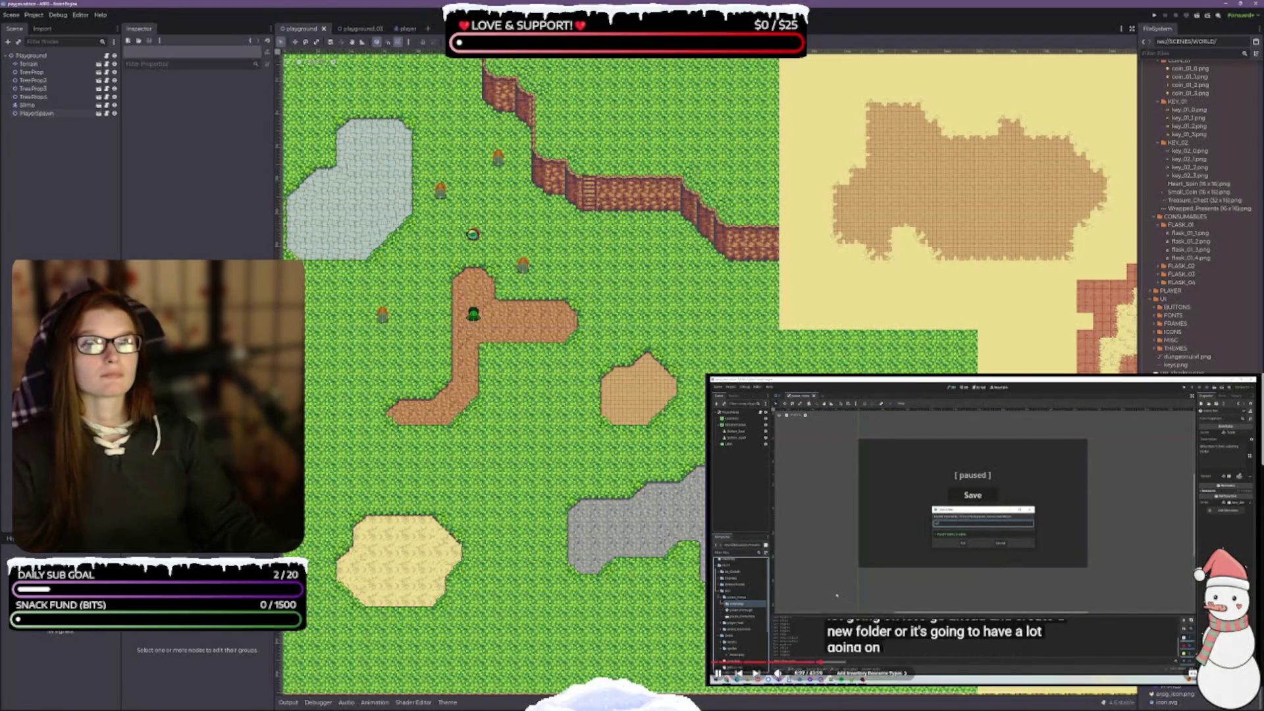
pyautogui.press('space')
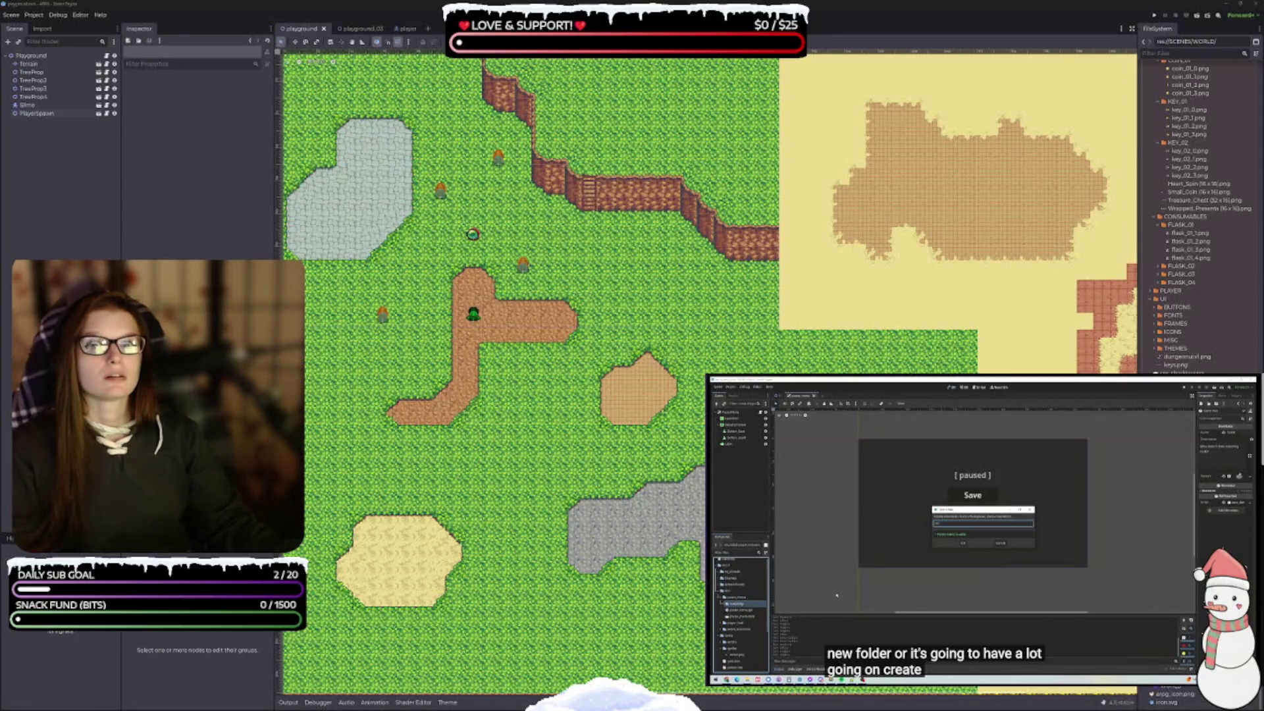
pyautogui.moveTo(922, 520)
pyautogui.click(985, 642)
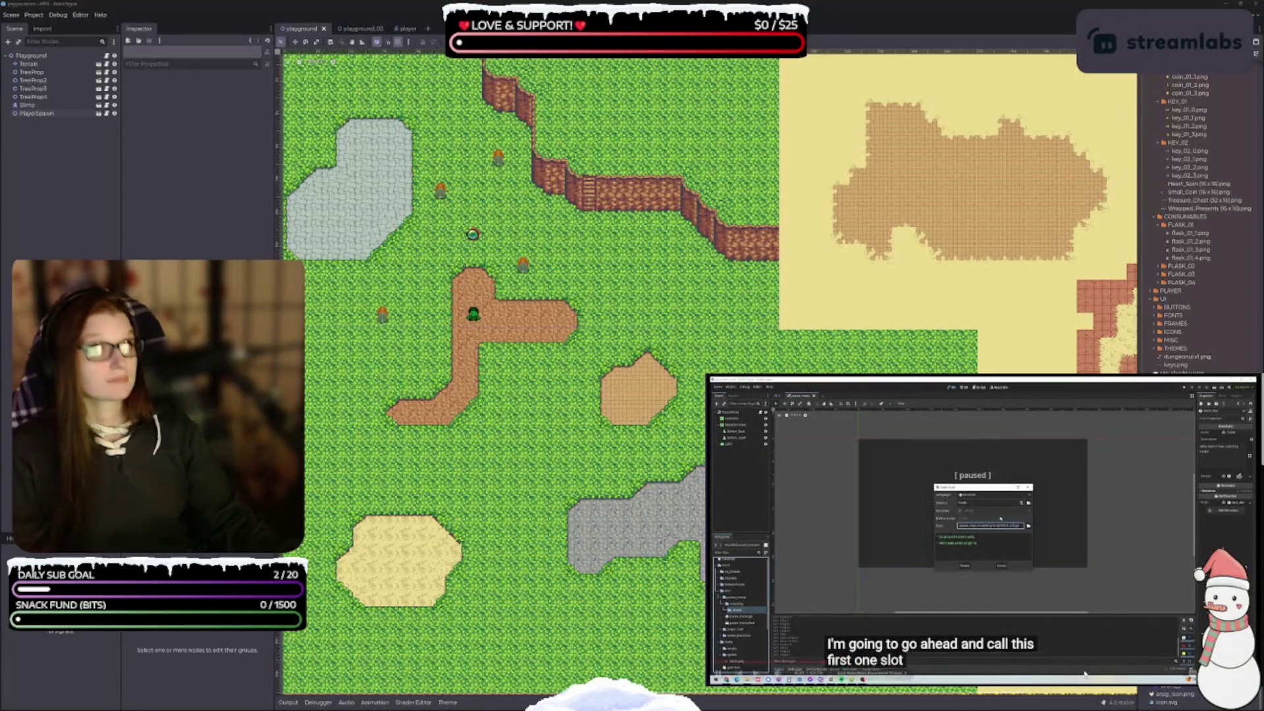
pyautogui.click(989, 547)
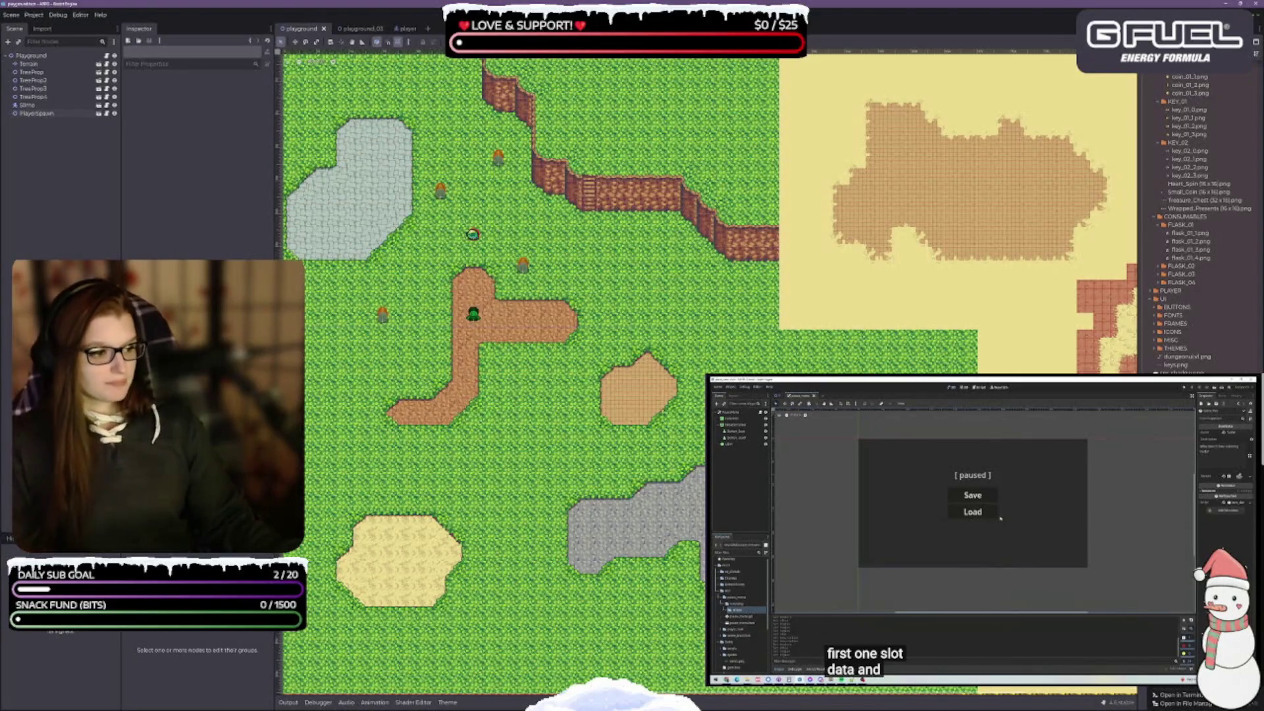
# - Create an INVENTORY folder under SCRIPTS containing a new slot_data.gd script
pyautogui.click(1172, 651)
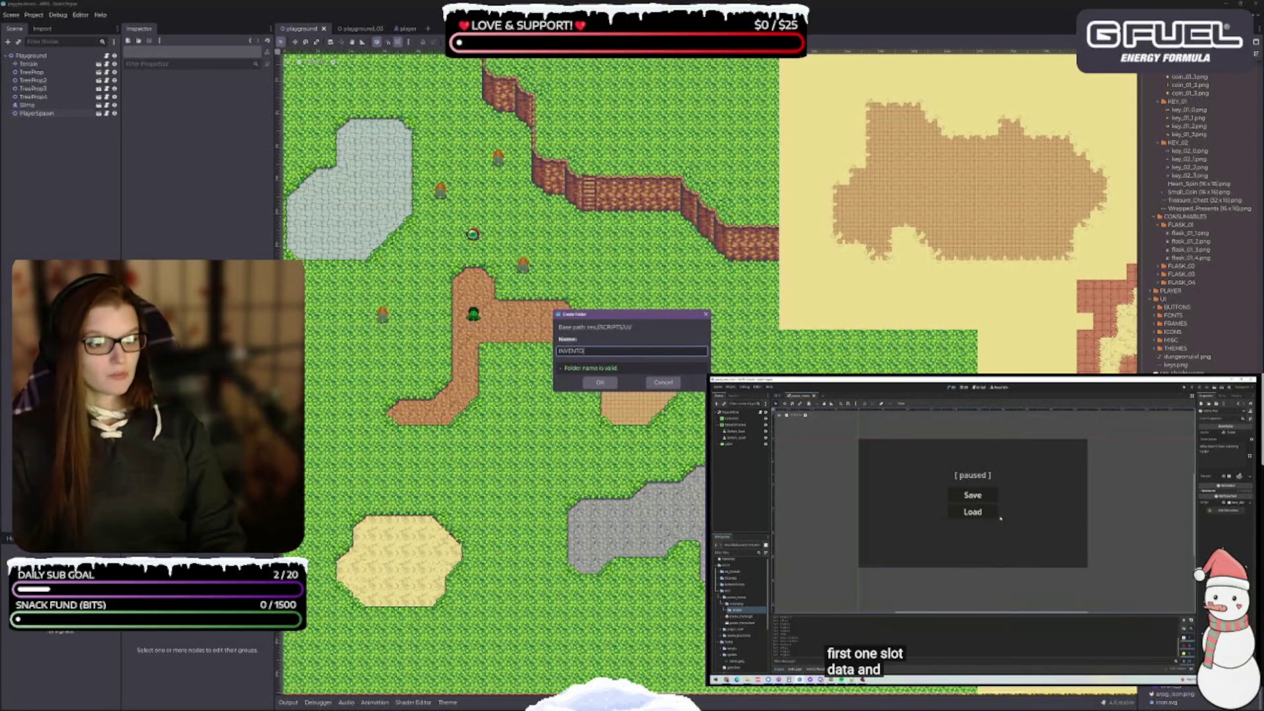
pyautogui.press('Return')
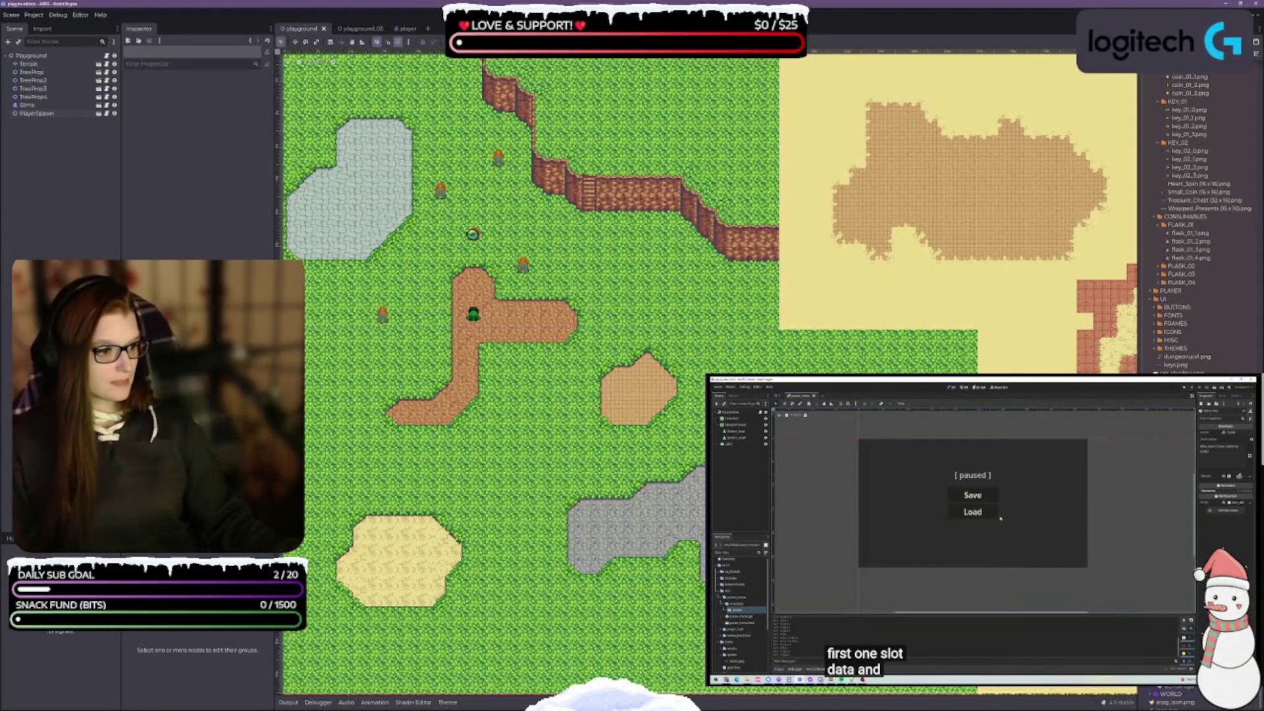
pyautogui.rightClick(1151, 689)
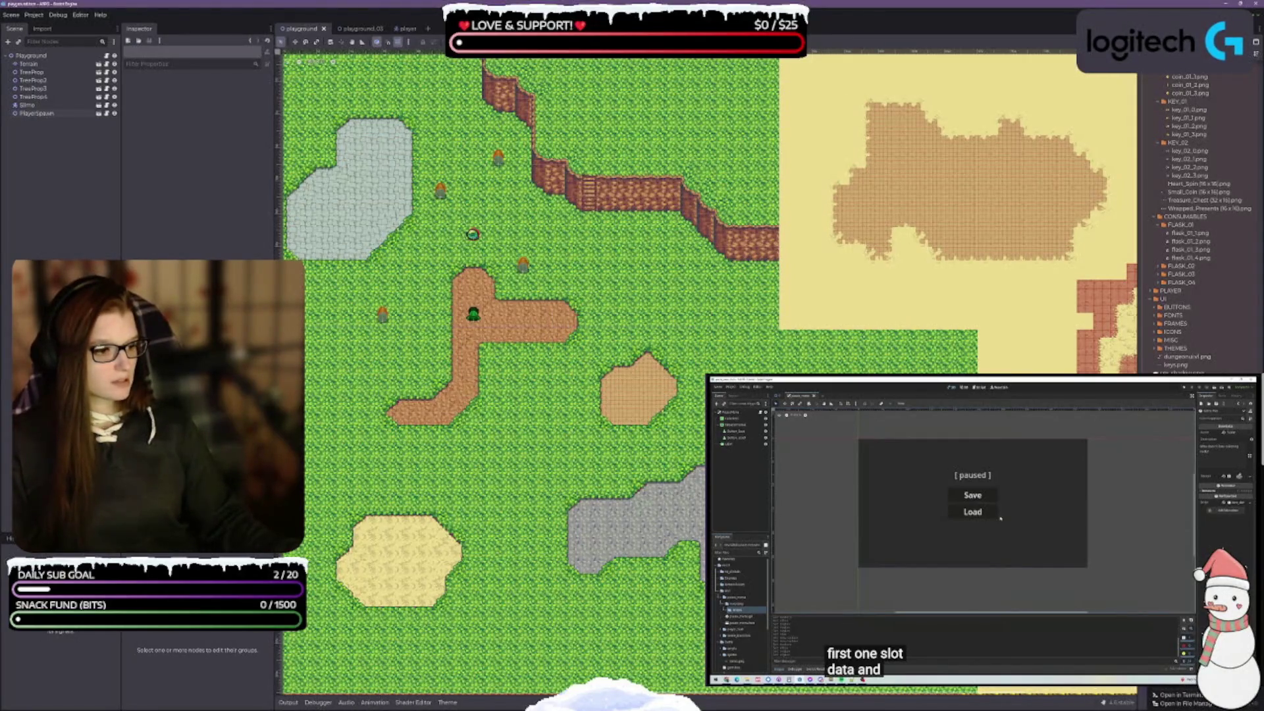
pyautogui.click(1175, 665)
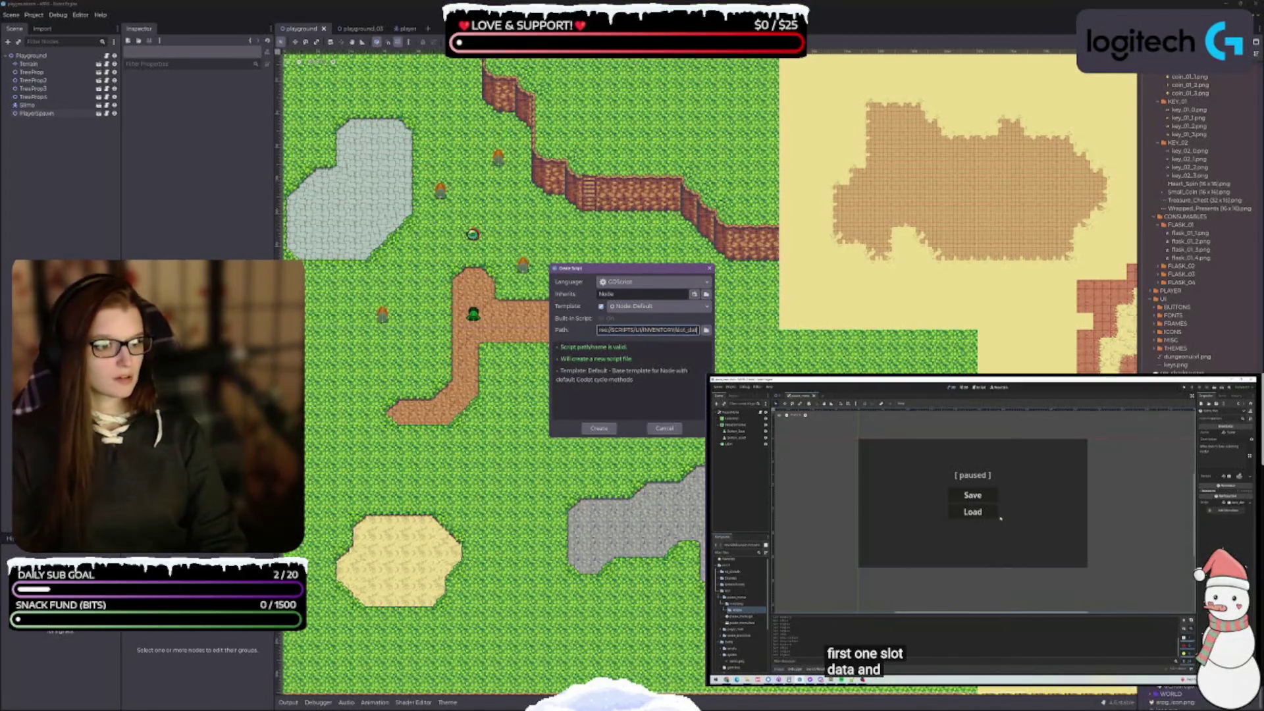
pyautogui.press('Return')
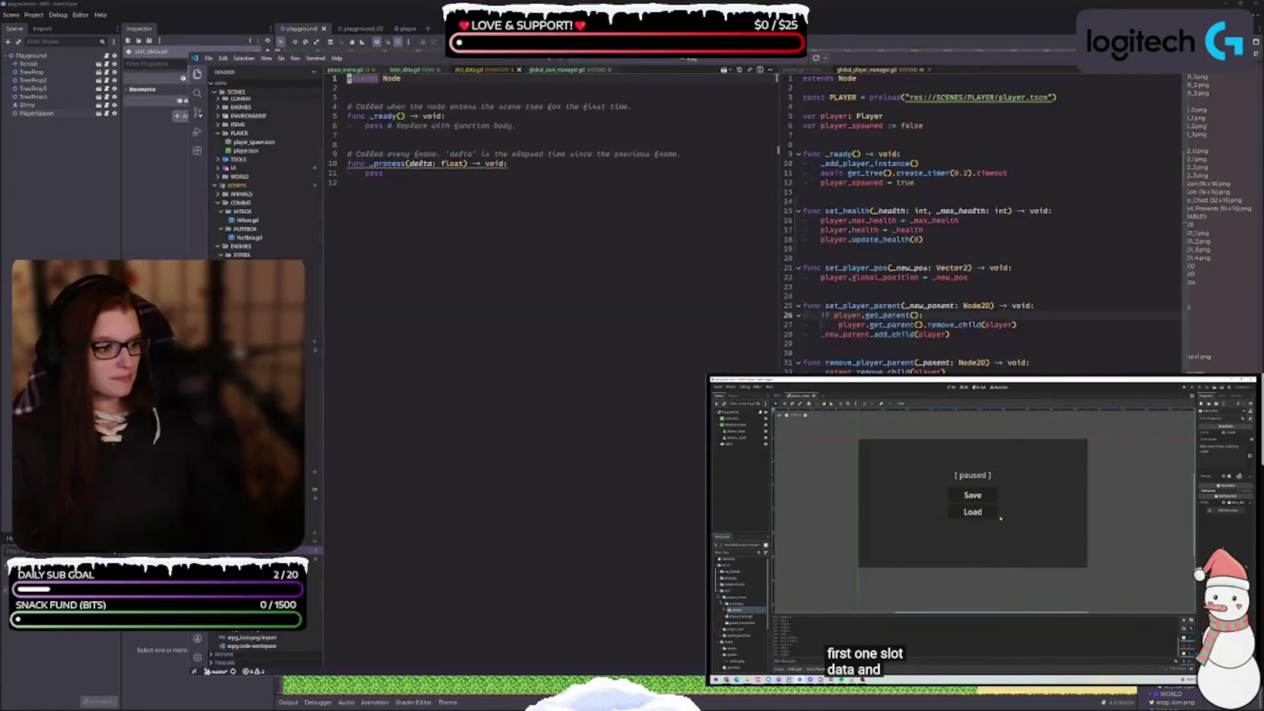
# - Change the script to extend Resource and declare class_name SlotData
pyautogui.moveTo(923, 498)
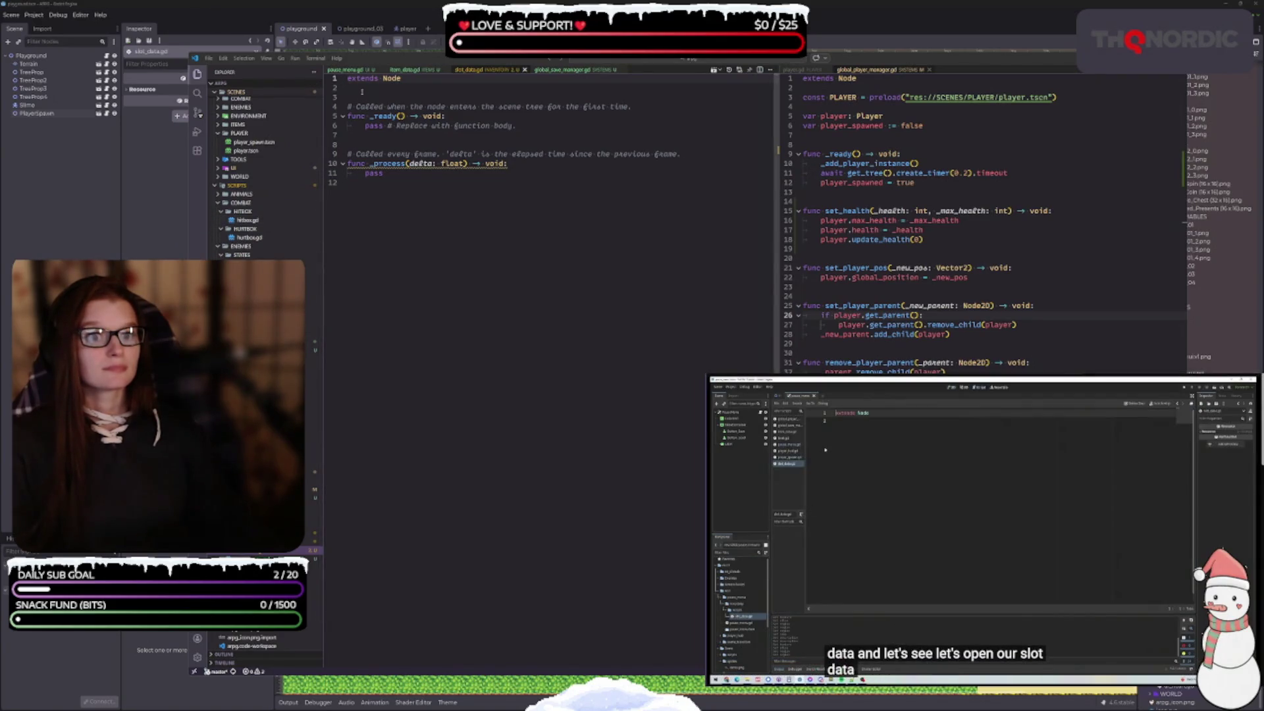
pyautogui.doubleClick(392, 78)
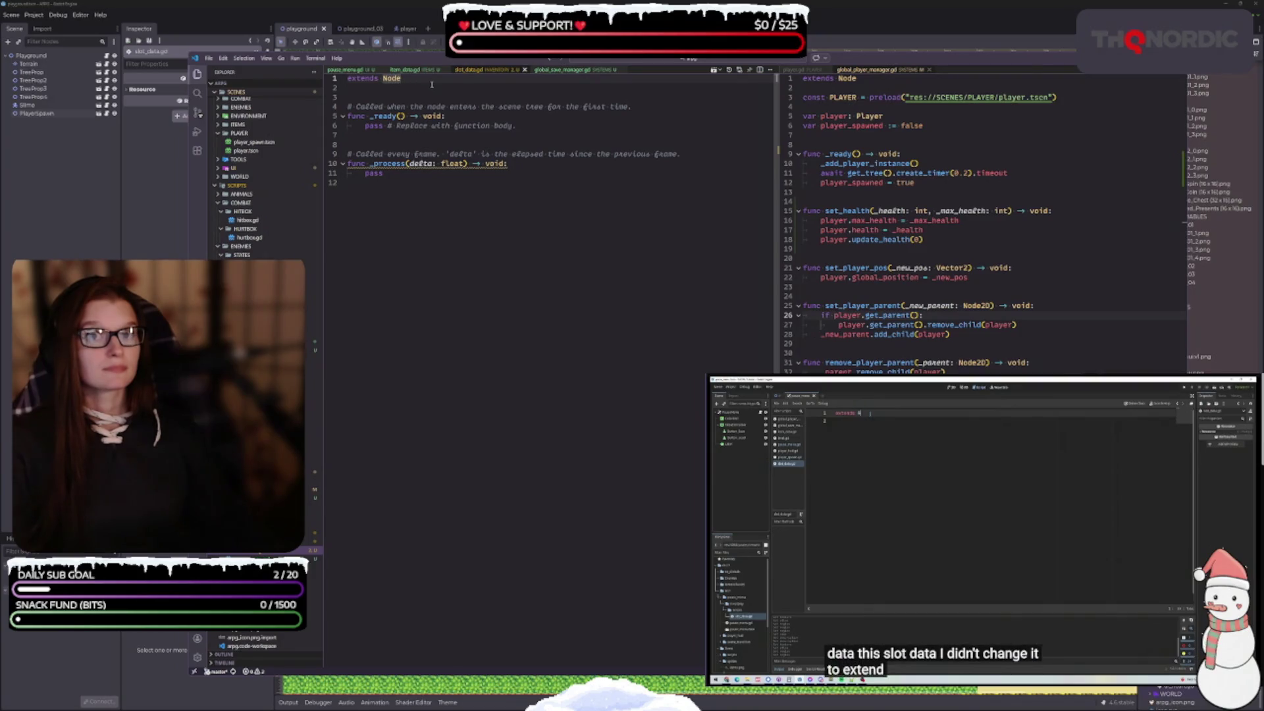
pyautogui.write('Re')
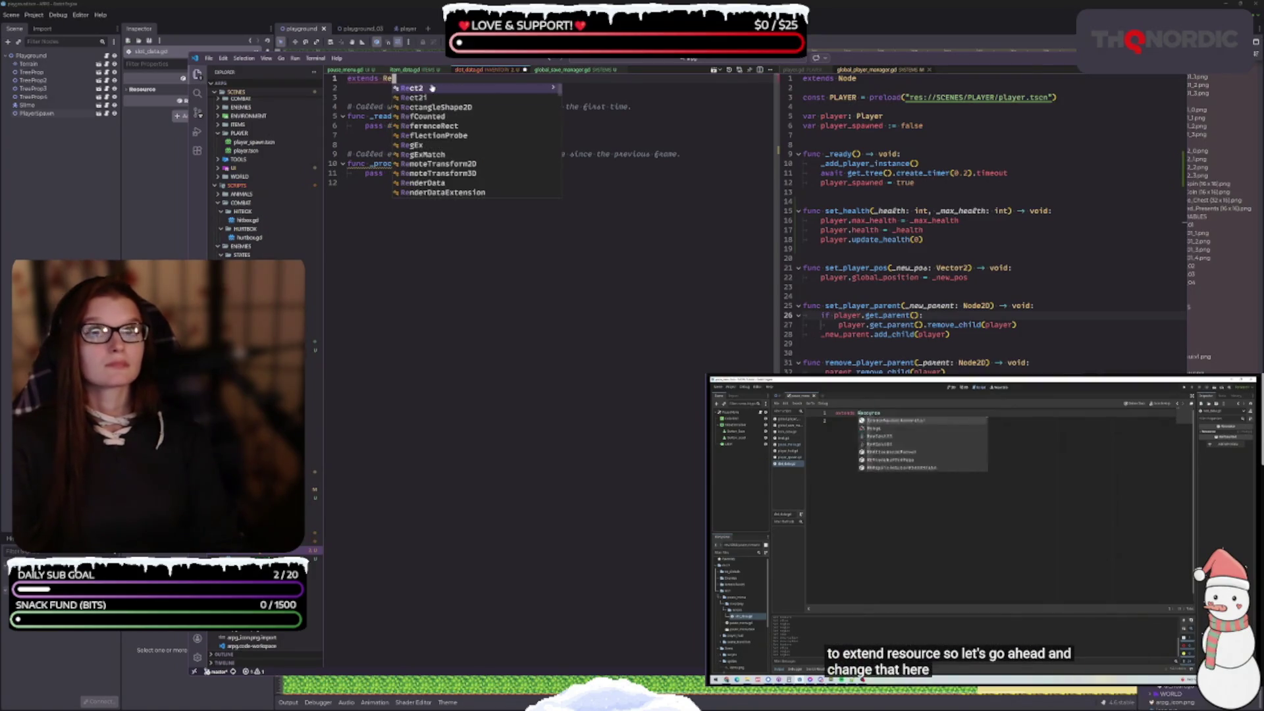
pyautogui.write('source')
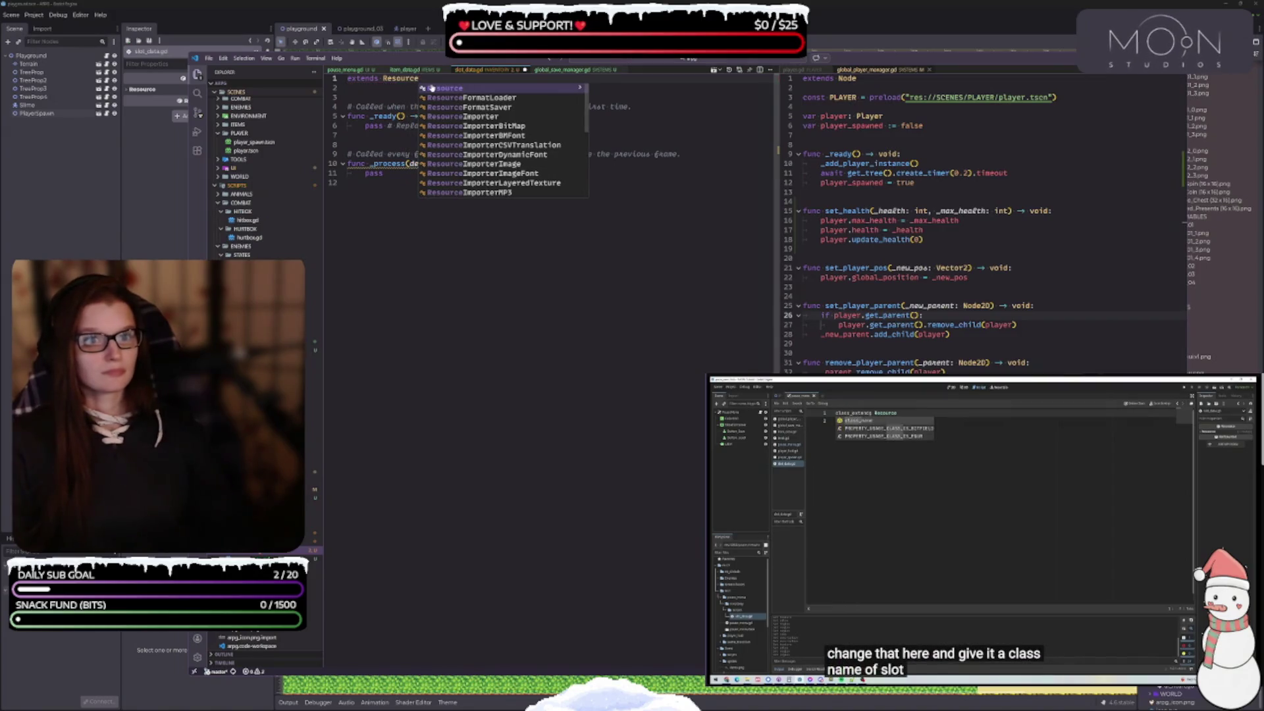
pyautogui.press('Escape')
pyautogui.press('Home')
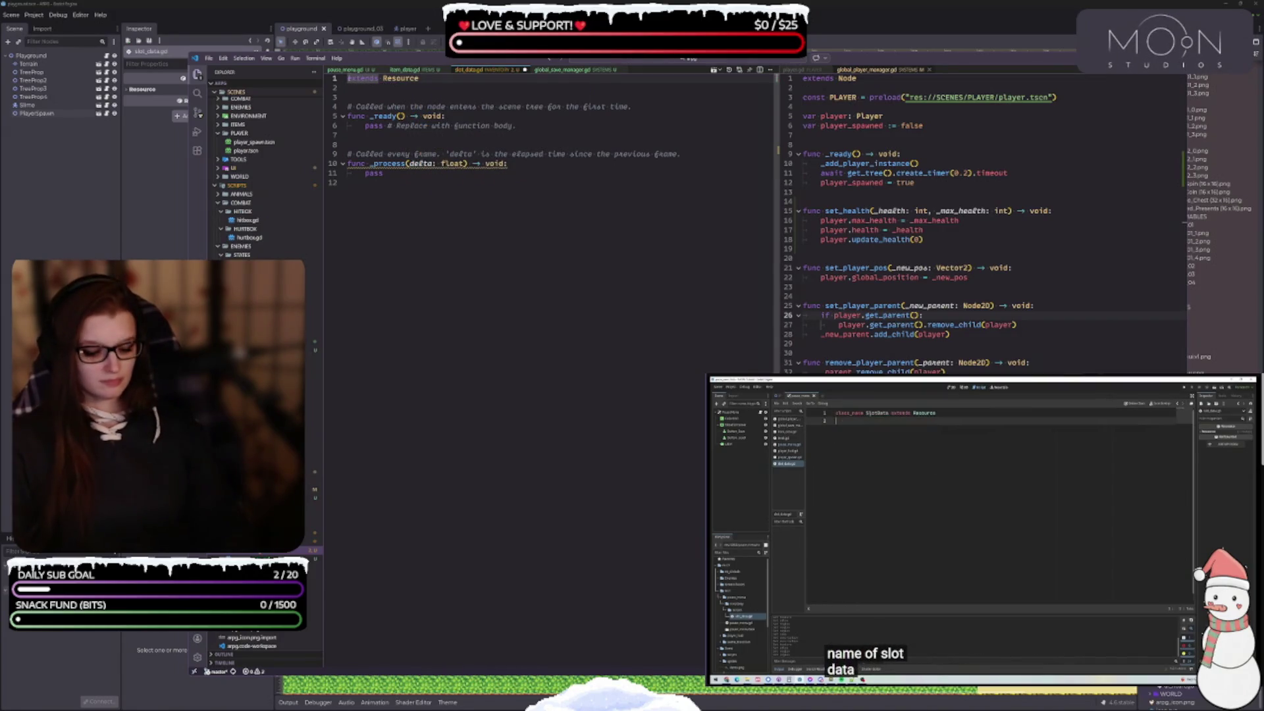
pyautogui.press('Return')
pyautogui.press('Up')
pyautogui.write('class')
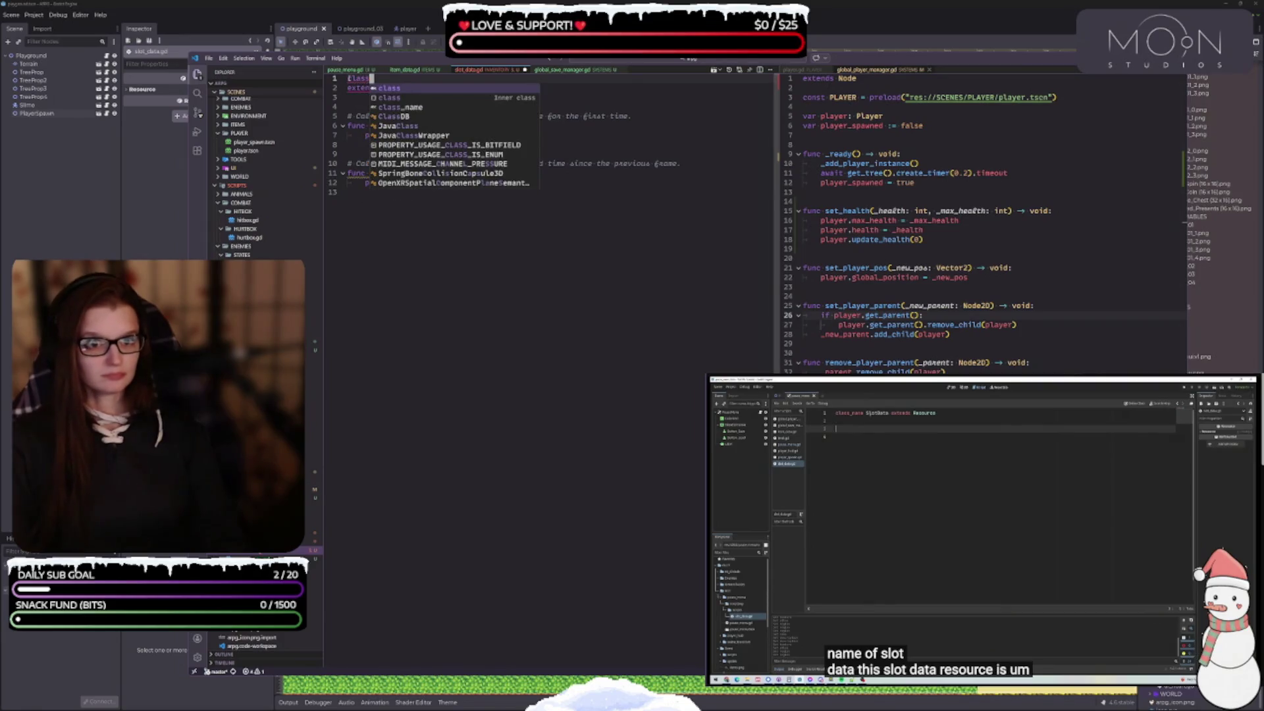
pyautogui.press('Down')
pyautogui.press('Down')
pyautogui.press('Return')
pyautogui.write('Slot')
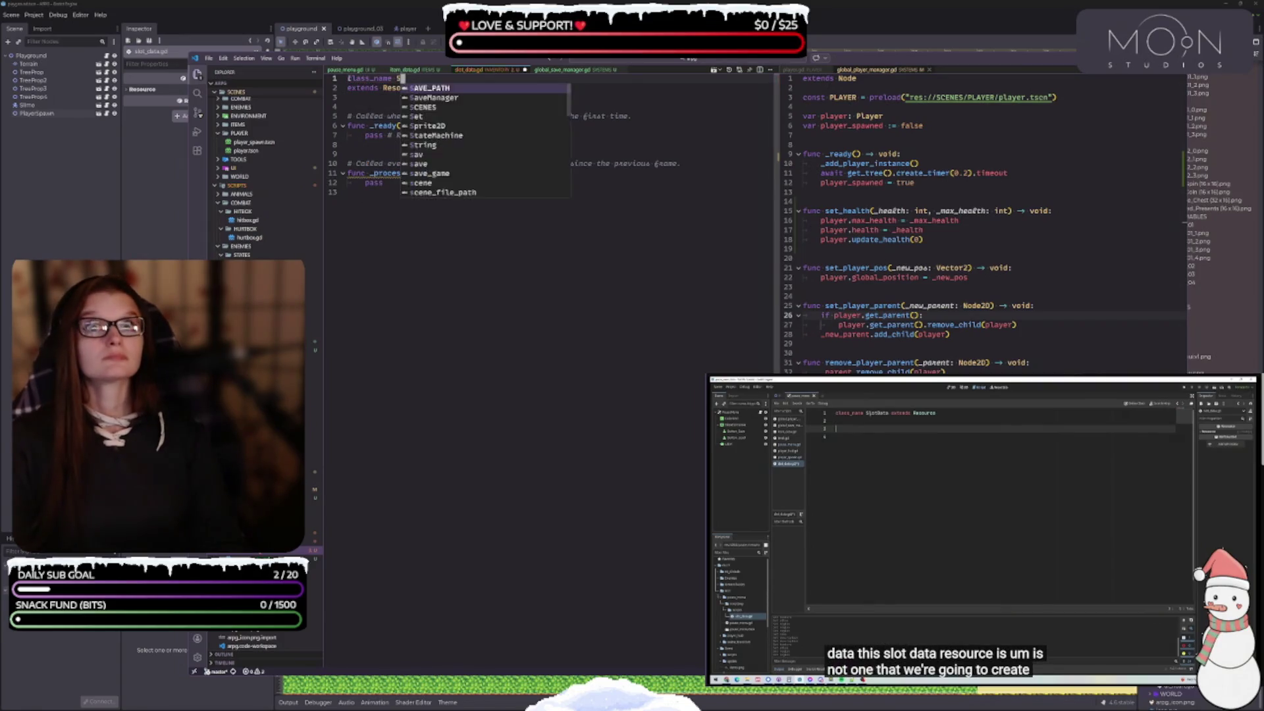
pyautogui.write('Data')
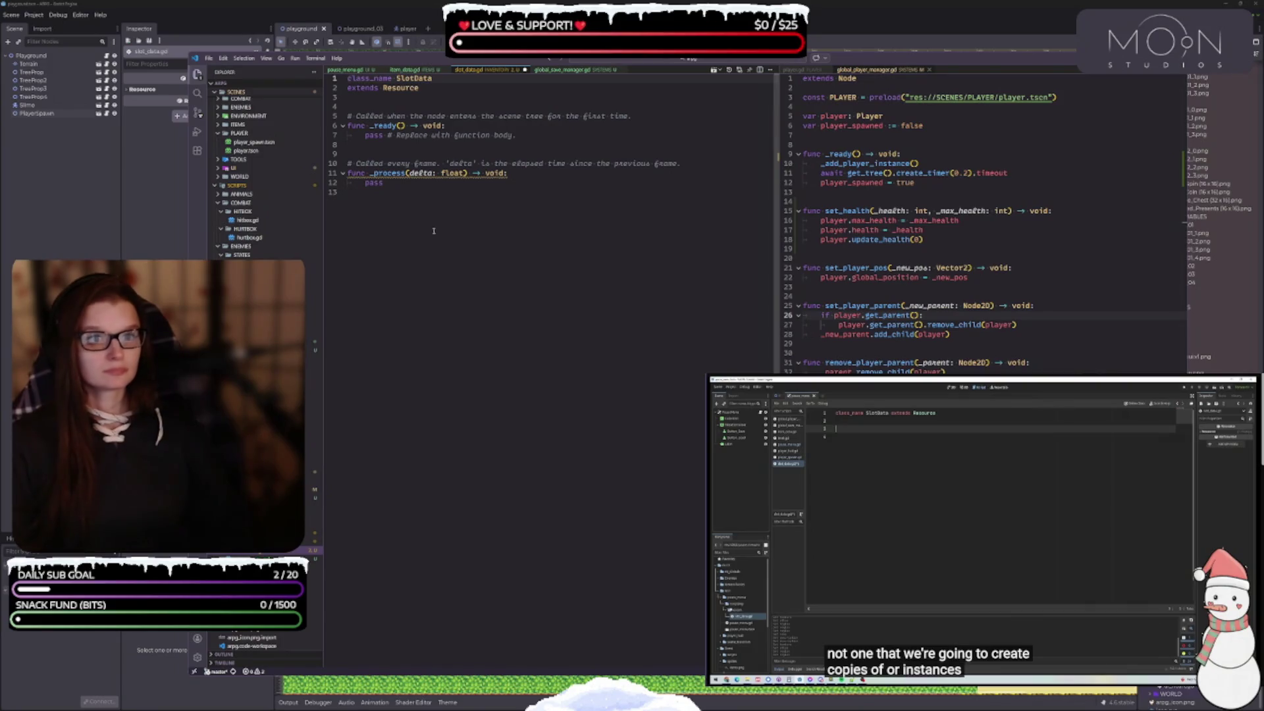
# - Delete the template functions, save, and close the save manager script tab
pyautogui.moveTo(429, 210)
pyautogui.mouseDown()
pyautogui.moveTo(395, 151)
pyautogui.moveTo(348, 116)
pyautogui.mouseUp()
pyautogui.press('BackSpace')
pyautogui.press('BackSpace')
pyautogui.hotkey('ctrl', 's')
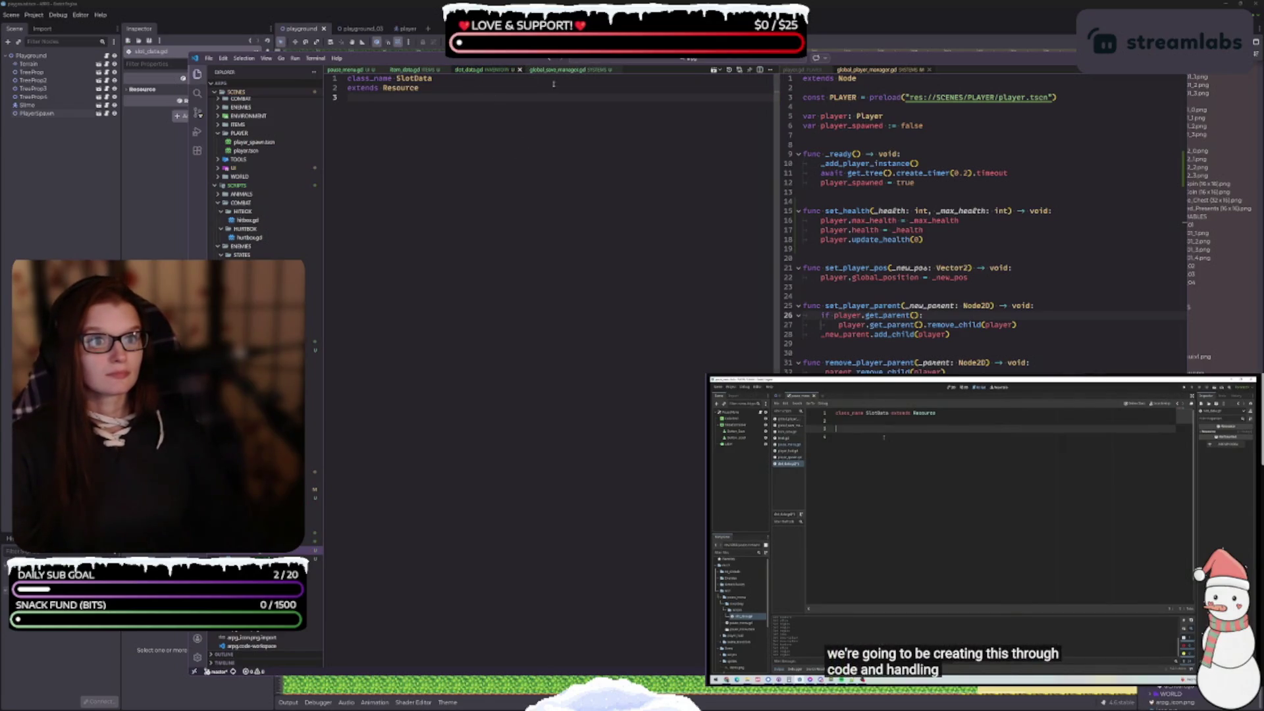
pyautogui.click(608, 70)
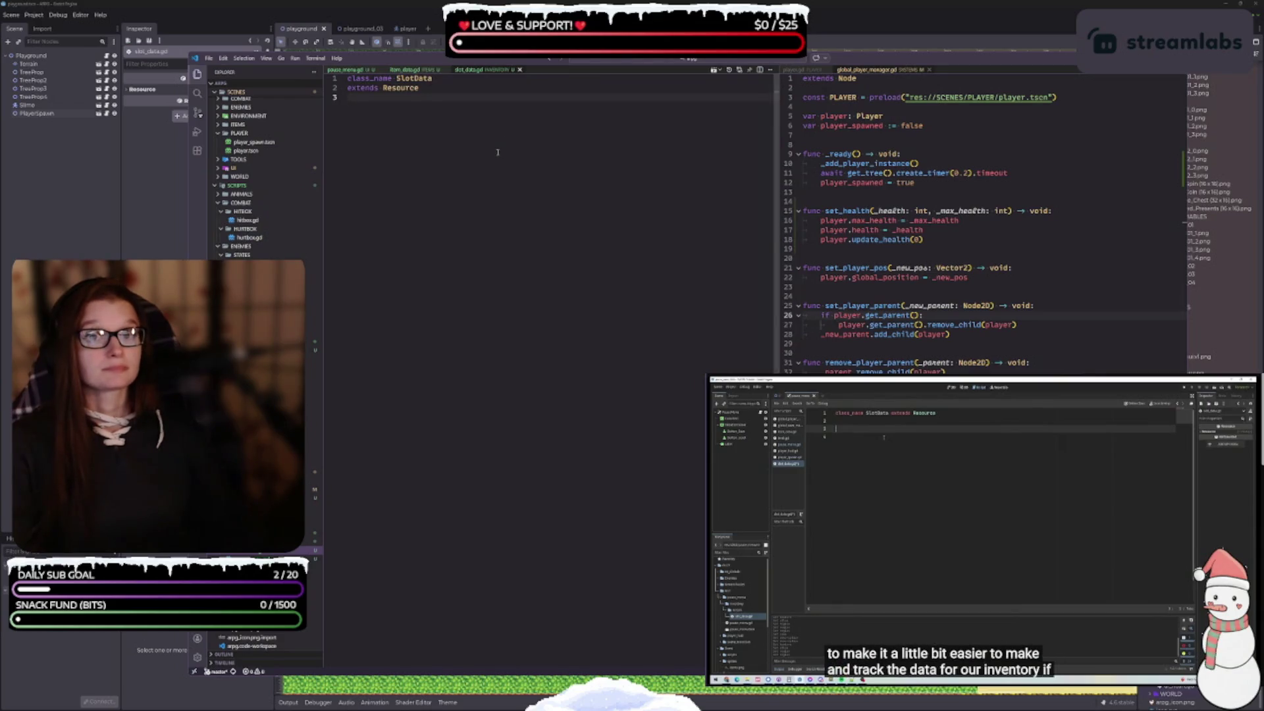
pyautogui.hotkey('alt', 'Tab')
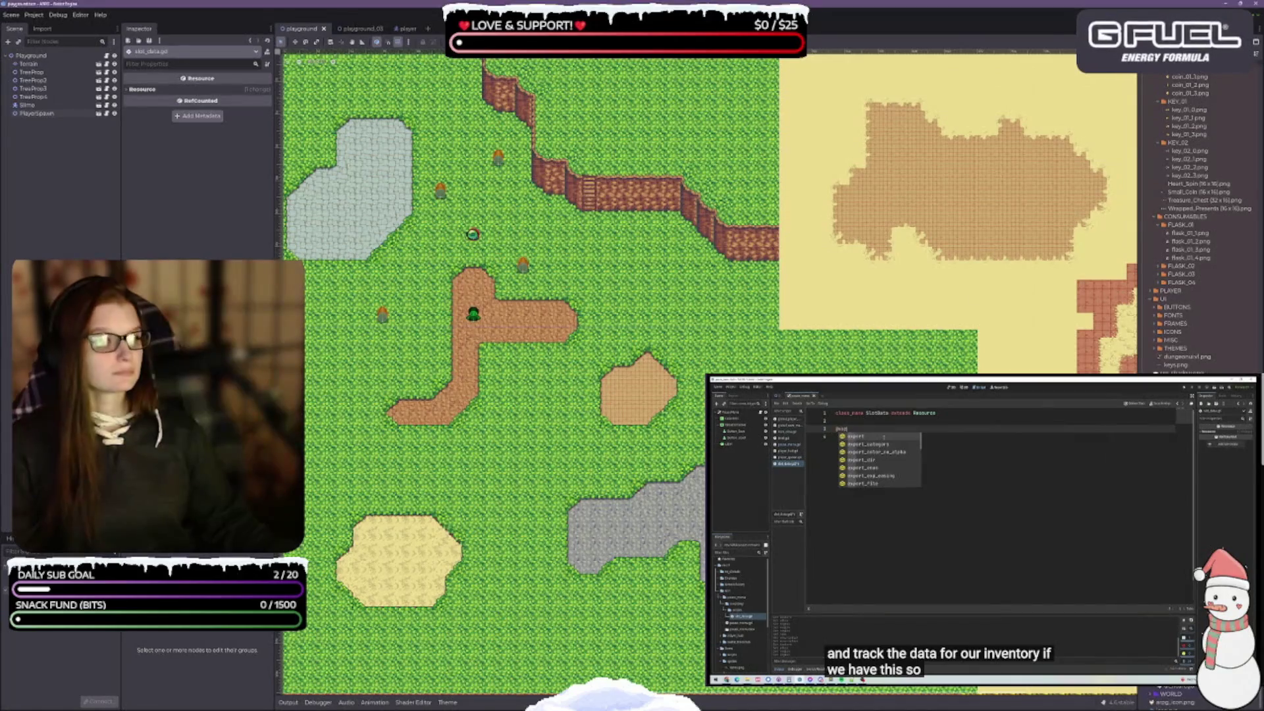
pyautogui.write('var item_d')
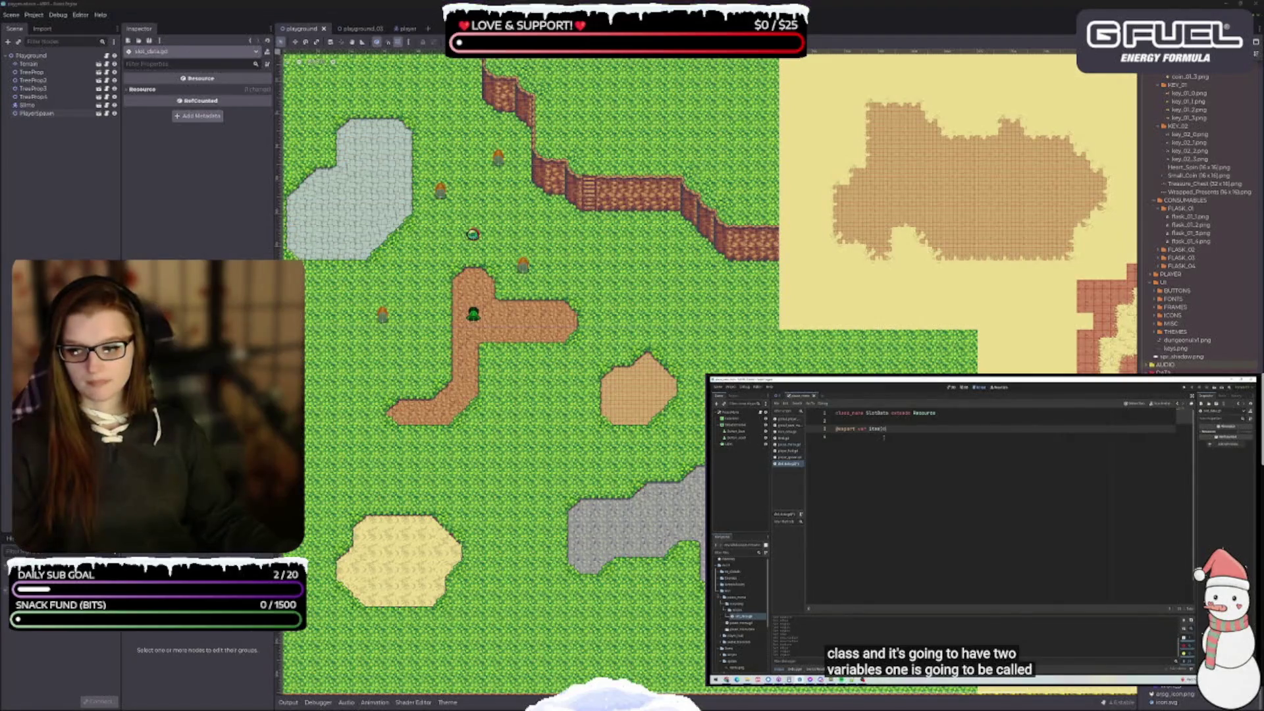
pyautogui.hotkey('alt', 'Tab')
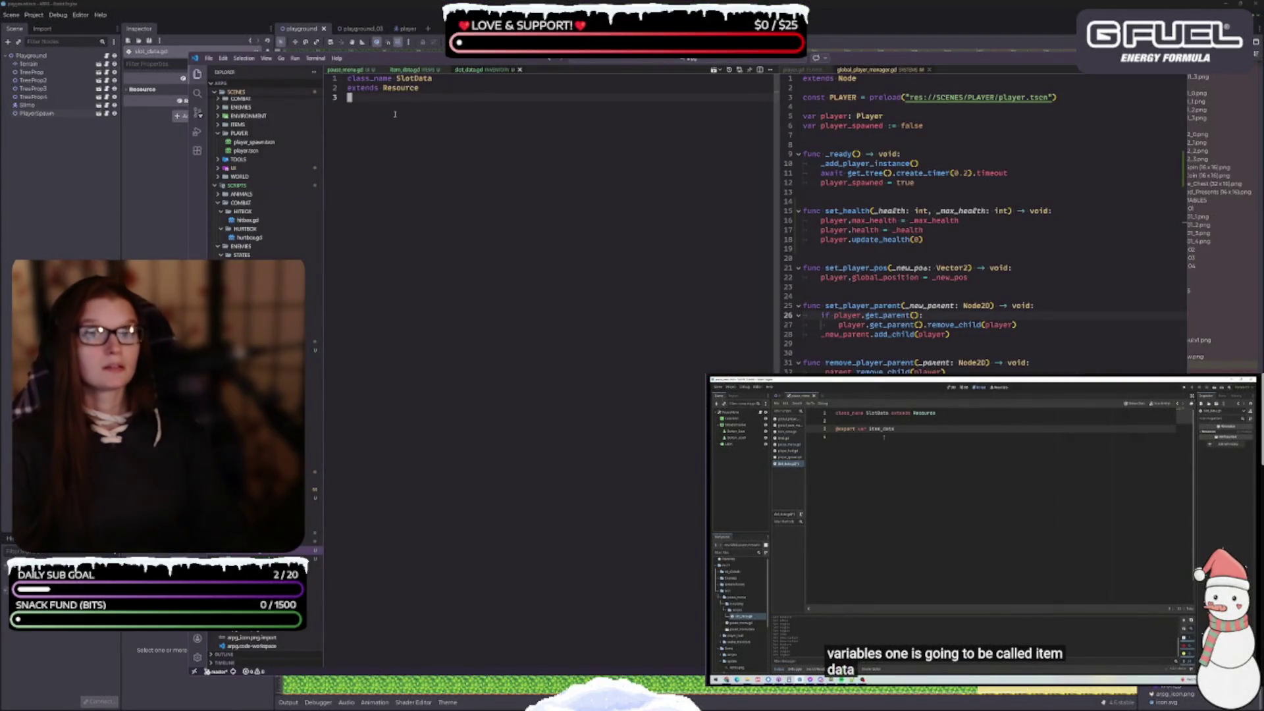
pyautogui.write('@export')
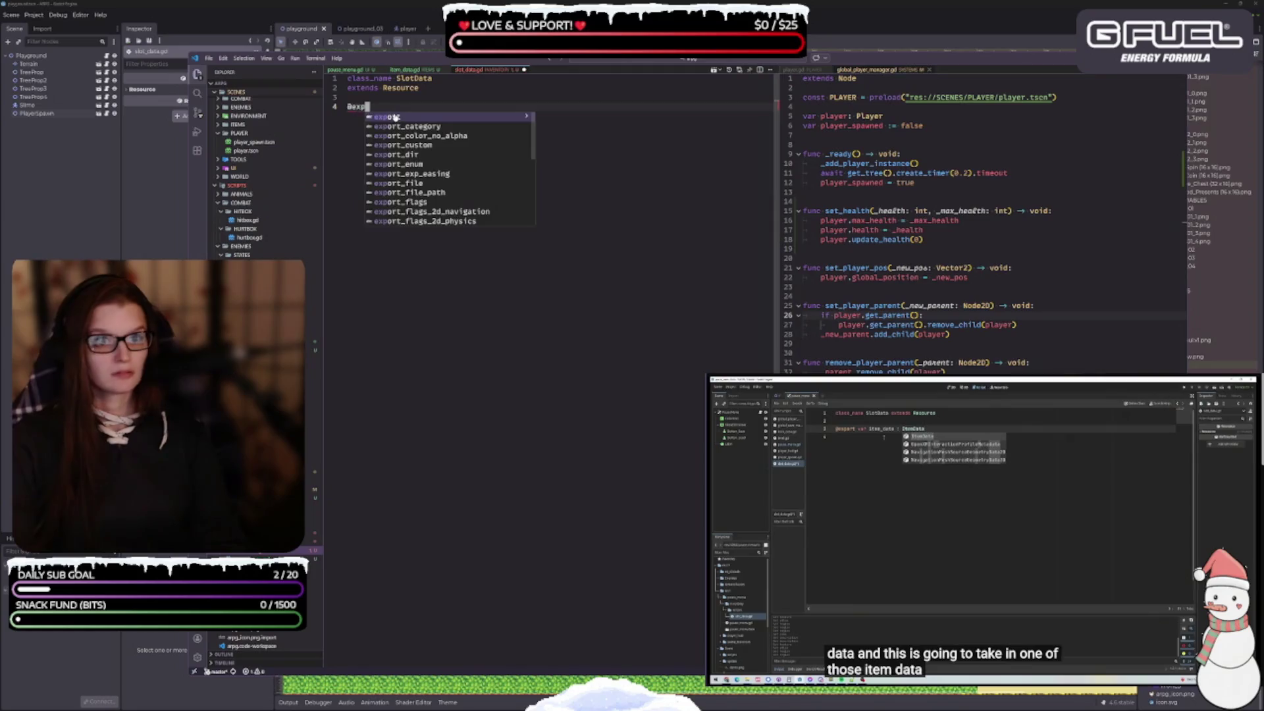
pyautogui.write(' var i')
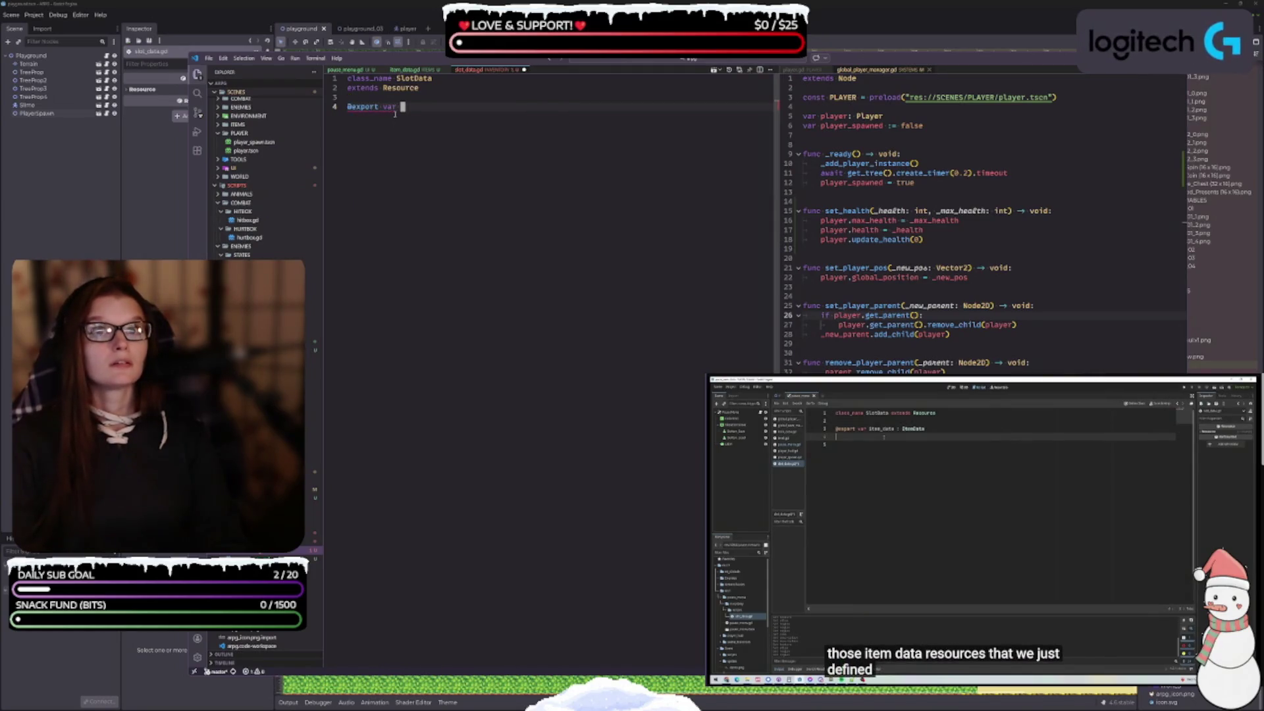
pyautogui.write('tem_data: ')
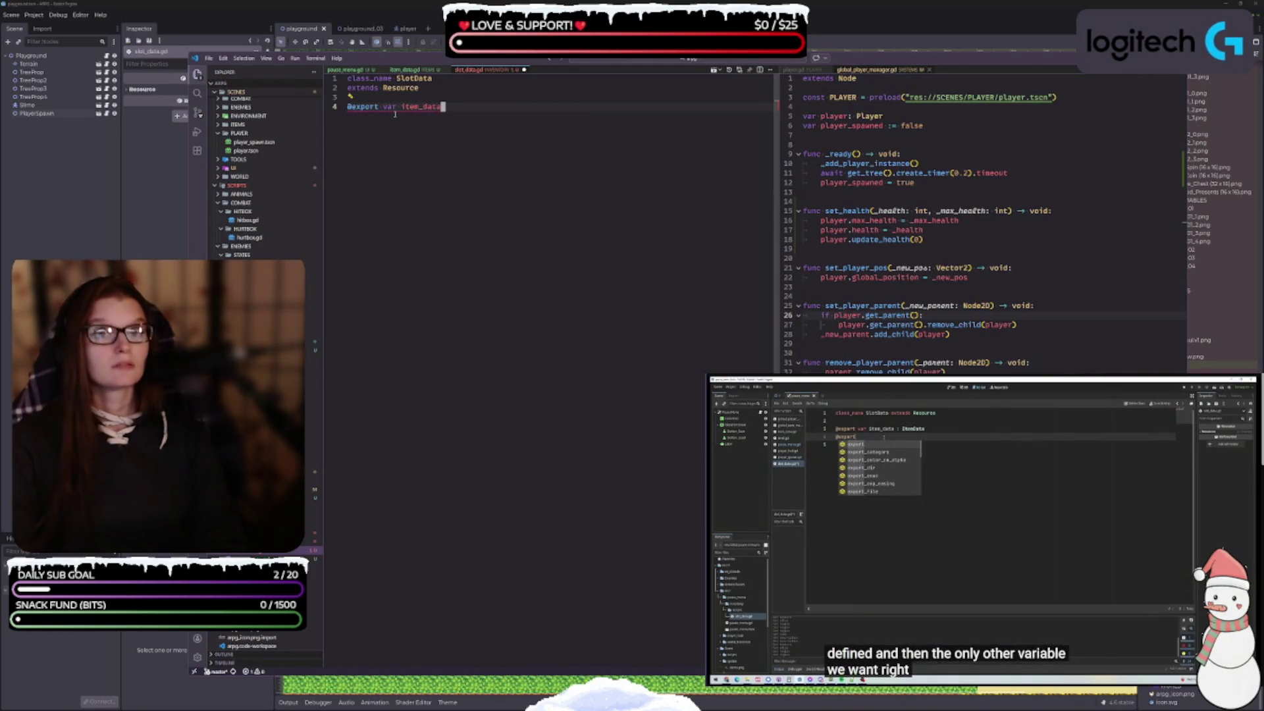
pyautogui.write('ItemData')
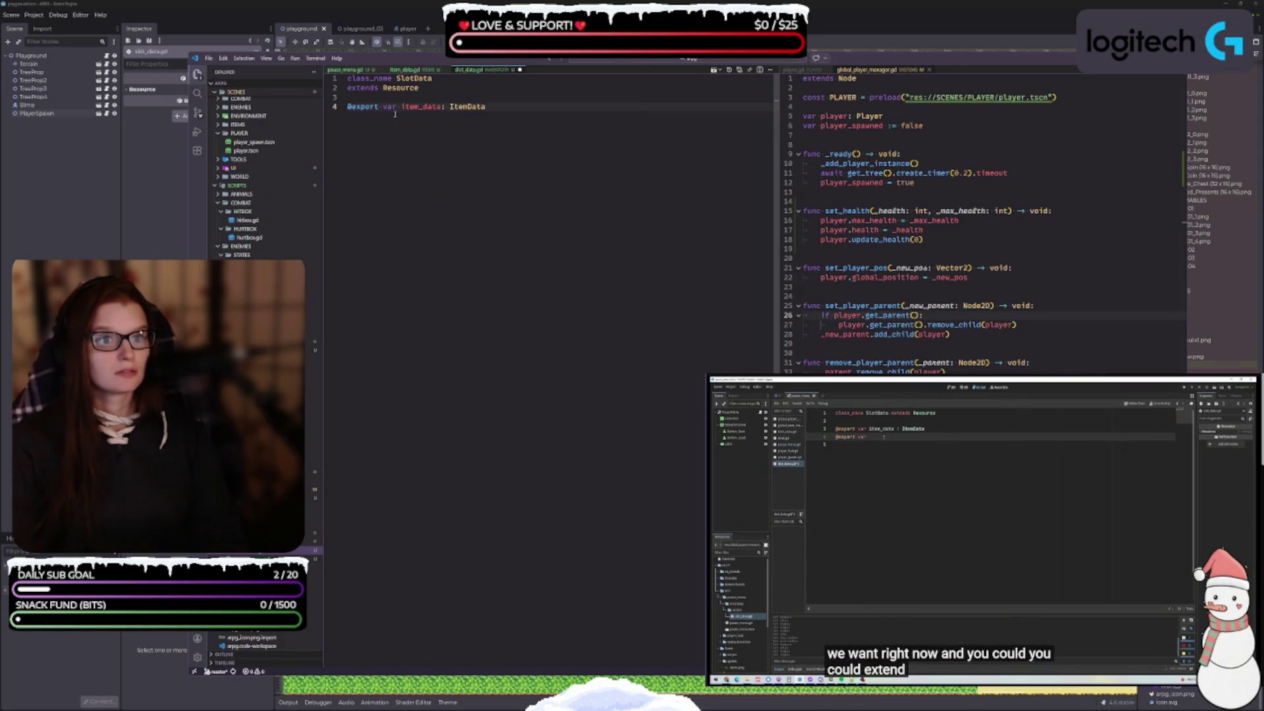
pyautogui.press('Return')
pyautogui.write('@export var')
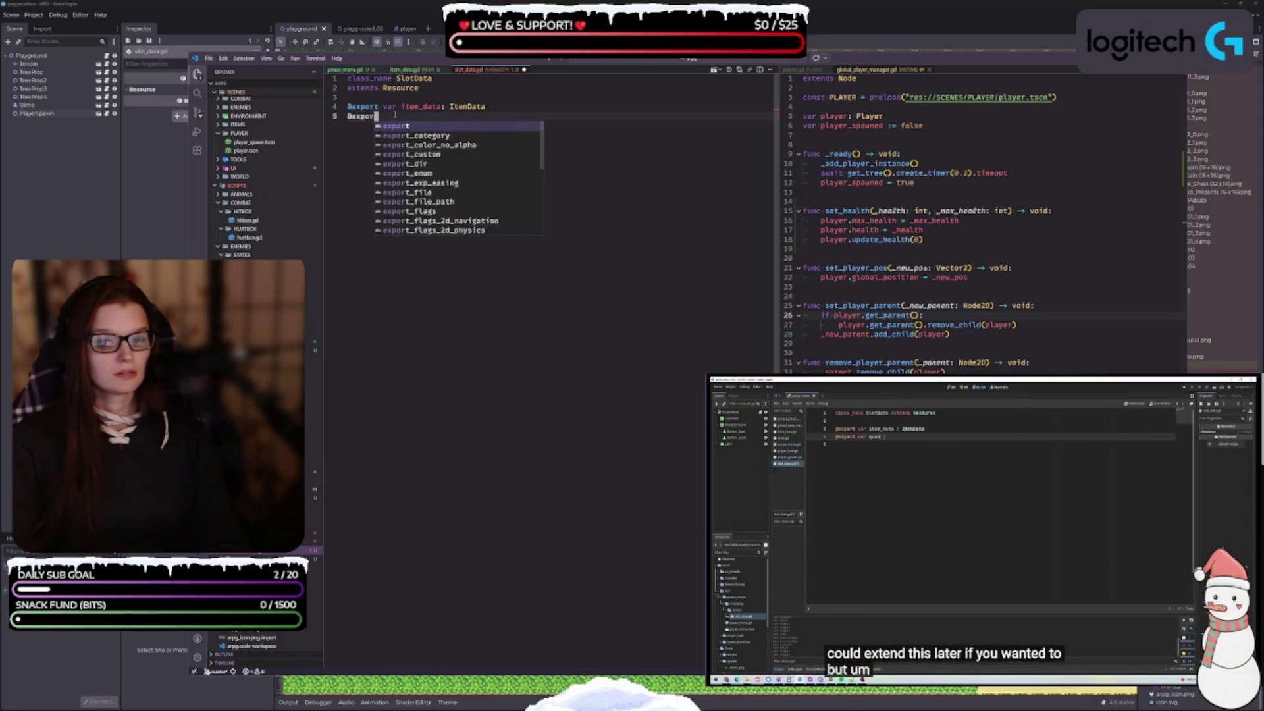
pyautogui.write(' quant')
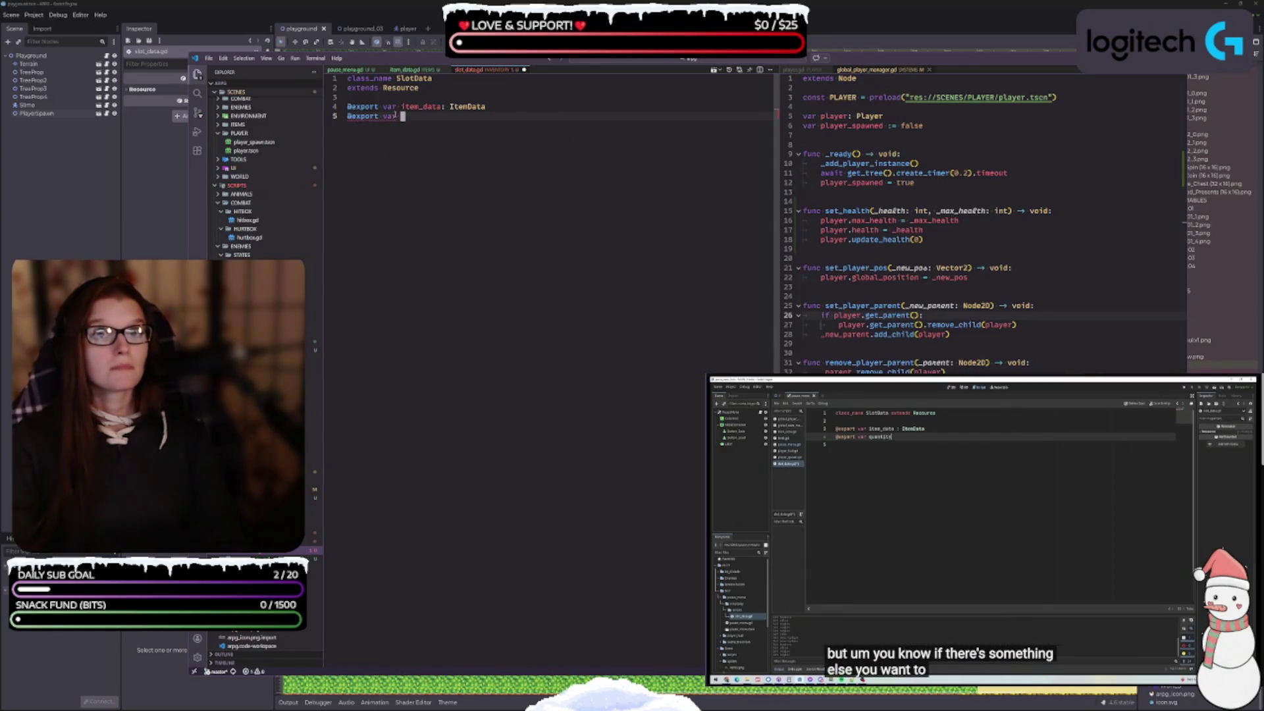
pyautogui.write('ity')
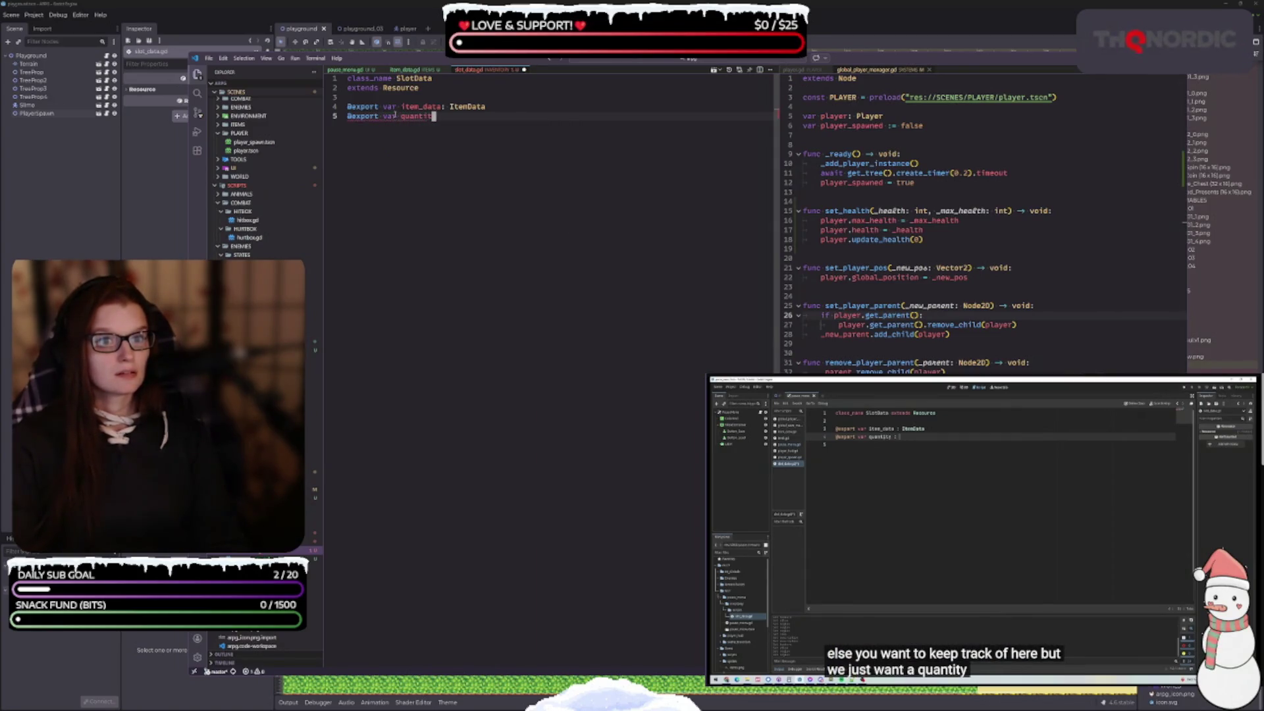
pyautogui.write(': int')
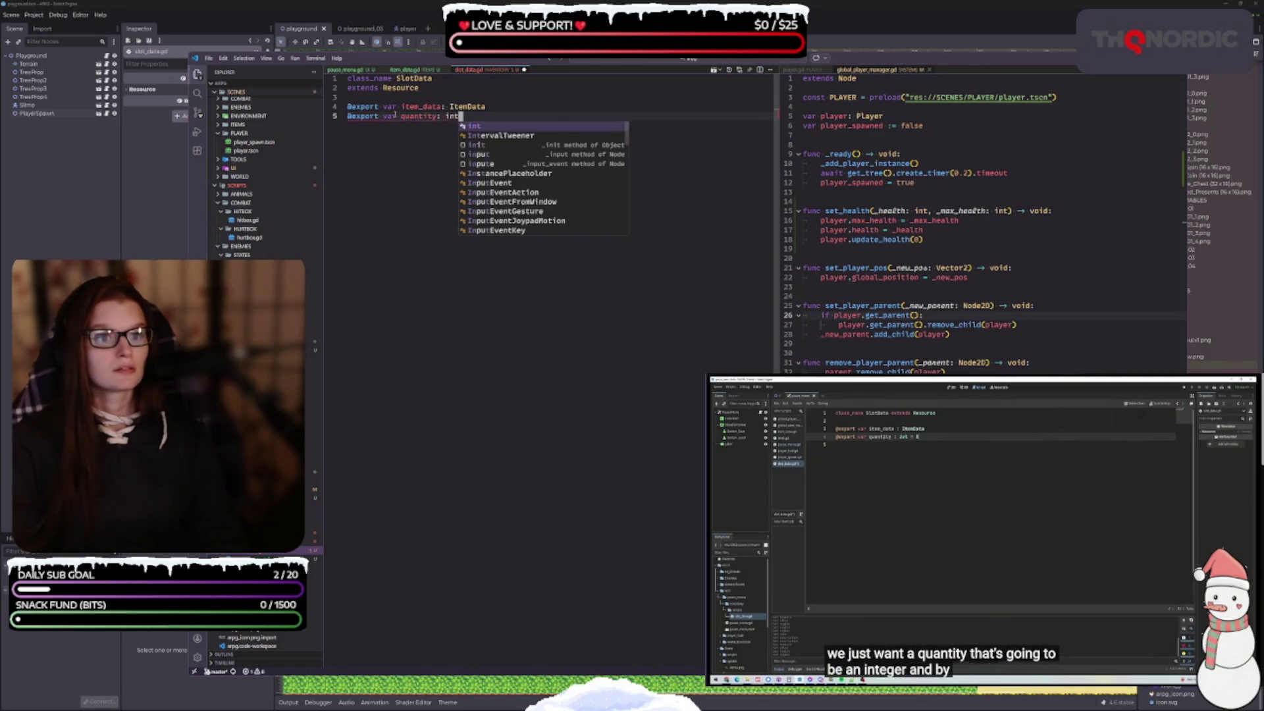
pyautogui.write(' = 0')
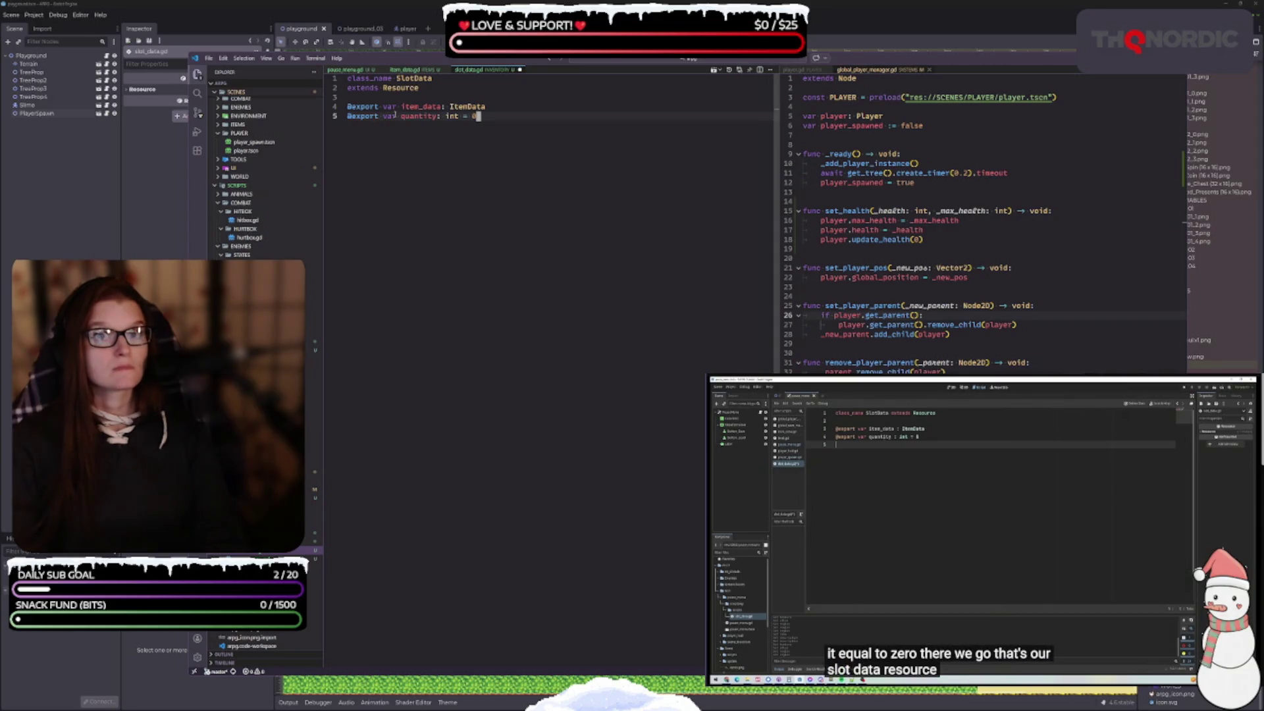
pyautogui.press('Return')
pyautogui.hotkey('ctrl', 's')
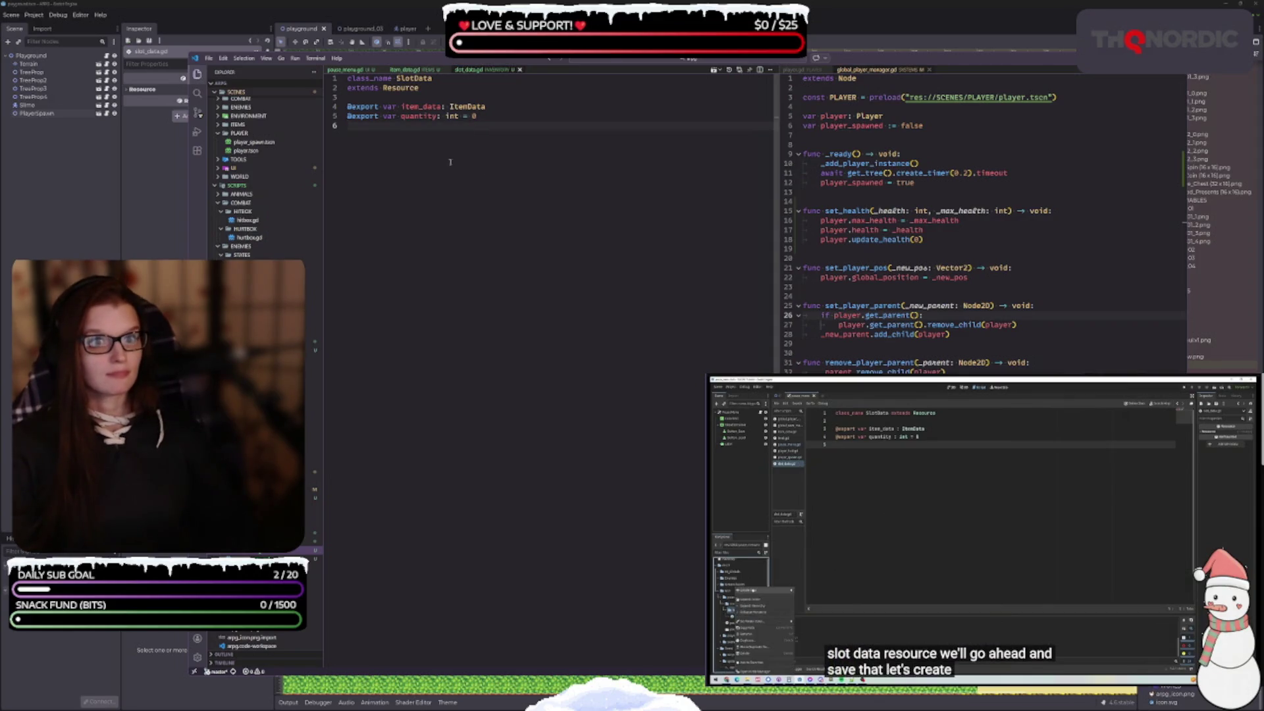
pyautogui.hotkey('alt', 'Tab')
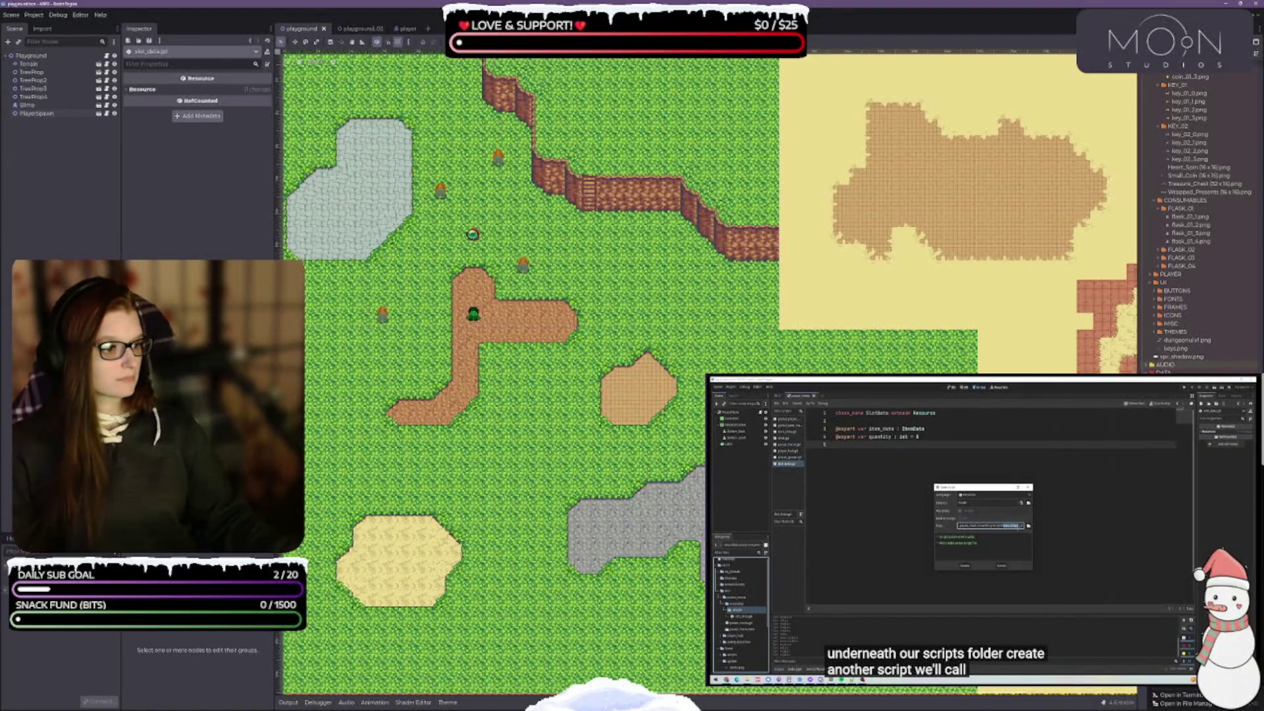
# - Create inventory_data.gd in INVENTORY using the Object: Empty template, inheriting Resource
pyautogui.click(1119, 659)
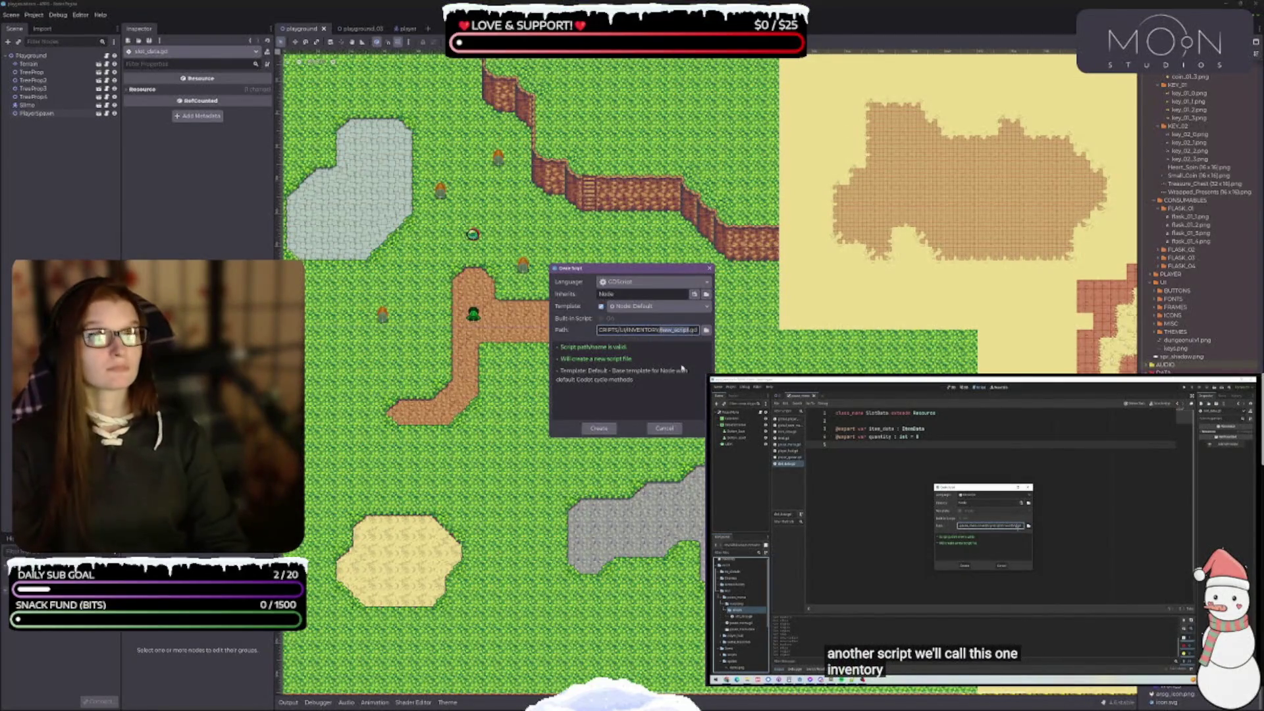
pyautogui.write('ventory_data')
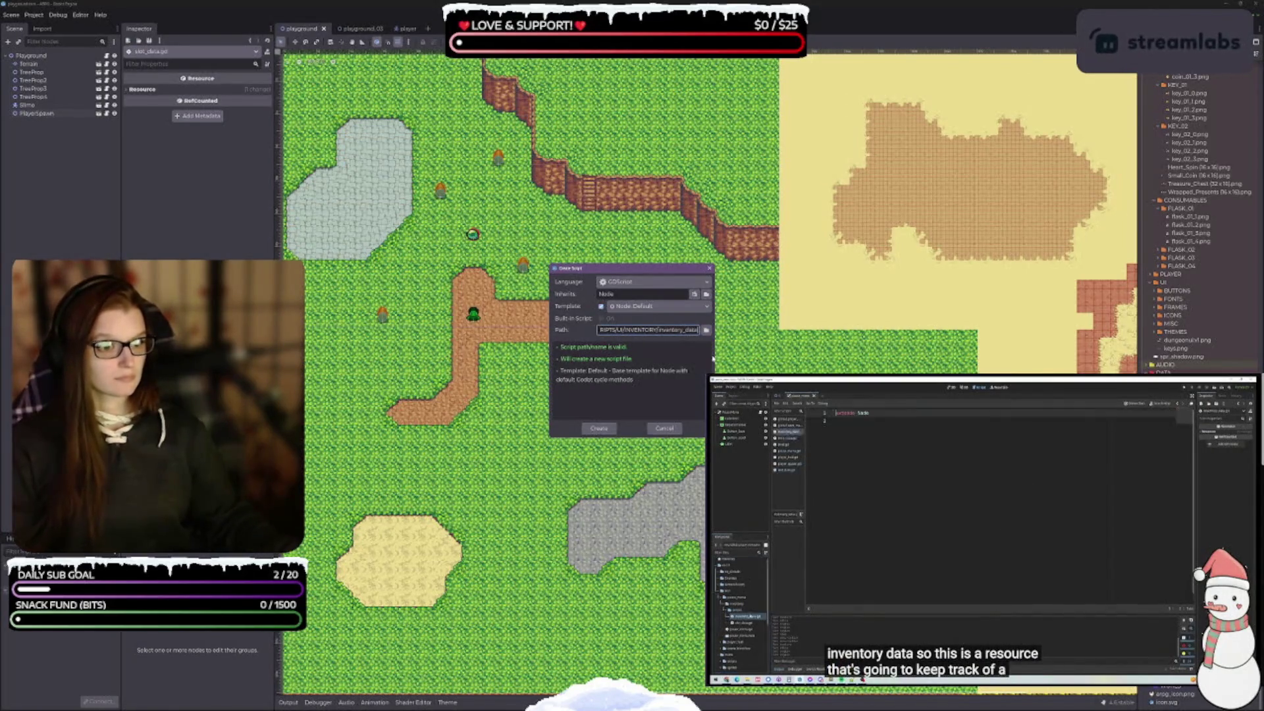
pyautogui.click(664, 307)
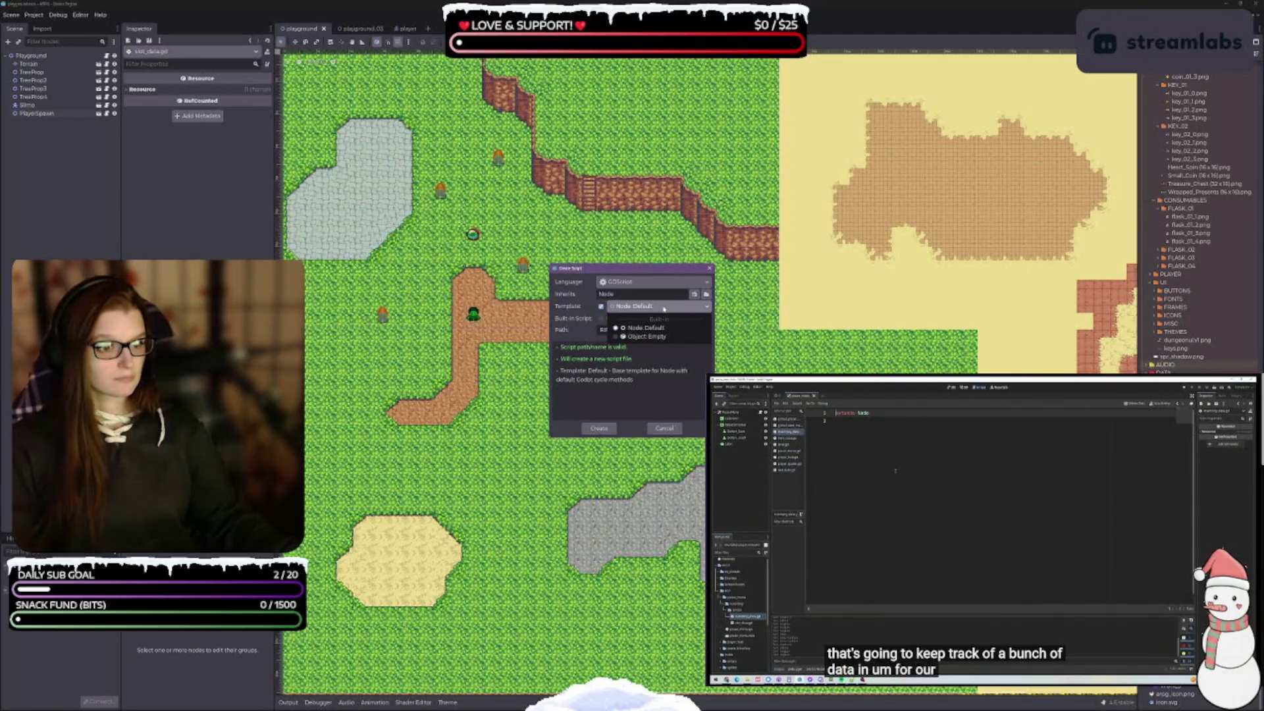
pyautogui.click(645, 336)
pyautogui.doubleClick(604, 294)
pyautogui.write('Resource')
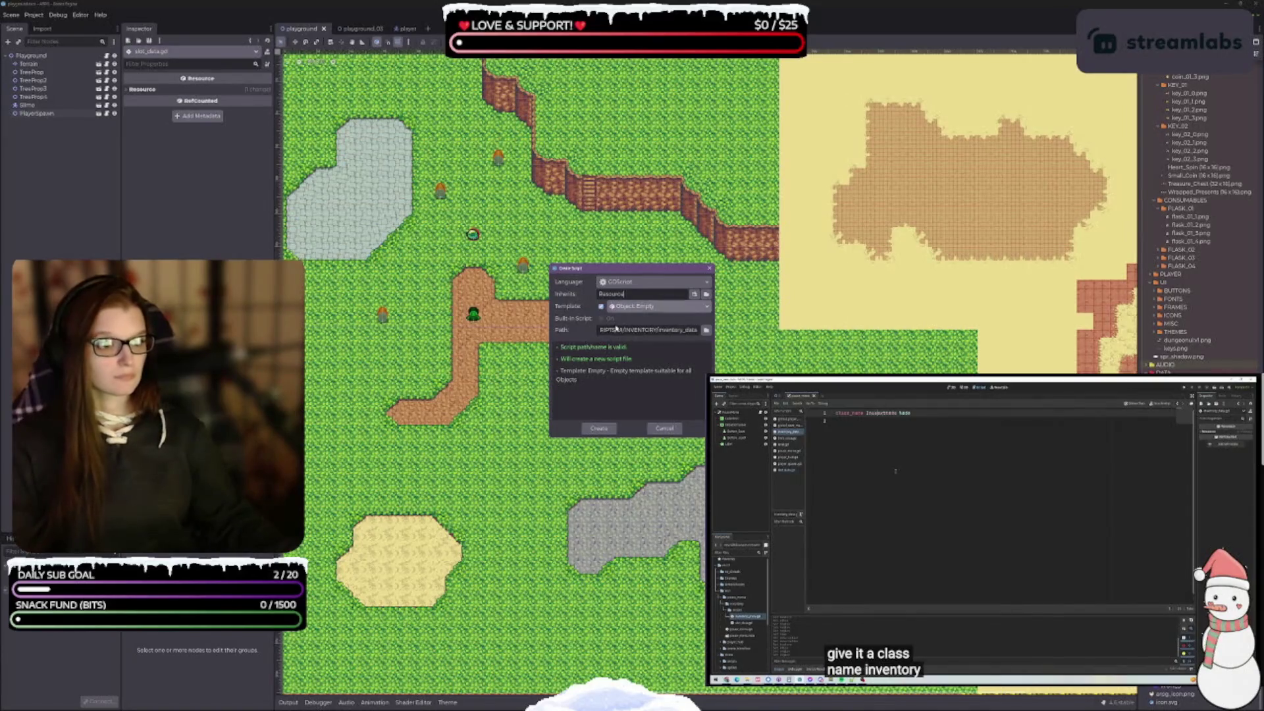
pyautogui.click(602, 428)
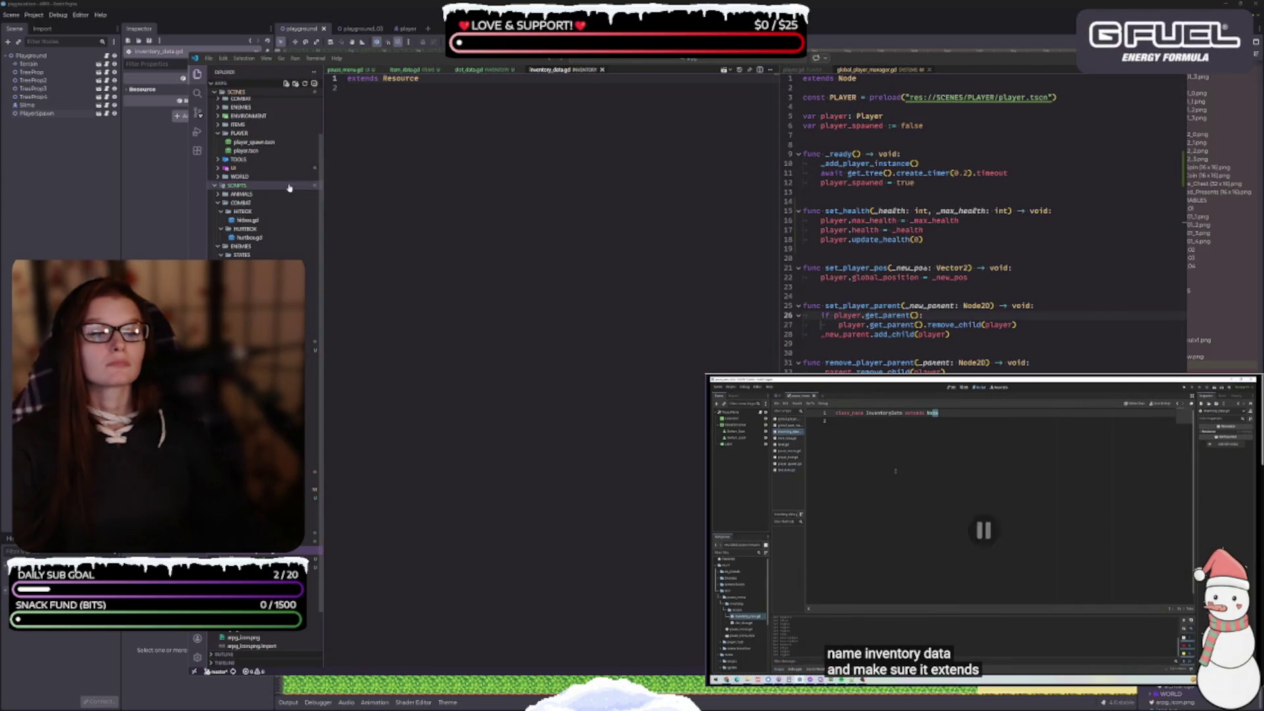
# - Add class_name InventoryData above extends Resource
pyautogui.press('Return')
pyautogui.press('Up')
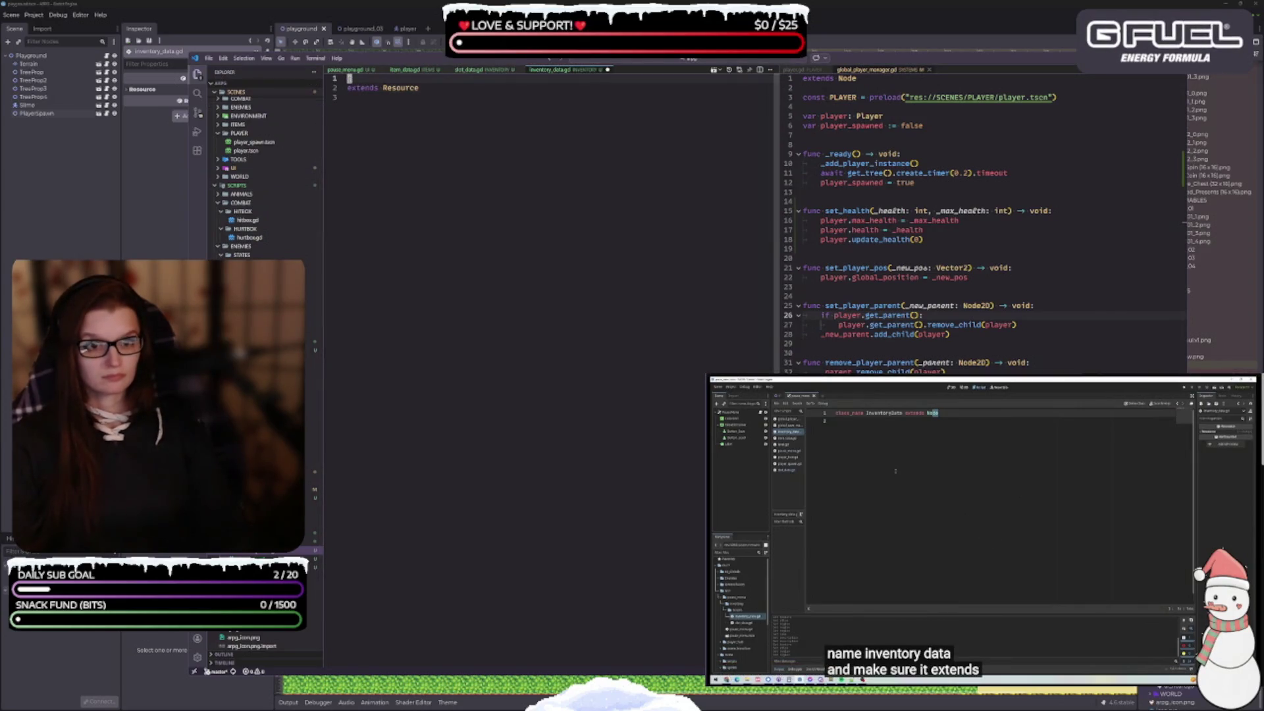
pyautogui.write('clas')
pyautogui.press('Return')
pyautogui.write('I')
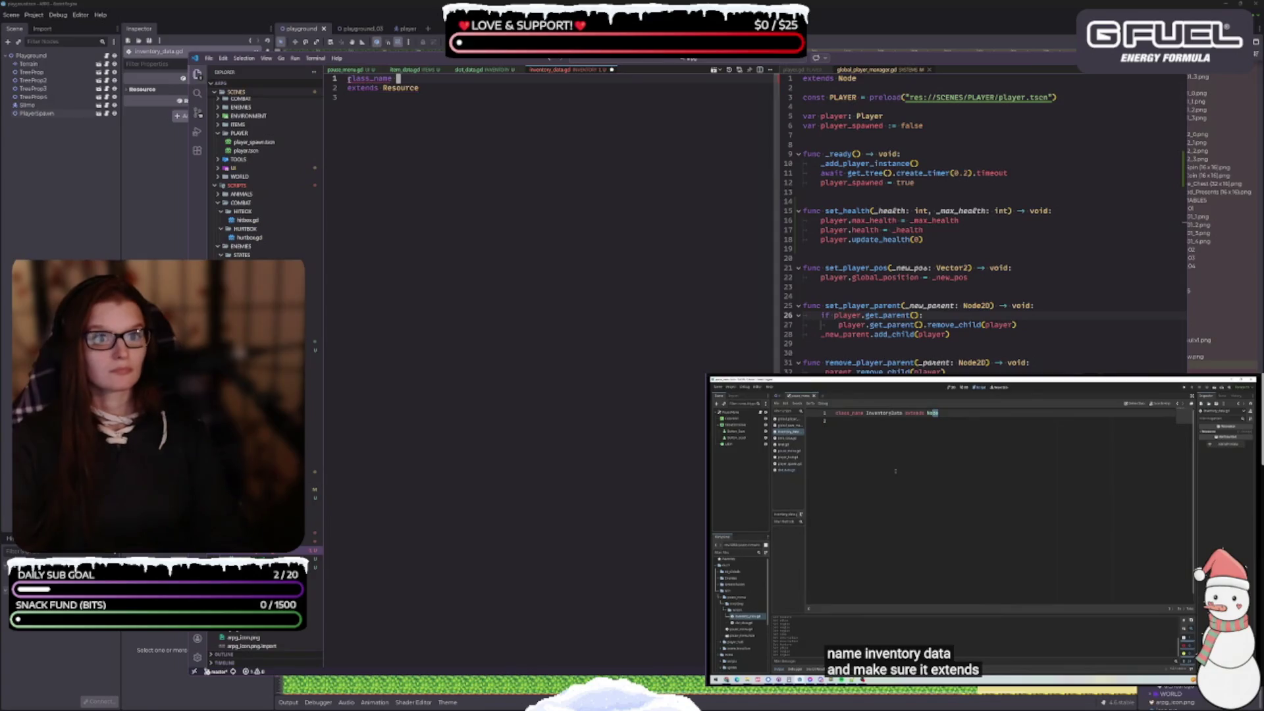
pyautogui.write('nven')
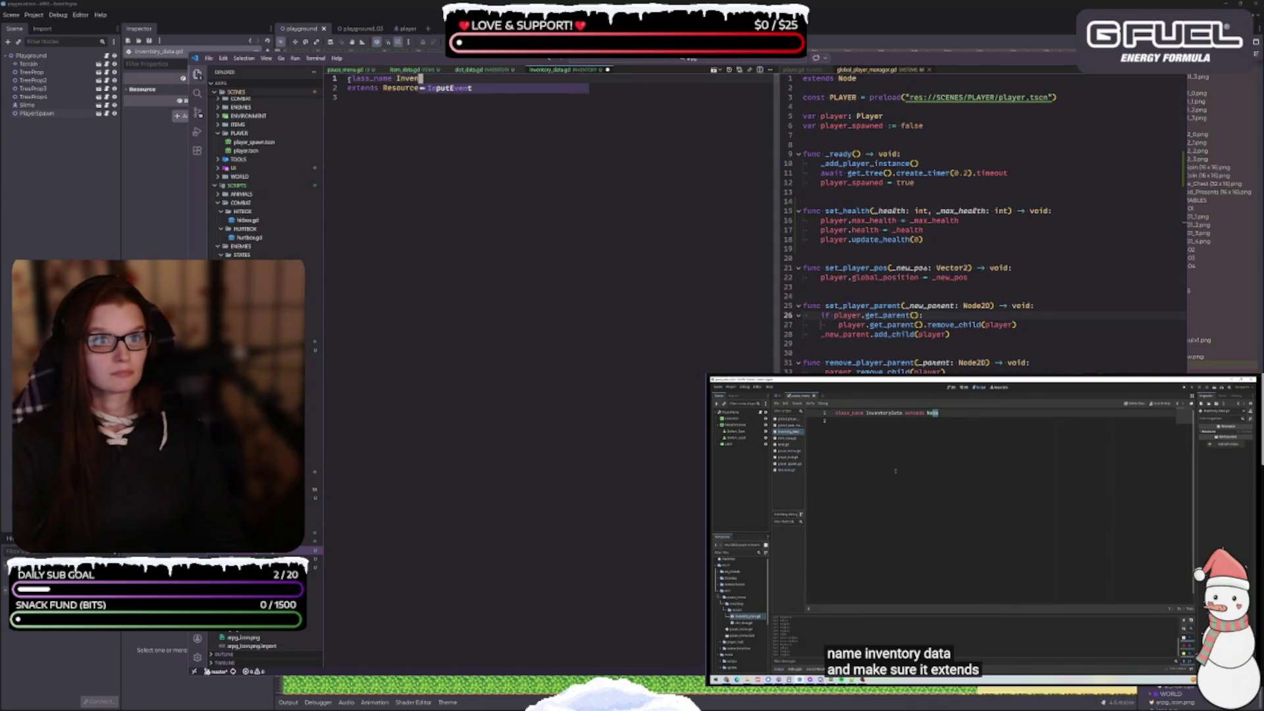
pyautogui.write('toryData')
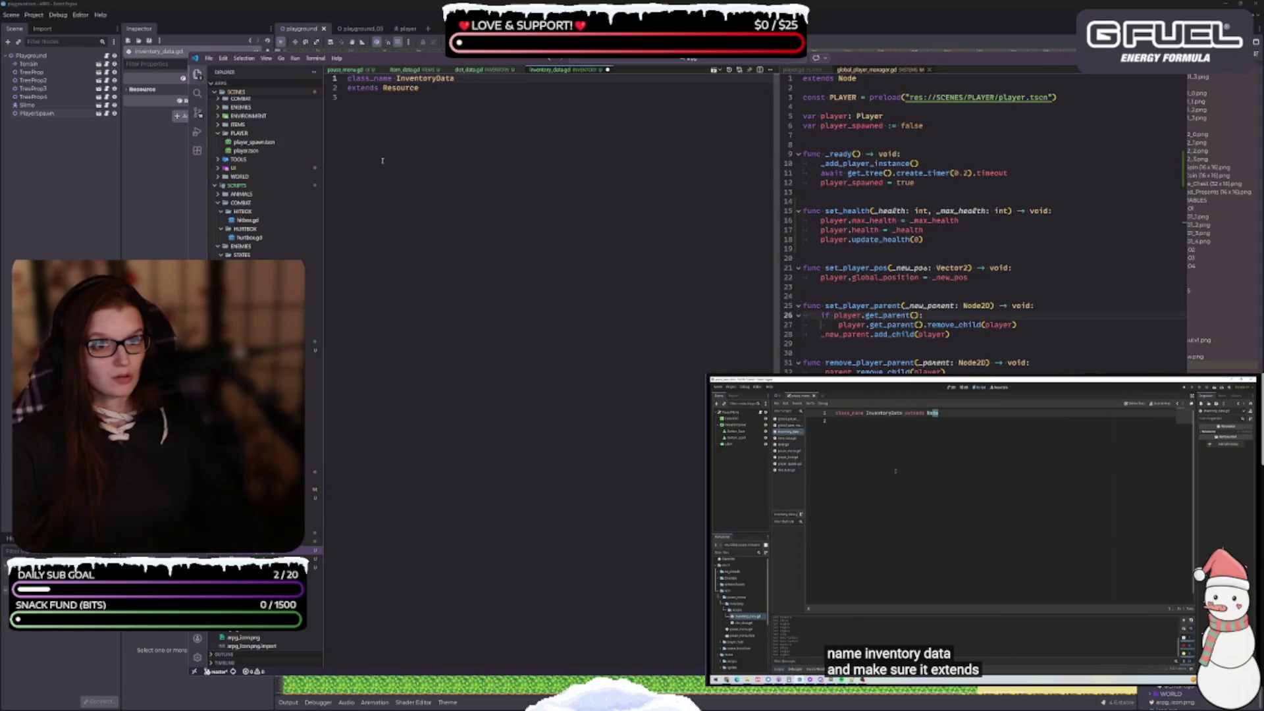
pyautogui.press('Return')
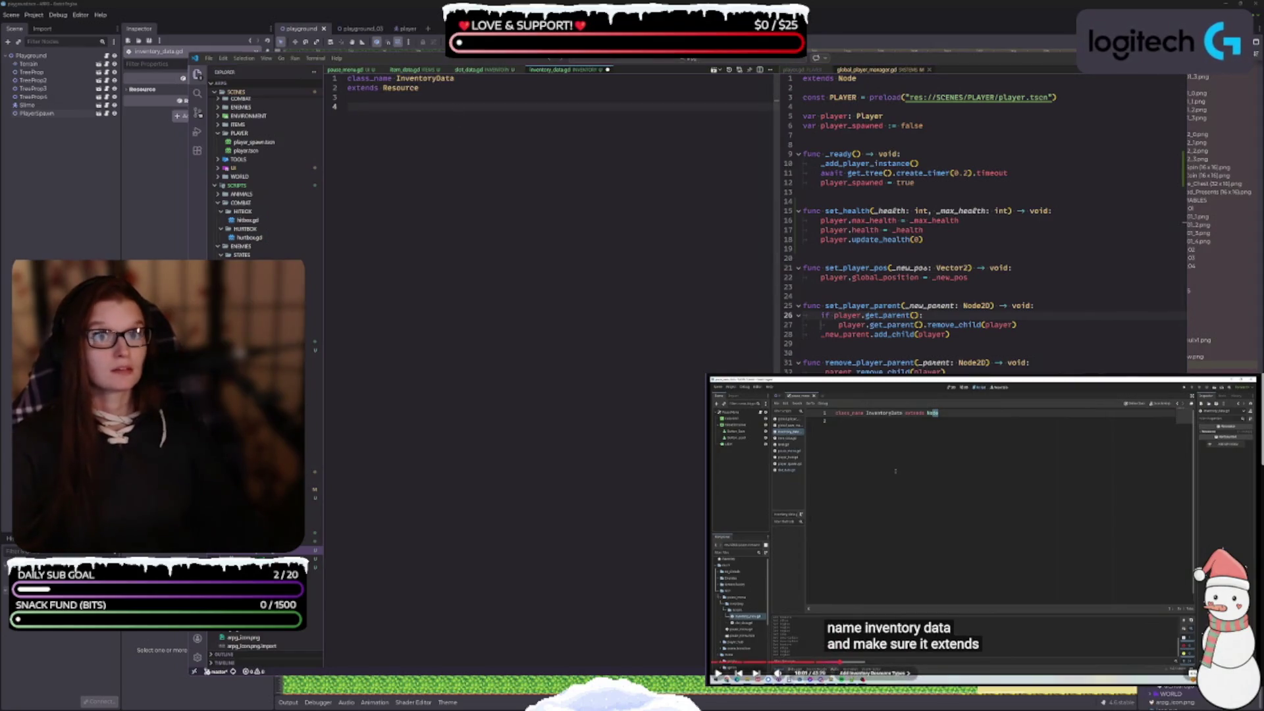
pyautogui.press('BackSpace')
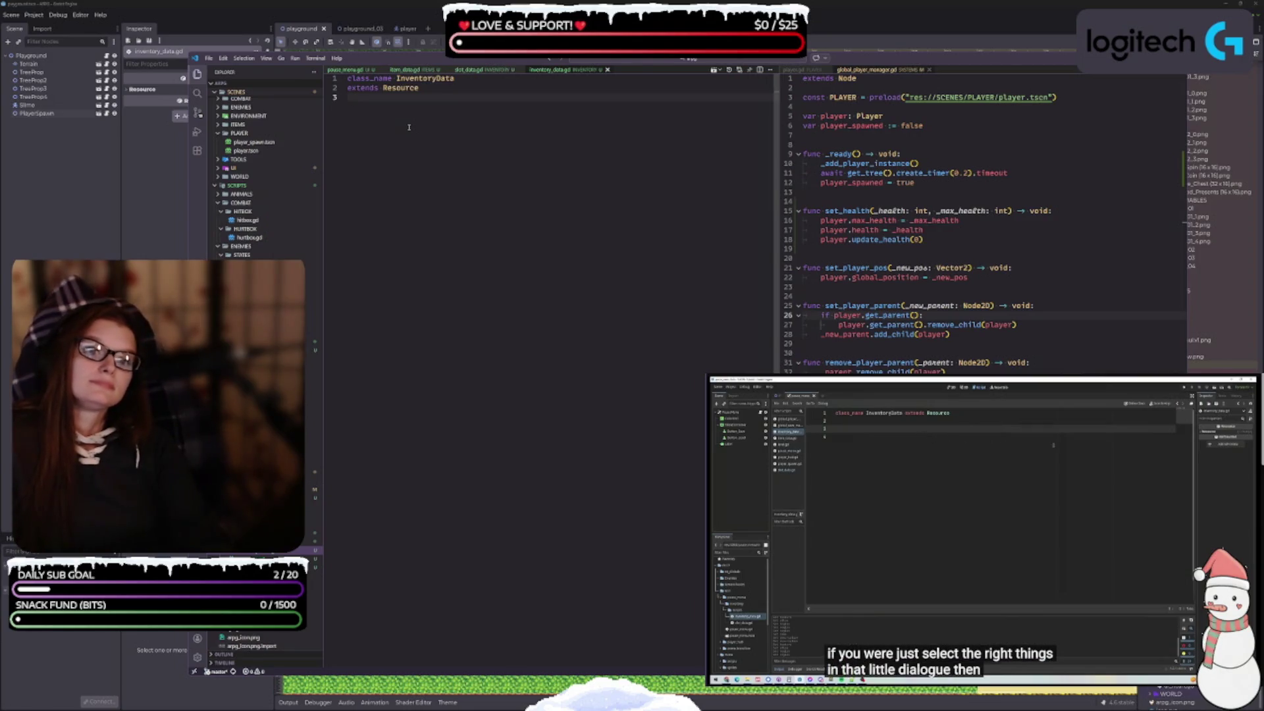
pyautogui.press('Return')
pyautogui.write('@')
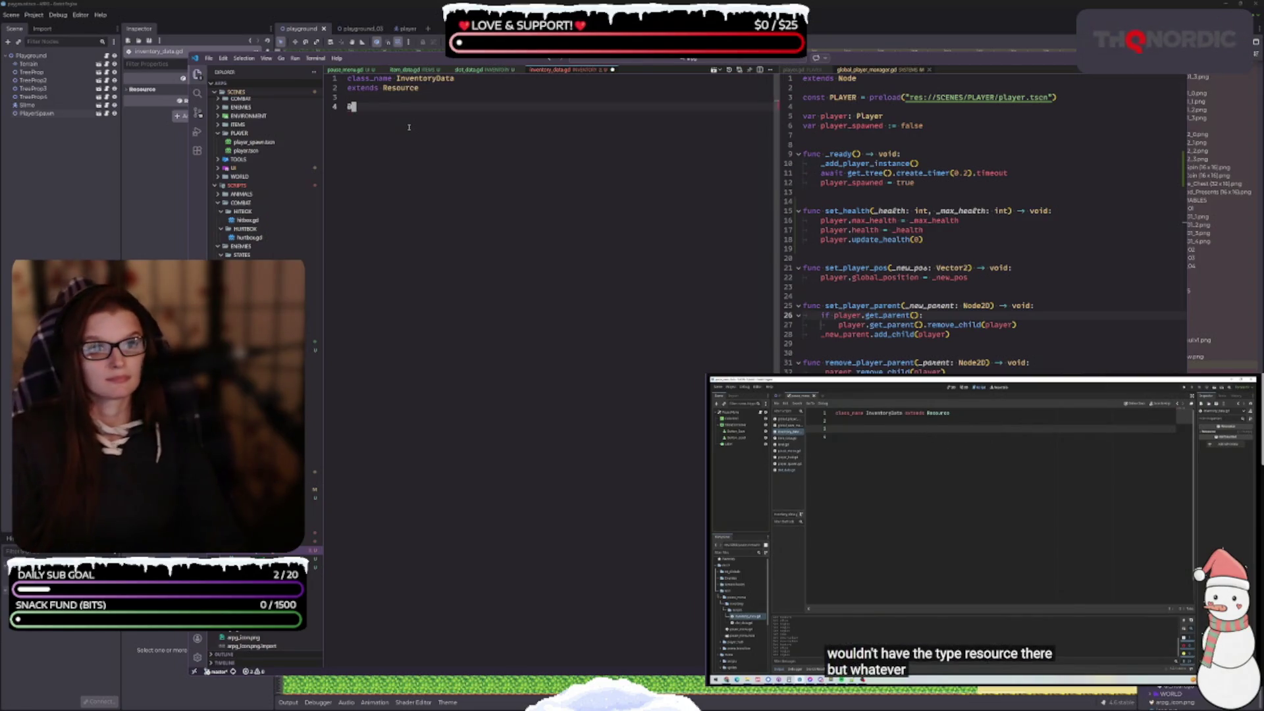
pyautogui.write('export')
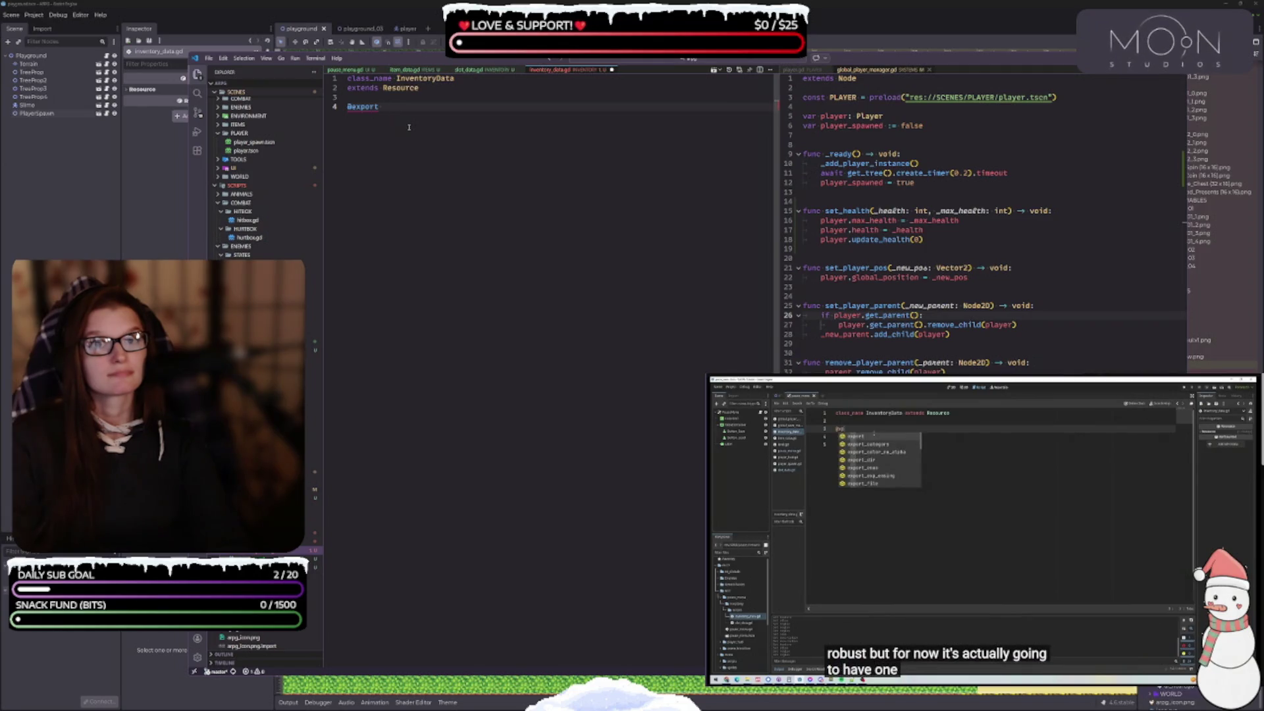
pyautogui.write('var ')
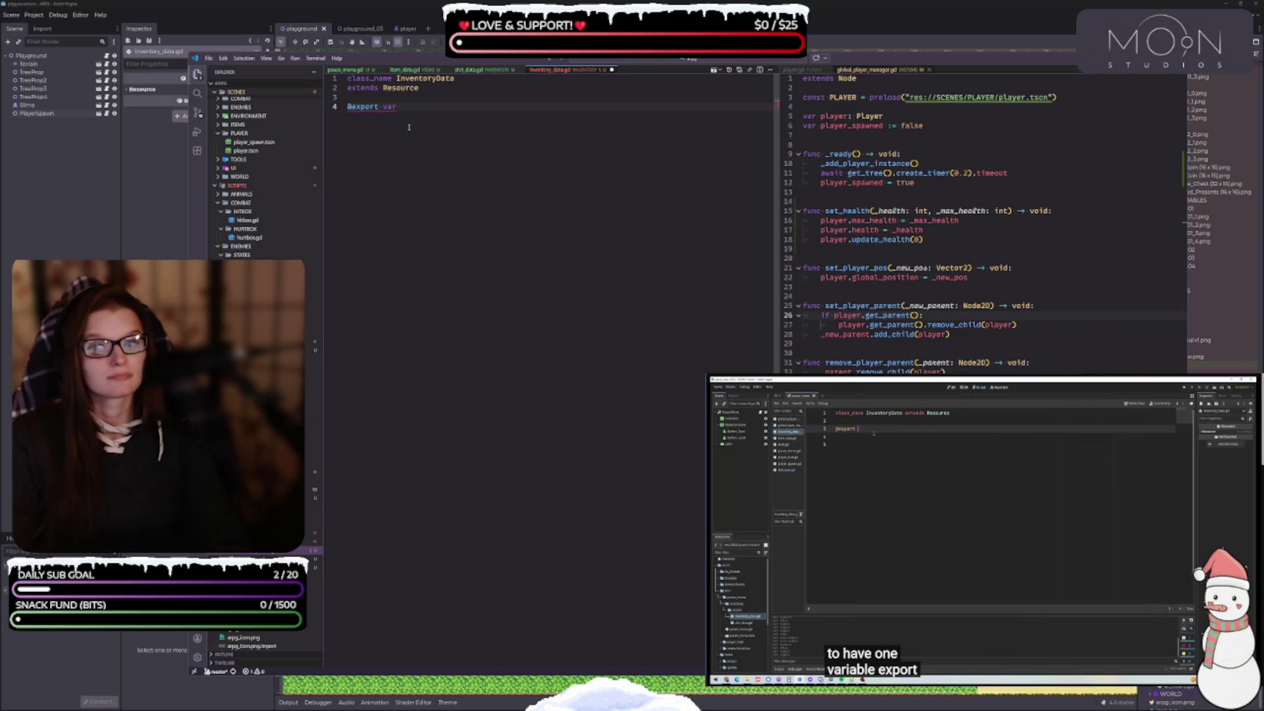
pyautogui.write('slots')
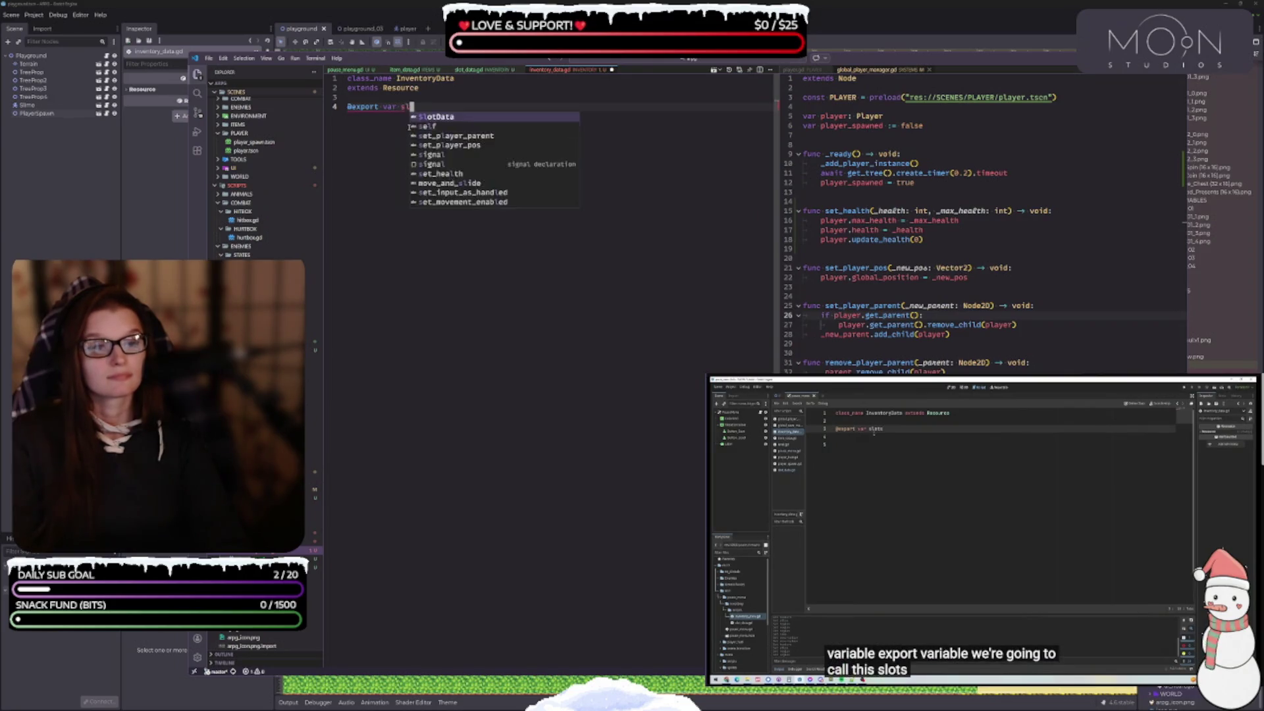
pyautogui.write(': Array')
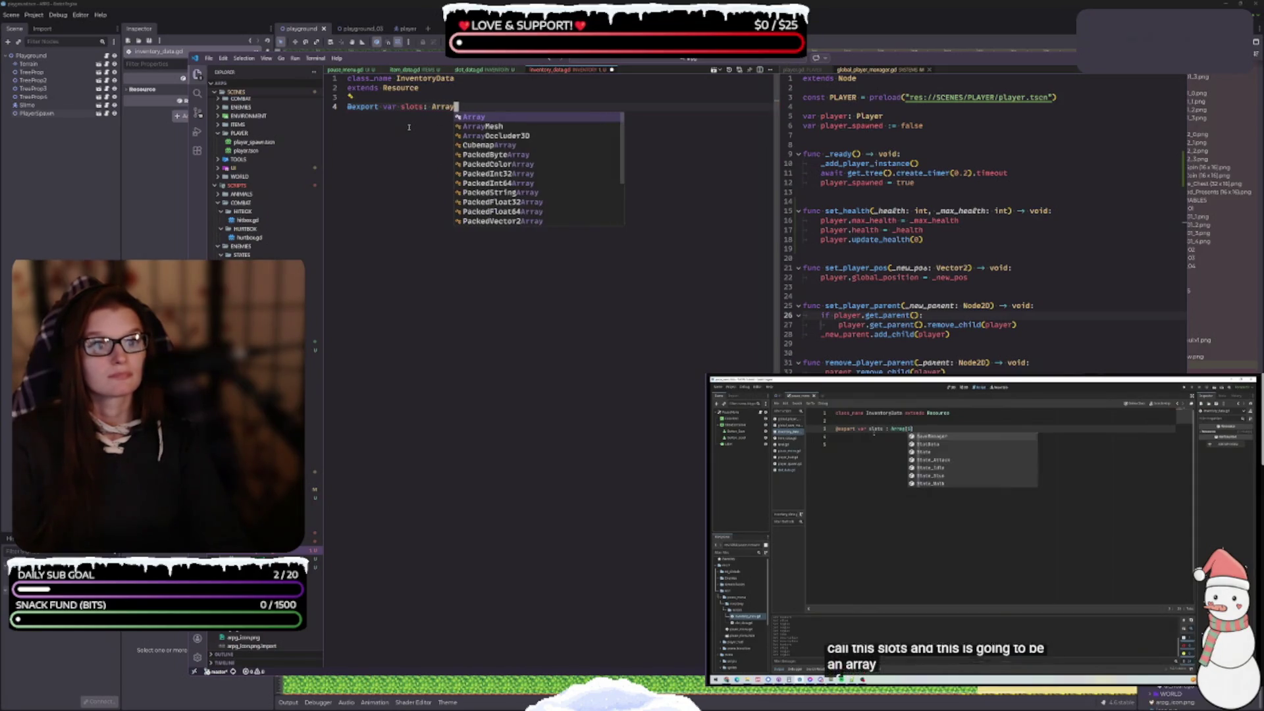
pyautogui.press('Return')
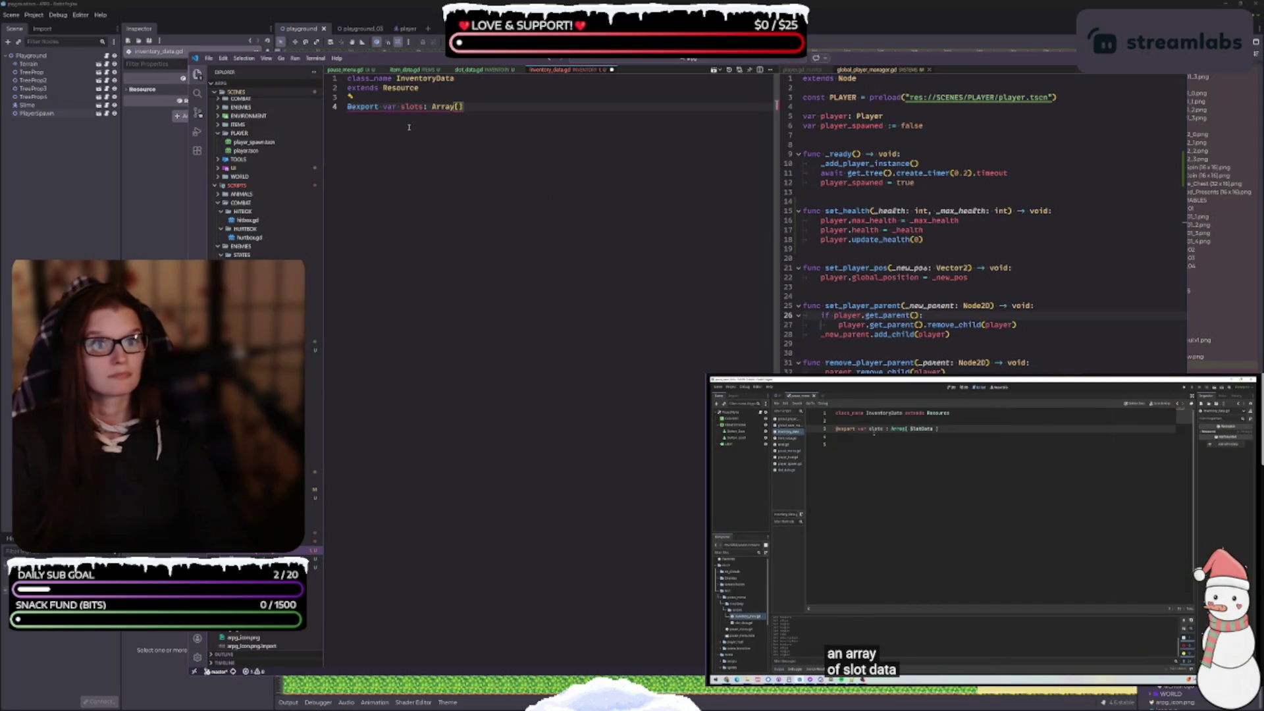
pyautogui.write('[Slot')
pyautogui.press('Return')
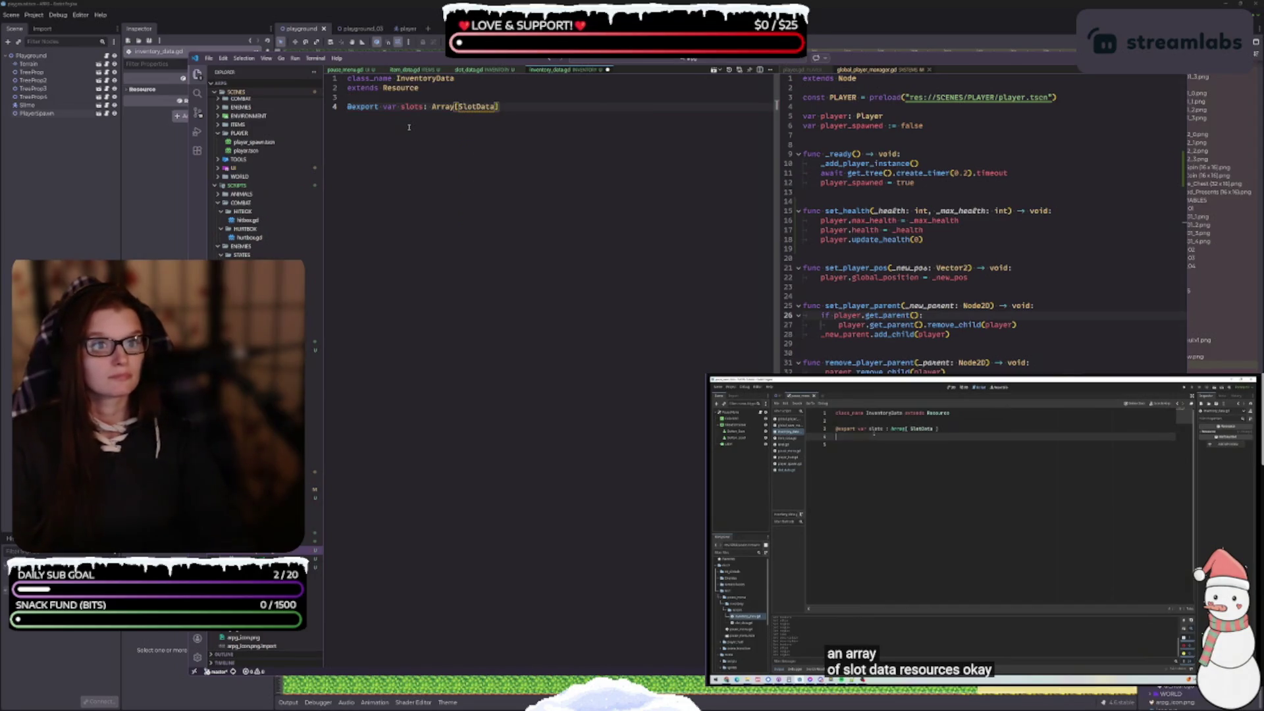
pyautogui.write(']')
pyautogui.press('Return')
pyautogui.hotkey('ctrl', 's')
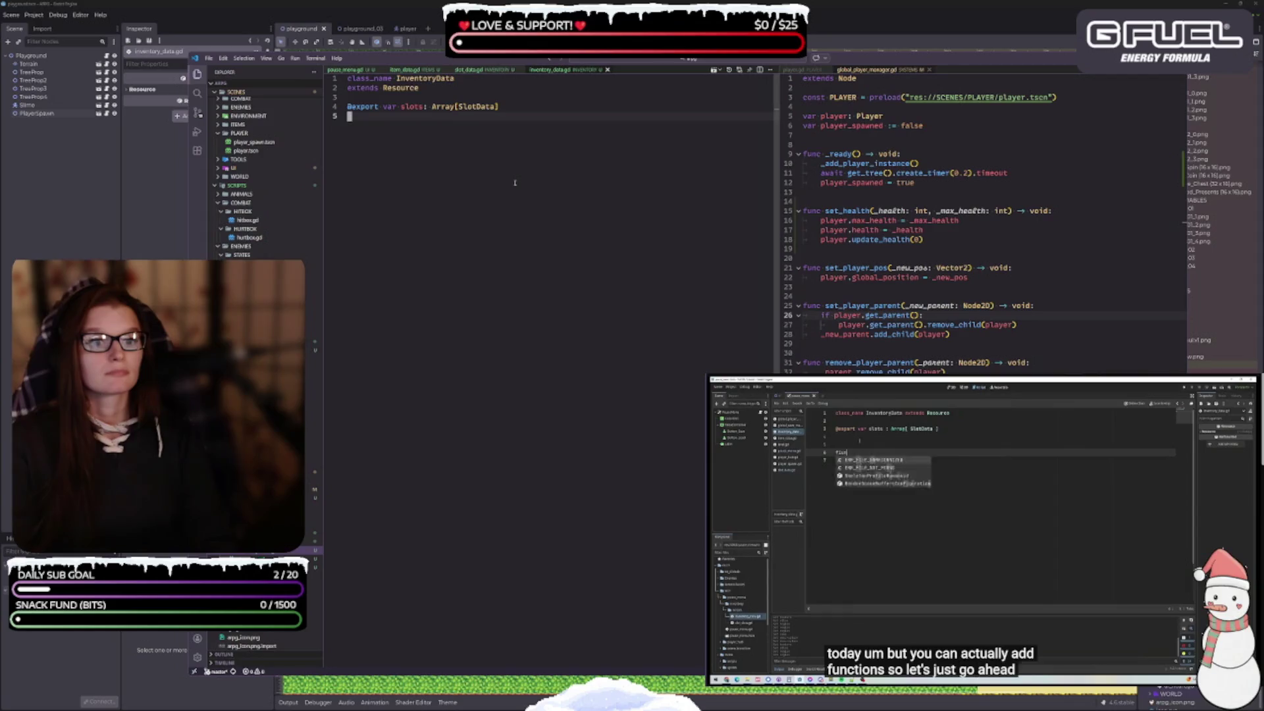
# - Add an 'add_item() -> void' function with a 'pass' body below the slots line in inventory_data.gd
pyautogui.press('Return')
pyautogui.press('Return')
pyautogui.write('func ')
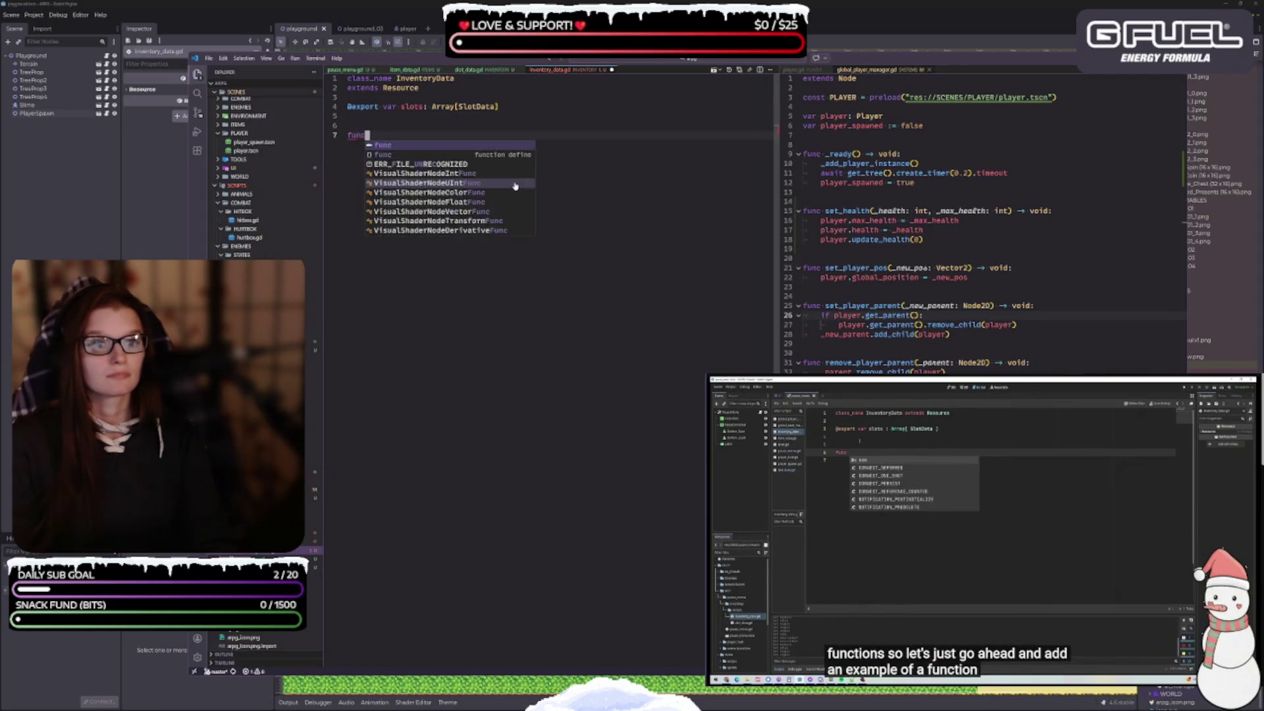
pyautogui.write('add_item')
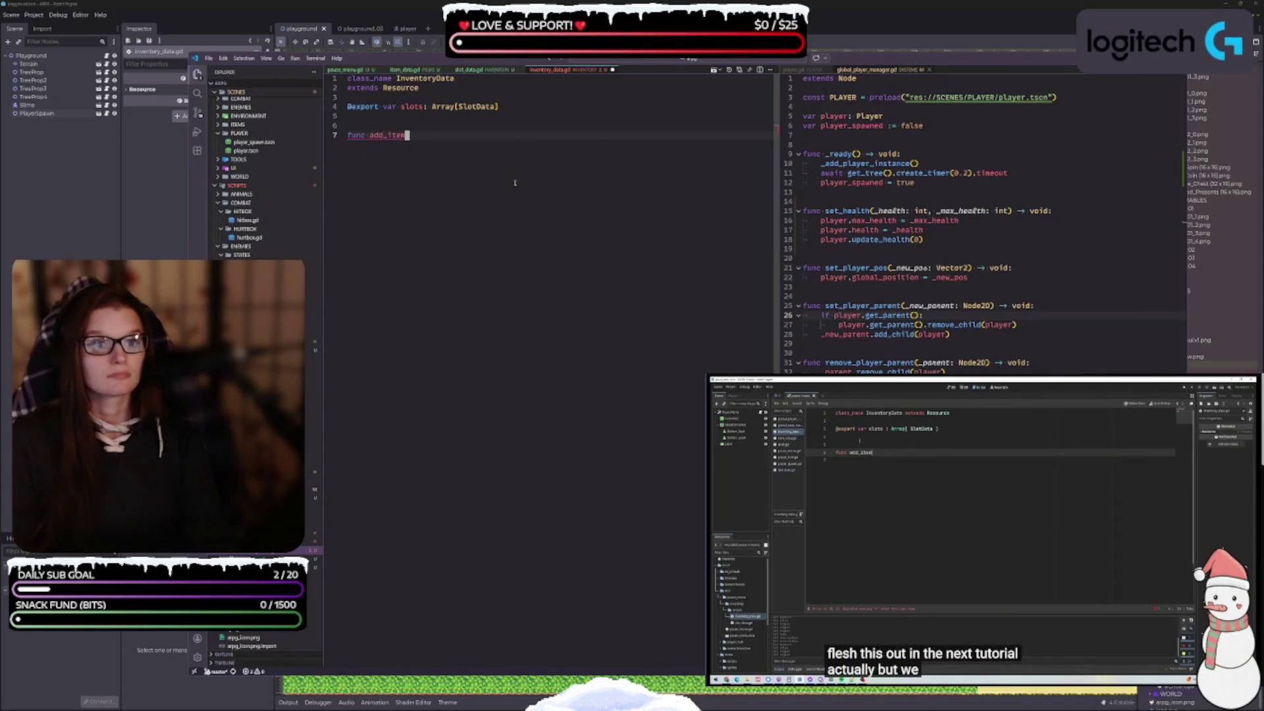
pyautogui.write('() -')
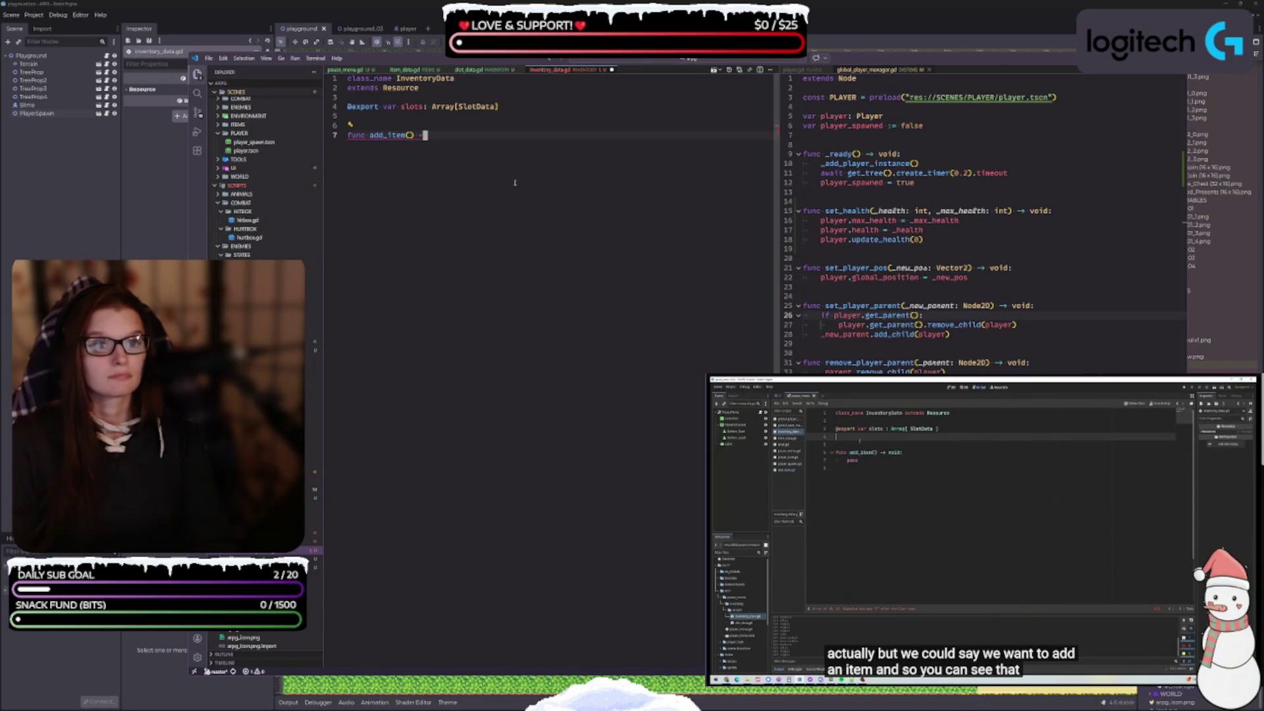
pyautogui.write('> void:')
pyautogui.press('Return')
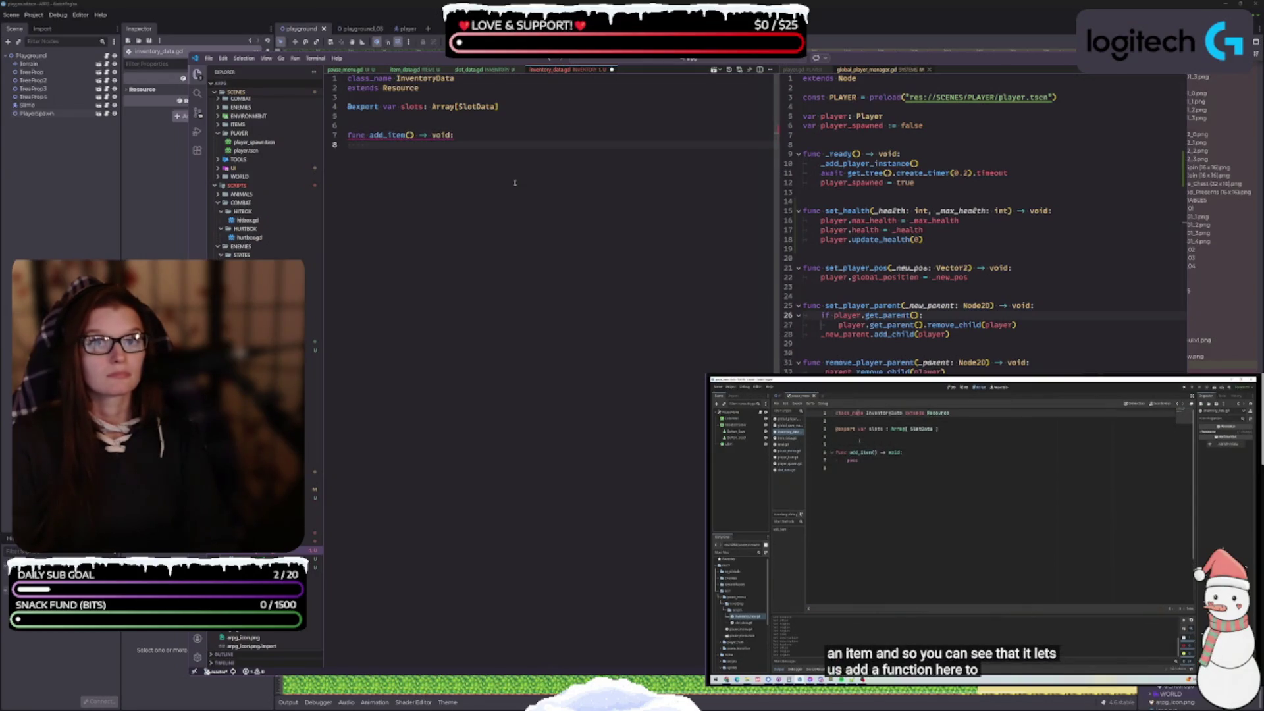
pyautogui.write('pass')
pyautogui.press('Return')
pyautogui.press('Return')
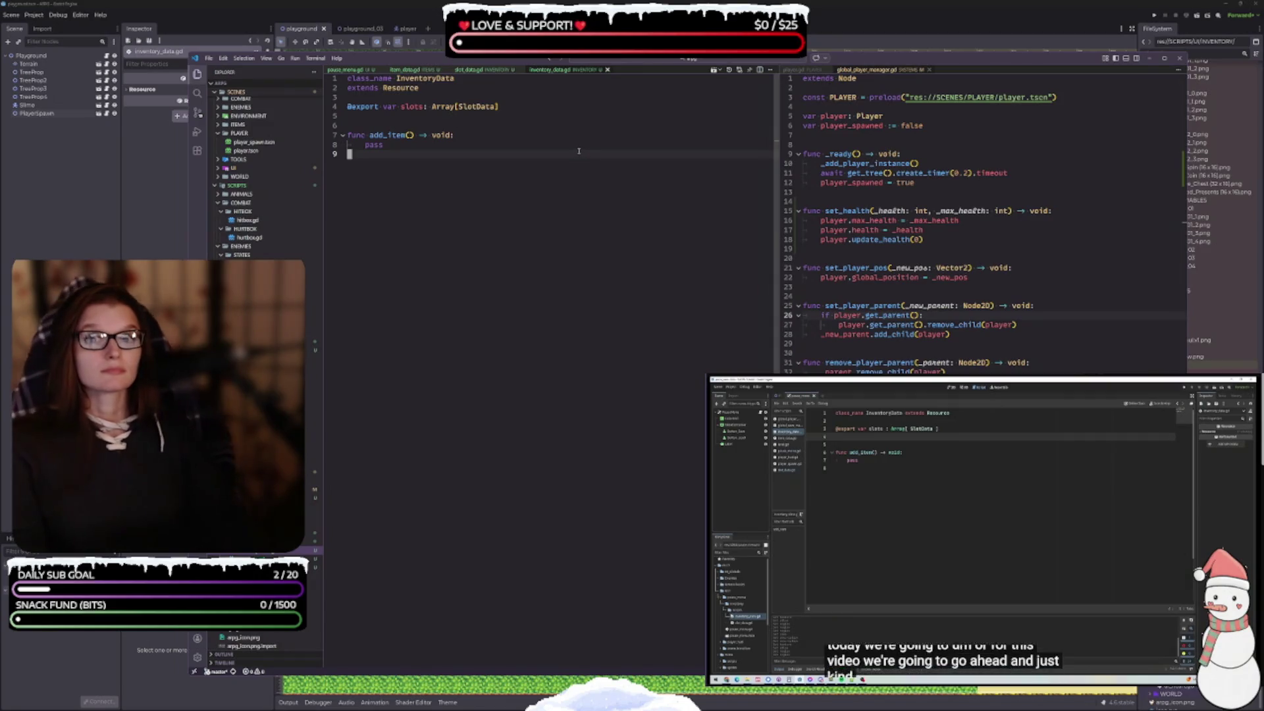
pyautogui.click(986, 10)
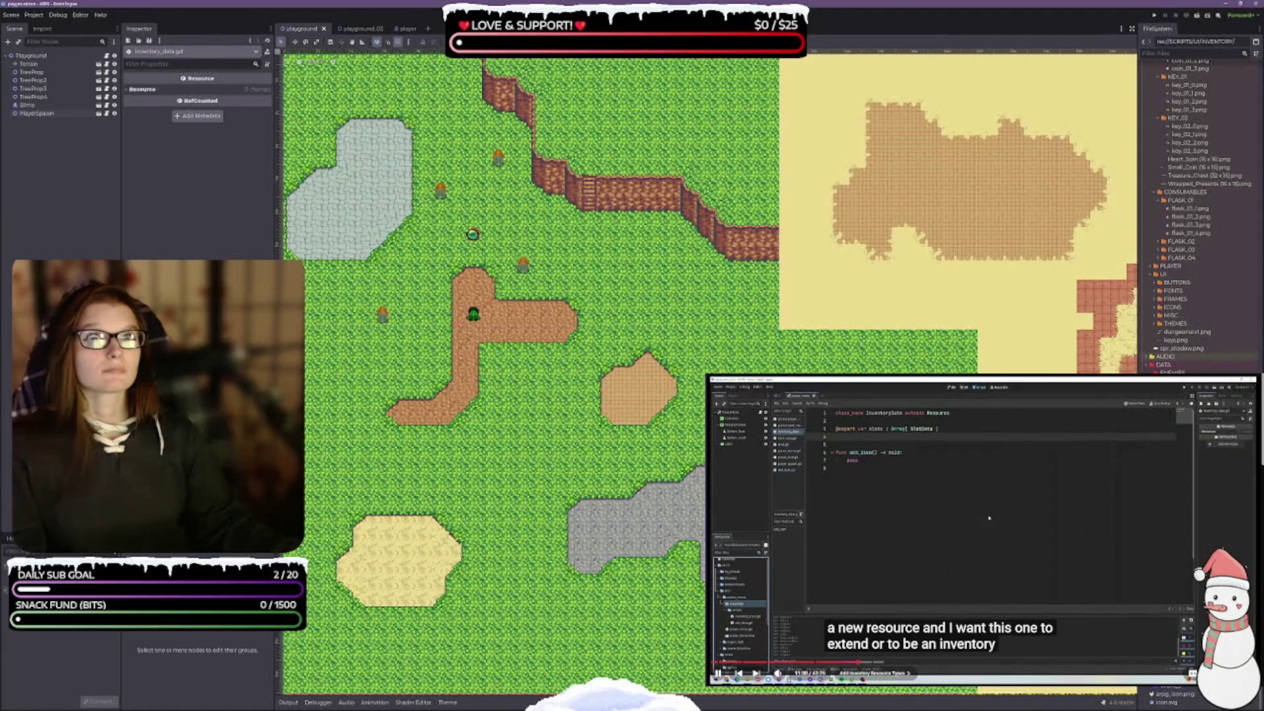
# - Make a new INVENTORY folder under DATA in the FileSystem dock
pyautogui.click(961, 515)
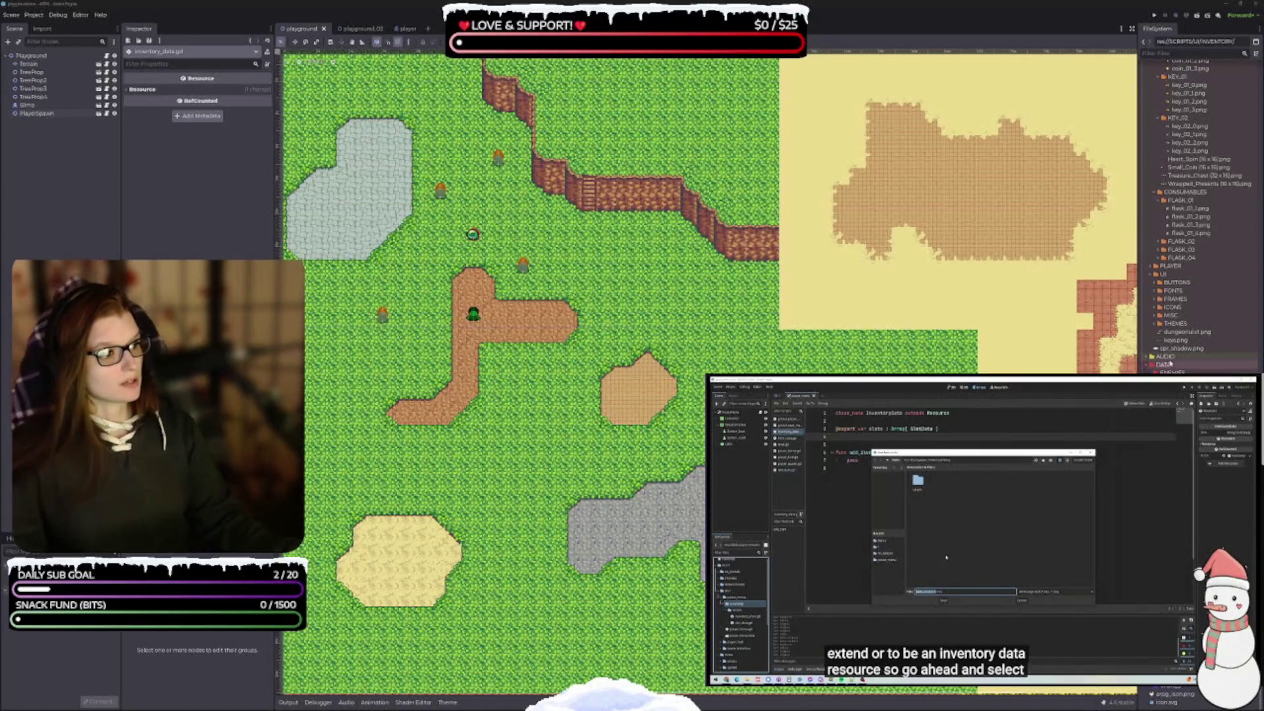
pyautogui.rightClick(1165, 364)
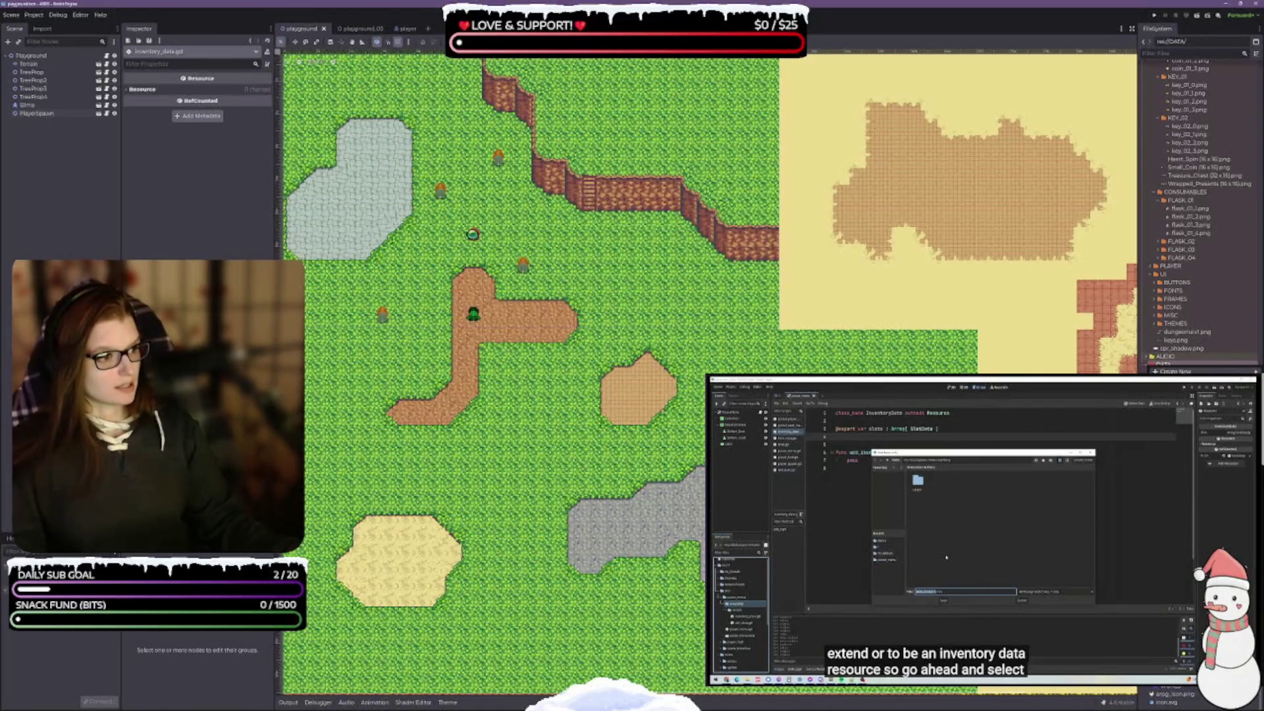
pyautogui.click(1116, 372)
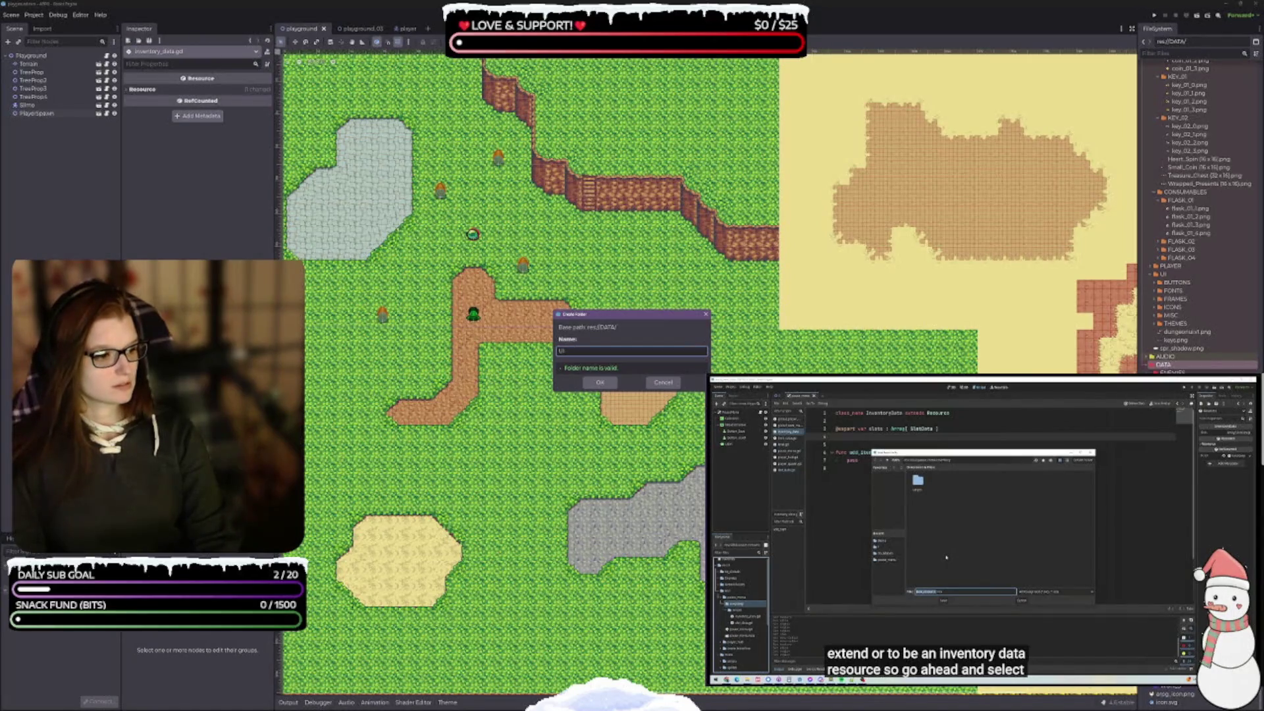
pyautogui.press('Return')
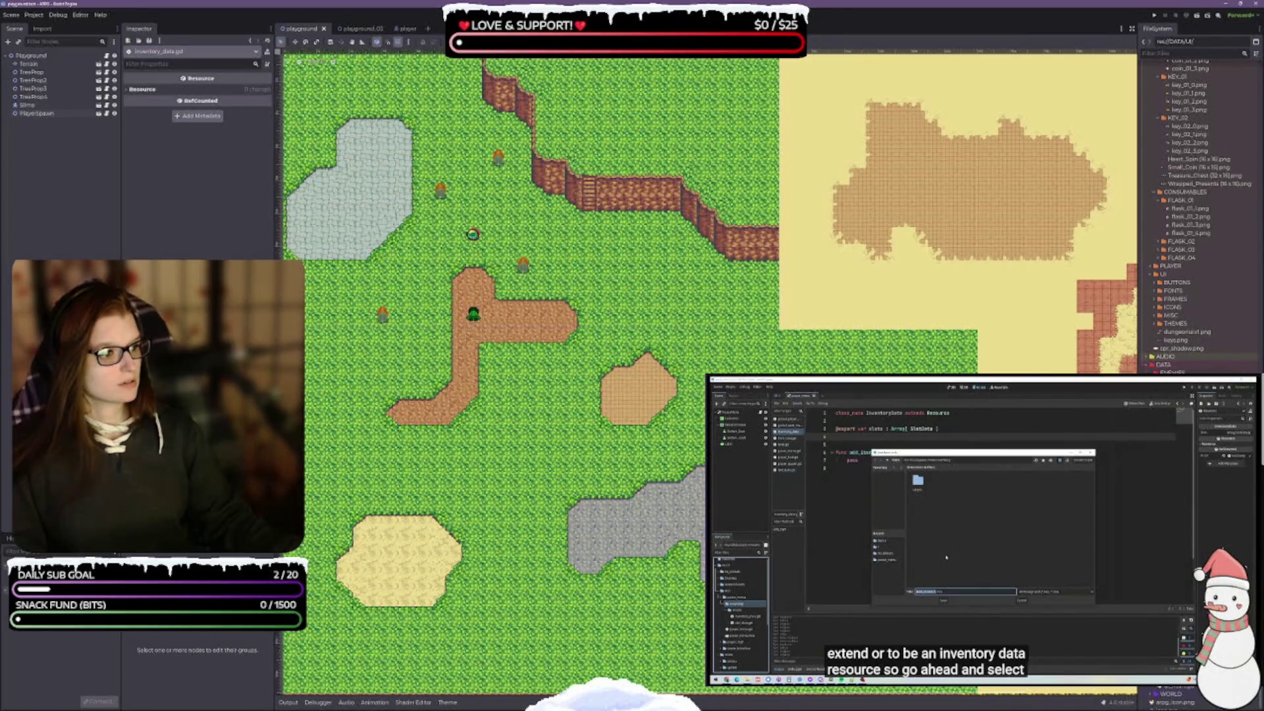
pyautogui.press('Return')
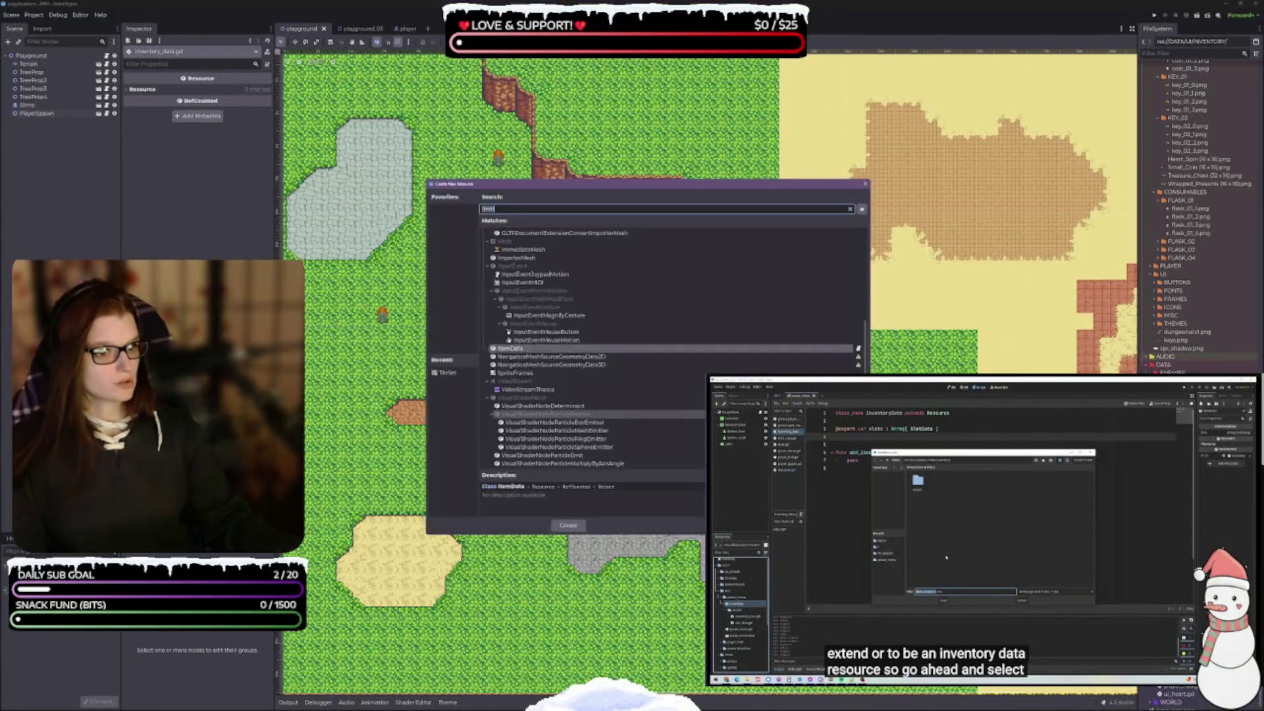
# - Pick InventoryData as the new resource type and name the file player_inventory.tres
pyautogui.write('inve')
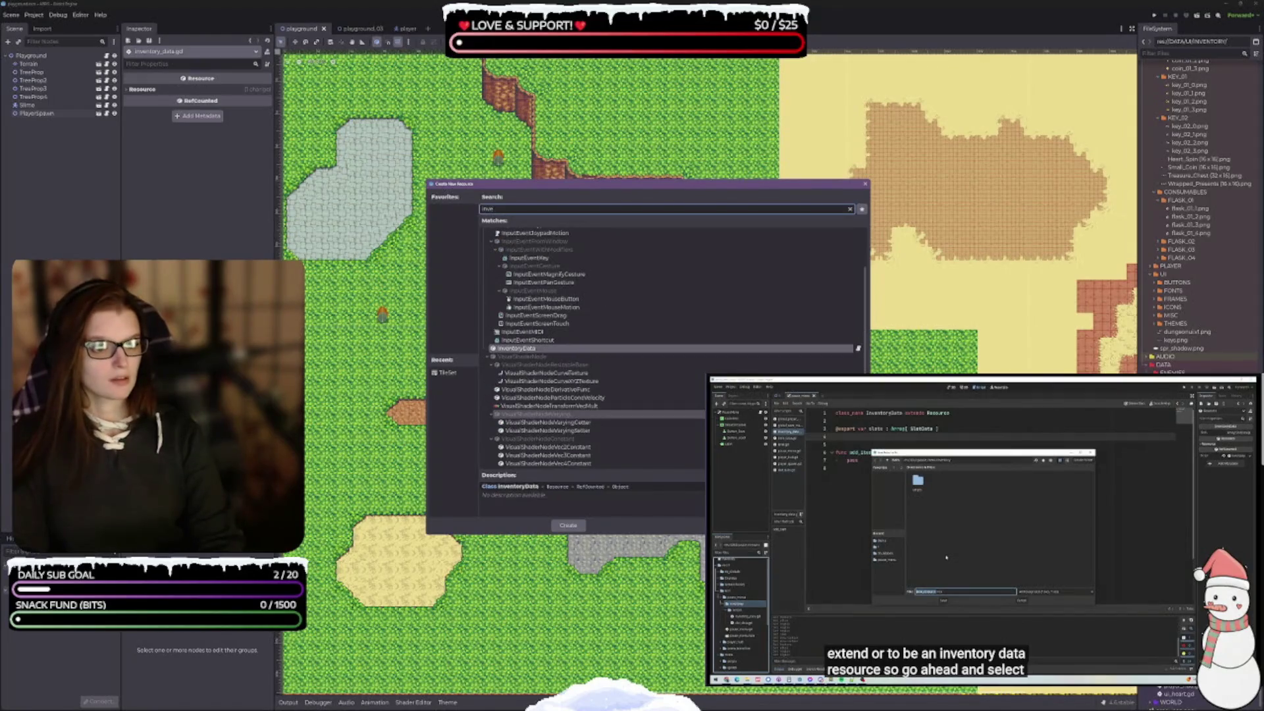
pyautogui.press('Return')
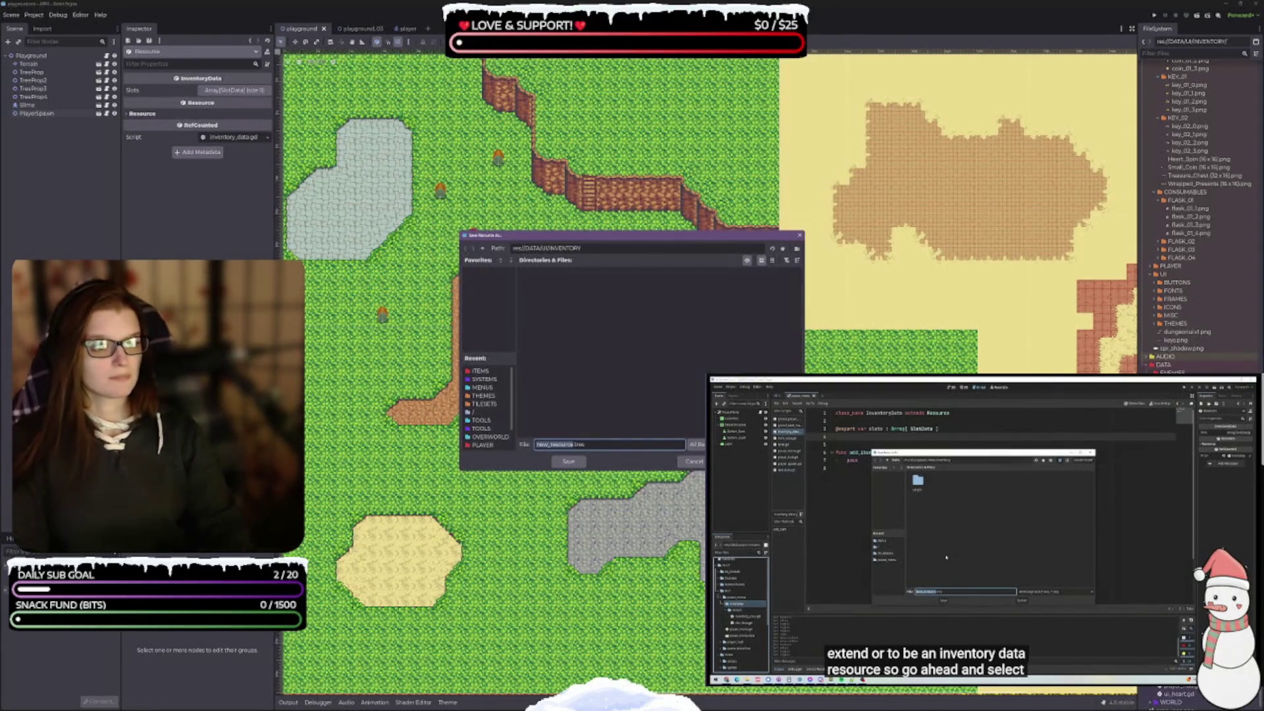
pyautogui.write('inventory_data')
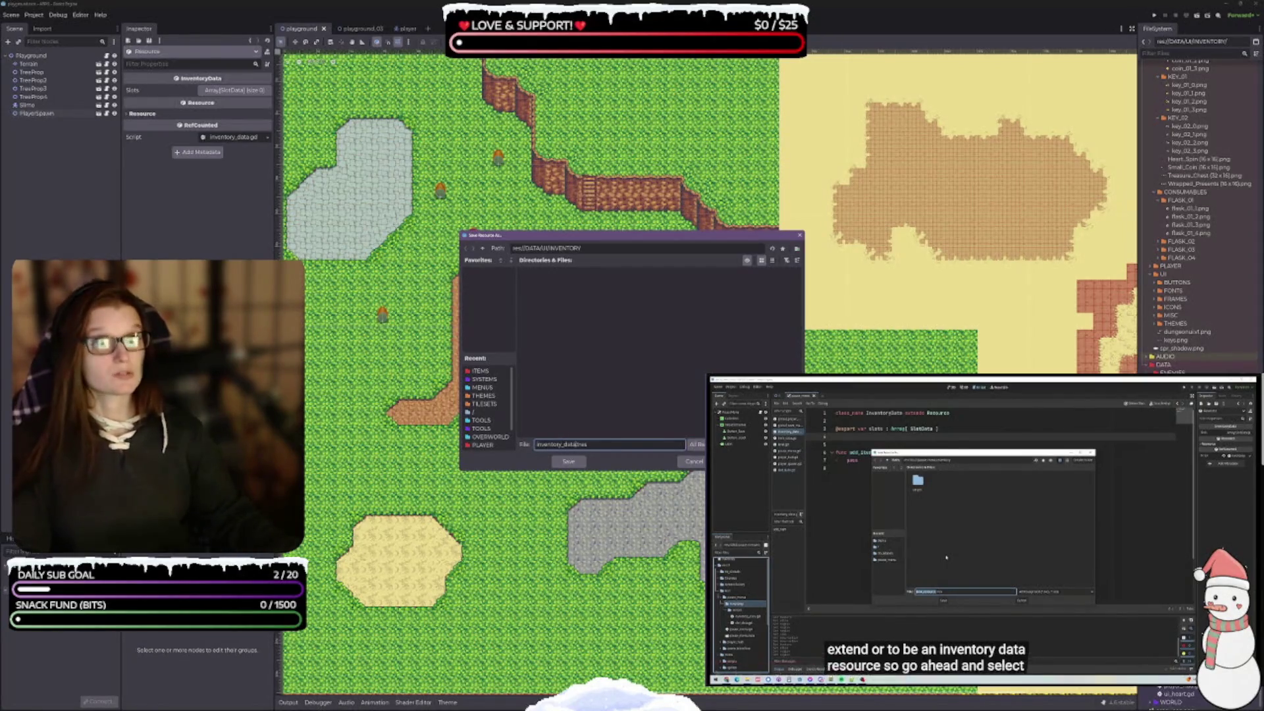
pyautogui.click(614, 446)
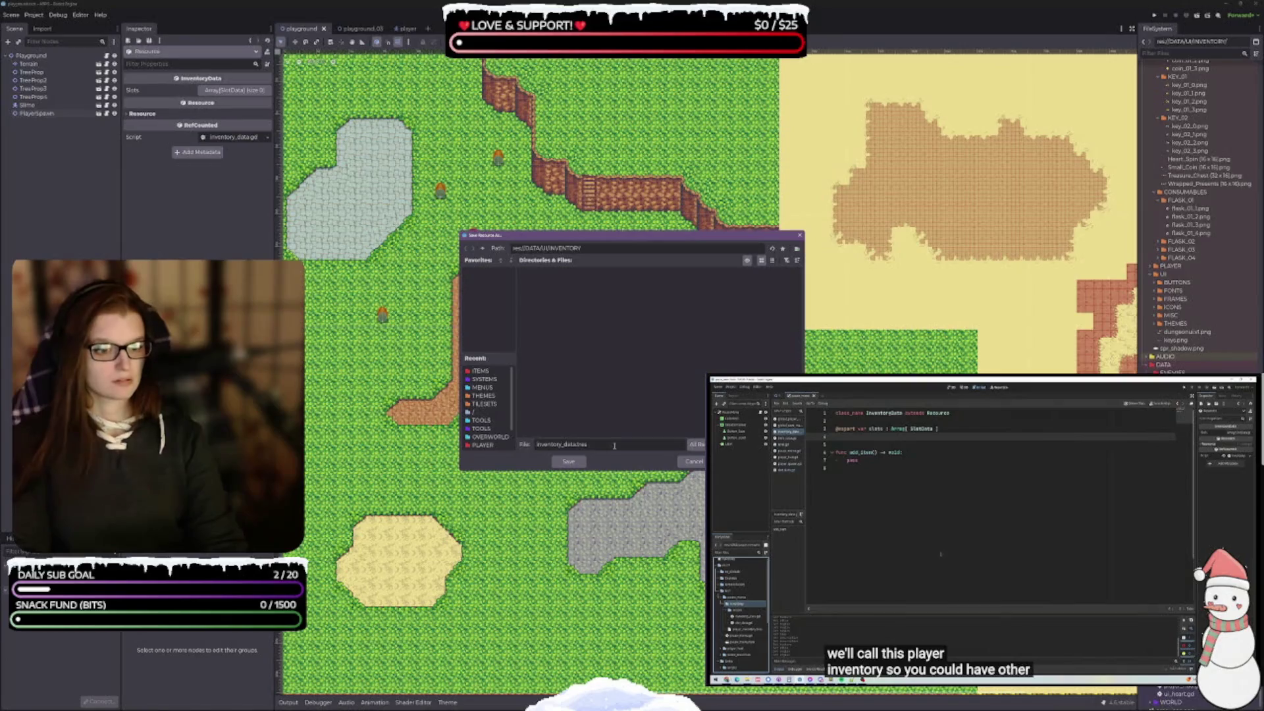
pyautogui.press('BackSpace')
pyautogui.press('BackSpace')
pyautogui.press('BackSpace')
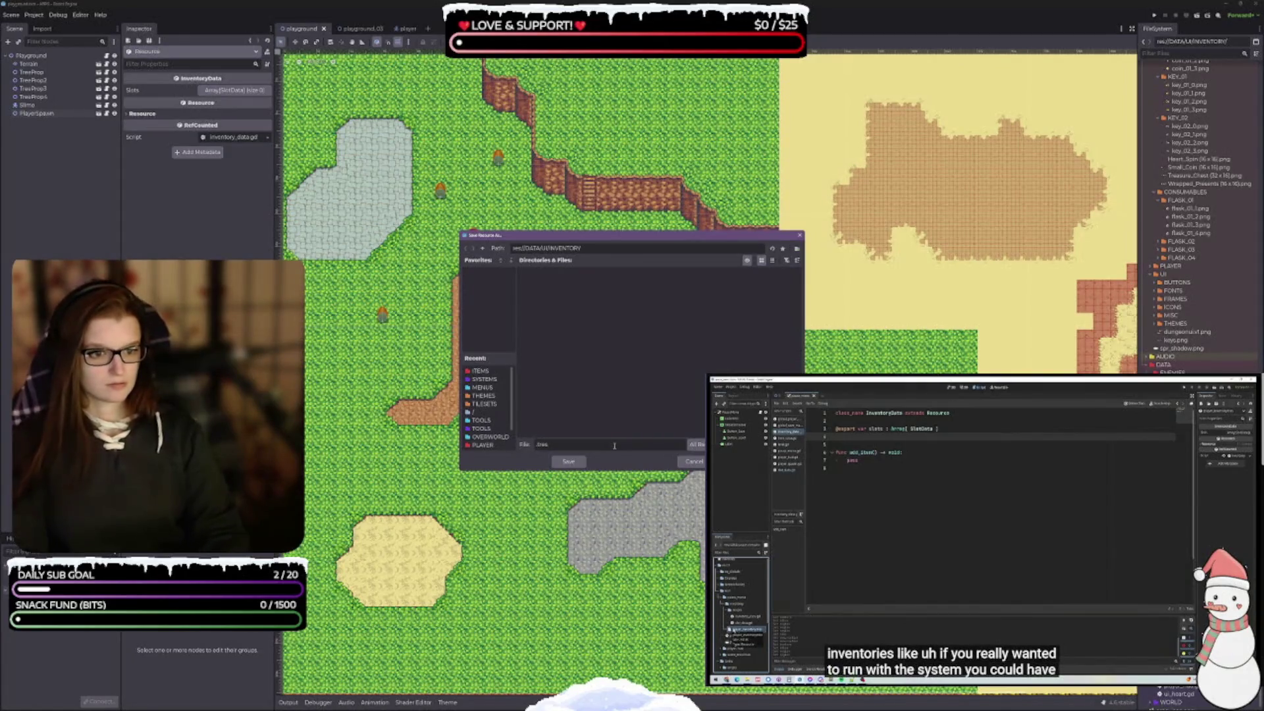
pyautogui.write('player_')
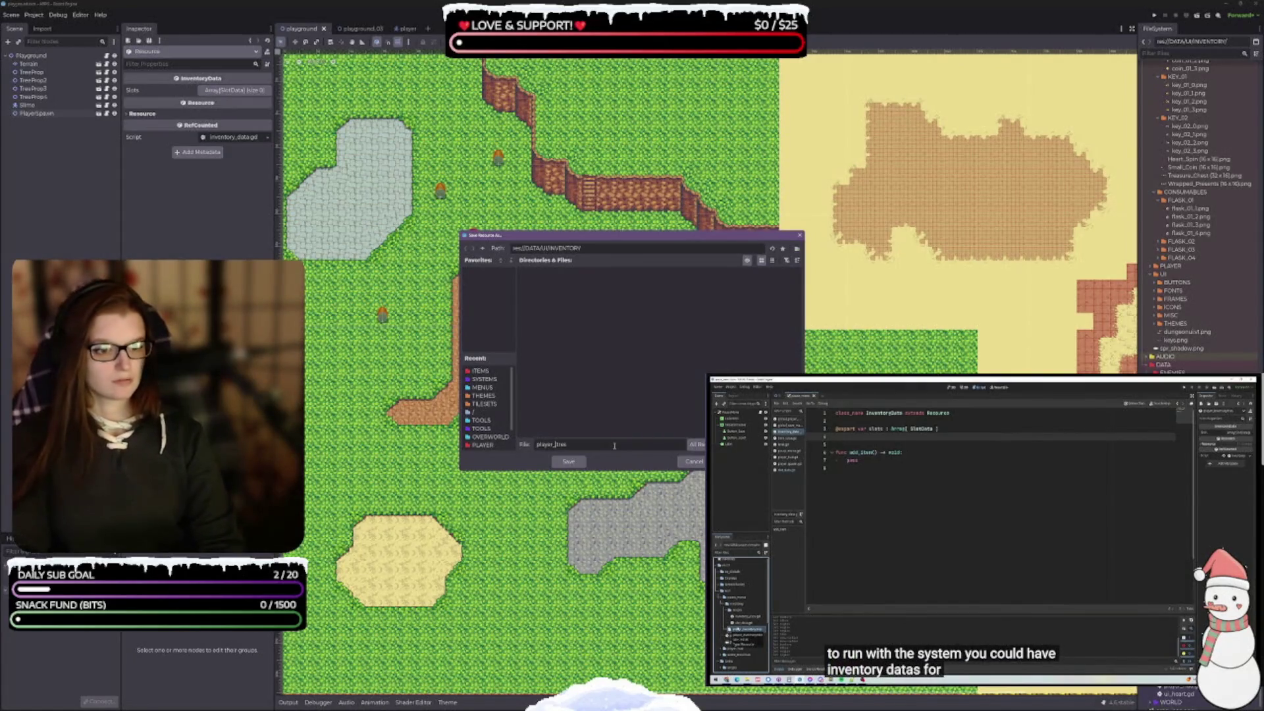
pyautogui.write('inve')
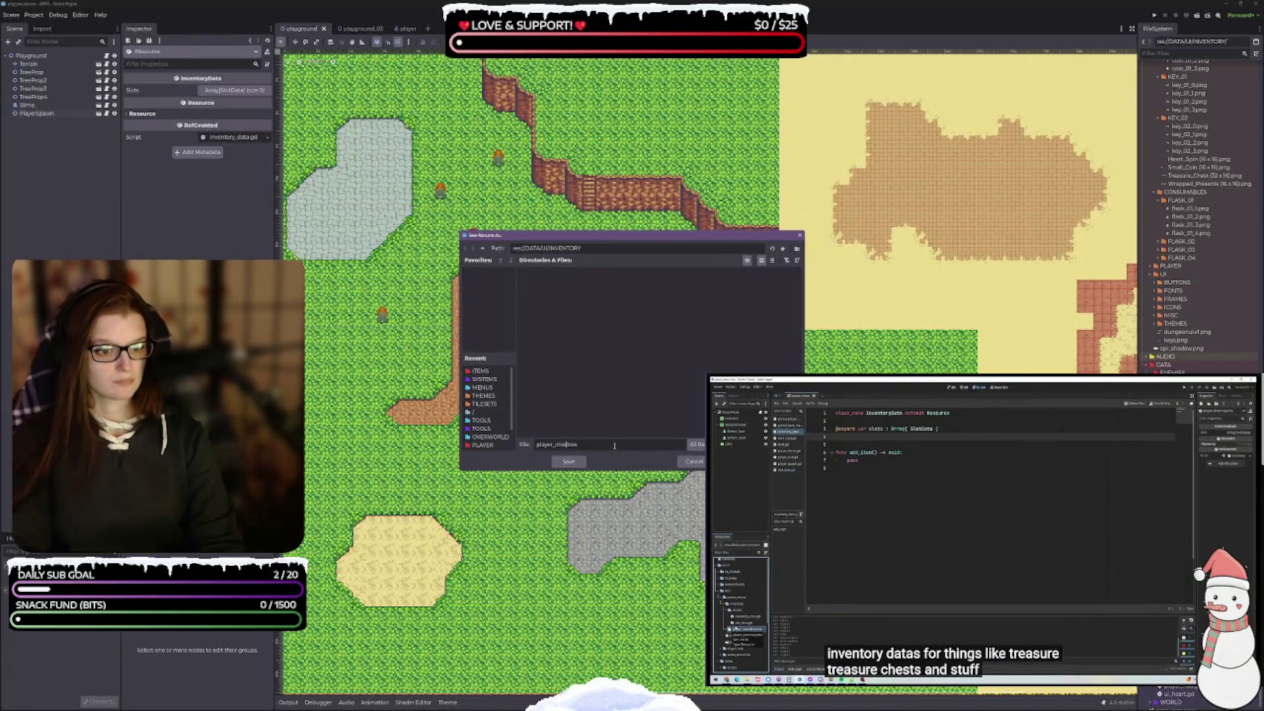